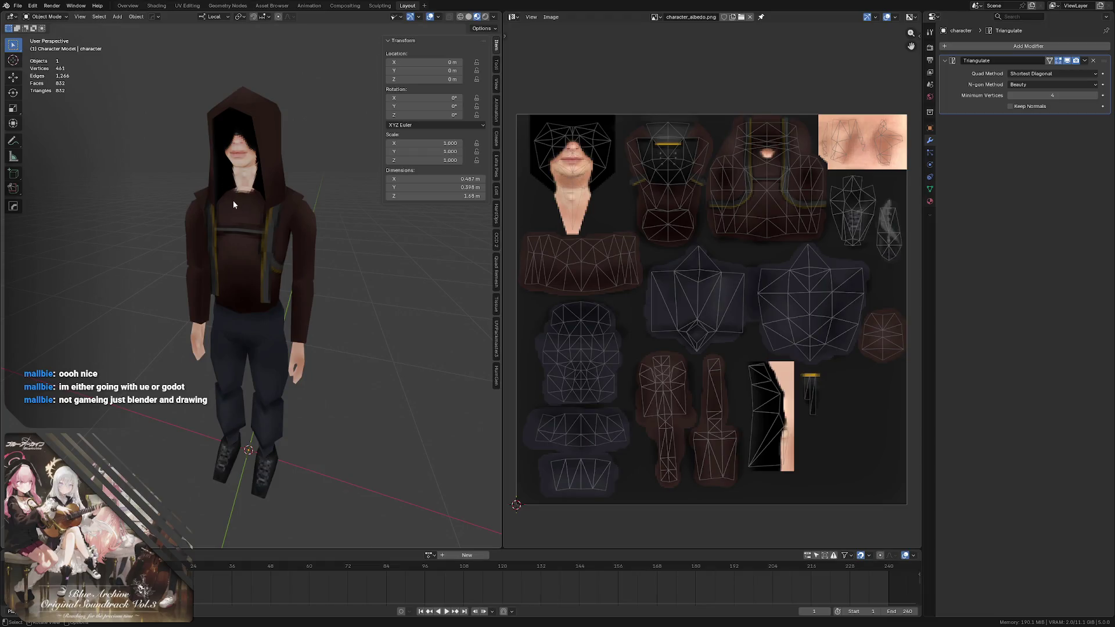
pyautogui.scroll(-2, 228, 200)
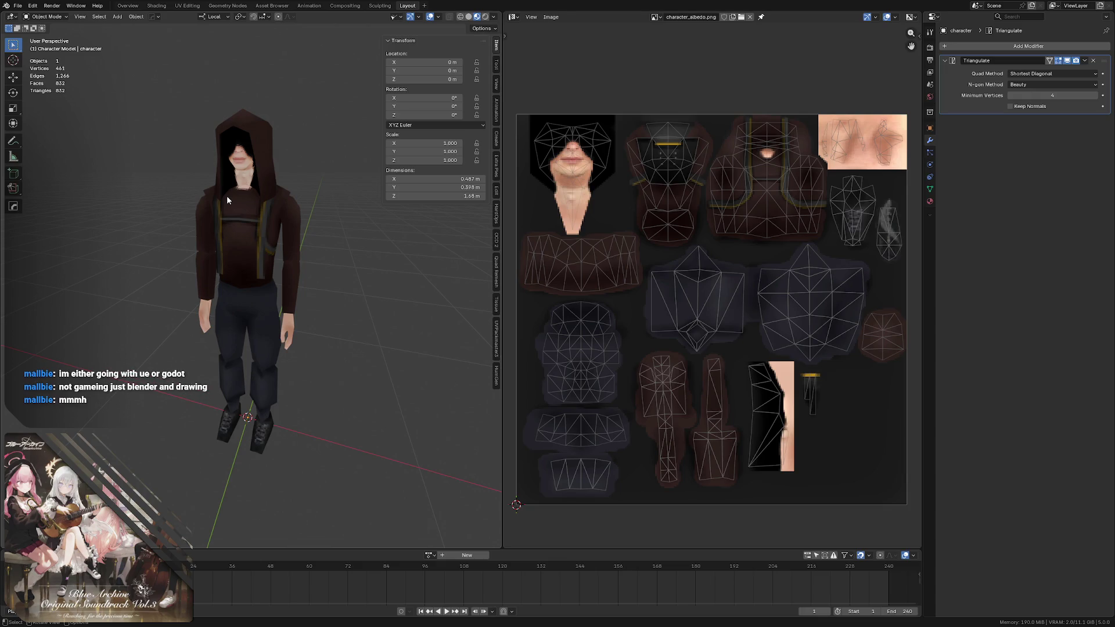
# - Bring Affinity Photo forward, deselect, and pan the texture canvas to the face area
pyautogui.moveTo(231, 187)
pyautogui.mouseDown(button='middle')
pyautogui.moveTo(266, 188)
pyautogui.moveTo(256, 207)
pyautogui.moveTo(237, 190)
pyautogui.moveTo(260, 189)
pyautogui.mouseUp(button='middle')
pyautogui.scroll(1, 255, 207)
pyautogui.scroll(1, 253, 187)
pyautogui.scroll(1, 261, 185)
pyautogui.scroll(1, 260, 189)
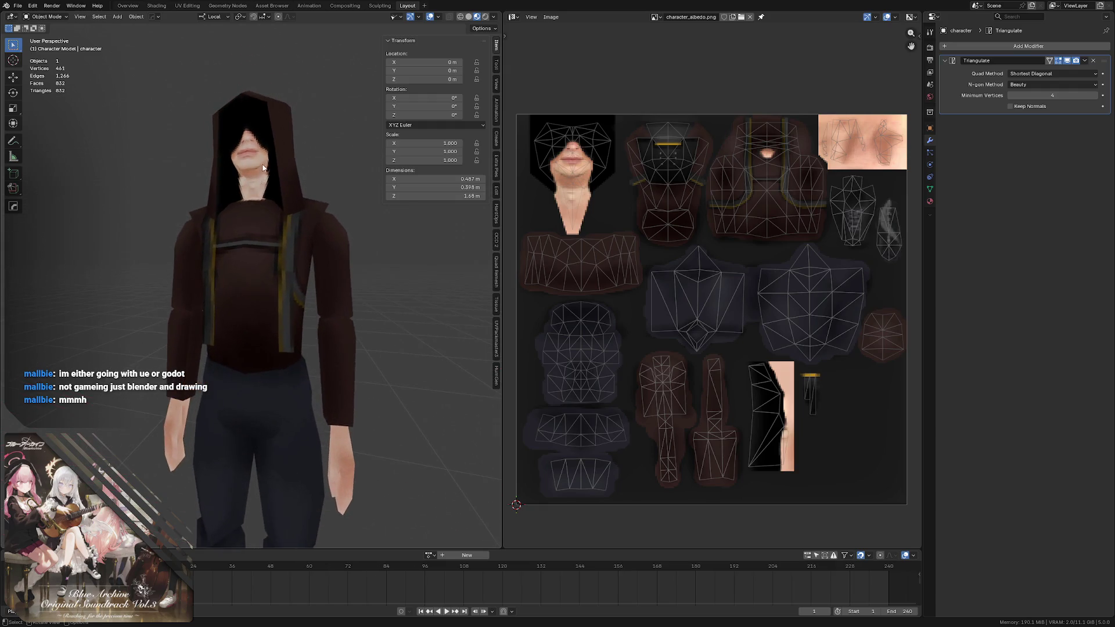
pyautogui.scroll(1, 255, 166)
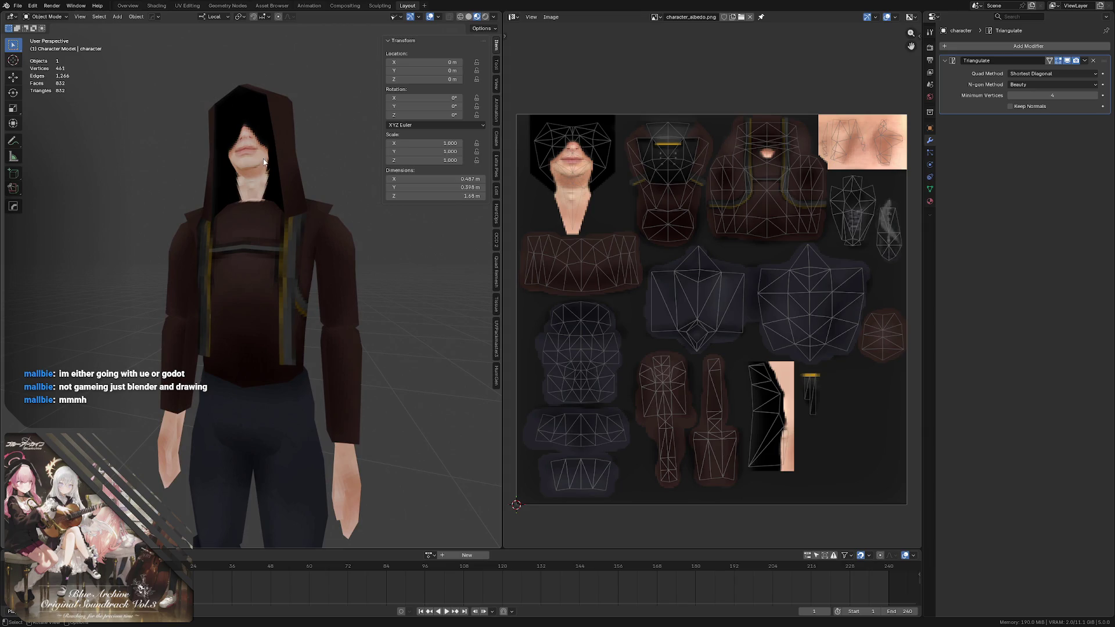
pyautogui.hotkey('alt', 'Tab')
pyautogui.moveTo(334, 169); pyautogui.dragTo(541, 207, button='middle')
pyautogui.hotkey('ctrl', 'd')
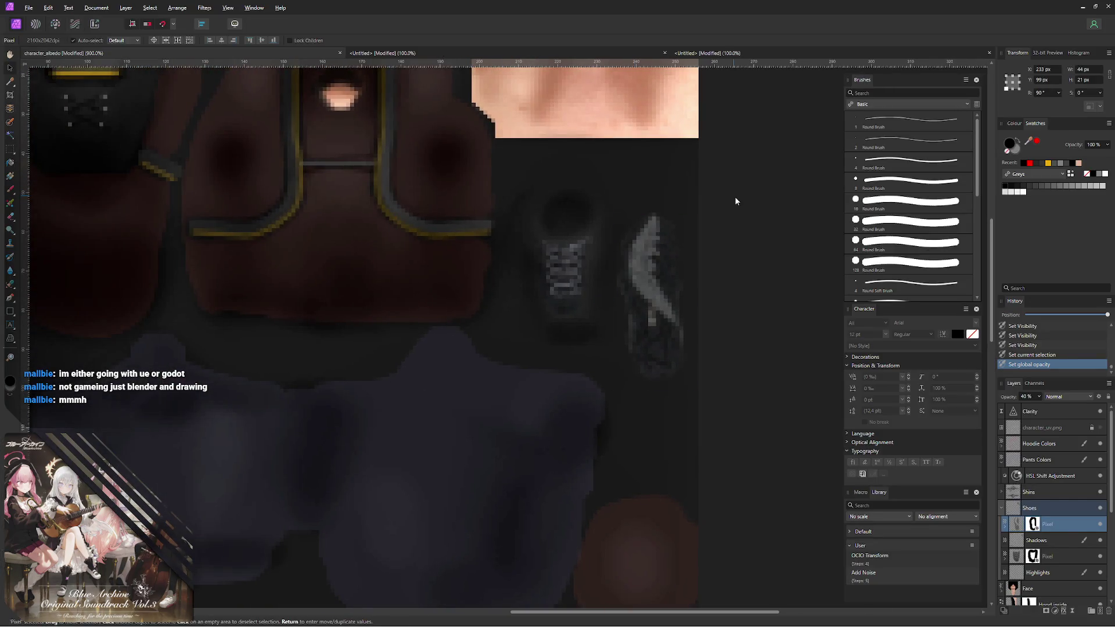
pyautogui.moveTo(282, 180); pyautogui.dragTo(447, 209, button='middle')
pyautogui.moveTo(150, 142); pyautogui.dragTo(770, 271, button='middle')
pyautogui.keyDown('ctrl'); pyautogui.scroll(-1, 249, 164); pyautogui.keyUp('ctrl')
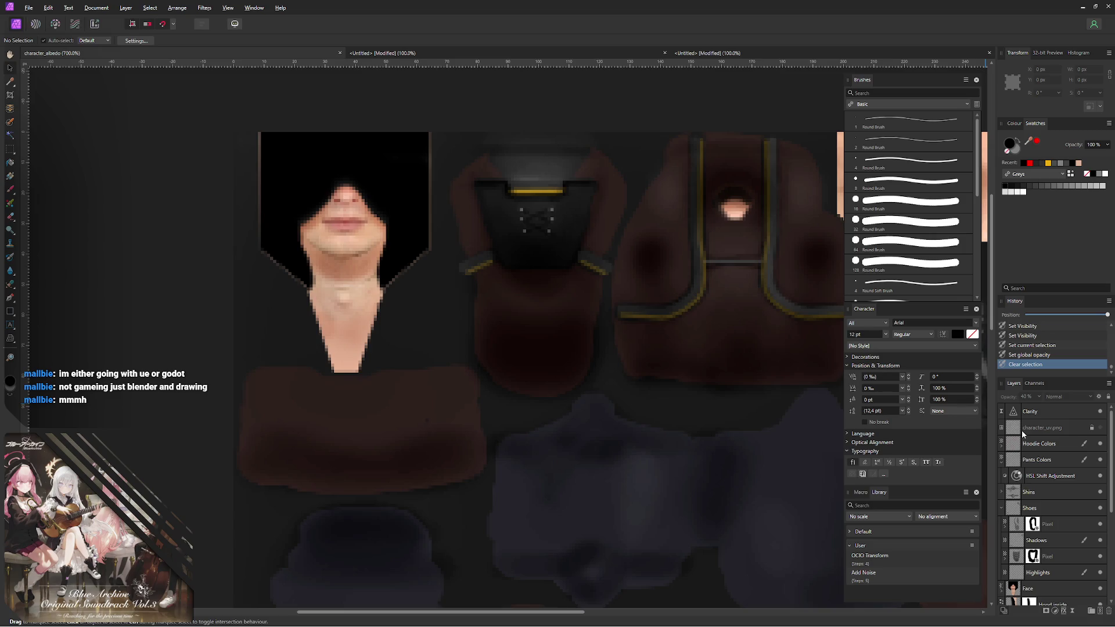
pyautogui.moveTo(651, 335); pyautogui.dragTo(577, 324, button='middle')
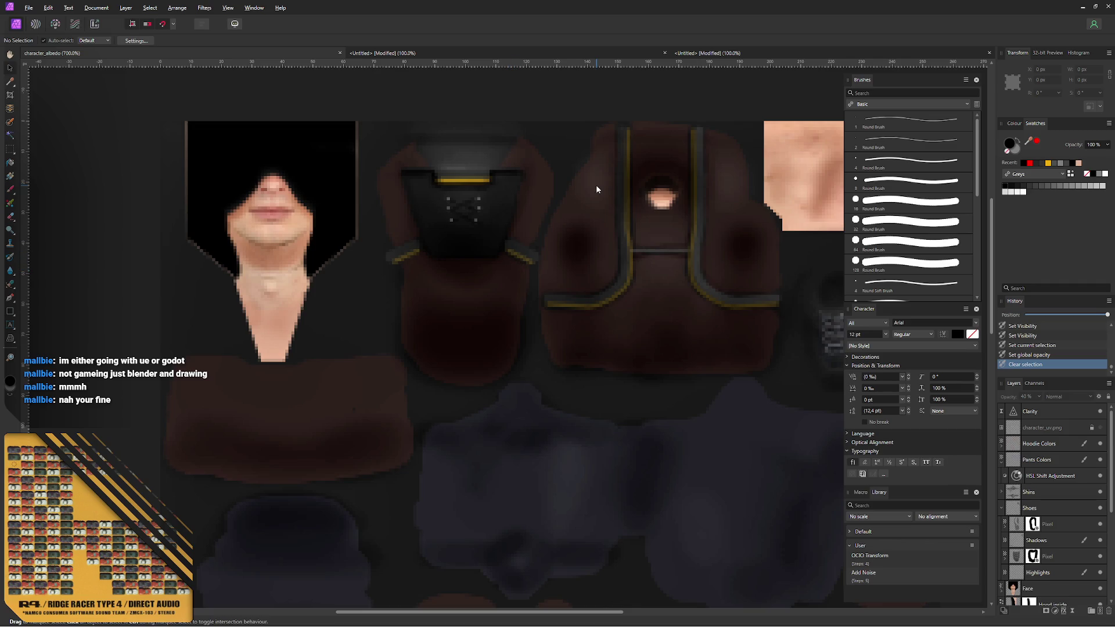
pyautogui.moveTo(404, 246); pyautogui.dragTo(338, 229, button='middle')
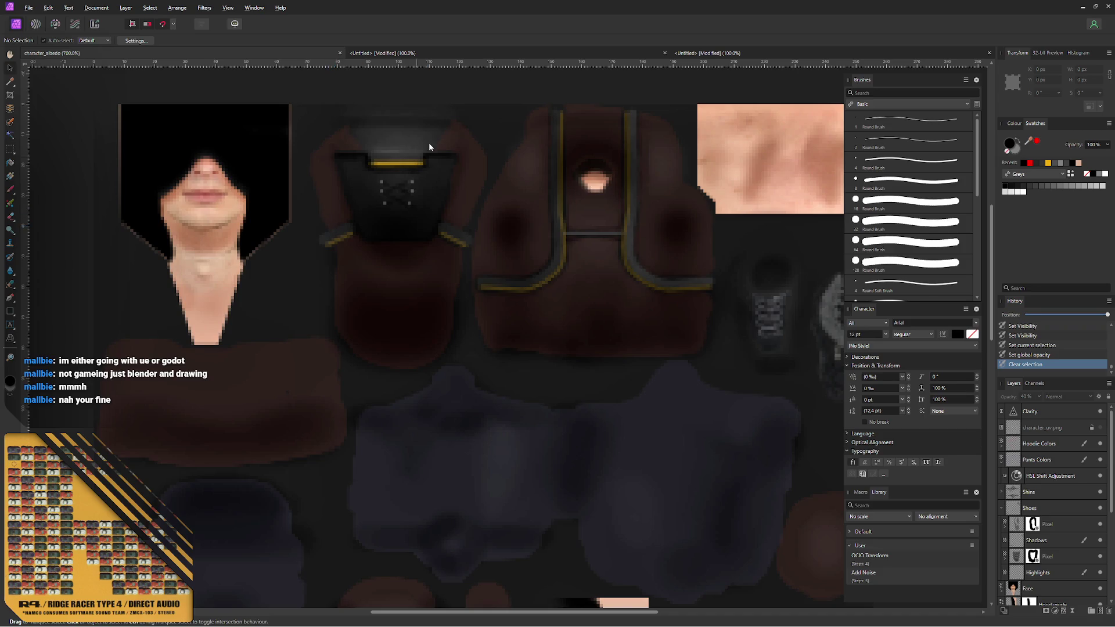
# - Close the shoe-top reference document without saving changes
pyautogui.click(521, 50)
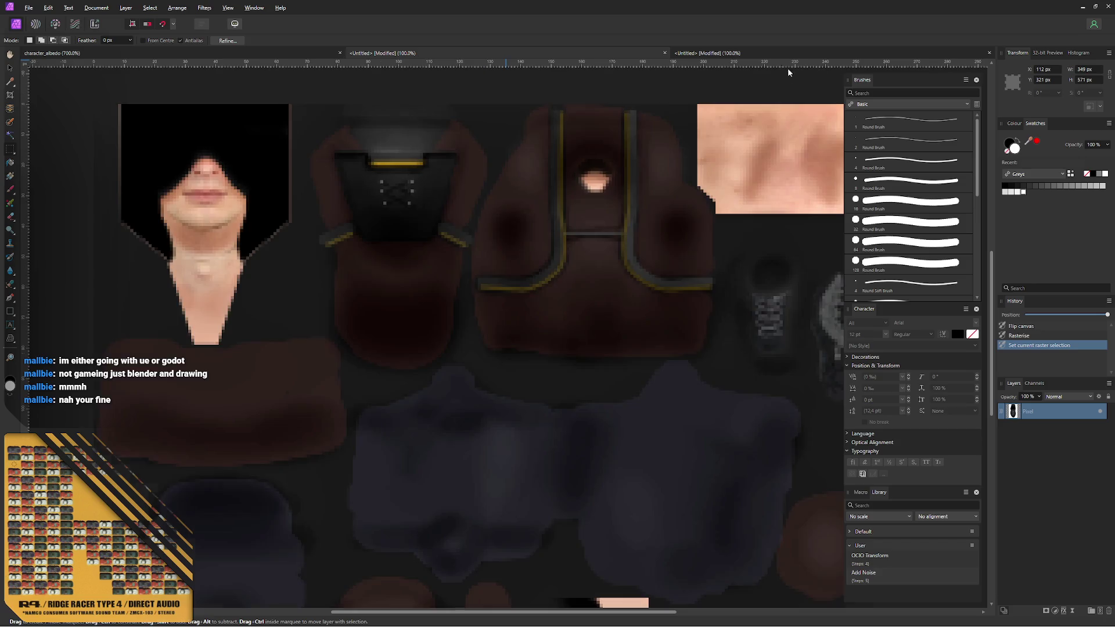
pyautogui.hotkey('ctrl', 'Tab')
pyautogui.click(760, 54)
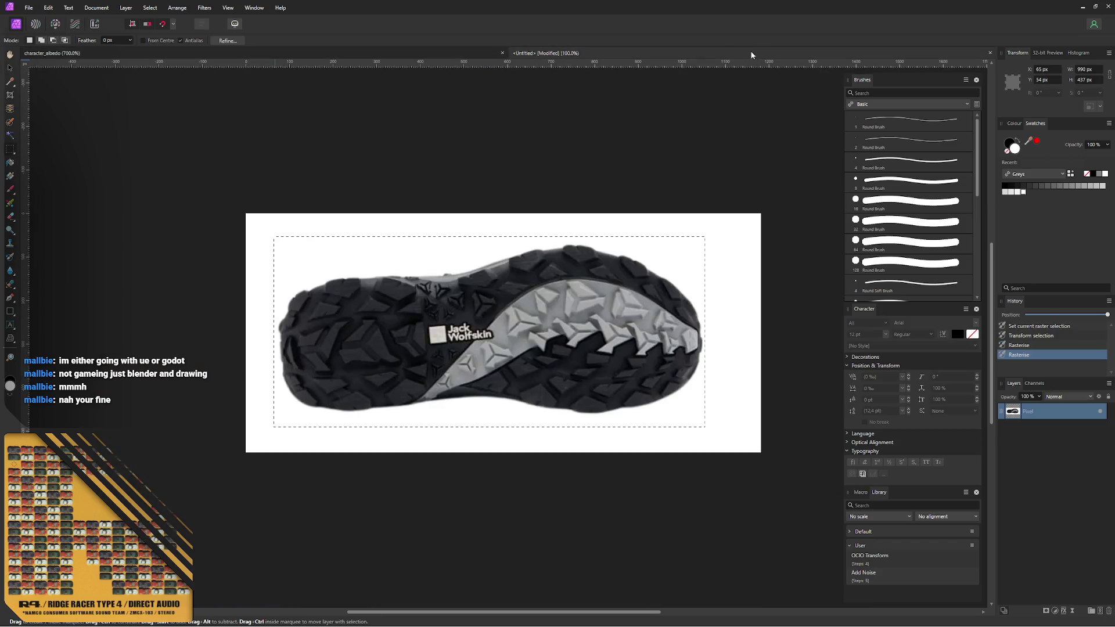
pyautogui.hotkey('ctrl', 'w')
pyautogui.press('n')
# - Close the shoe sole reference document without saving, leaving only character_albedo open
pyautogui.hotkey('ctrl', 'w')
pyautogui.press('n')
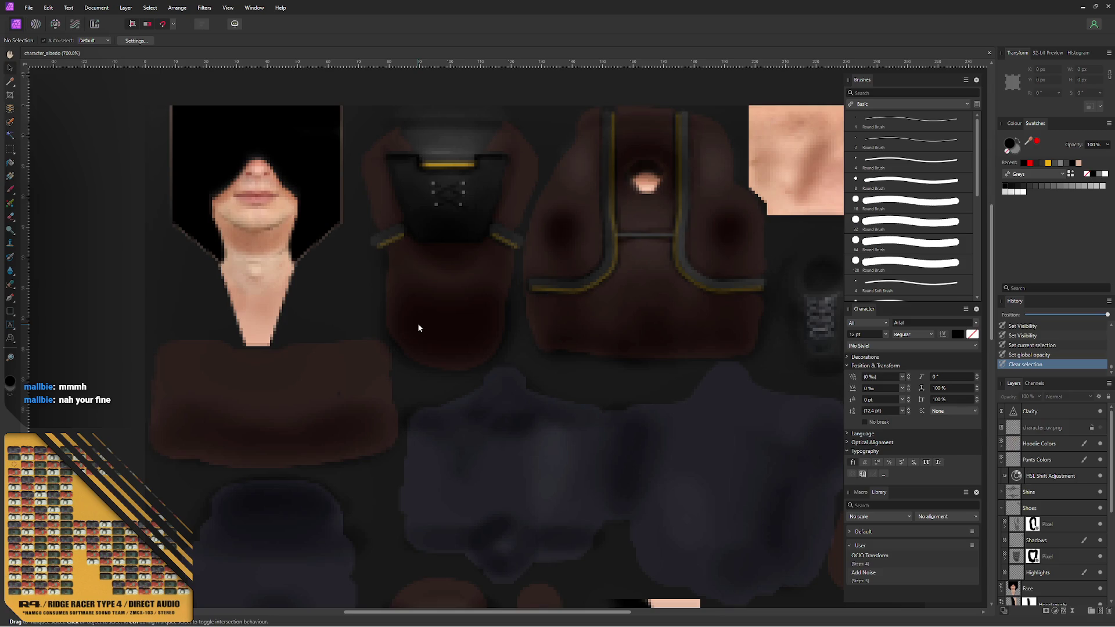
pyautogui.hscroll(3, 360, 194)
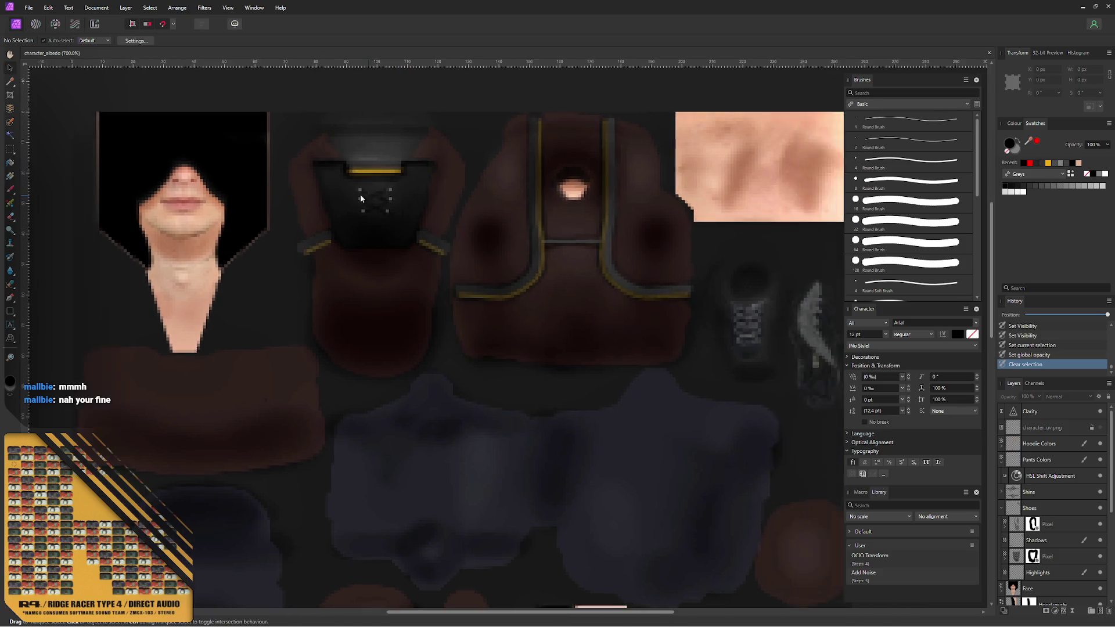
pyautogui.hscroll(-1, 342, 196)
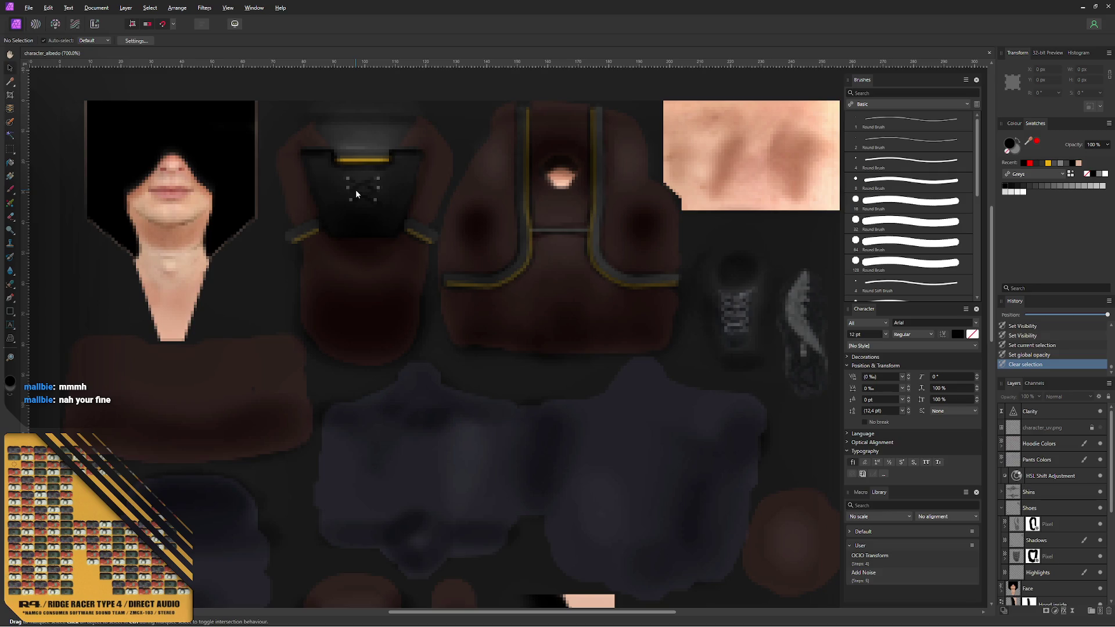
# - Check the character's back in Blender, then erase touch-ups on the Hoodie Colors layer
pyautogui.hotkey('alt', 'Tab')
pyautogui.moveTo(280, 133)
pyautogui.mouseDown(button='middle')
pyautogui.moveTo(154, 218)
pyautogui.moveTo(142, 182)
pyautogui.moveTo(169, 196)
pyautogui.mouseUp(button='middle')
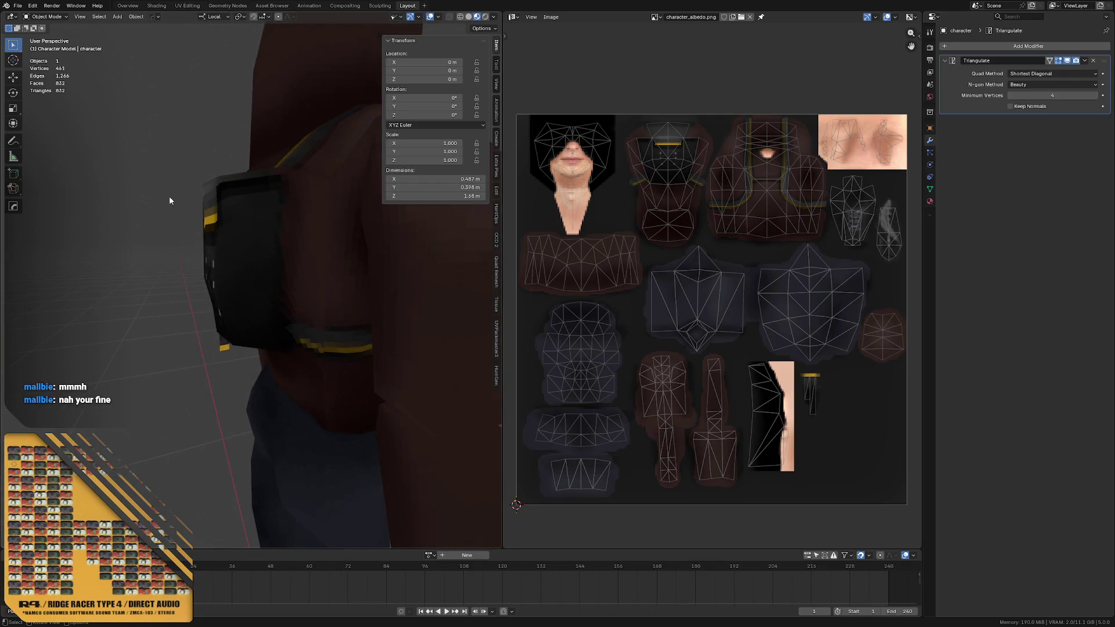
pyautogui.hotkey('alt', 'Tab')
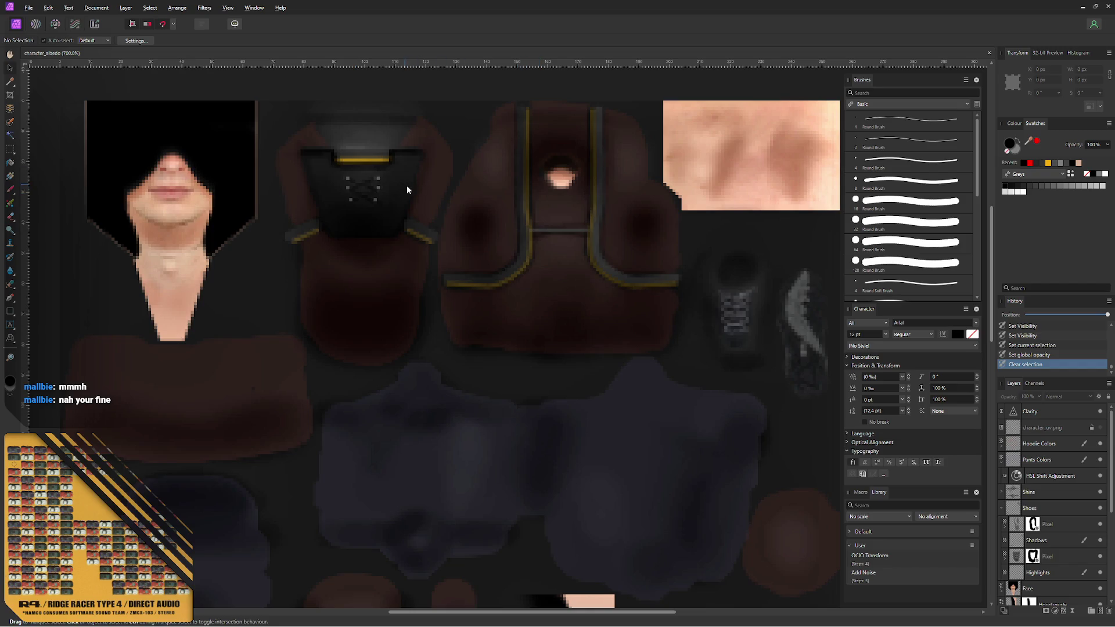
pyautogui.click(1054, 446)
pyautogui.press('b')
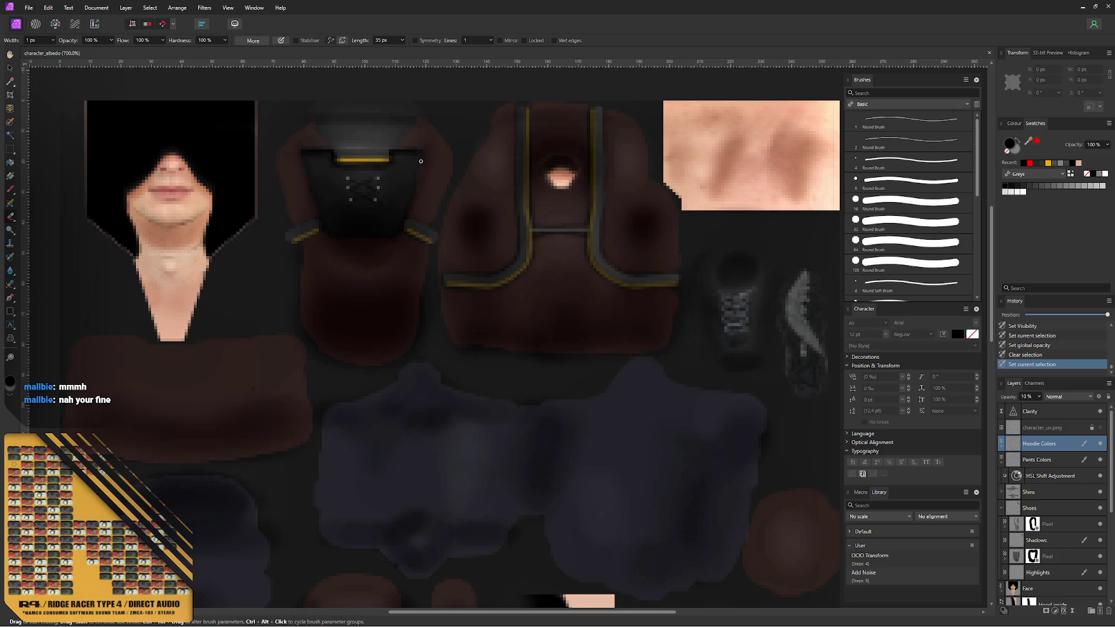
pyautogui.moveTo(421, 160); pyautogui.dragTo(409, 195)
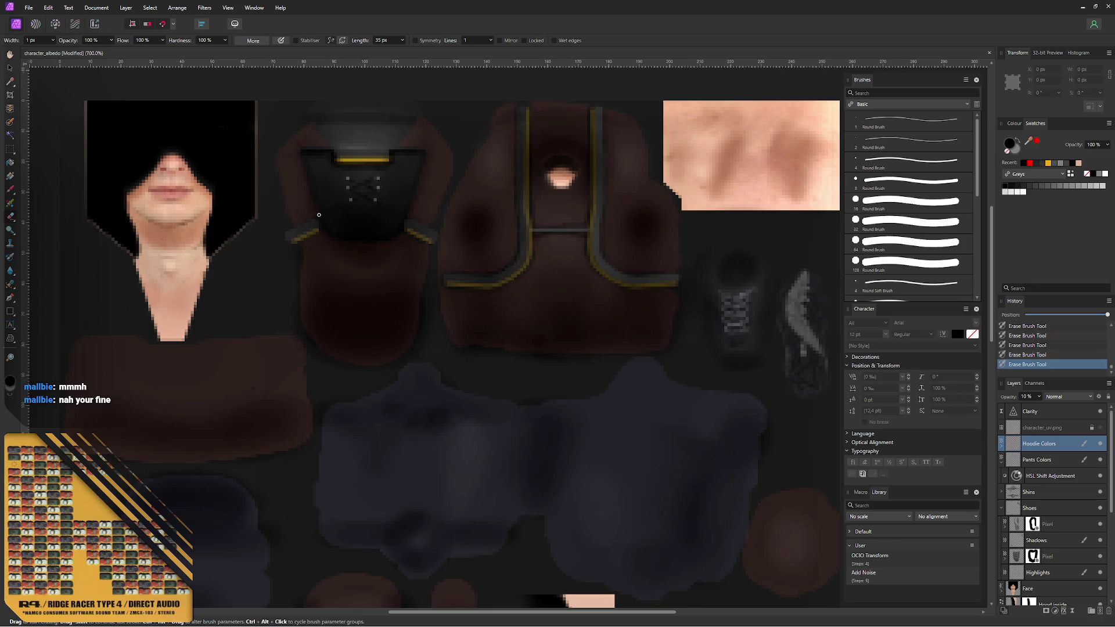
pyautogui.hotkey('ctrl', 'z')
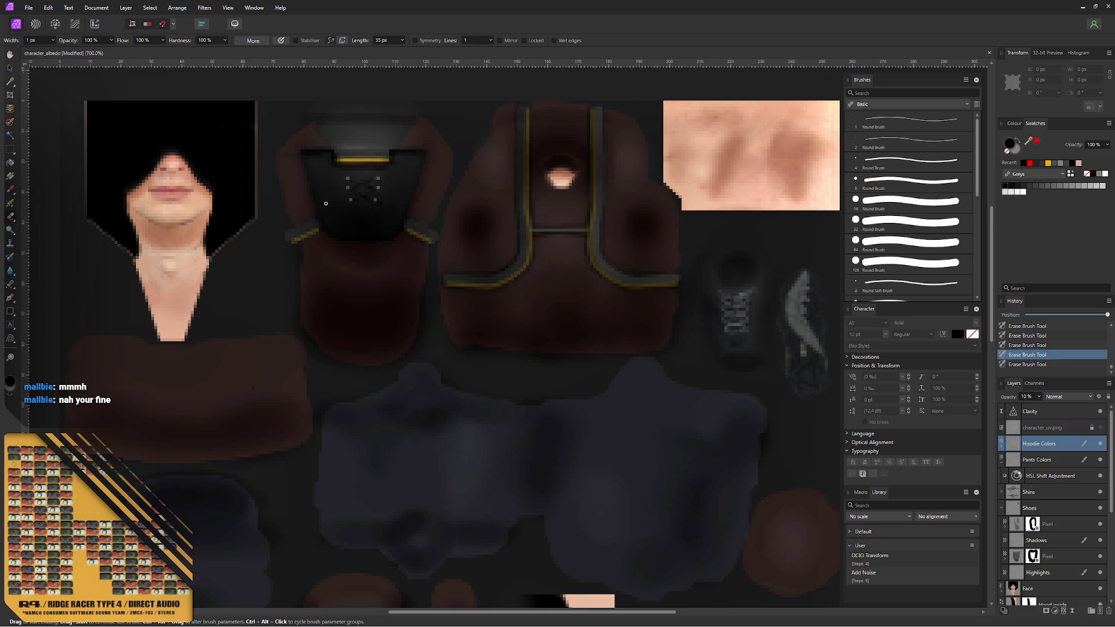
pyautogui.hotkey('ctrl', 'shift', 'z')
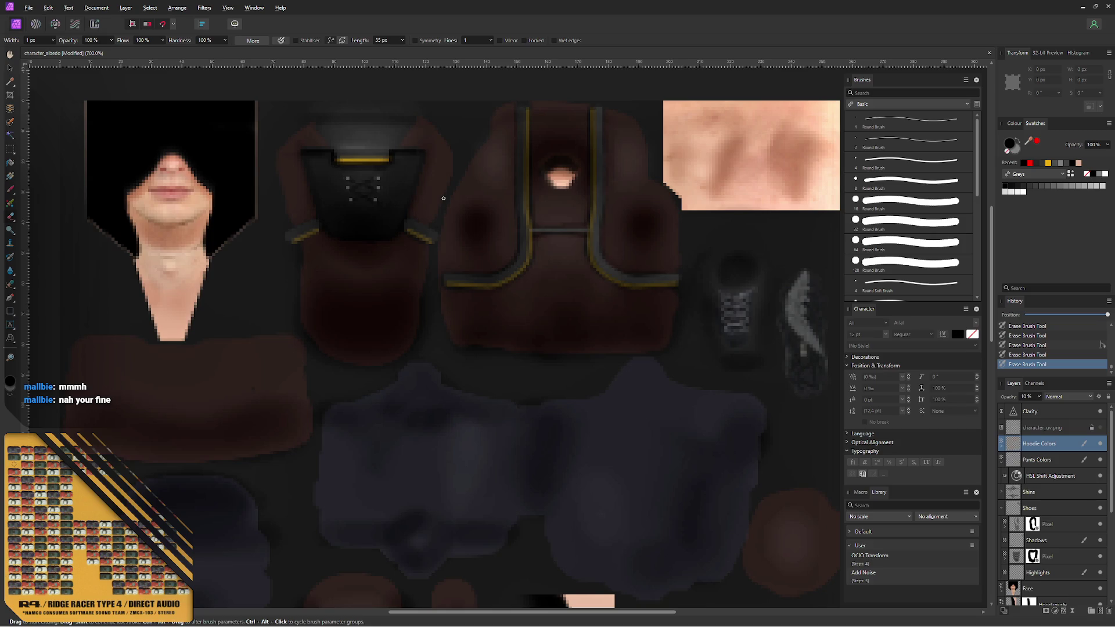
# - Export the texture as PNG over character_albedo.png and return to Blender to check it
pyautogui.hotkey('ctrl', 'alt', 'shift', 's')
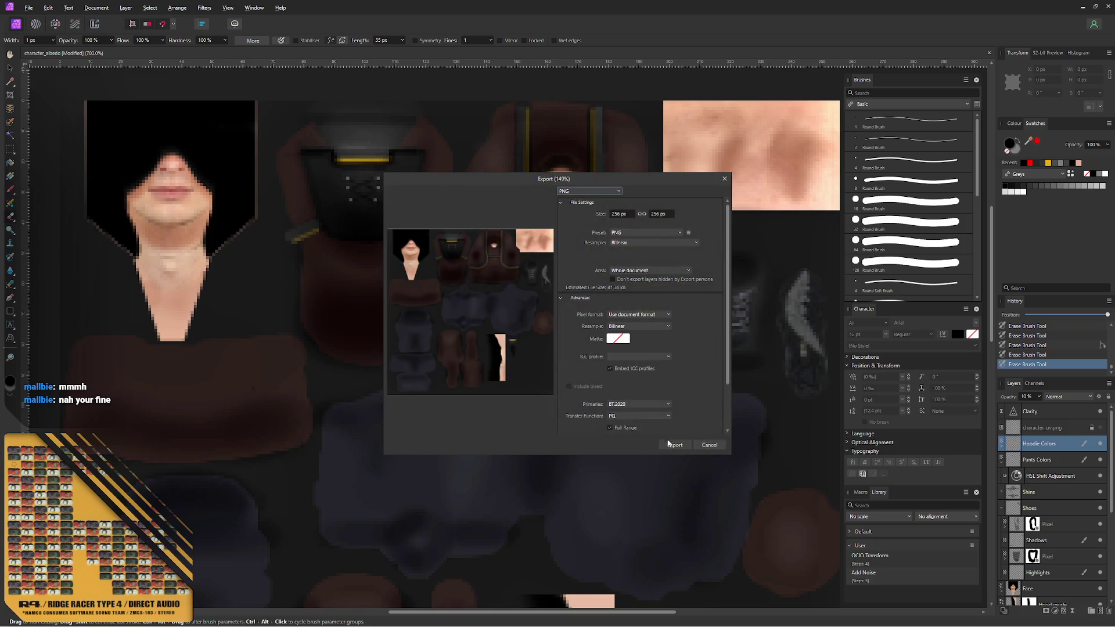
pyautogui.click(673, 444)
pyautogui.click(450, 354)
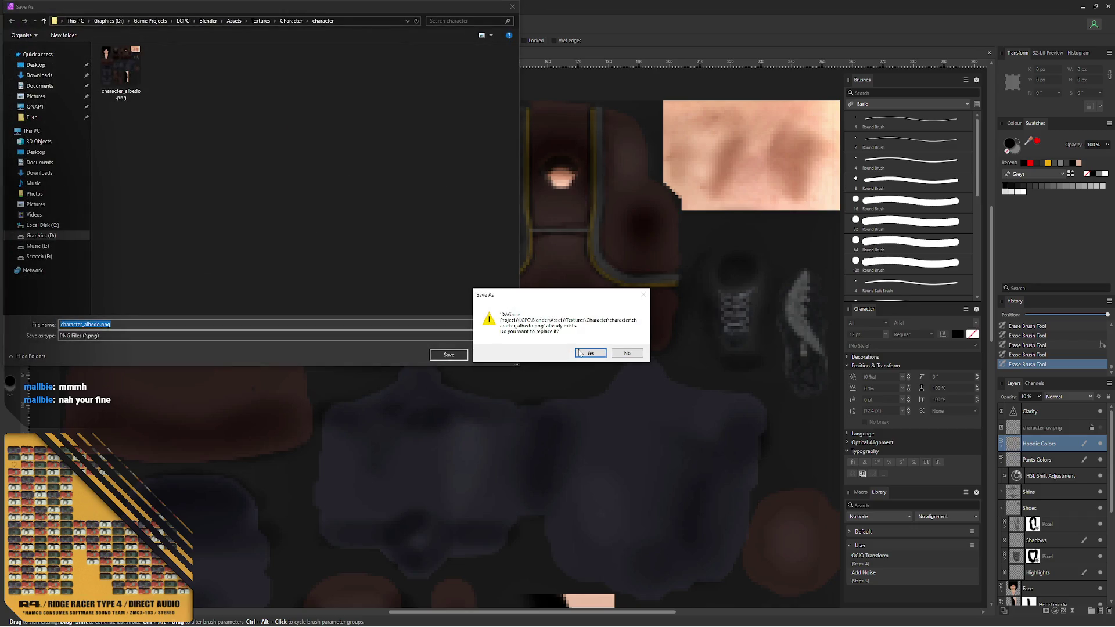
pyautogui.click(580, 353)
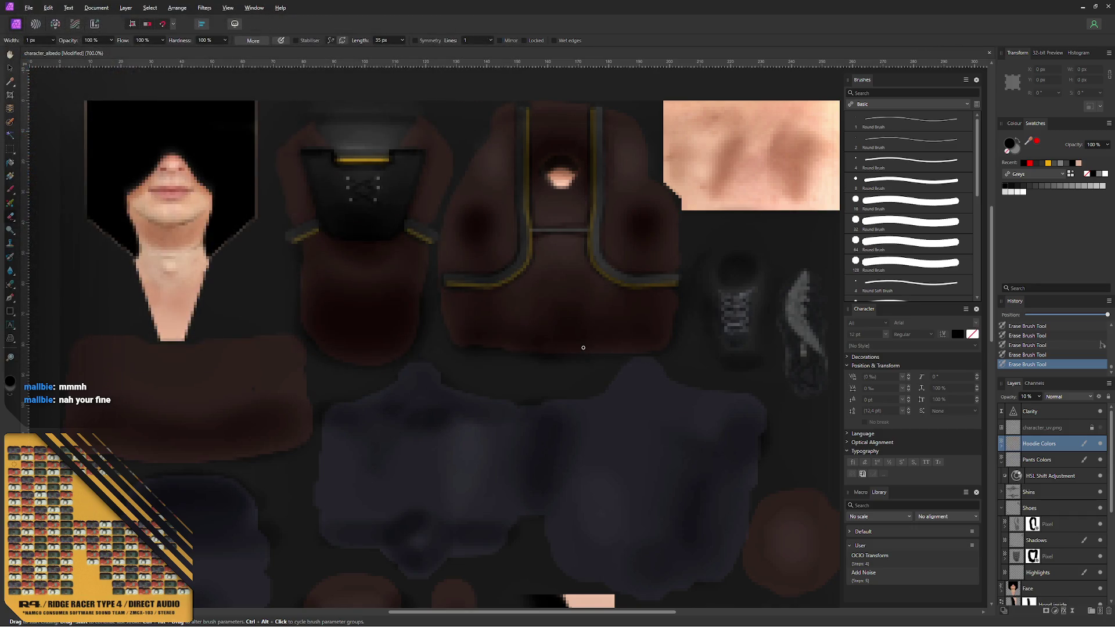
pyautogui.hotkey('alt', 'Tab')
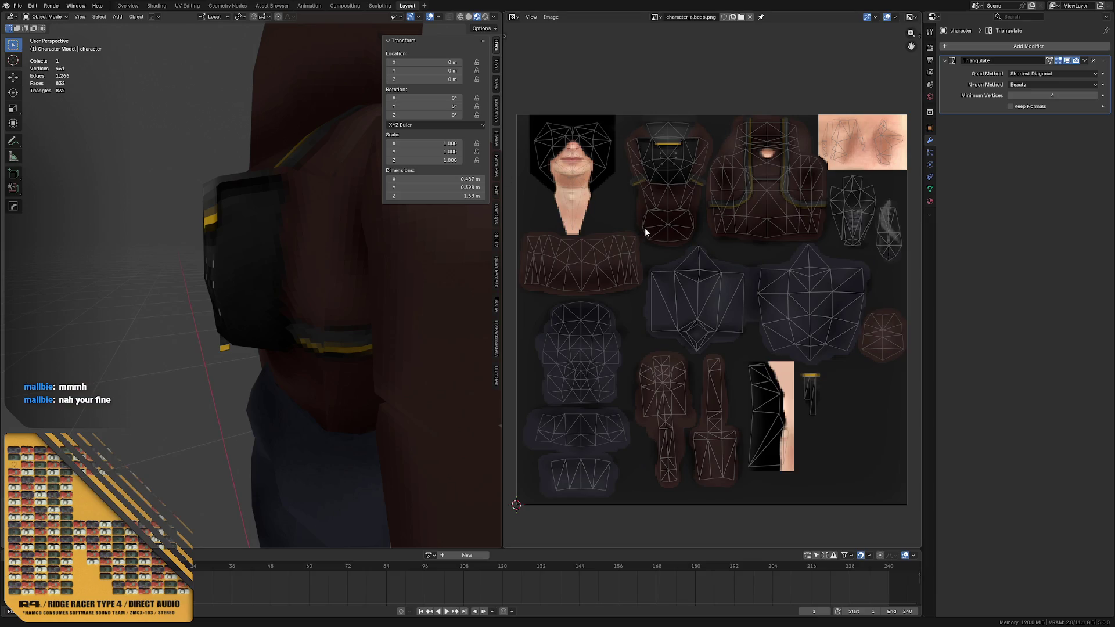
pyautogui.scroll(-5, 278, 213)
pyautogui.moveTo(277, 213)
pyautogui.mouseDown(button='middle')
pyautogui.moveTo(264, 230)
pyautogui.moveTo(243, 225)
pyautogui.mouseUp(button='middle')
pyautogui.scroll(5, 257, 222)
pyautogui.moveTo(175, 207)
pyautogui.mouseDown(button='middle')
pyautogui.moveTo(231, 209)
pyautogui.moveTo(218, 224)
pyautogui.moveTo(228, 222)
pyautogui.mouseUp(button='middle')
pyautogui.scroll(-4, 225, 196)
pyautogui.scroll(2, 222, 230)
pyautogui.scroll(2, 219, 224)
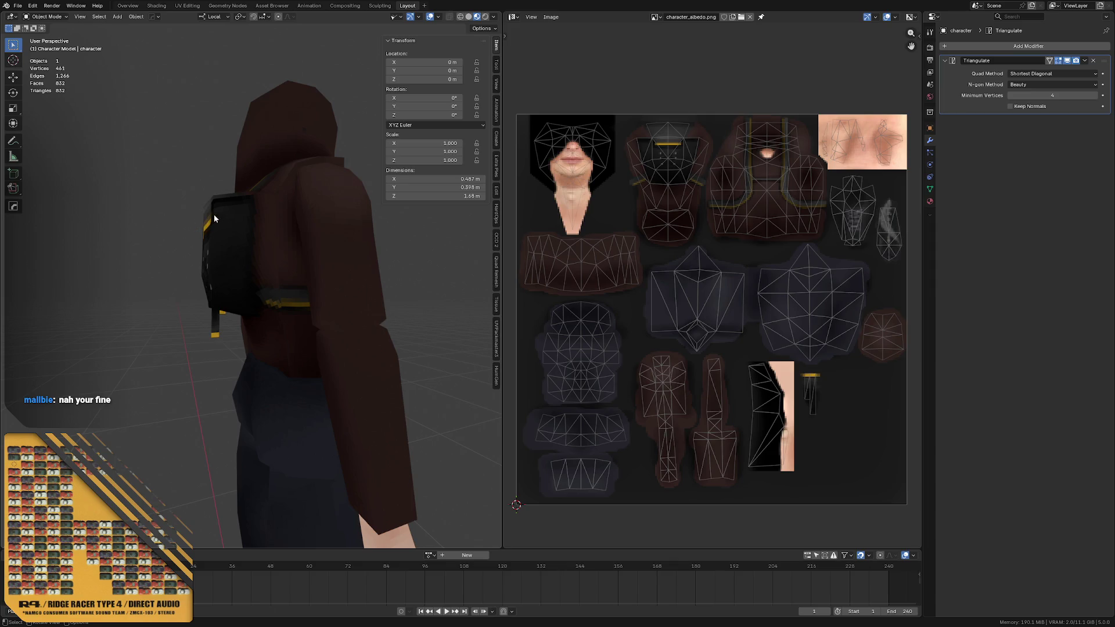
pyautogui.moveTo(258, 181); pyautogui.dragTo(265, 203, button='middle')
pyautogui.scroll(-2, 266, 204)
pyautogui.scroll(3, 243, 146)
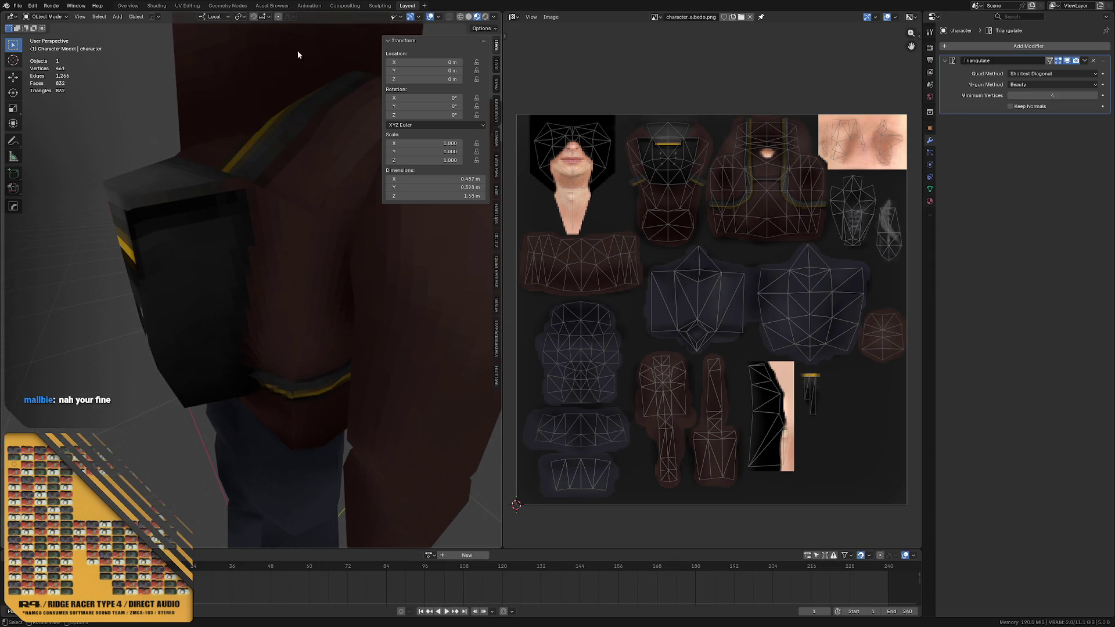
pyautogui.moveTo(244, 145); pyautogui.dragTo(231, 197, button='middle')
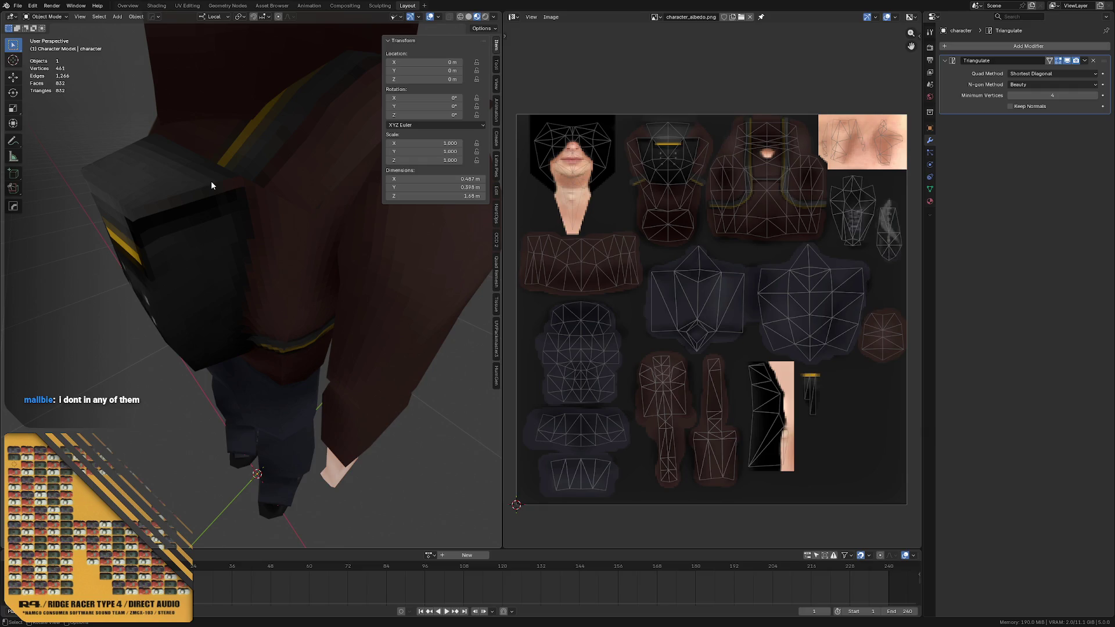
pyautogui.moveTo(175, 155)
pyautogui.mouseDown(button='middle')
pyautogui.moveTo(267, 175)
pyautogui.moveTo(176, 187)
pyautogui.moveTo(258, 177)
pyautogui.moveTo(247, 177)
pyautogui.mouseUp(button='middle')
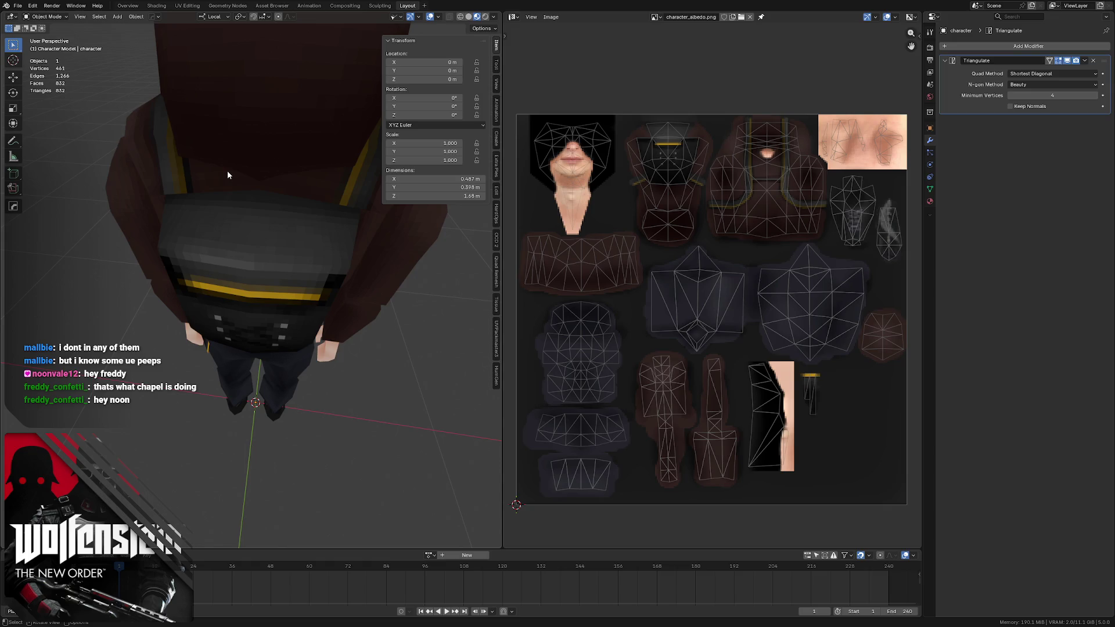
pyautogui.moveTo(243, 150)
pyautogui.mouseDown(button='middle')
pyautogui.moveTo(252, 142)
pyautogui.moveTo(180, 173)
pyautogui.moveTo(179, 155)
pyautogui.moveTo(267, 149)
pyautogui.moveTo(228, 154)
pyautogui.moveTo(265, 153)
pyautogui.moveTo(209, 129)
pyautogui.moveTo(234, 116)
pyautogui.mouseUp(button='middle')
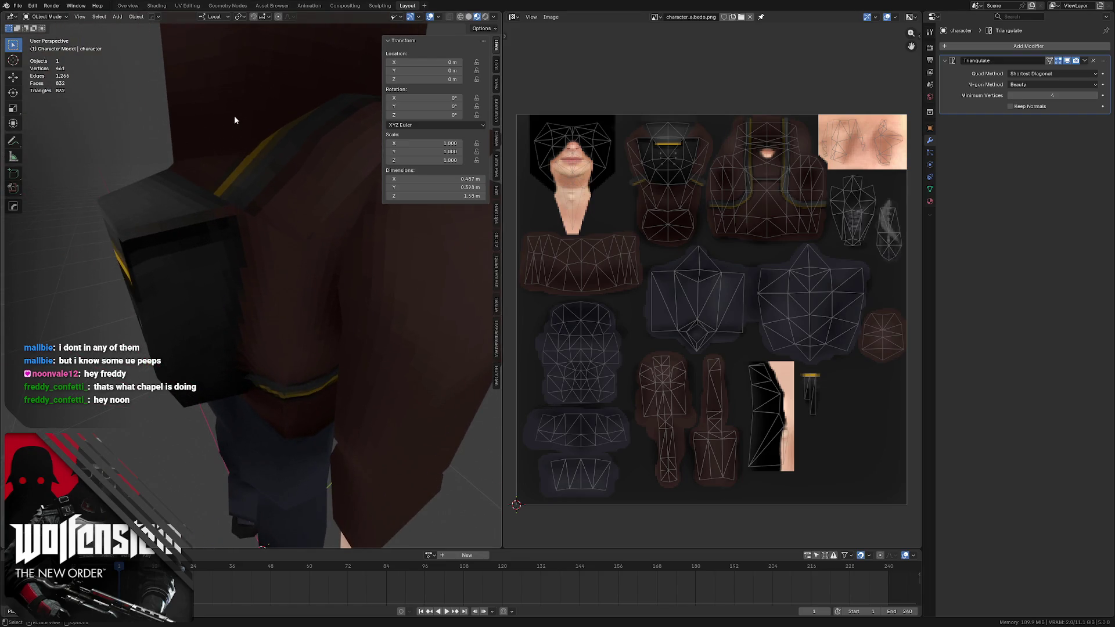
# - Show the character_uv wireframe layer, erase stray pixels, and save the document
pyautogui.hotkey('alt', 'Tab')
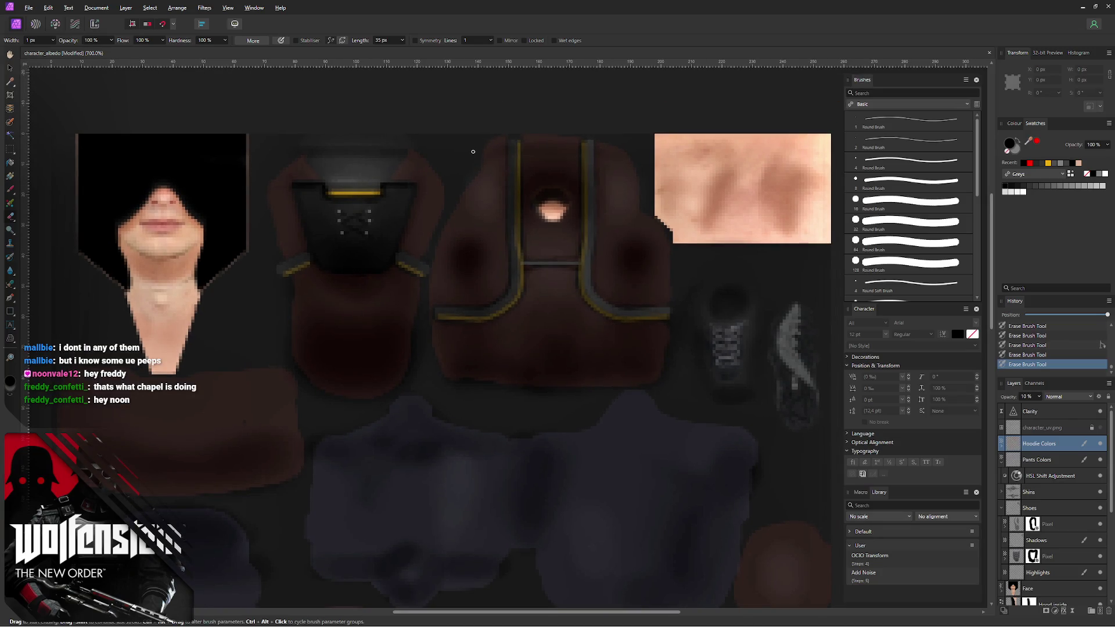
pyautogui.keyDown('ctrl'); pyautogui.scroll(2, 473, 153); pyautogui.keyUp('ctrl')
pyautogui.keyDown('ctrl'); pyautogui.scroll(1, 473, 152); pyautogui.keyUp('ctrl')
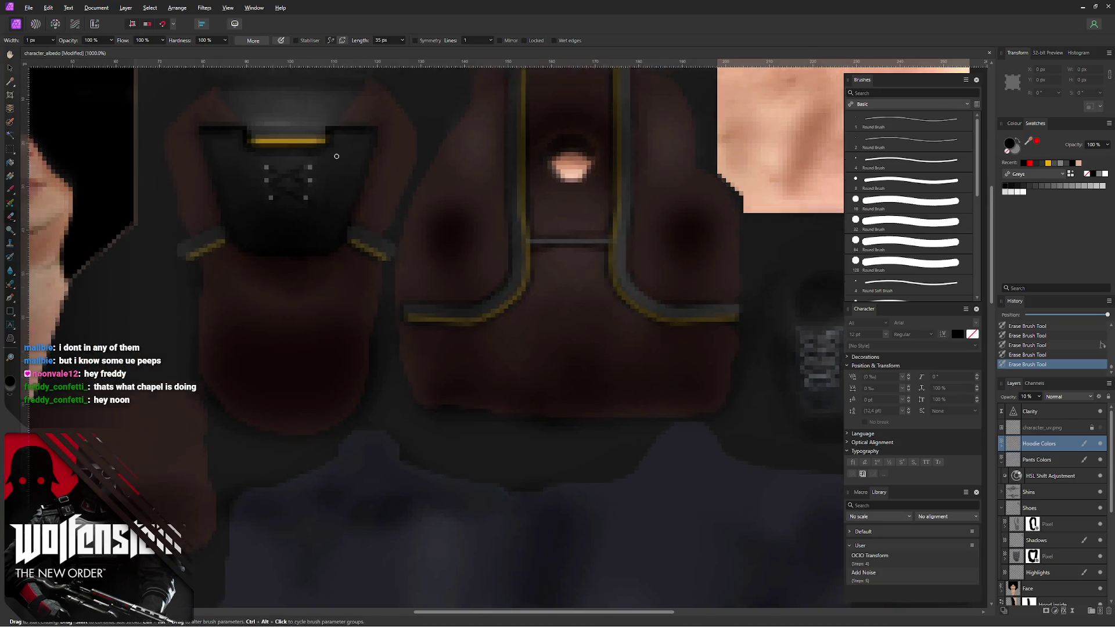
pyautogui.scroll(1, 435, 110)
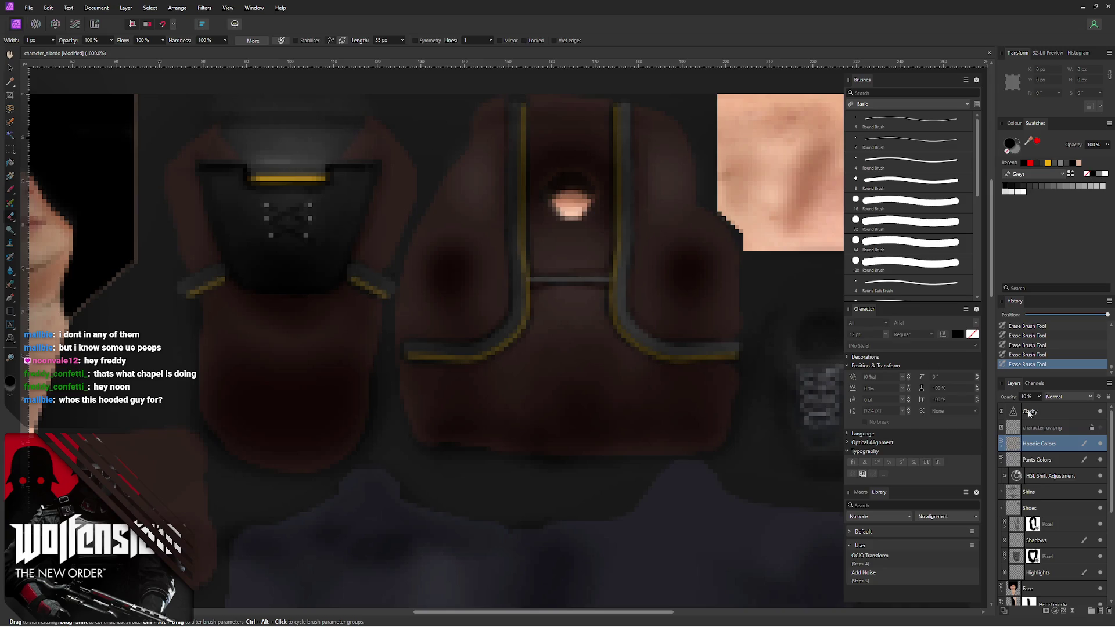
pyautogui.click(1100, 428)
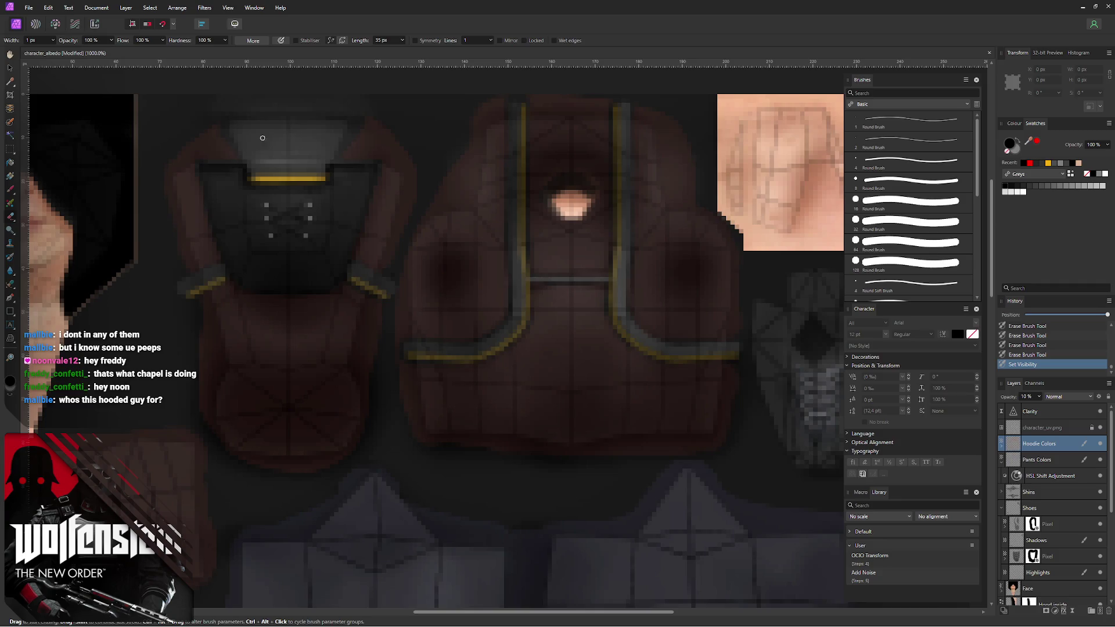
pyautogui.moveTo(225, 135); pyautogui.dragTo(227, 137)
pyautogui.hotkey('ctrl', 's')
pyautogui.hscroll(-2, 295, 186)
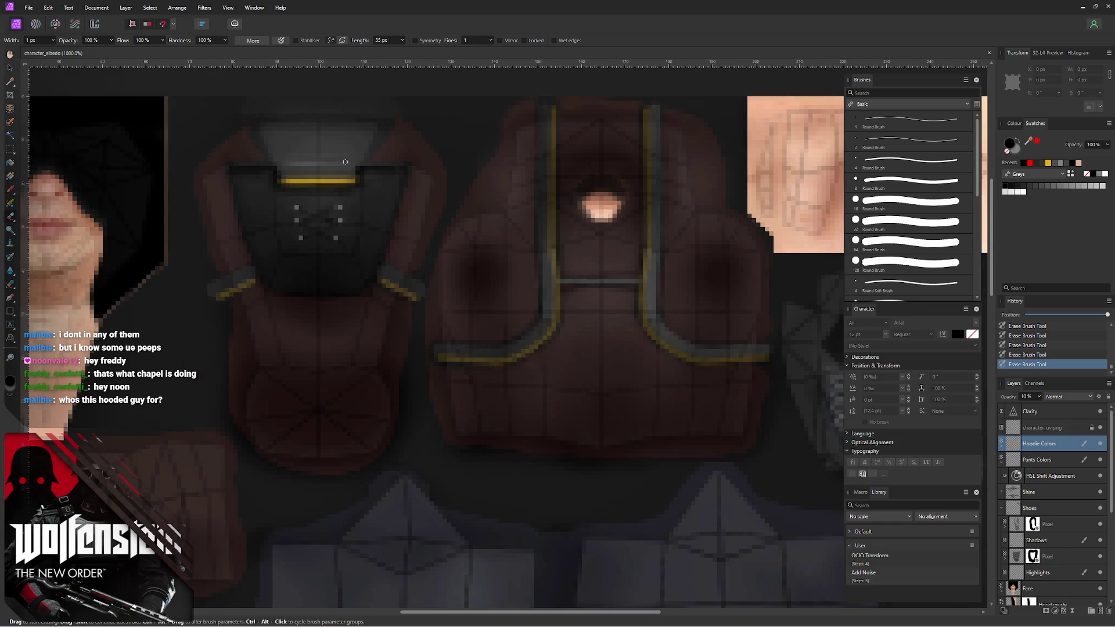
# - Hide the UV layer and re-export the texture as PNG over character_albedo.png
pyautogui.click(1100, 428)
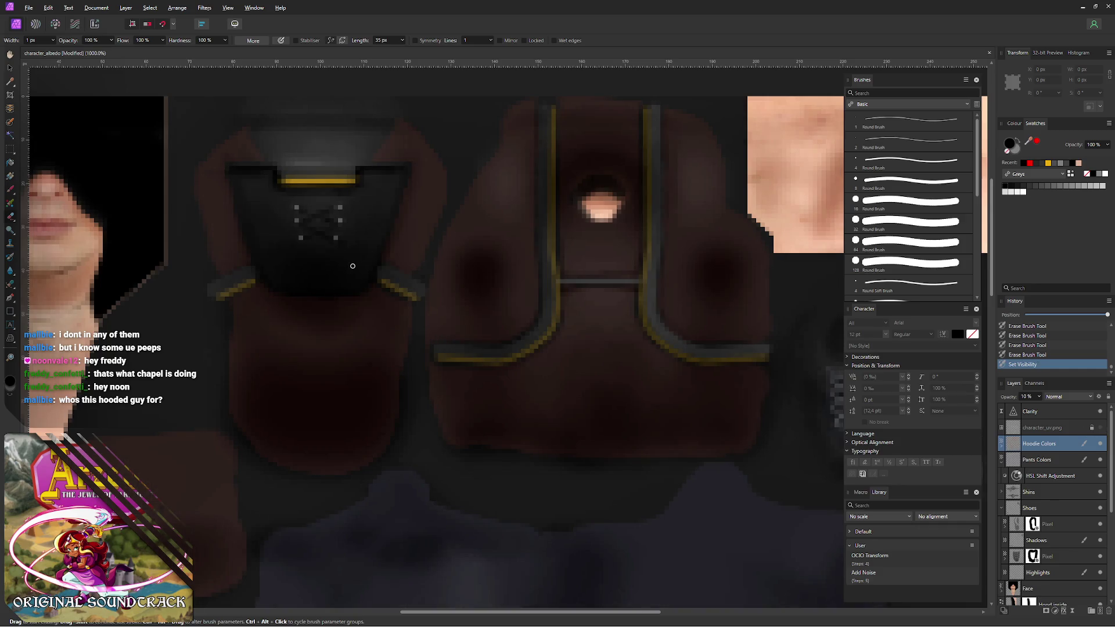
pyautogui.hotkey('ctrl', 'alt', 'shift', 'w')
pyautogui.click(672, 444)
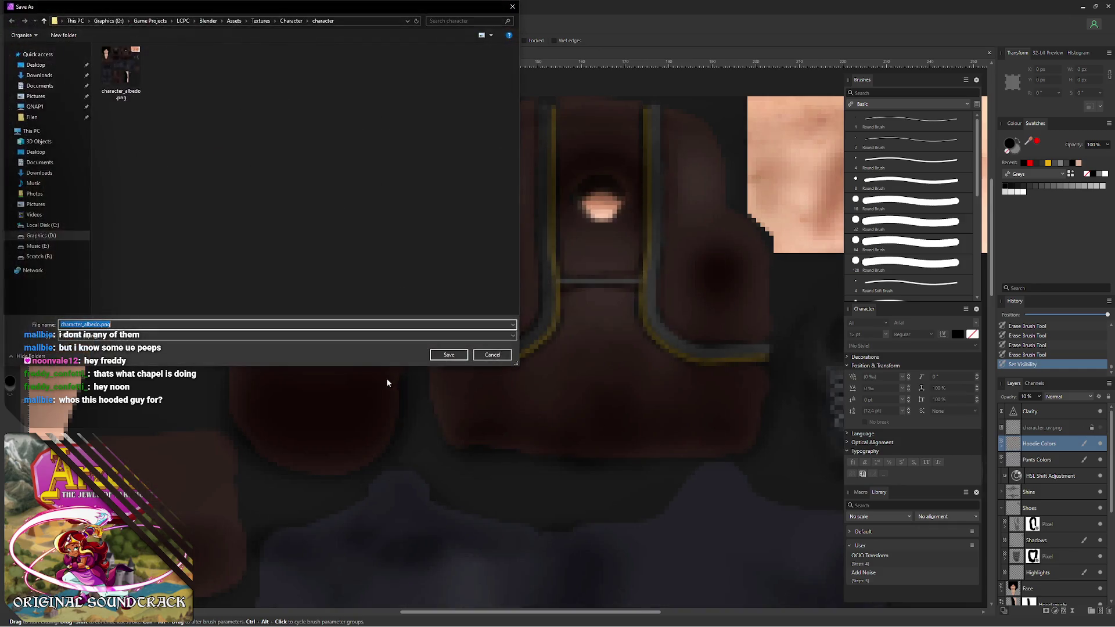
pyautogui.click(446, 354)
pyautogui.click(574, 353)
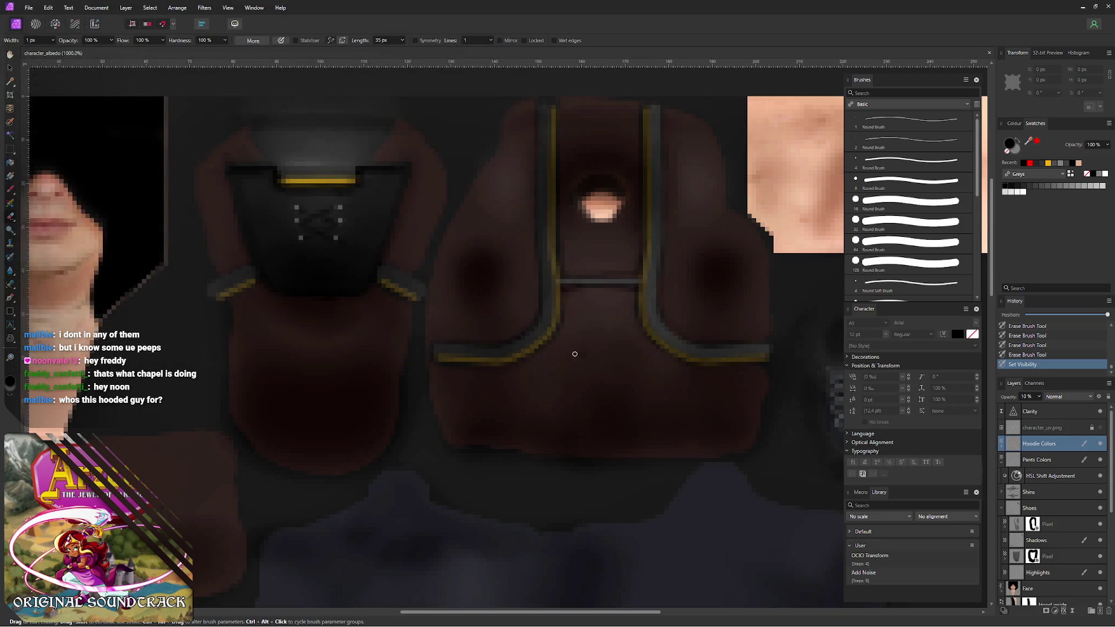
pyautogui.hotkey('alt', 'Tab')
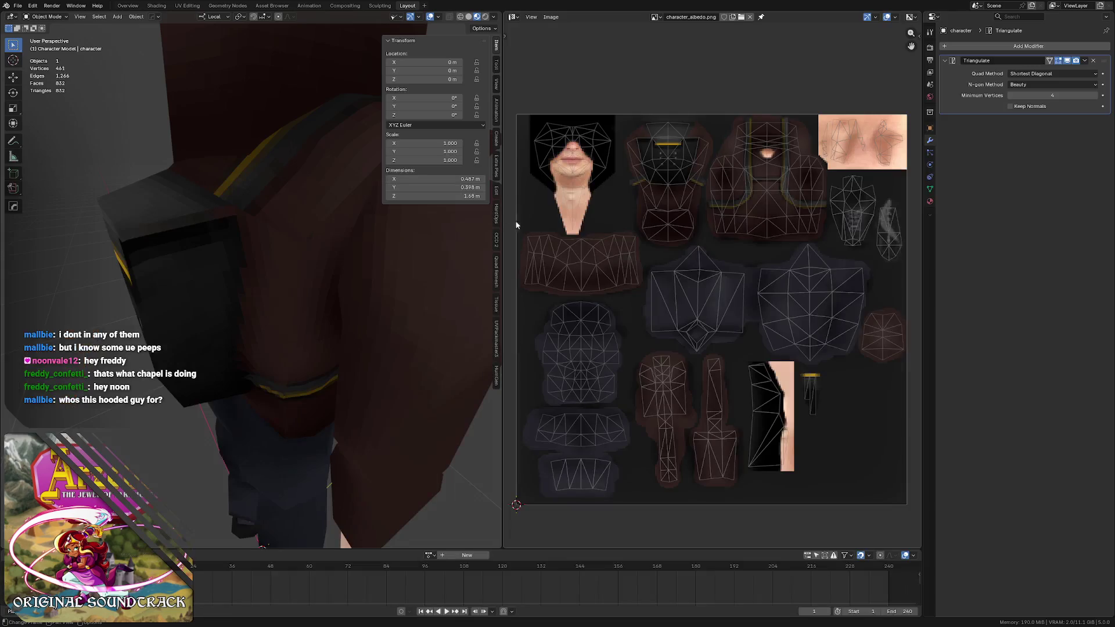
pyautogui.moveTo(212, 226)
pyautogui.mouseDown(button='middle')
pyautogui.moveTo(235, 227)
pyautogui.moveTo(194, 226)
pyautogui.moveTo(259, 202)
pyautogui.moveTo(182, 214)
pyautogui.moveTo(218, 202)
pyautogui.moveTo(186, 191)
pyautogui.mouseUp(button='middle')
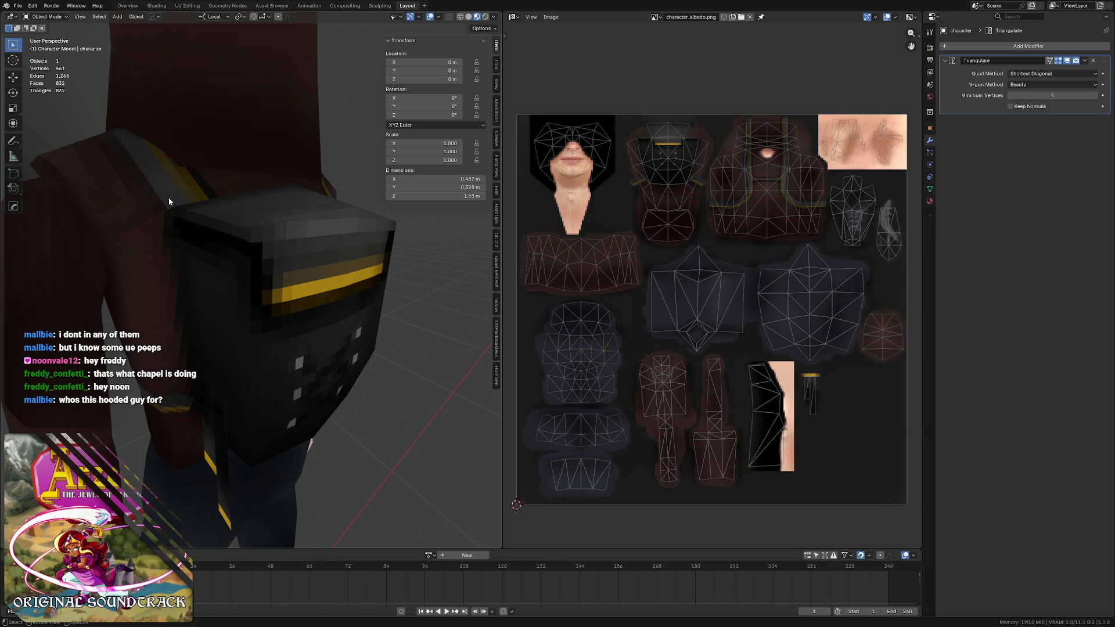
pyautogui.scroll(-3, 168, 198)
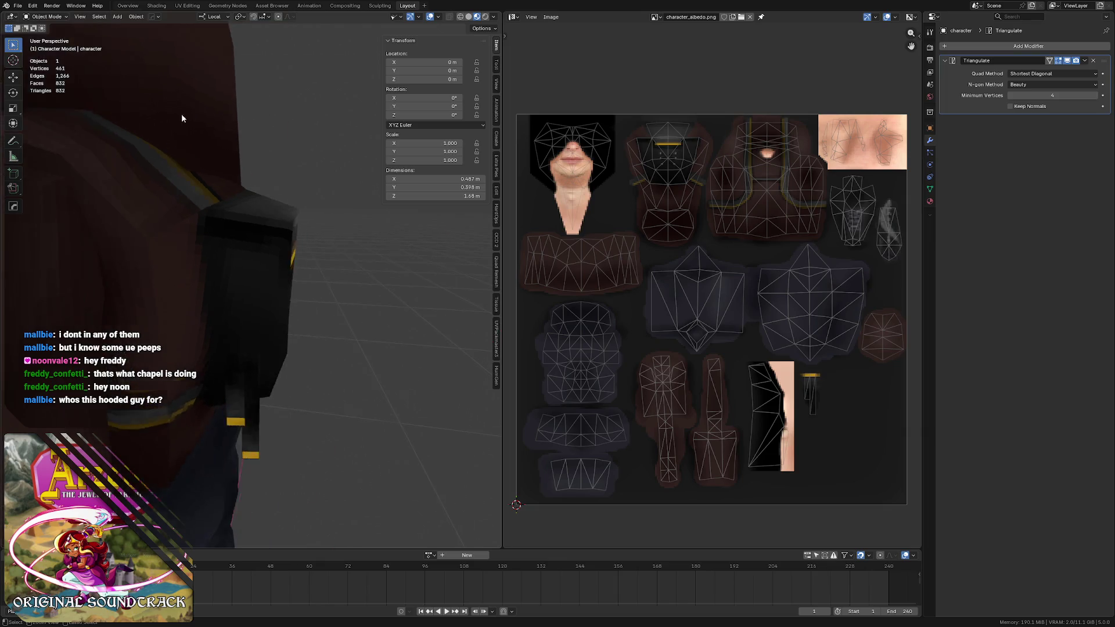
pyautogui.scroll(-4, 181, 114)
pyautogui.moveTo(150, 173)
pyautogui.mouseDown(button='middle')
pyautogui.moveTo(262, 159)
pyautogui.moveTo(222, 152)
pyautogui.mouseUp(button='middle')
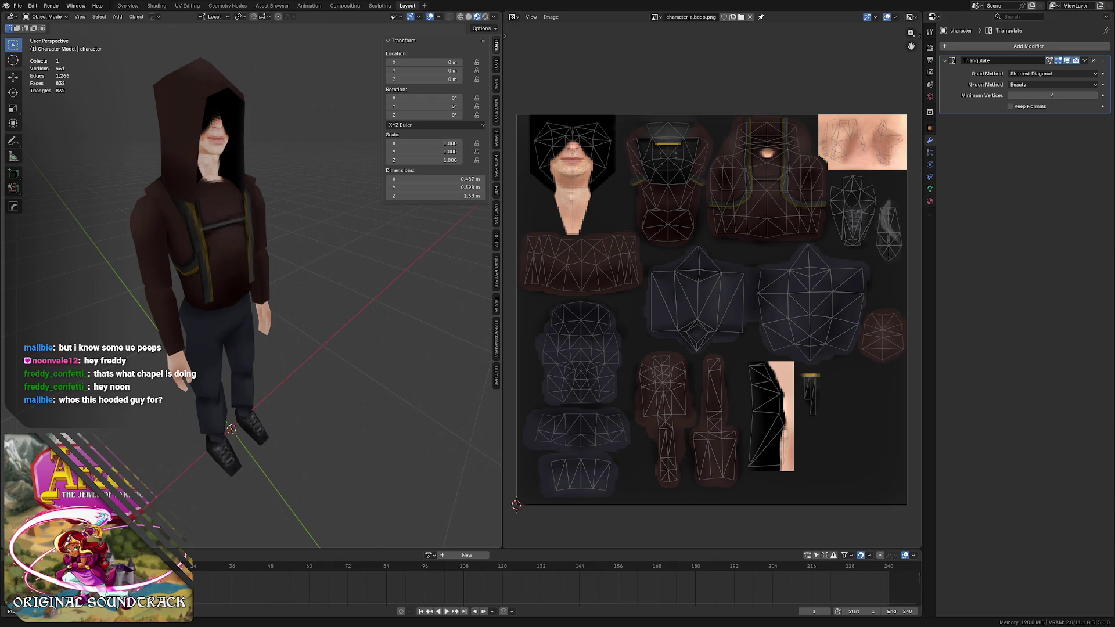
# - Review the room1 scene in Godot's viewport, then save and run the project with F5
pyautogui.hotkey('alt', 'Tab')
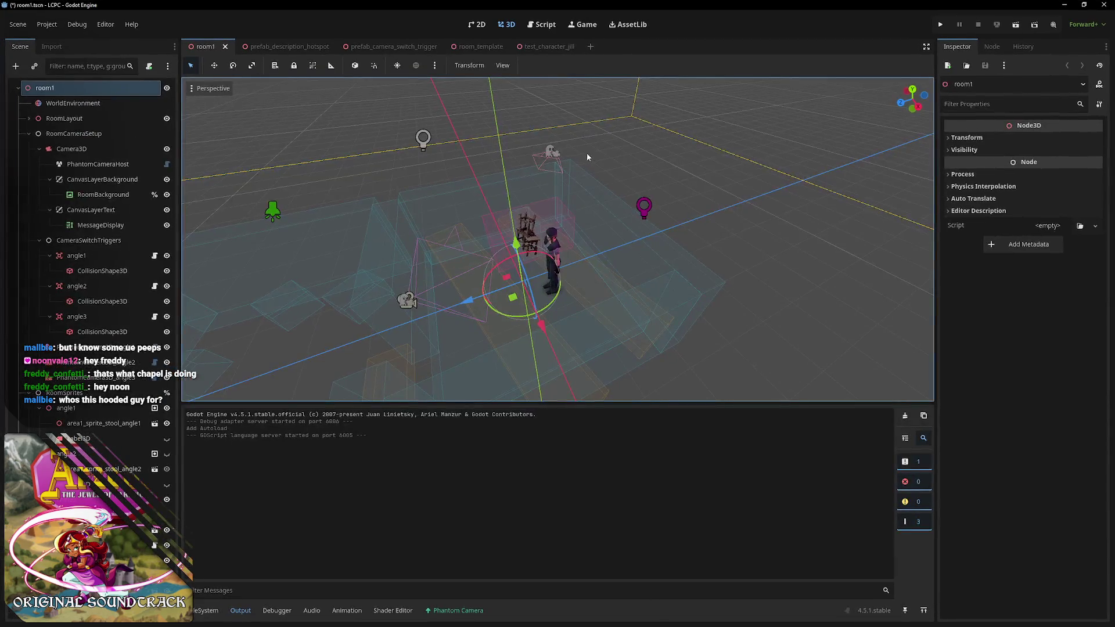
pyautogui.moveTo(609, 119); pyautogui.dragTo(582, 231, button='middle')
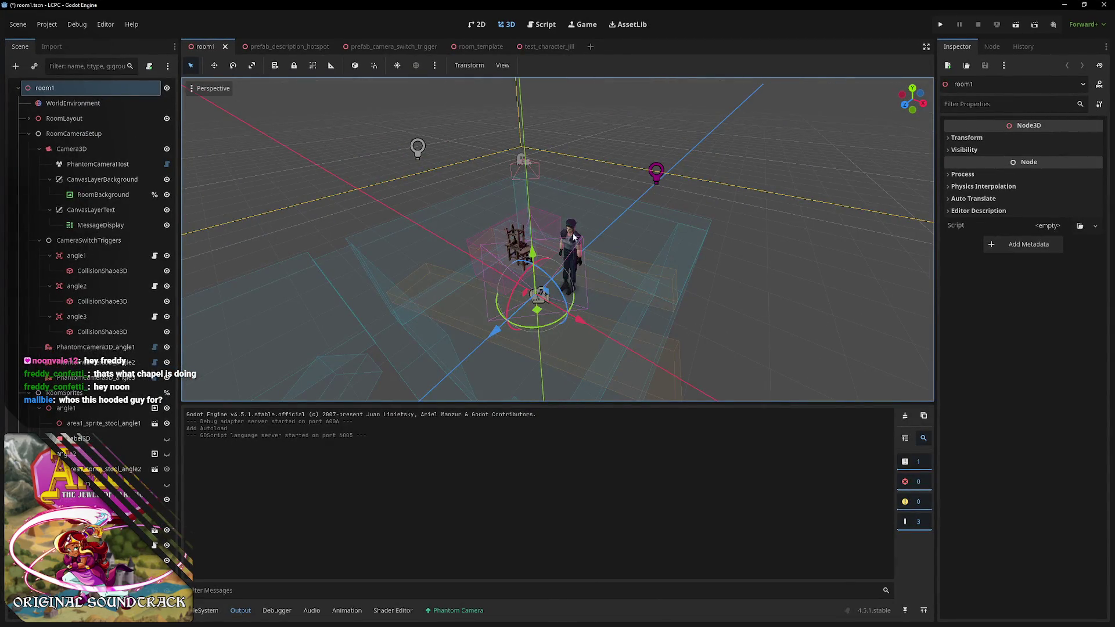
pyautogui.scroll(2, 580, 231)
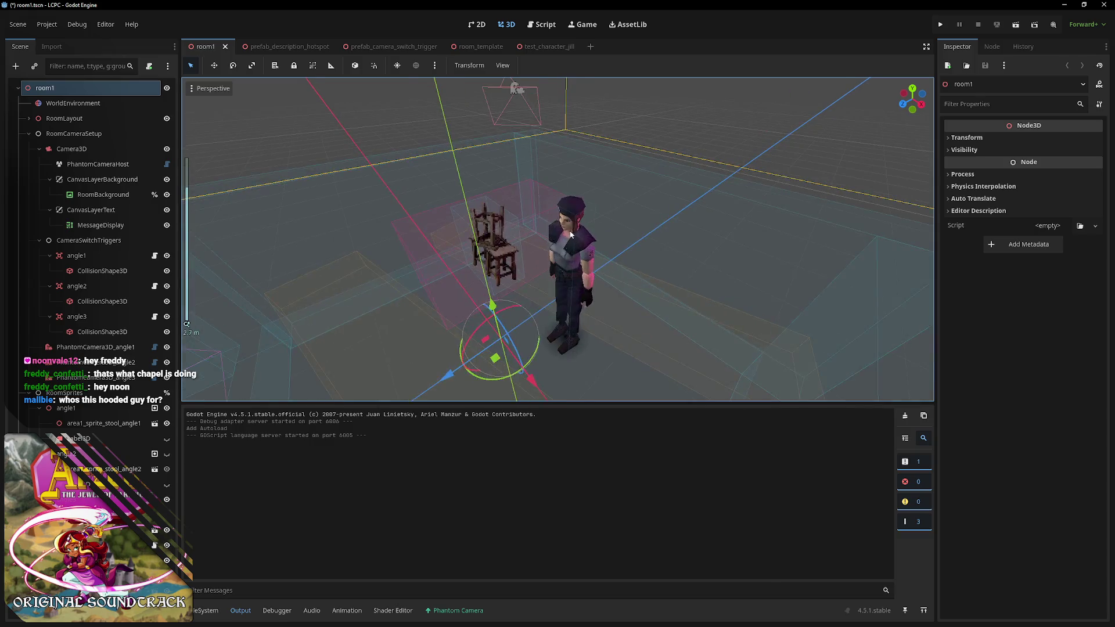
pyautogui.scroll(1, 537, 210)
pyautogui.scroll(-3, 536, 214)
pyautogui.scroll(2, 537, 203)
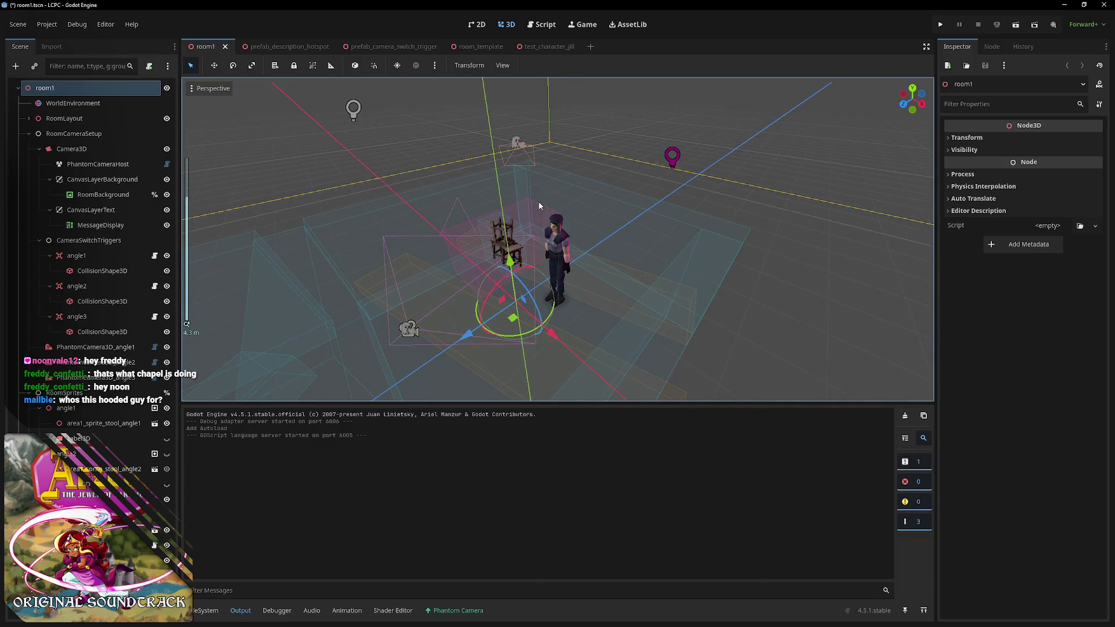
pyautogui.moveTo(452, 222); pyautogui.dragTo(471, 200, button='middle')
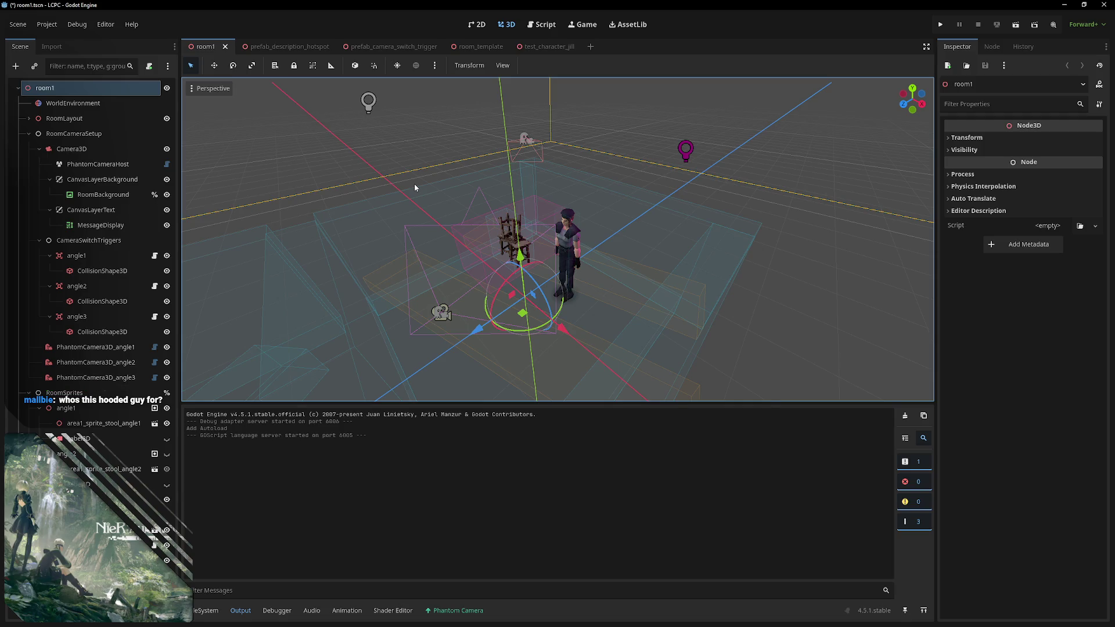
pyautogui.press('F5')
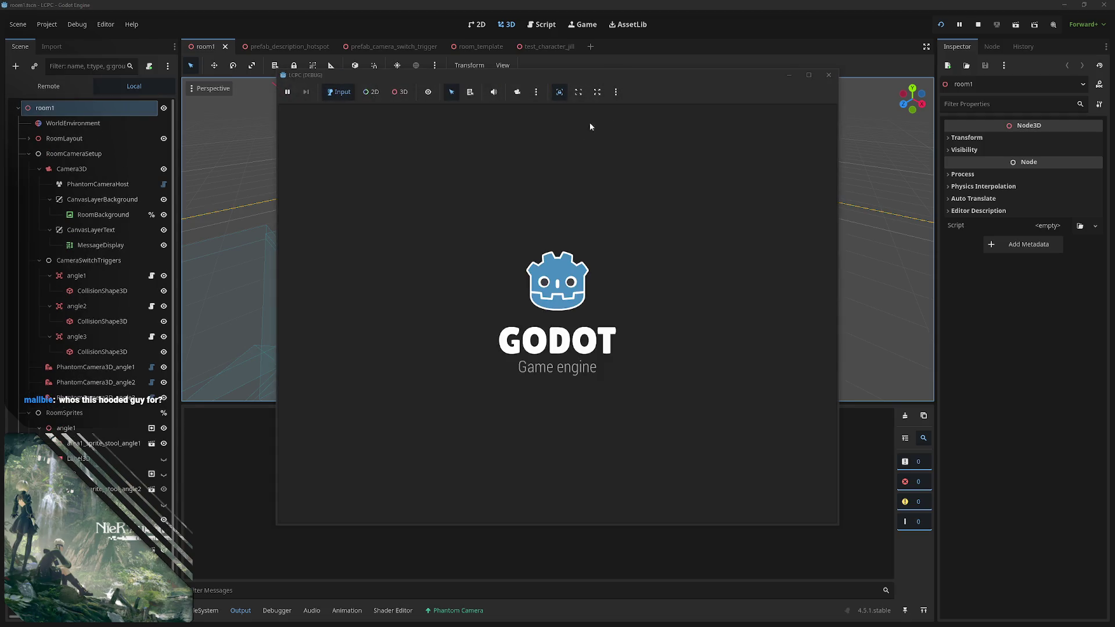
# - Walk the character around the room and through the doorway into the green room
pyautogui.press('Left')
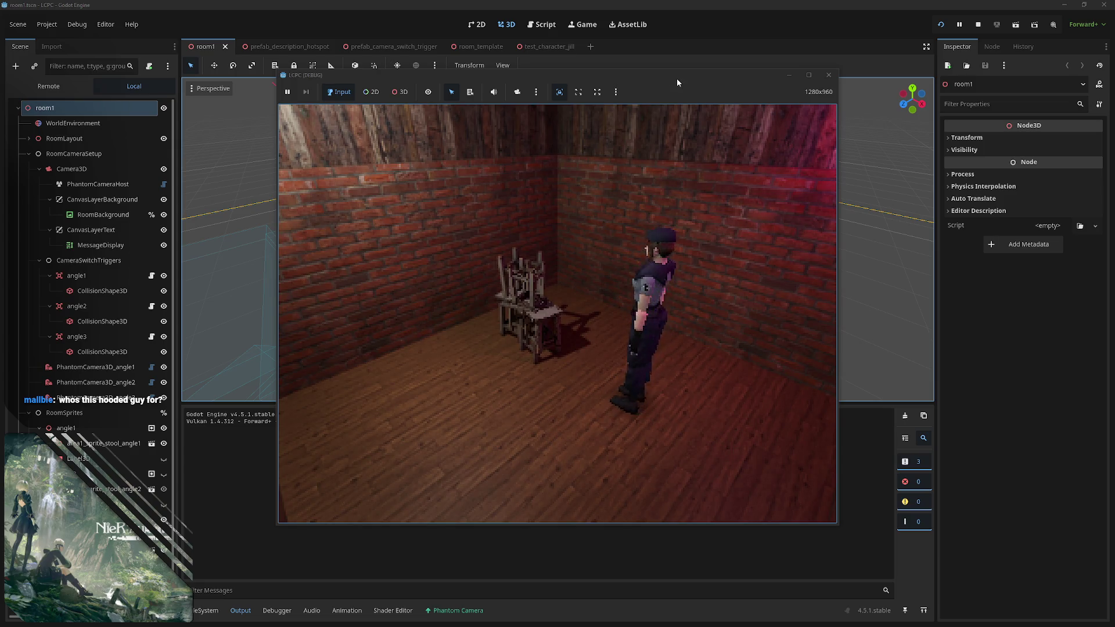
pyautogui.press('Up')
pyautogui.press('Up')
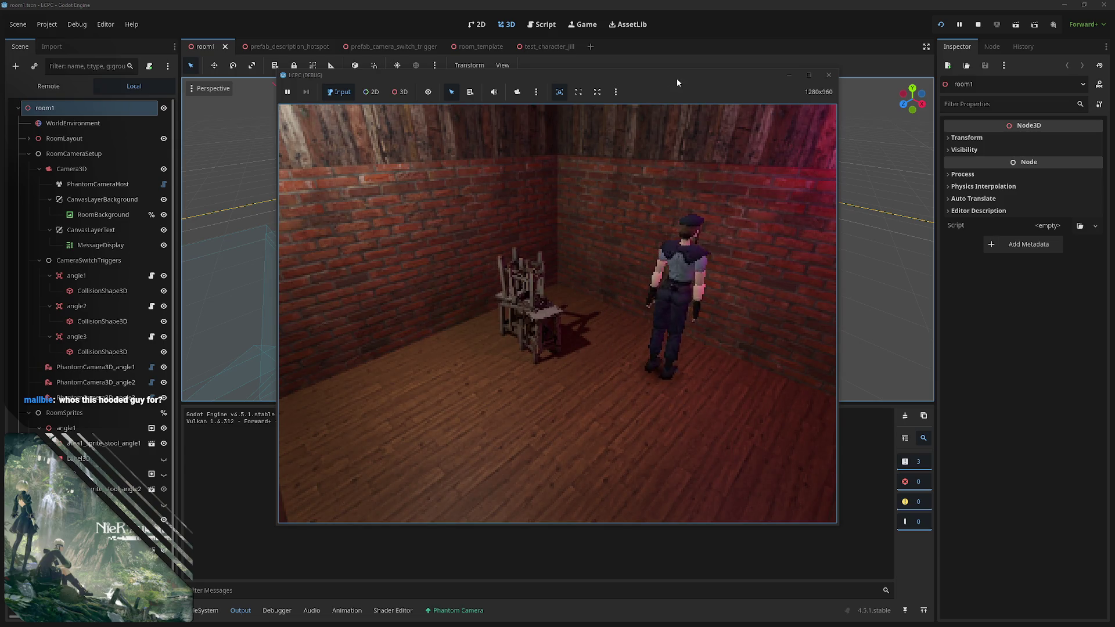
pyautogui.press('Return')
pyautogui.press('Up')
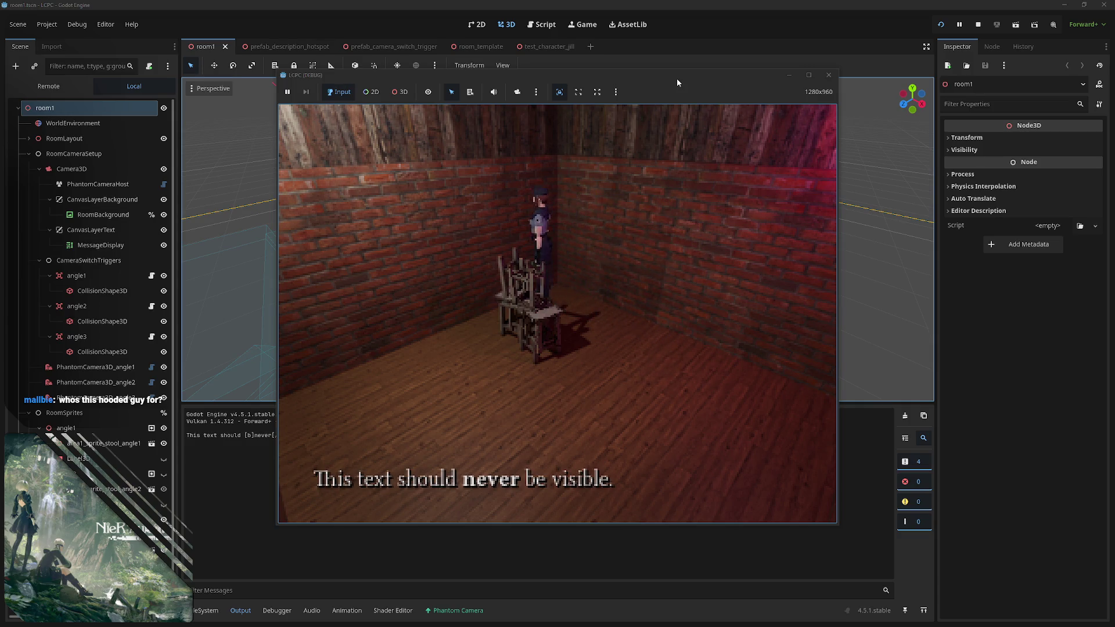
pyautogui.press('Return')
pyautogui.press('Up')
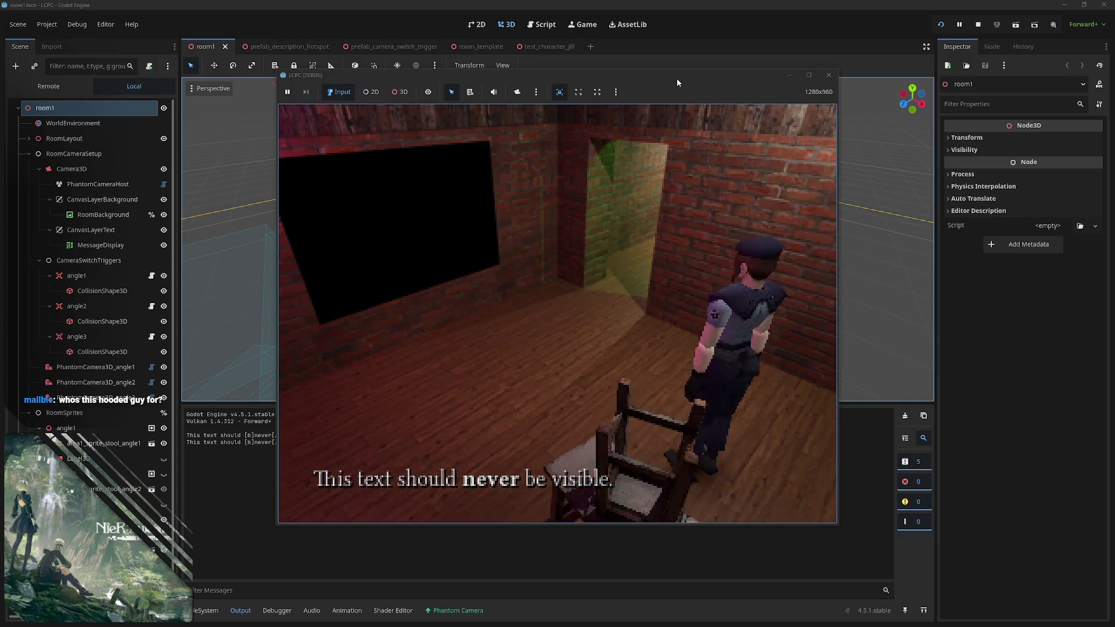
pyautogui.press('Left')
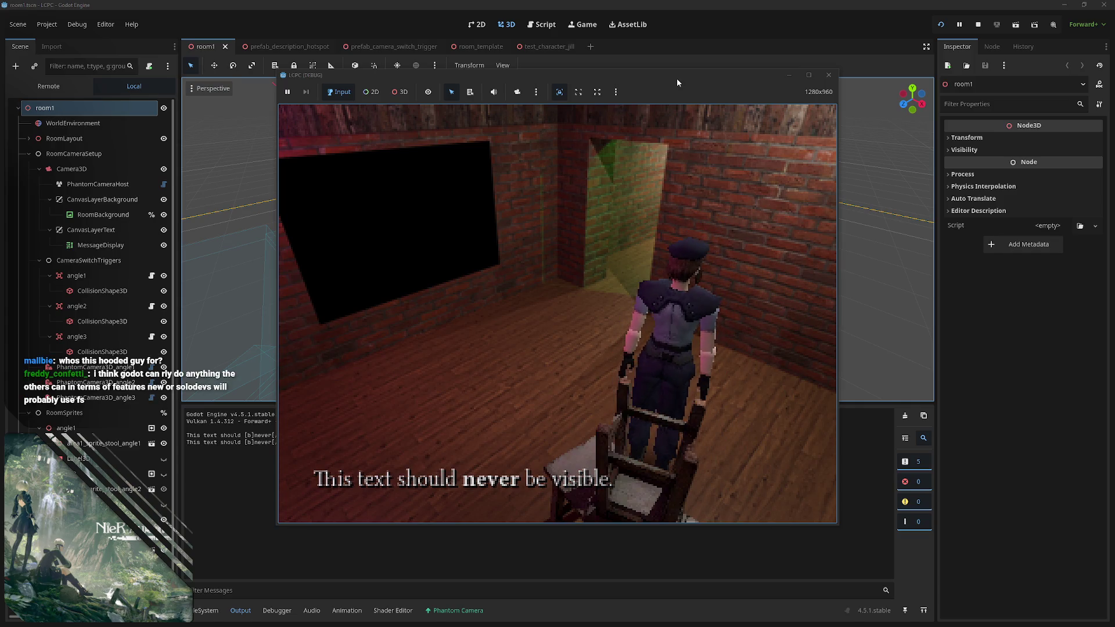
pyautogui.press('Left')
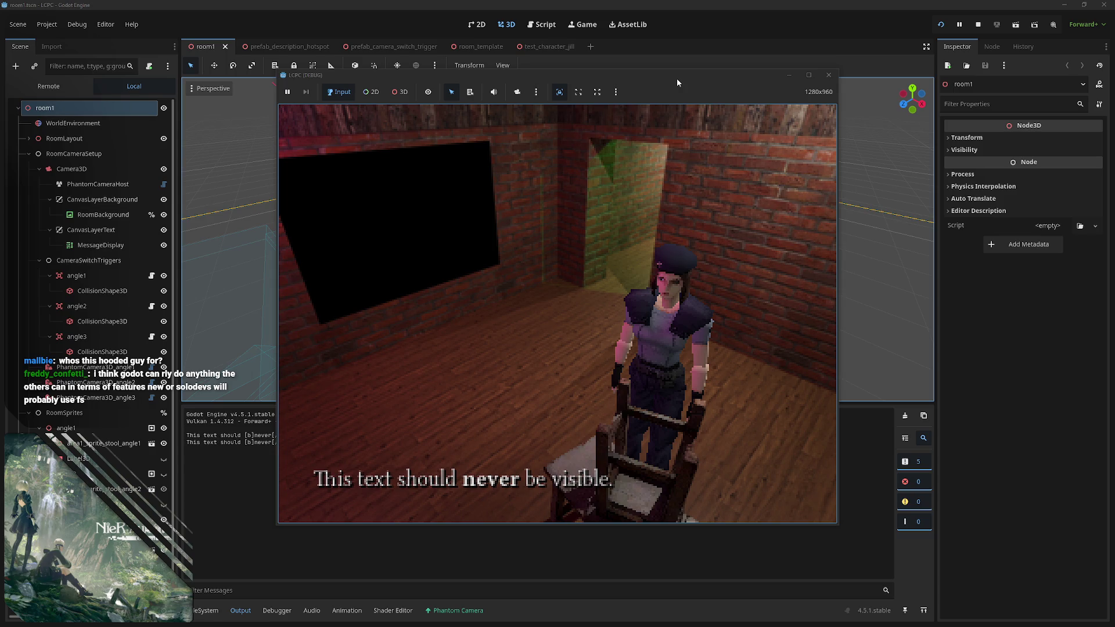
pyautogui.press('Left')
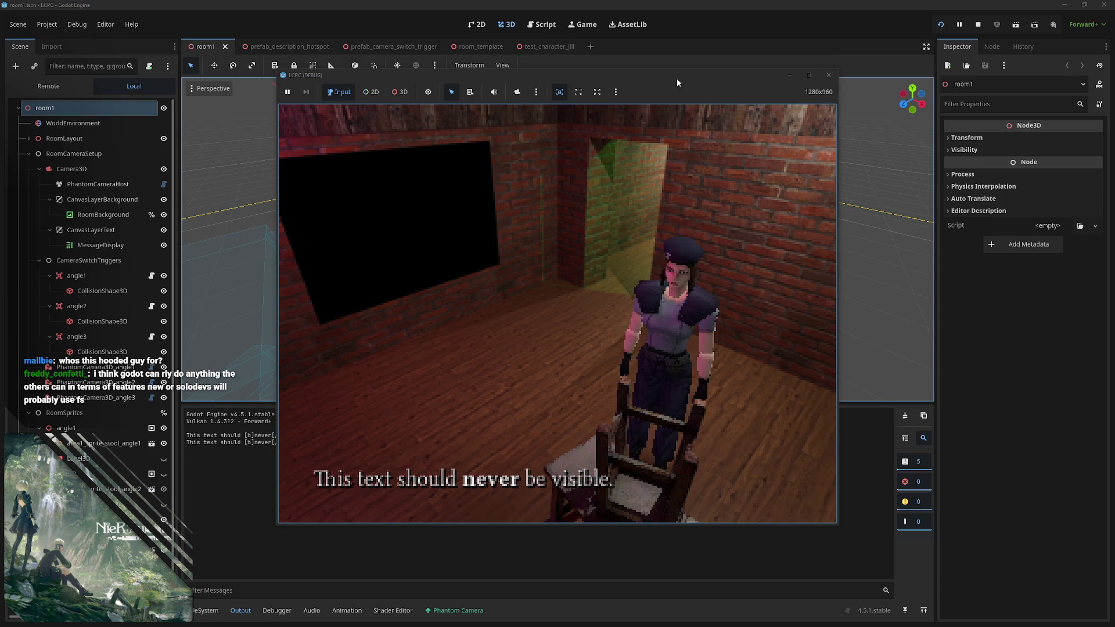
pyautogui.press('Up')
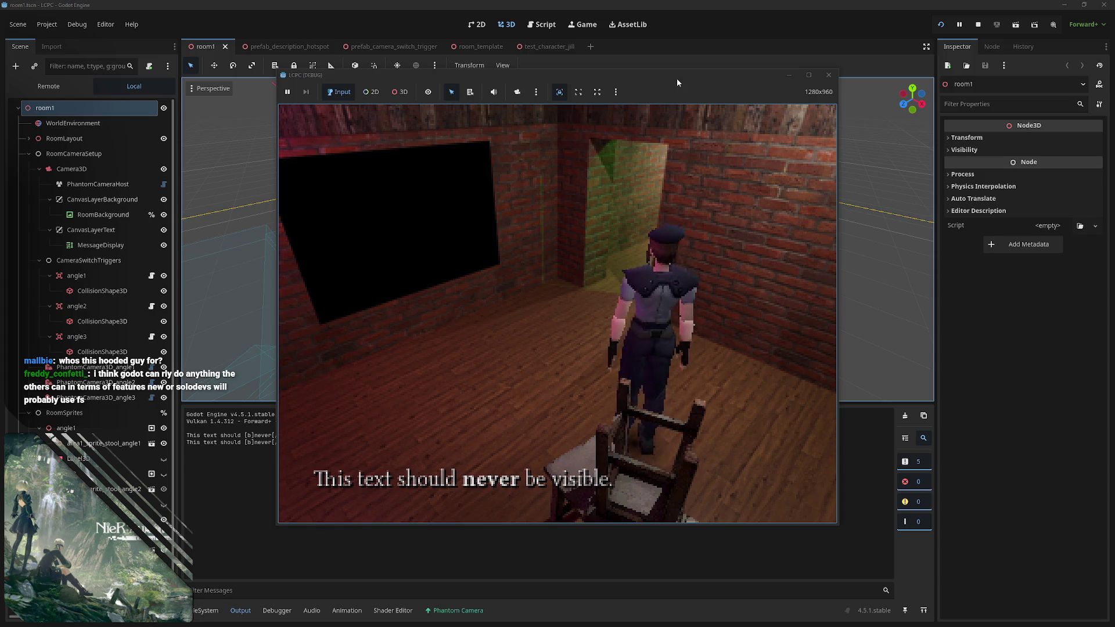
pyautogui.press('Up')
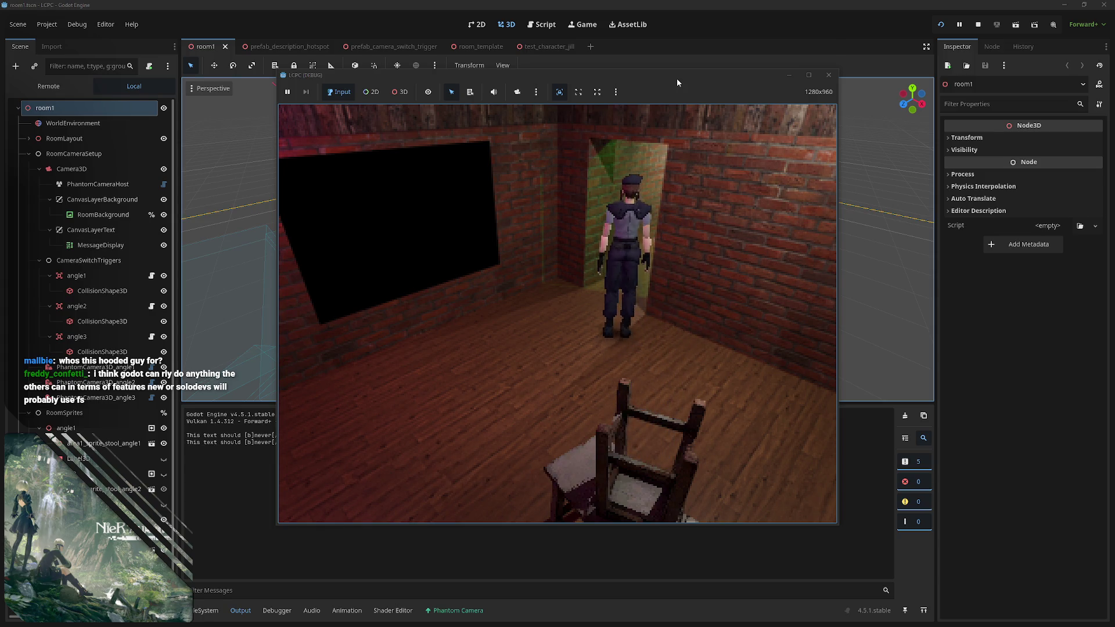
pyautogui.press('Up')
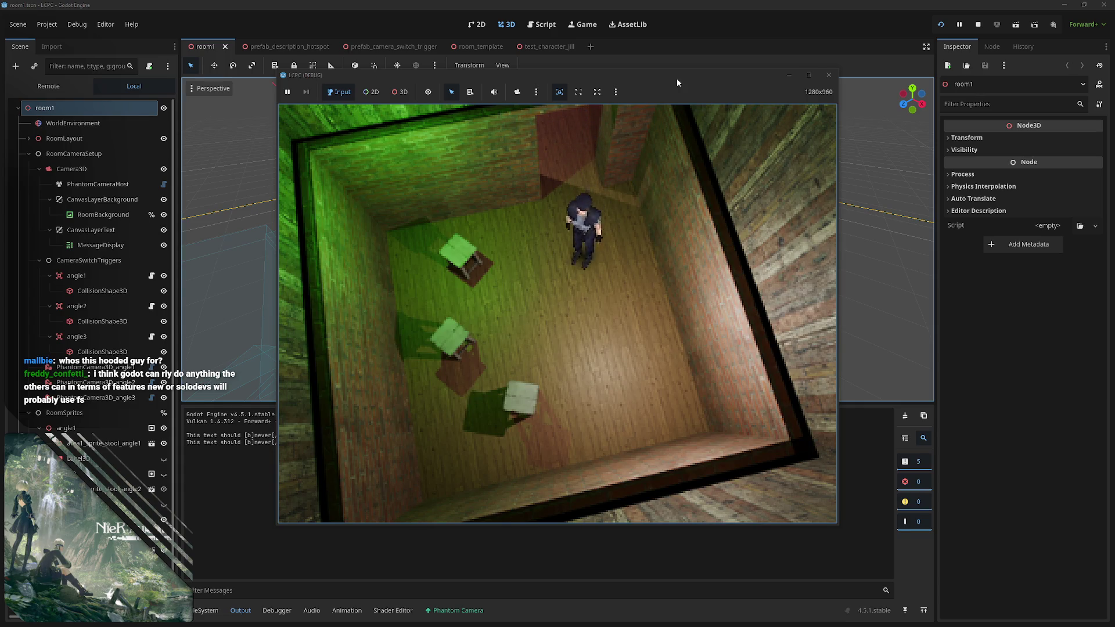
pyautogui.press('Up')
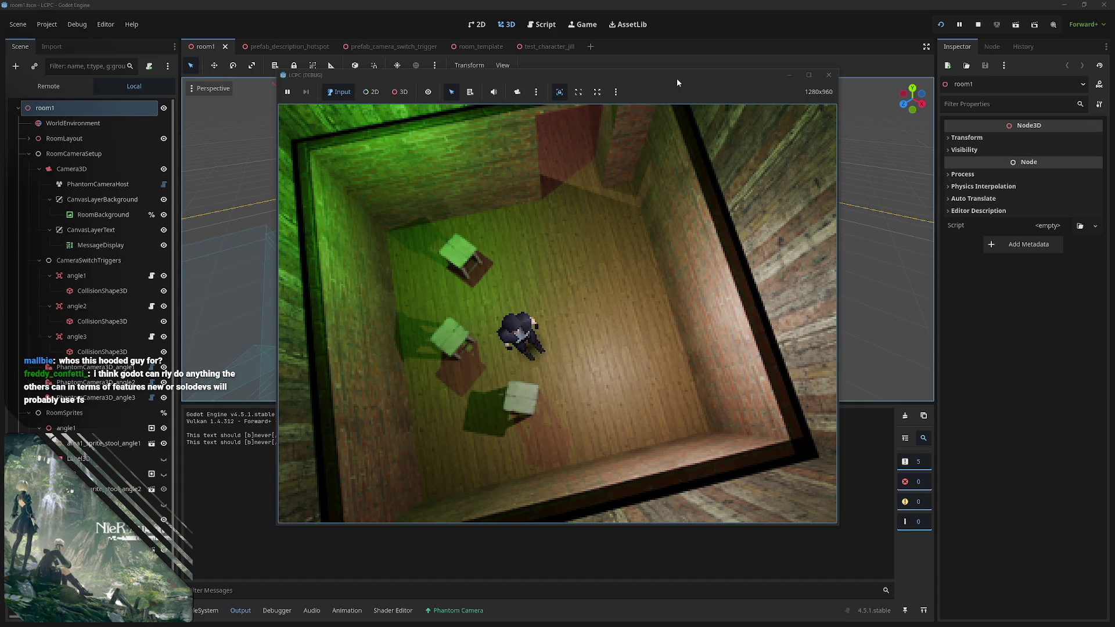
pyautogui.press('Up')
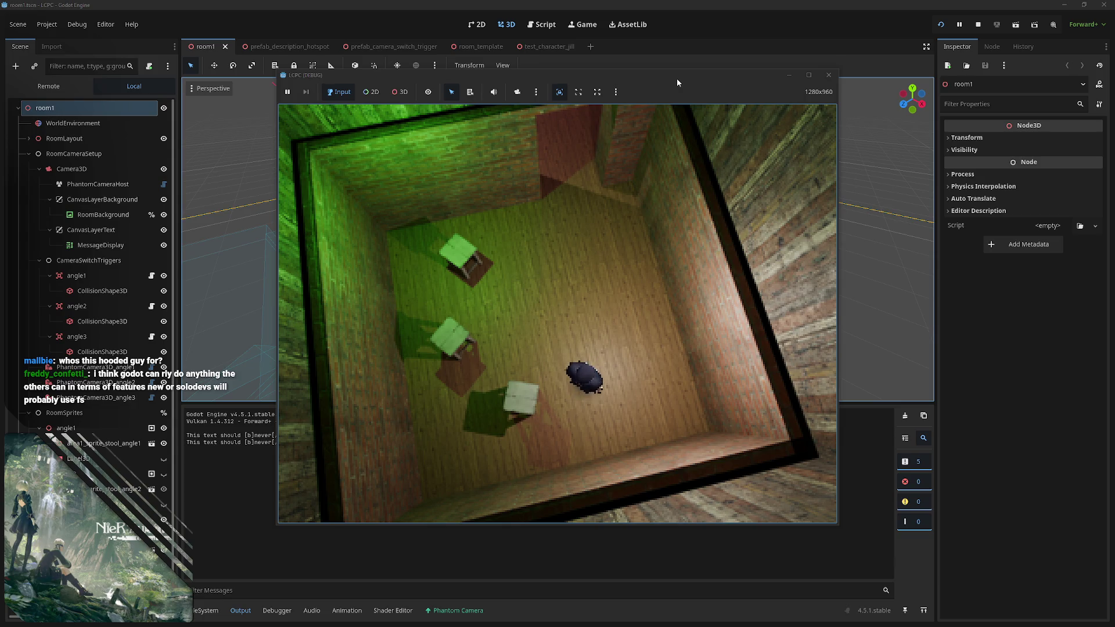
pyautogui.press('Up')
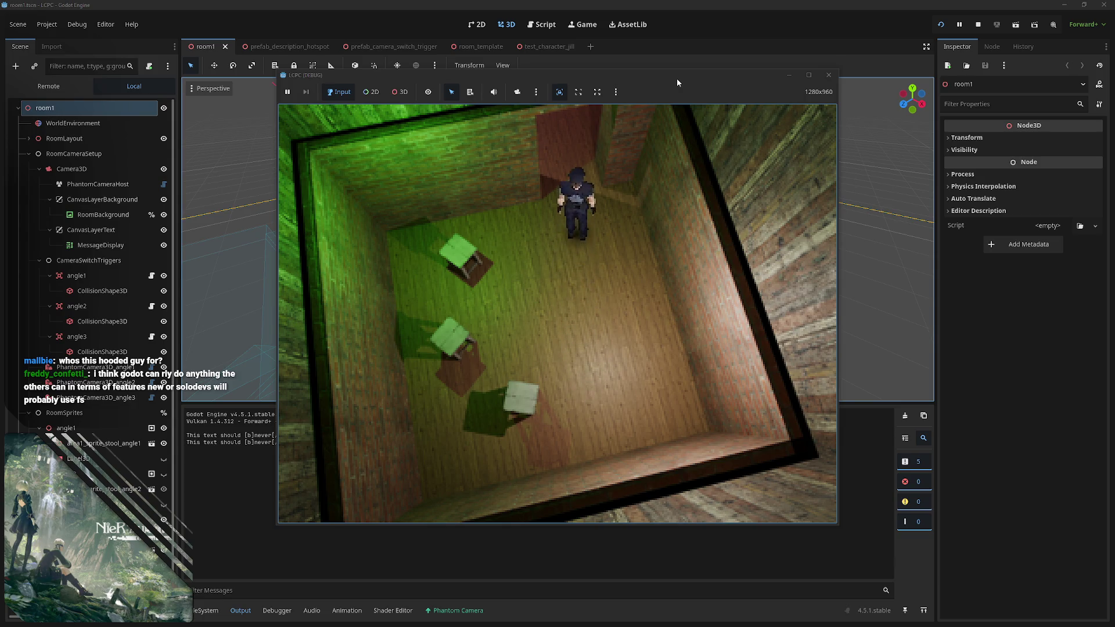
pyautogui.press('Up')
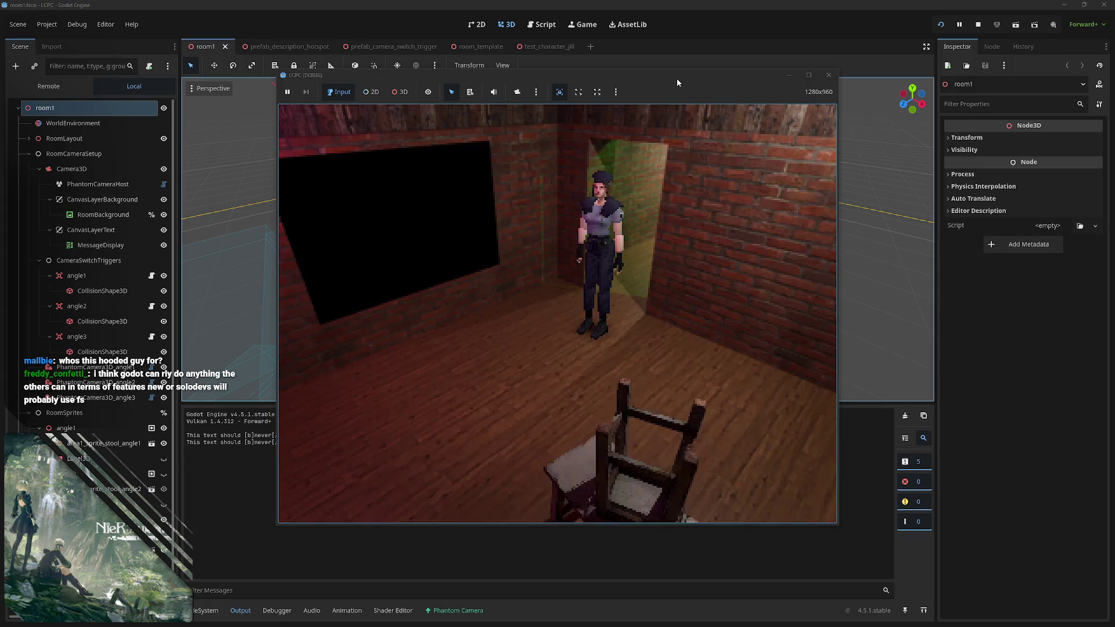
pyautogui.press('Up')
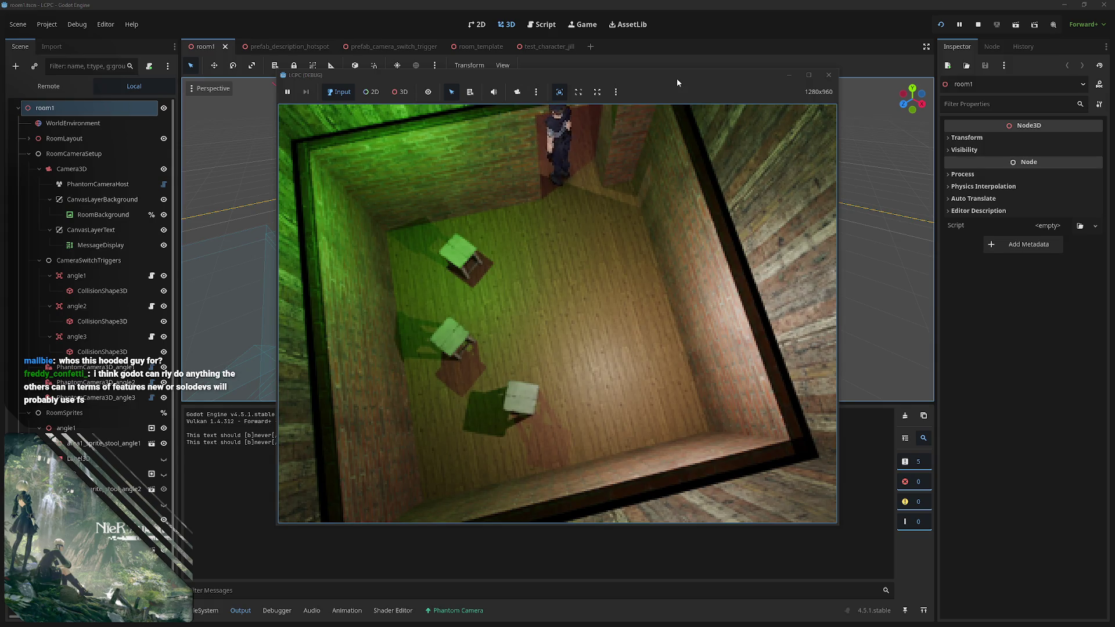
# - Pace the character along the back wall and behind the chair, then stop the running game
pyautogui.press('Left')
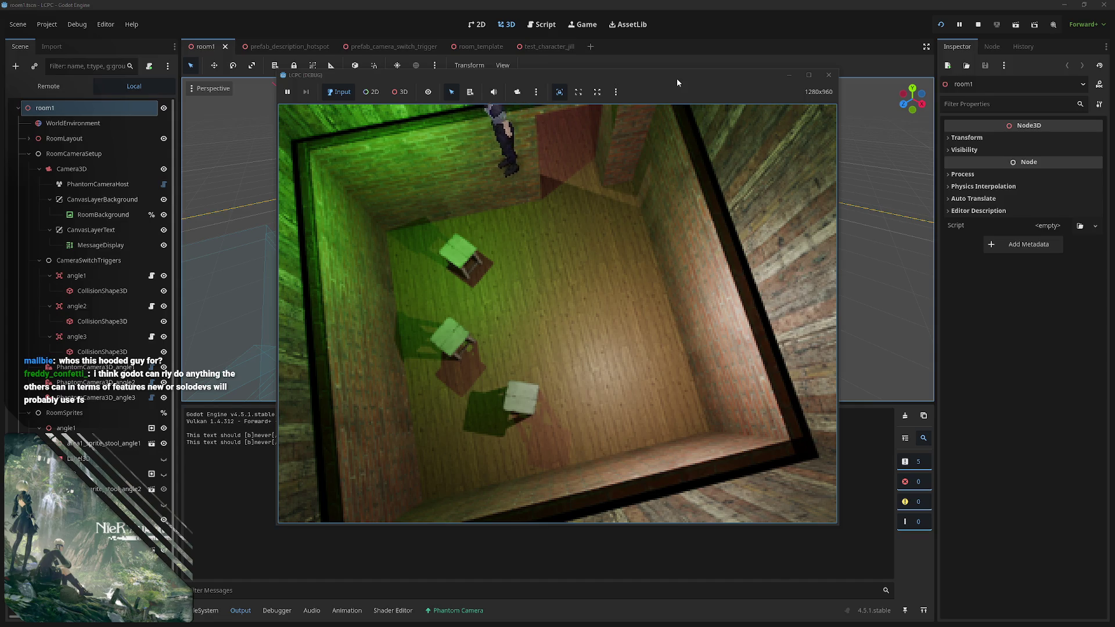
pyautogui.press('Right')
pyautogui.press('Left')
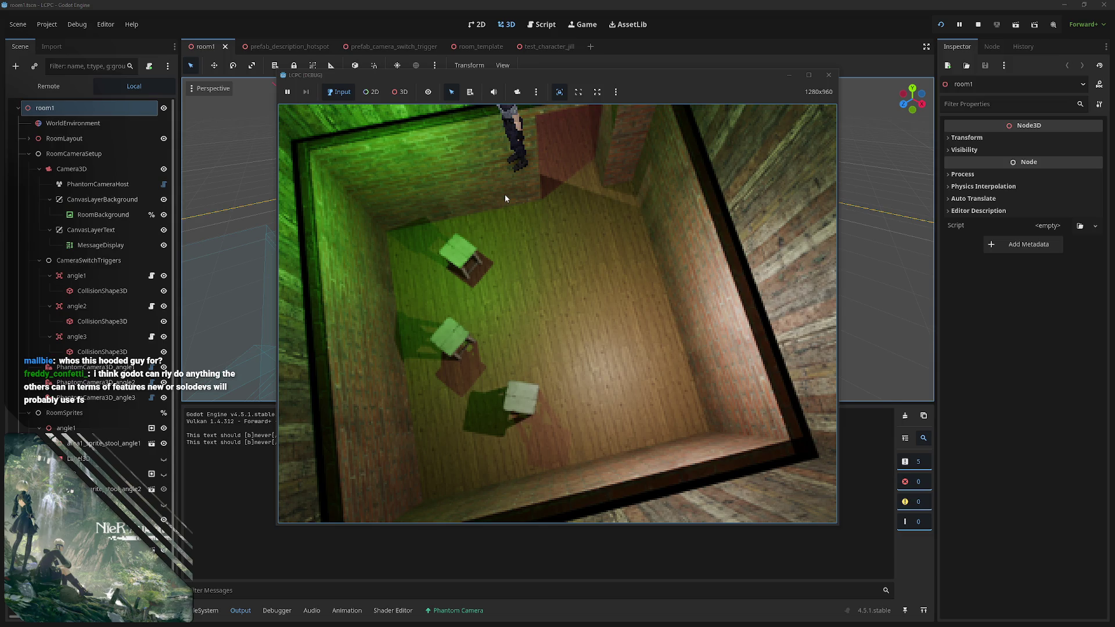
pyautogui.press('Right')
pyautogui.press('Left')
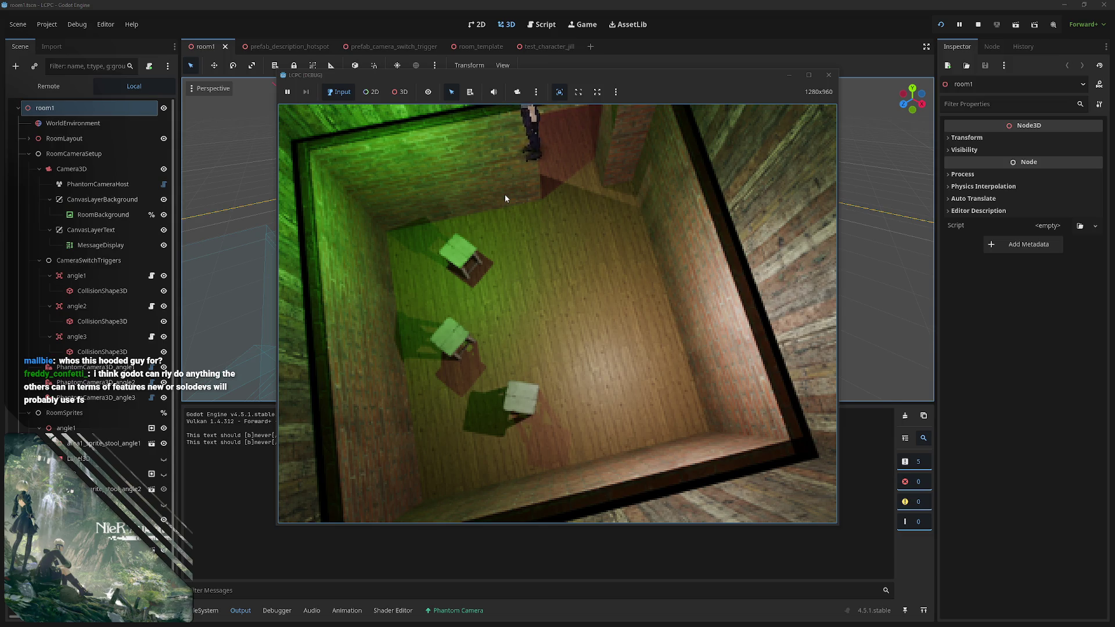
pyautogui.press('Right')
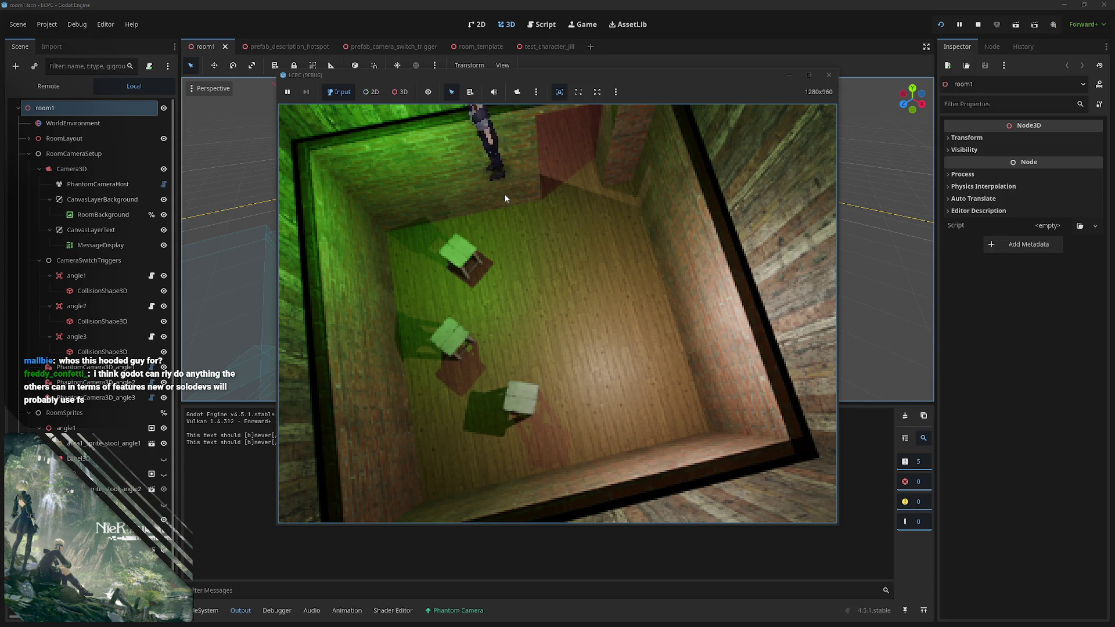
pyautogui.press('Down')
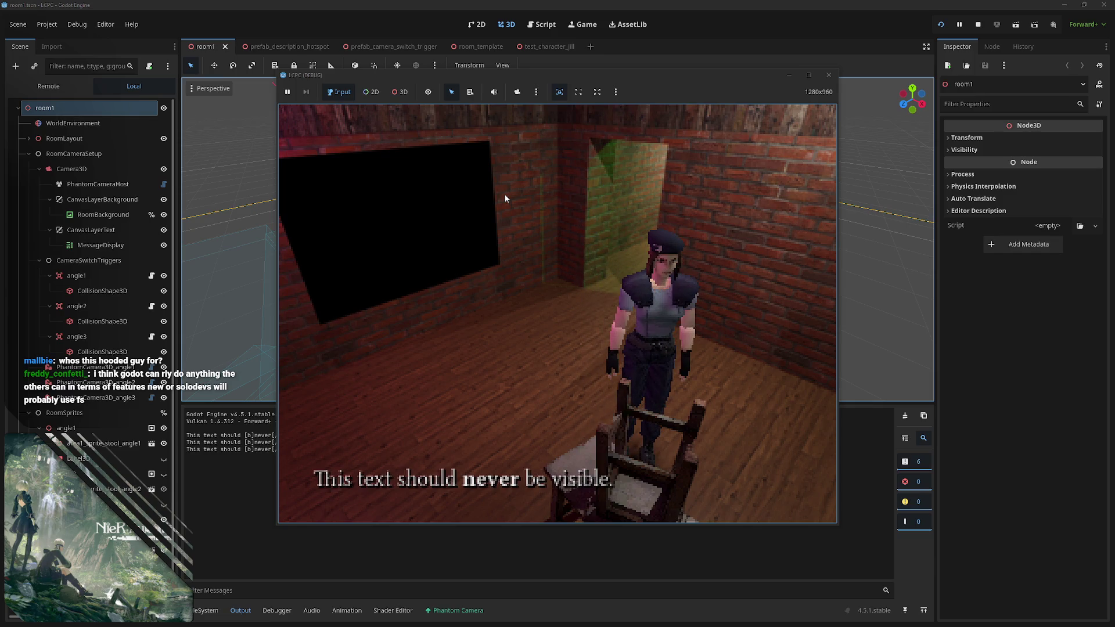
pyautogui.press('Right')
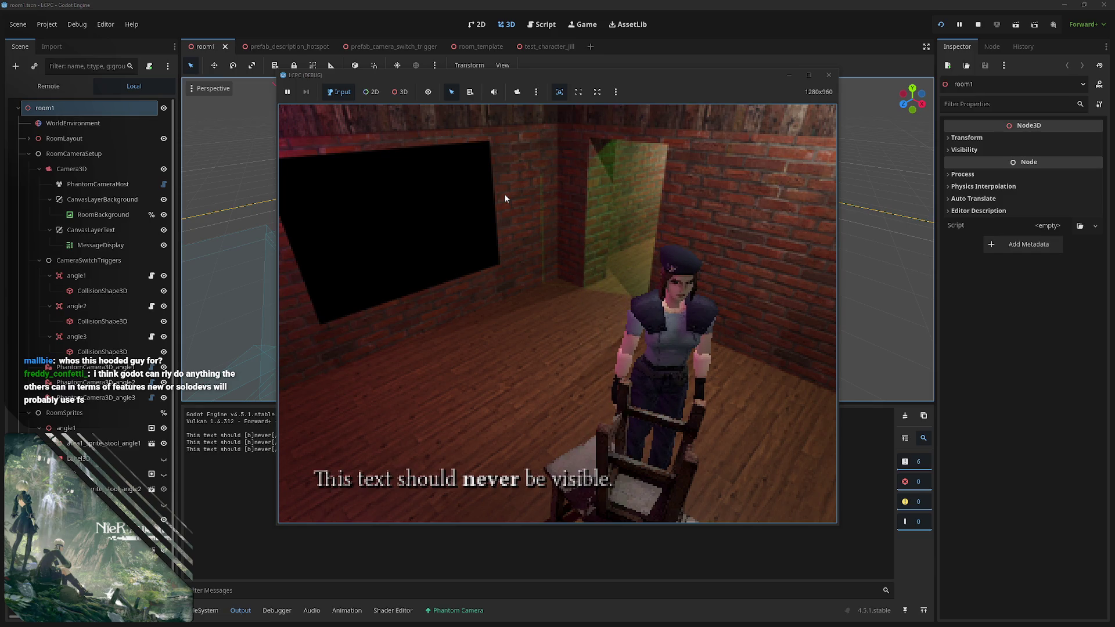
pyautogui.click(828, 74)
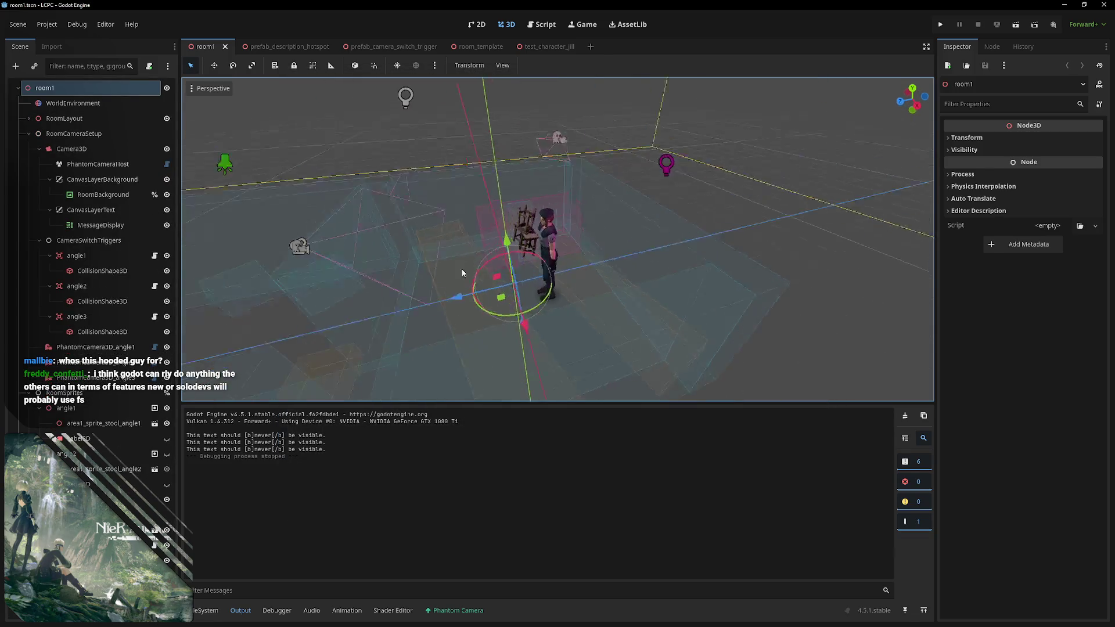
pyautogui.scroll(3, 461, 273)
pyautogui.scroll(5, 511, 171)
# - Focus the viewport on the chair's CollisionShape3D, then bring the web browser forward
pyautogui.moveTo(512, 170)
pyautogui.mouseDown(button='middle')
pyautogui.moveTo(481, 210)
pyautogui.moveTo(417, 183)
pyautogui.moveTo(544, 176)
pyautogui.moveTo(627, 194)
pyautogui.moveTo(597, 198)
pyautogui.moveTo(749, 192)
pyautogui.moveTo(621, 172)
pyautogui.moveTo(385, 192)
pyautogui.moveTo(515, 199)
pyautogui.moveTo(565, 162)
pyautogui.mouseUp(button='middle')
pyautogui.click(627, 195)
pyautogui.press('f')
pyautogui.scroll(3, 597, 198)
pyautogui.scroll(3, 553, 211)
pyautogui.scroll(-5, 552, 210)
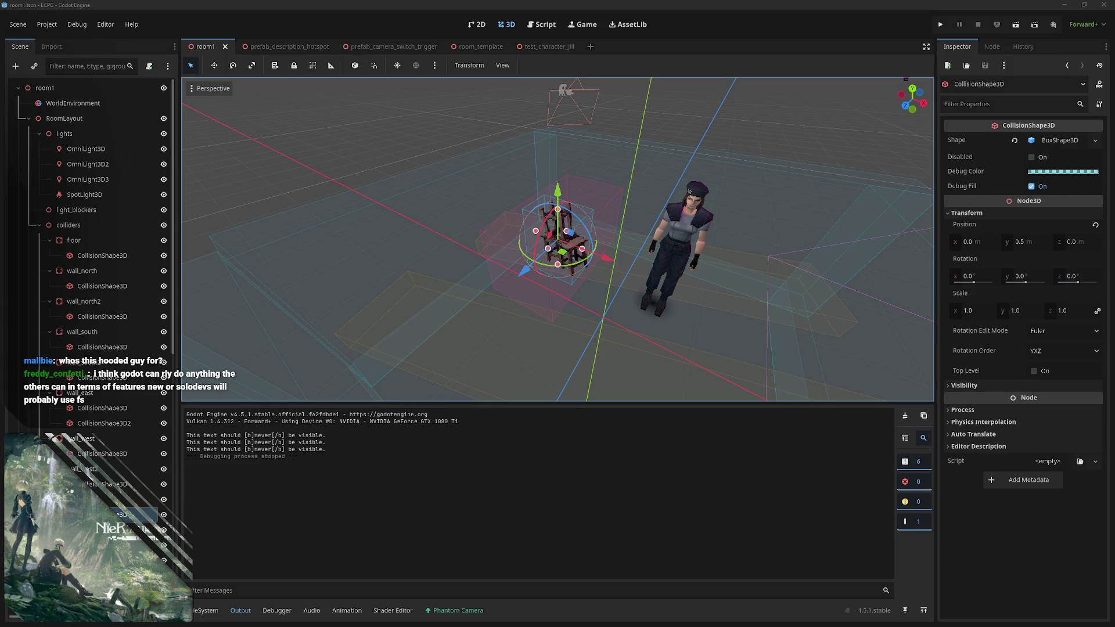
pyautogui.hotkey('alt', 'Tab')
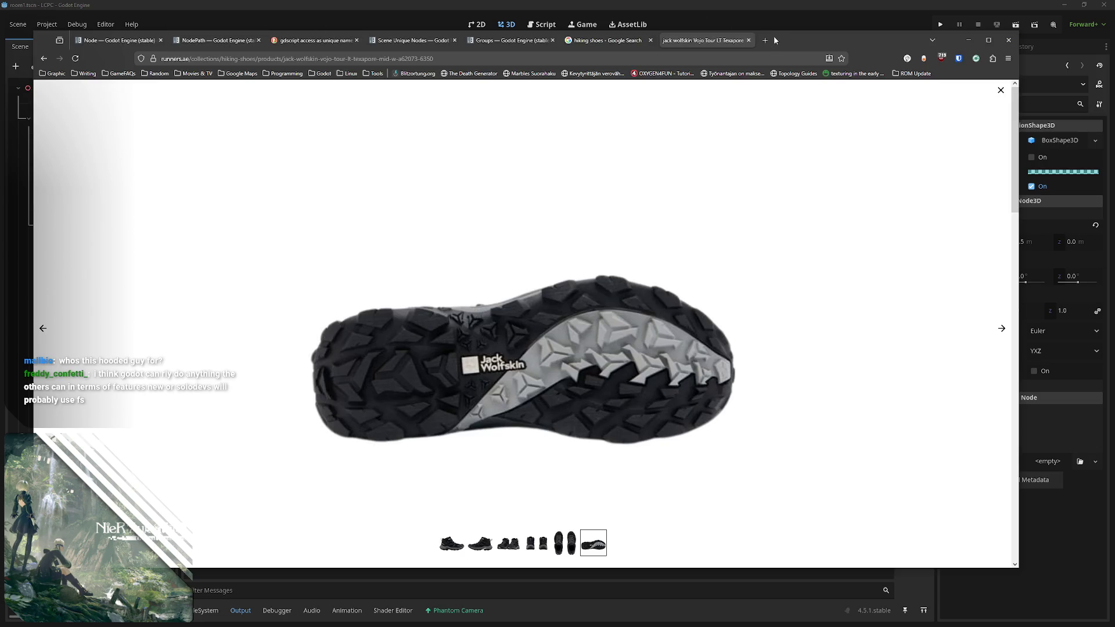
# - Load artstation.com in a new tab, go to own profile's All grid and open Habitat 26
pyautogui.click(767, 39)
pyautogui.write('artstation.com')
pyautogui.press('Return')
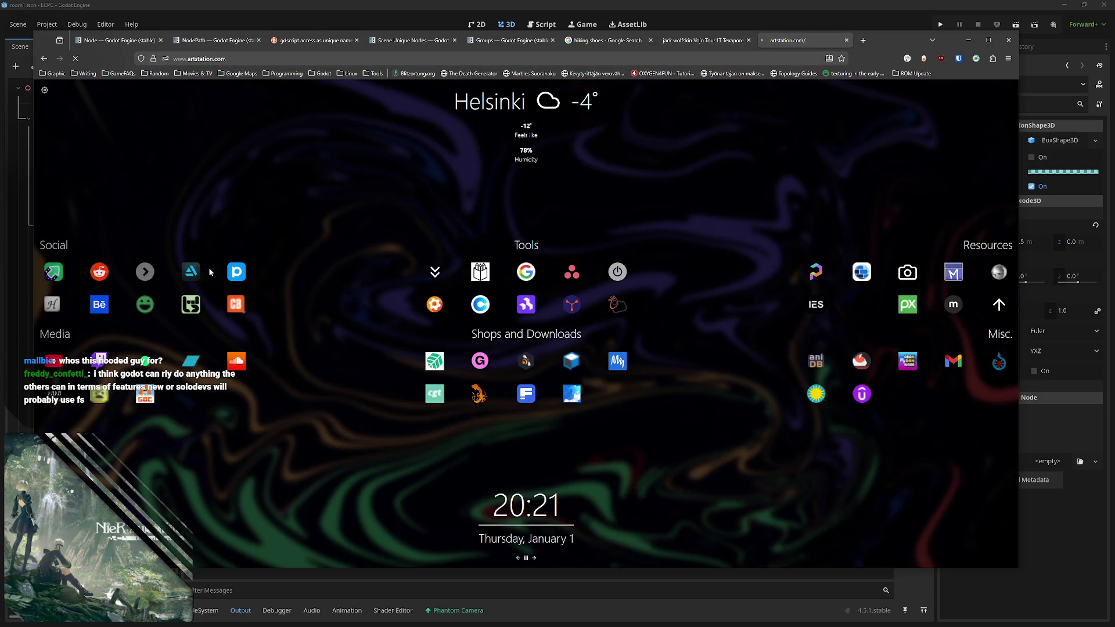
pyautogui.click(973, 98)
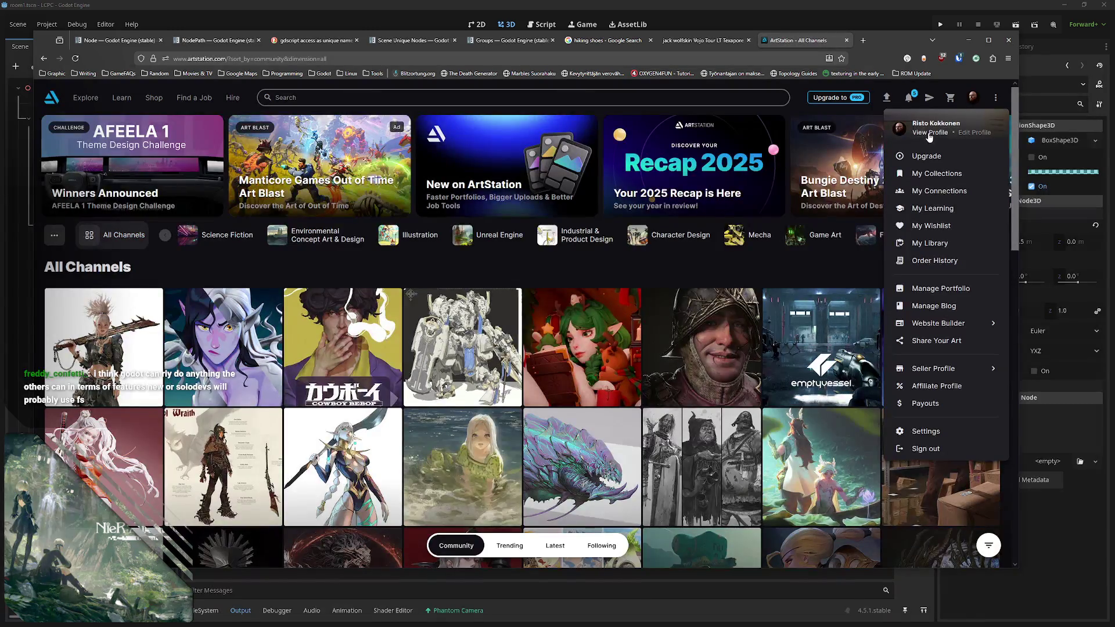
pyautogui.click(928, 134)
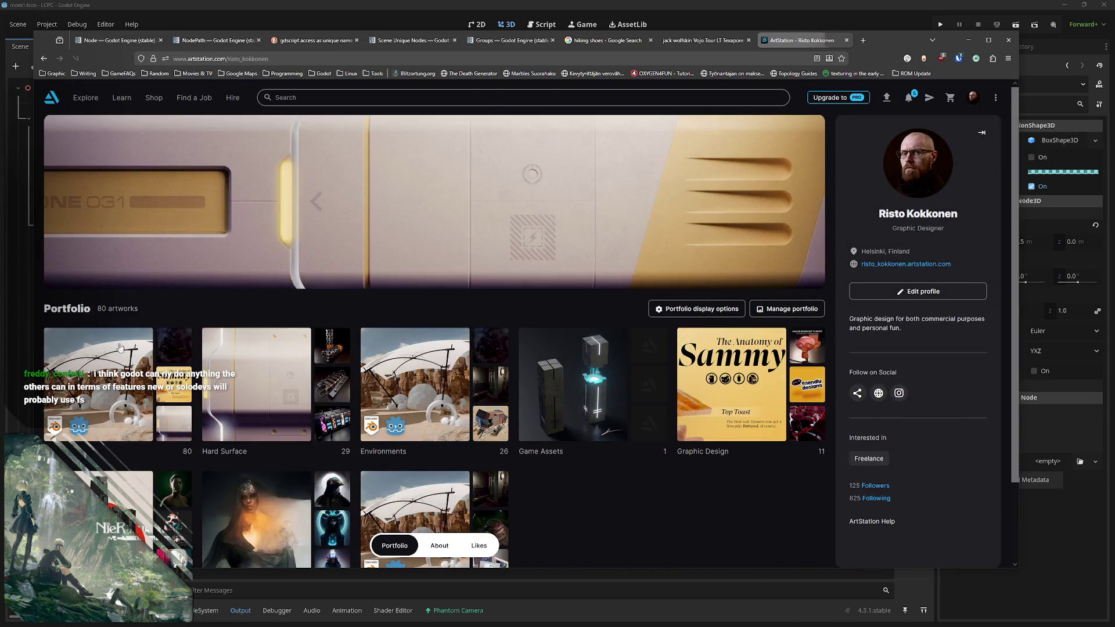
pyautogui.click(119, 349)
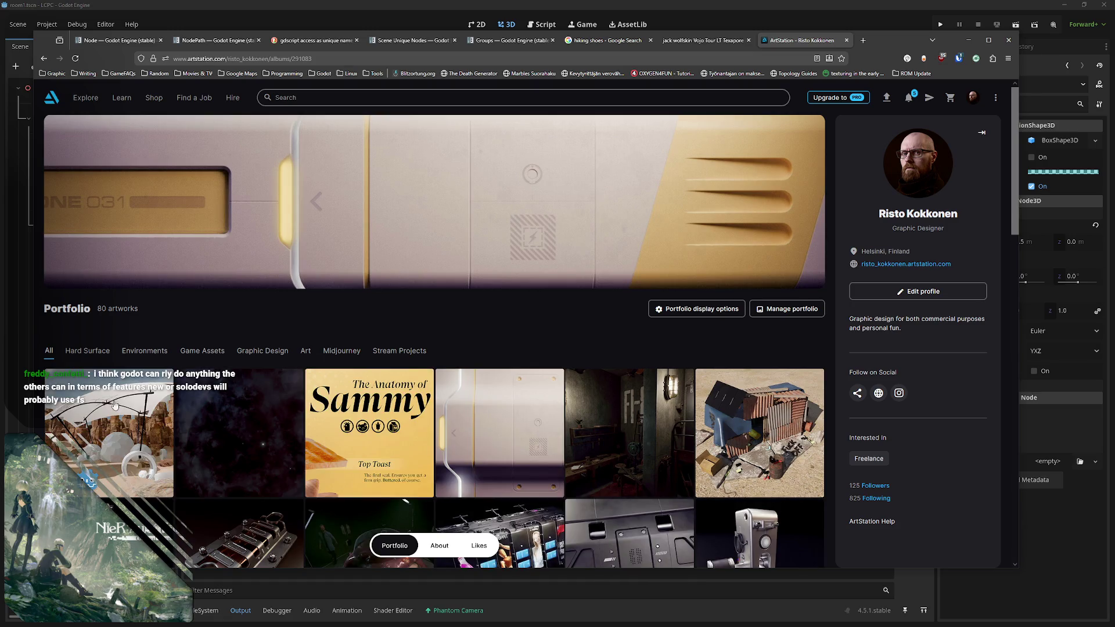
pyautogui.click(113, 399)
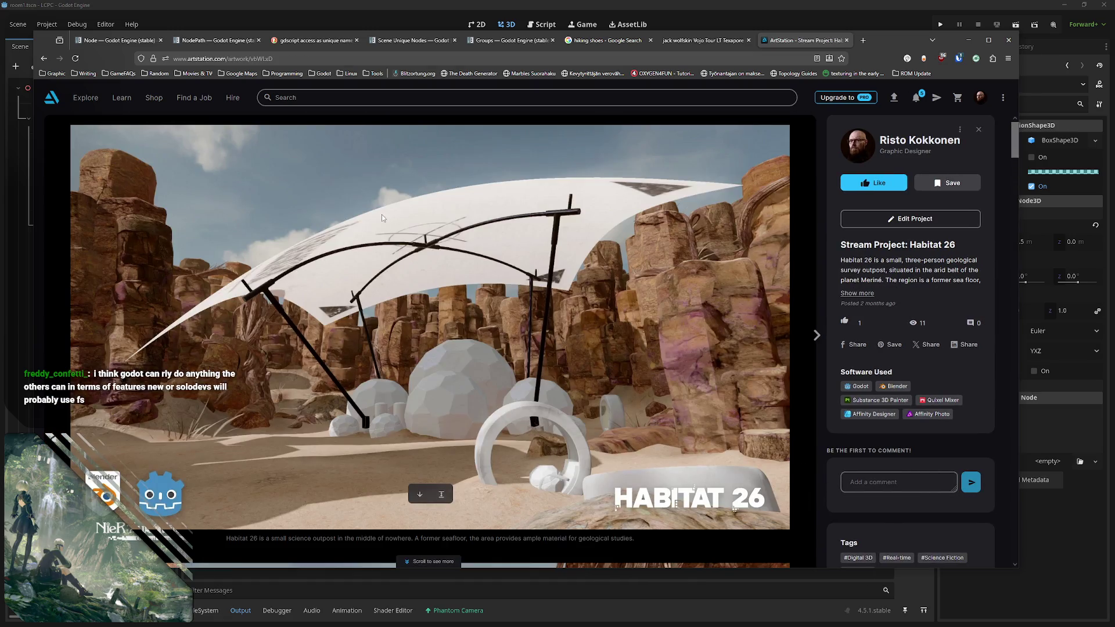
pyautogui.scroll(-1, 249, 221)
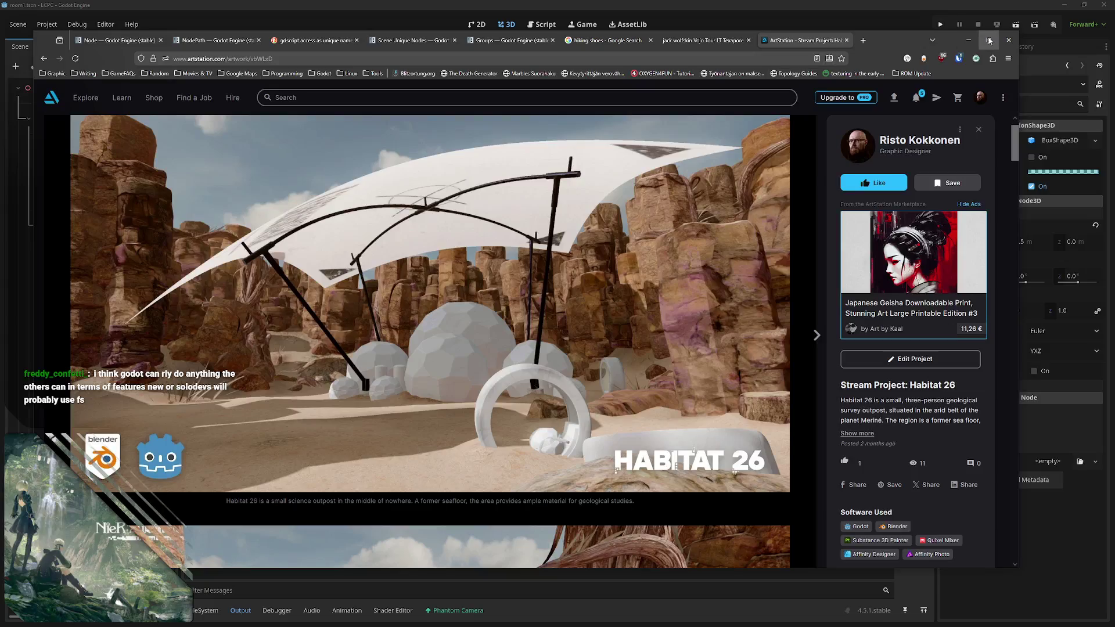
# - Maximise the browser and scroll through the Habitat 26 project renders
pyautogui.click(988, 41)
pyautogui.scroll(-4, 224, 203)
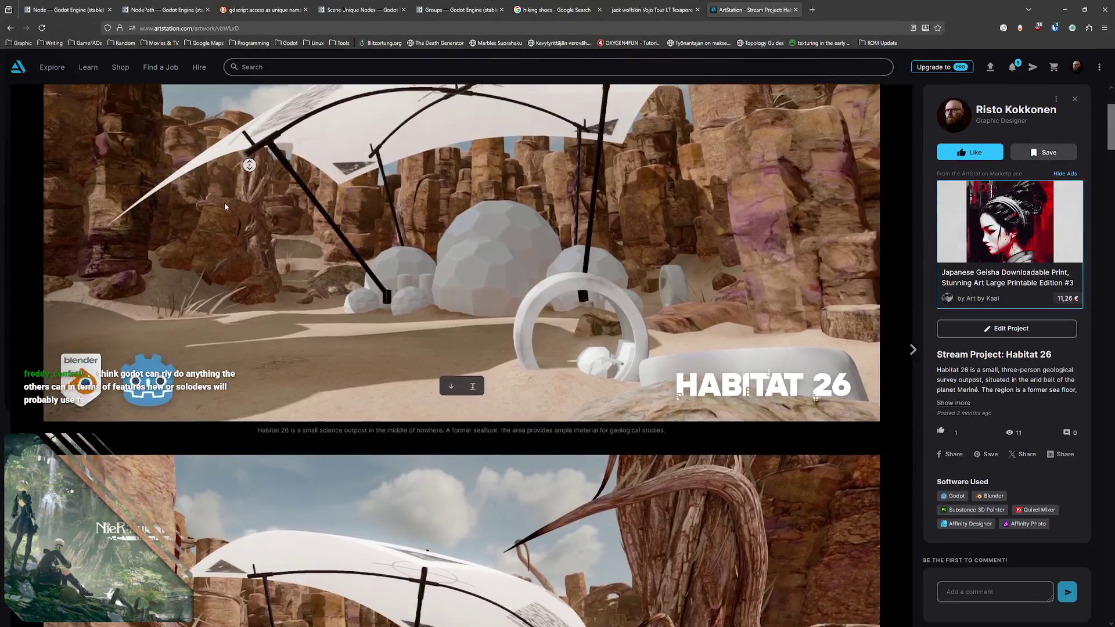
pyautogui.scroll(-2, 211, 216)
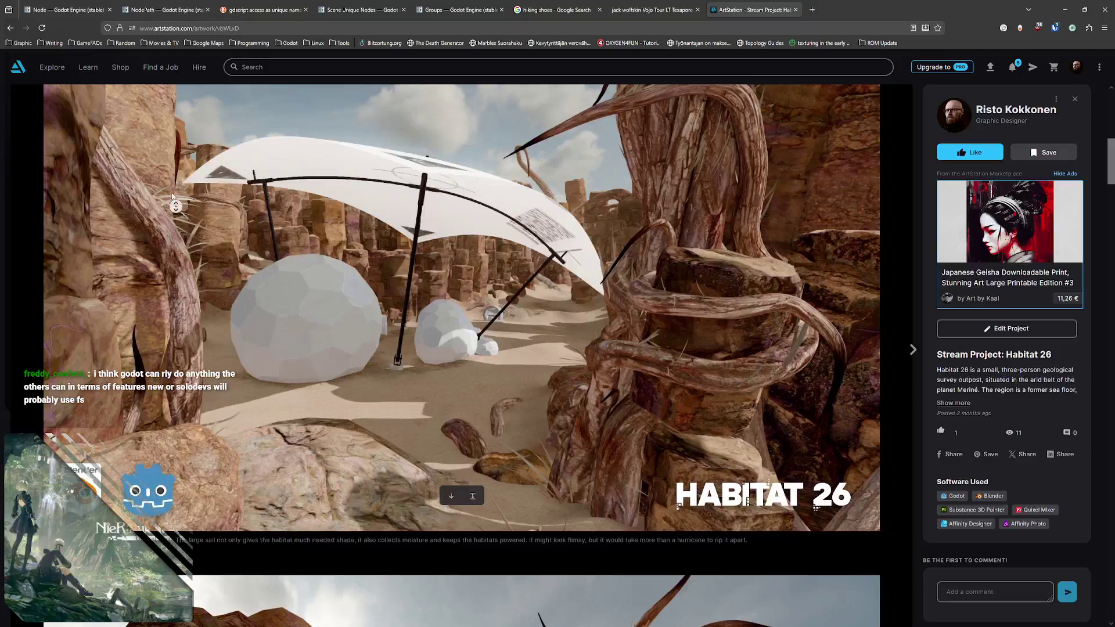
pyautogui.scroll(1, 179, 197)
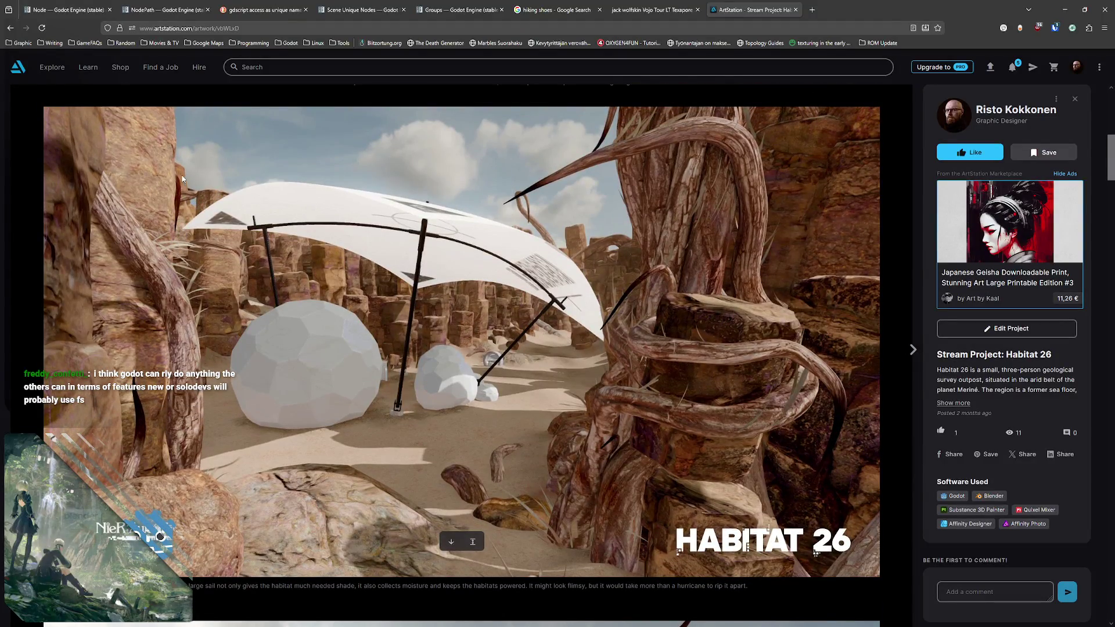
pyautogui.scroll(-1, 168, 201)
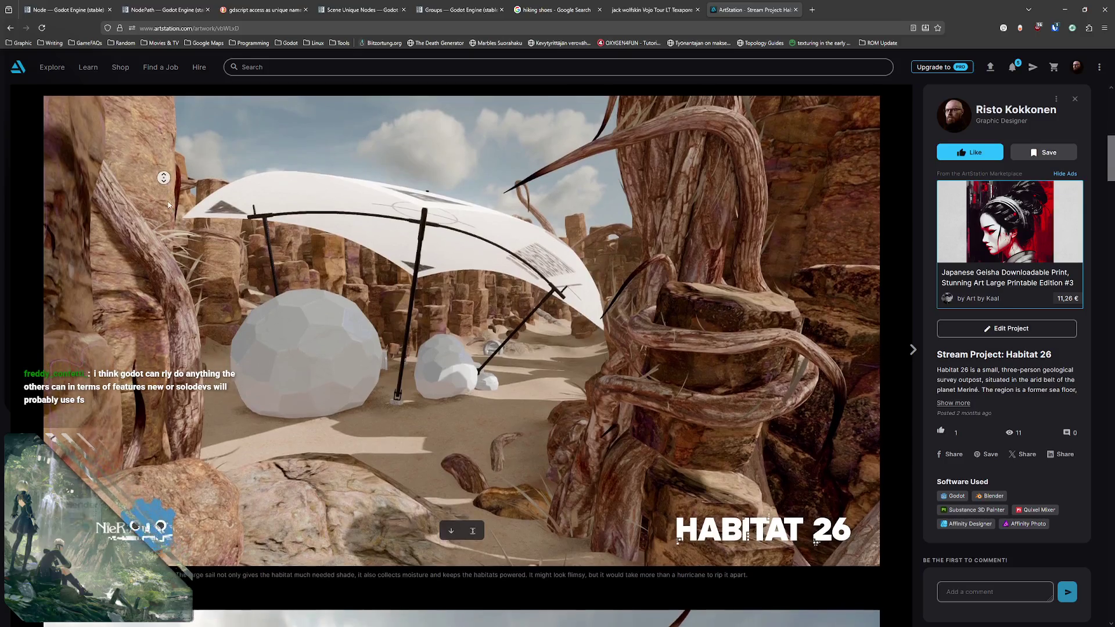
pyautogui.scroll(-2, 182, 186)
pyautogui.scroll(-2, 184, 188)
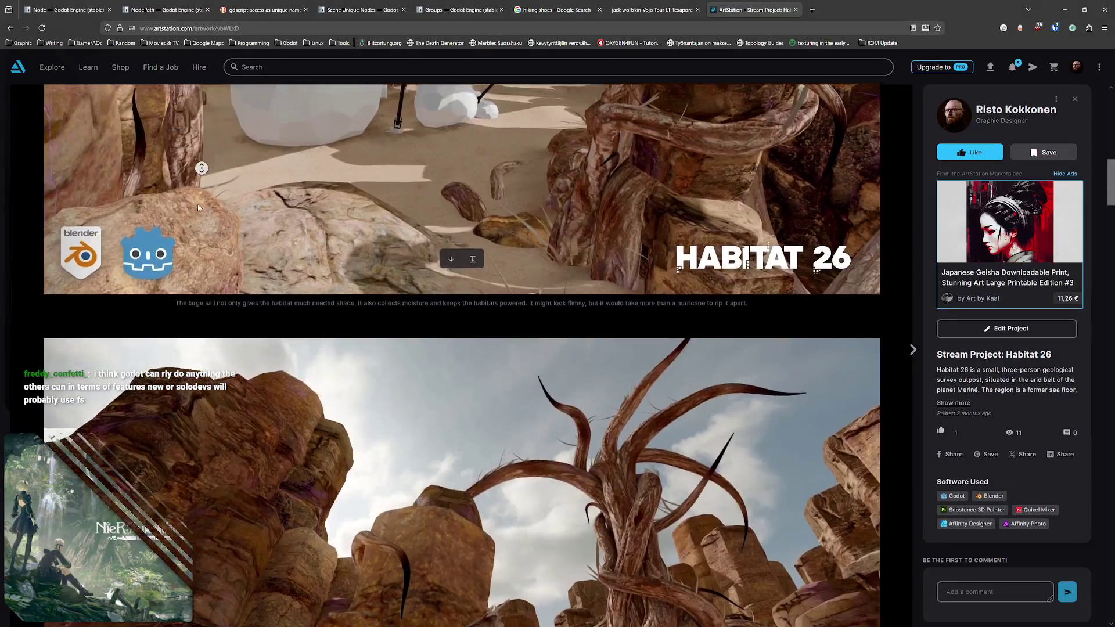
pyautogui.scroll(-2, 188, 195)
pyautogui.scroll(-1, 189, 194)
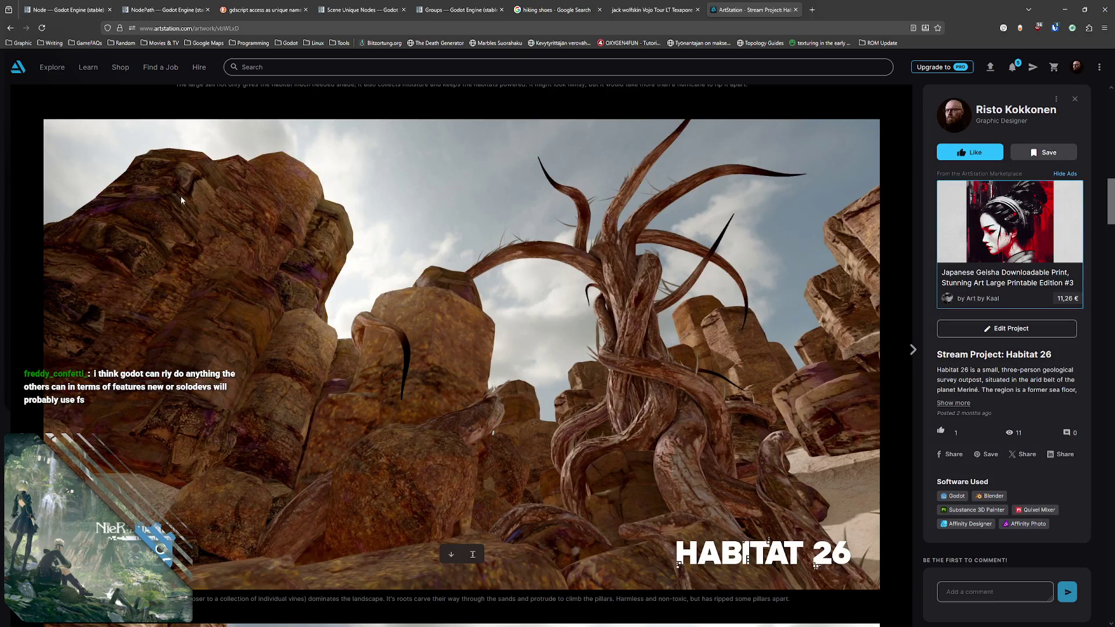
pyautogui.scroll(-1, 210, 197)
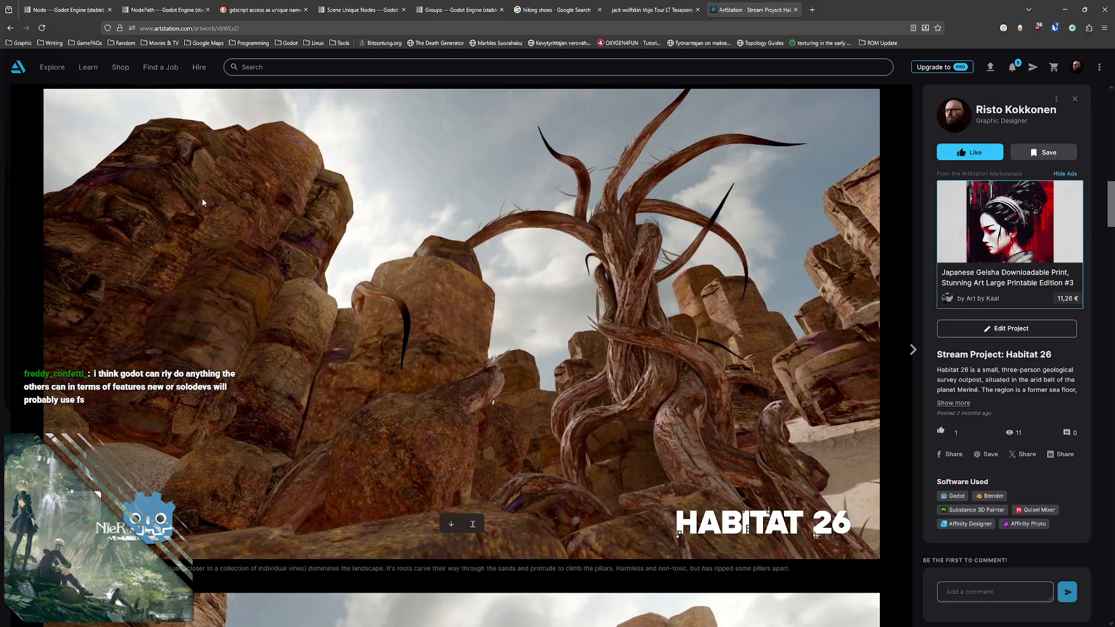
pyautogui.scroll(-3, 205, 193)
pyautogui.scroll(-2, 203, 206)
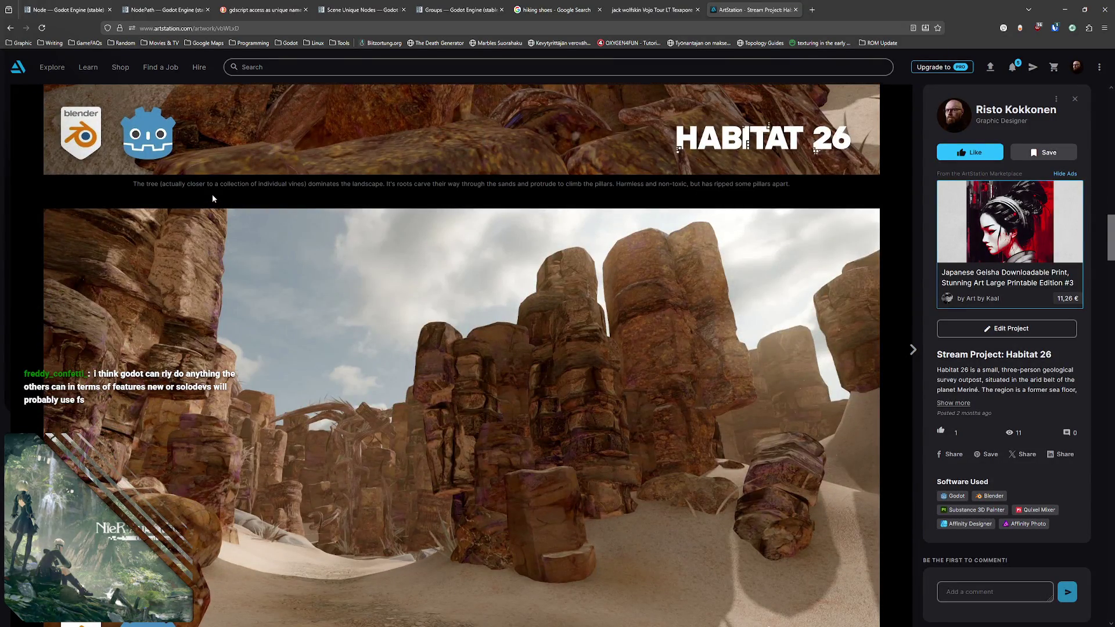
pyautogui.scroll(-2, 212, 195)
pyautogui.middleClick(211, 180)
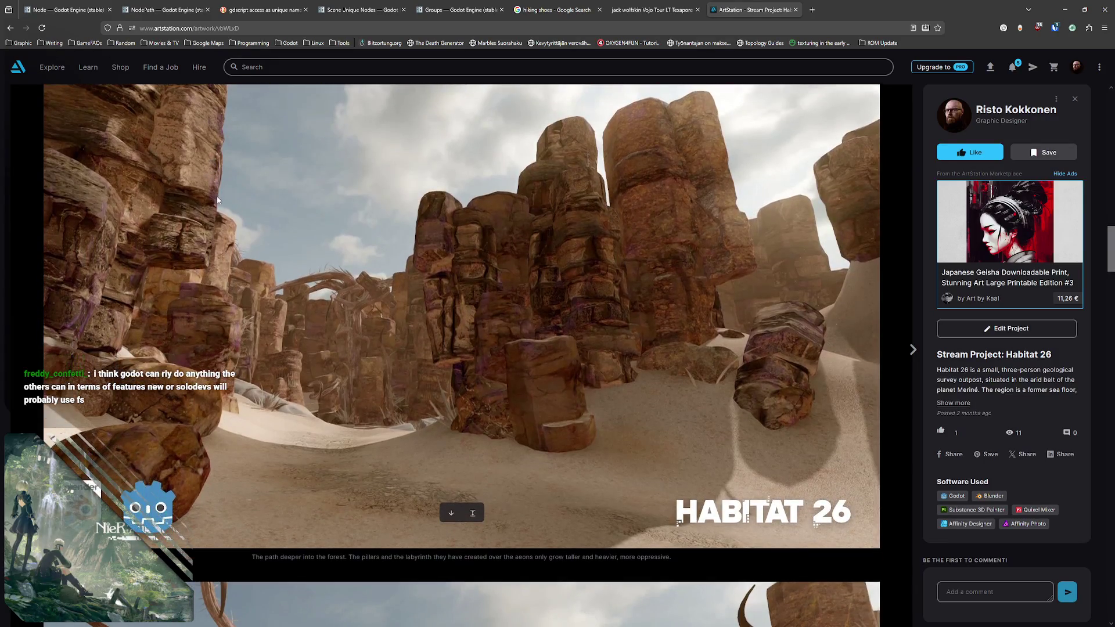
pyautogui.middleClick(219, 181)
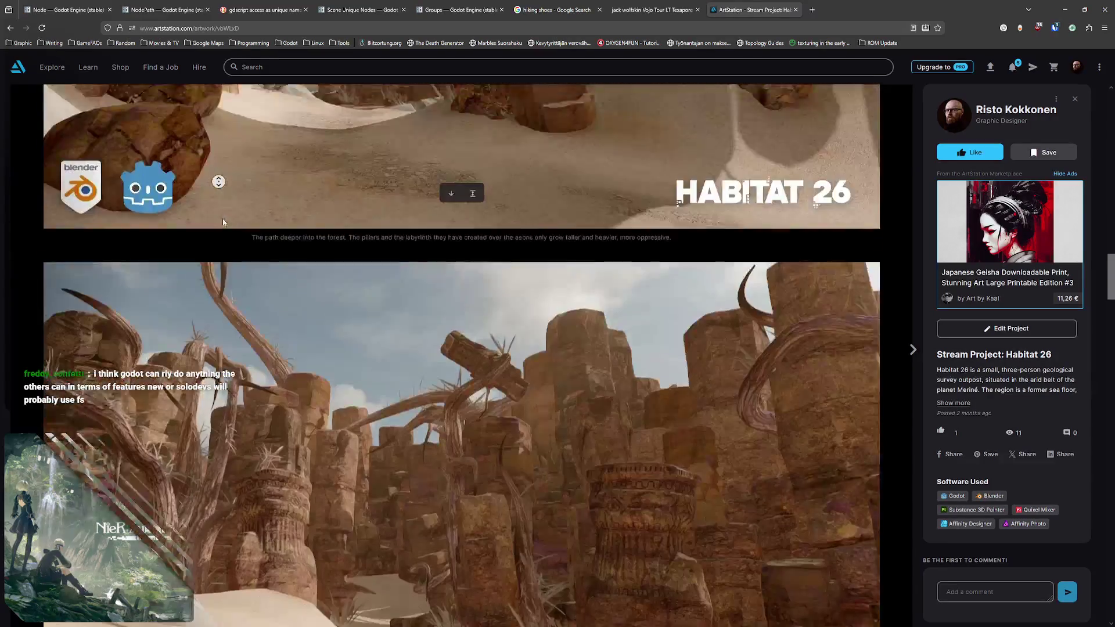
pyautogui.middleClick(222, 190)
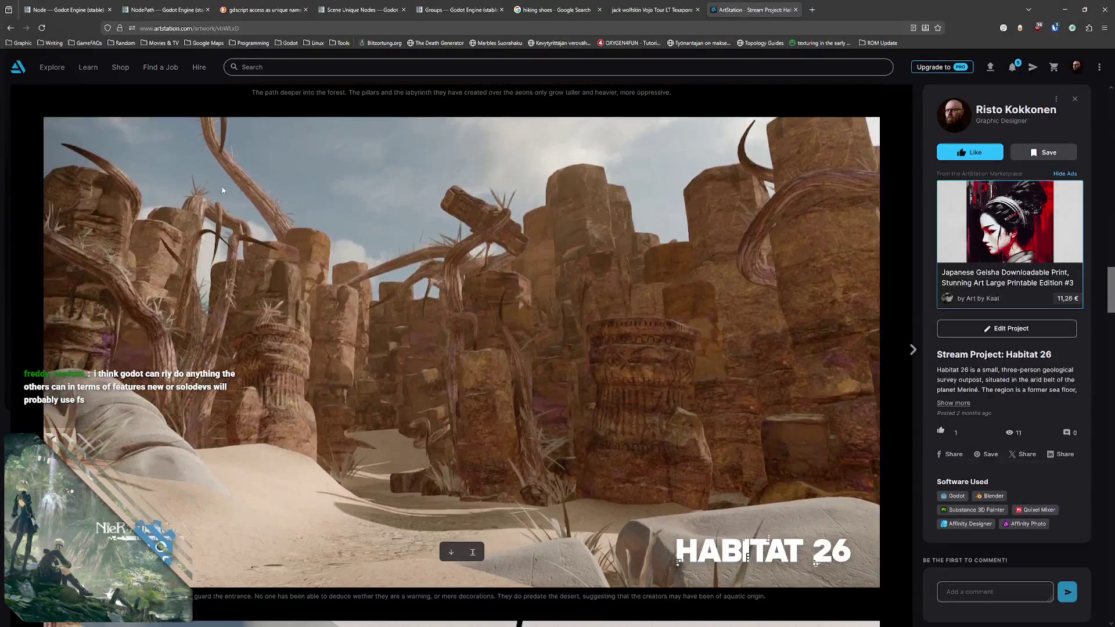
pyautogui.middleClick(252, 180)
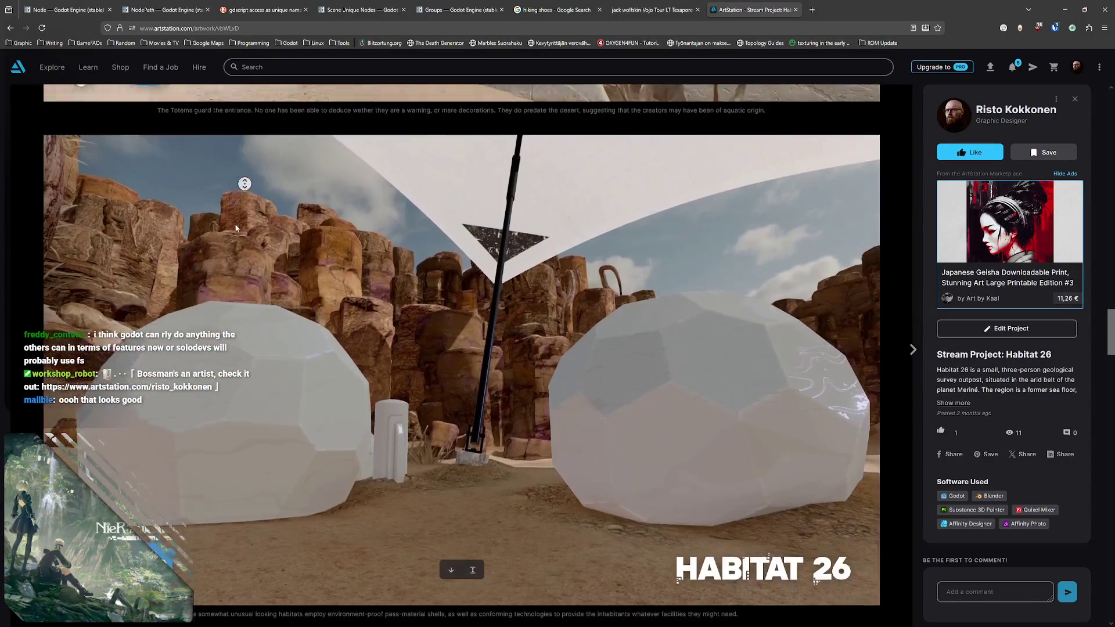
pyautogui.middleClick(227, 192)
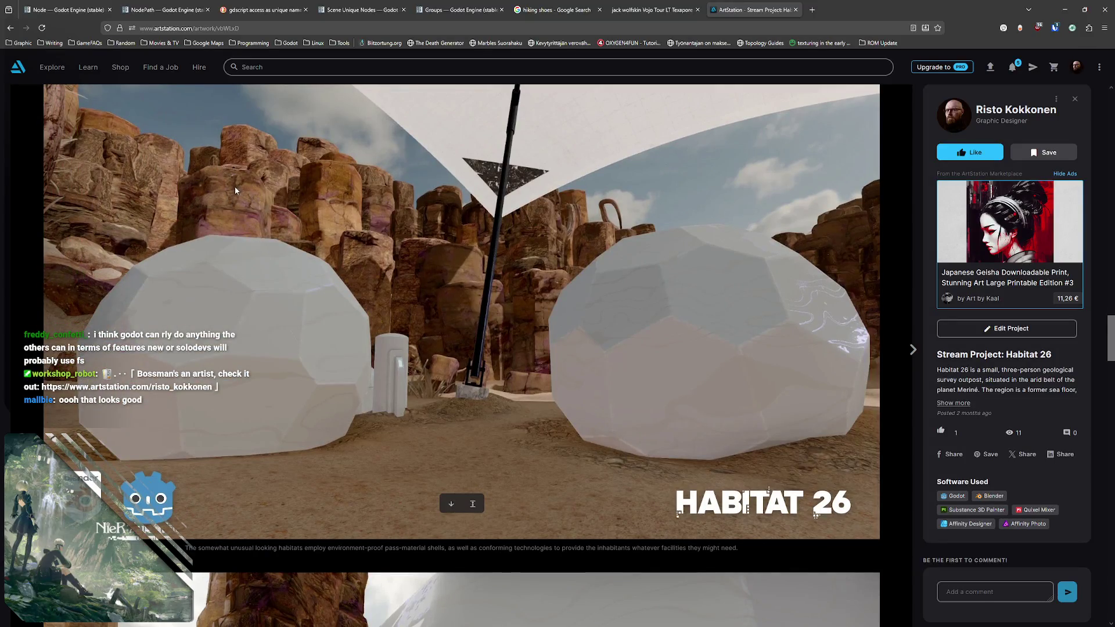
pyautogui.middleClick(229, 189)
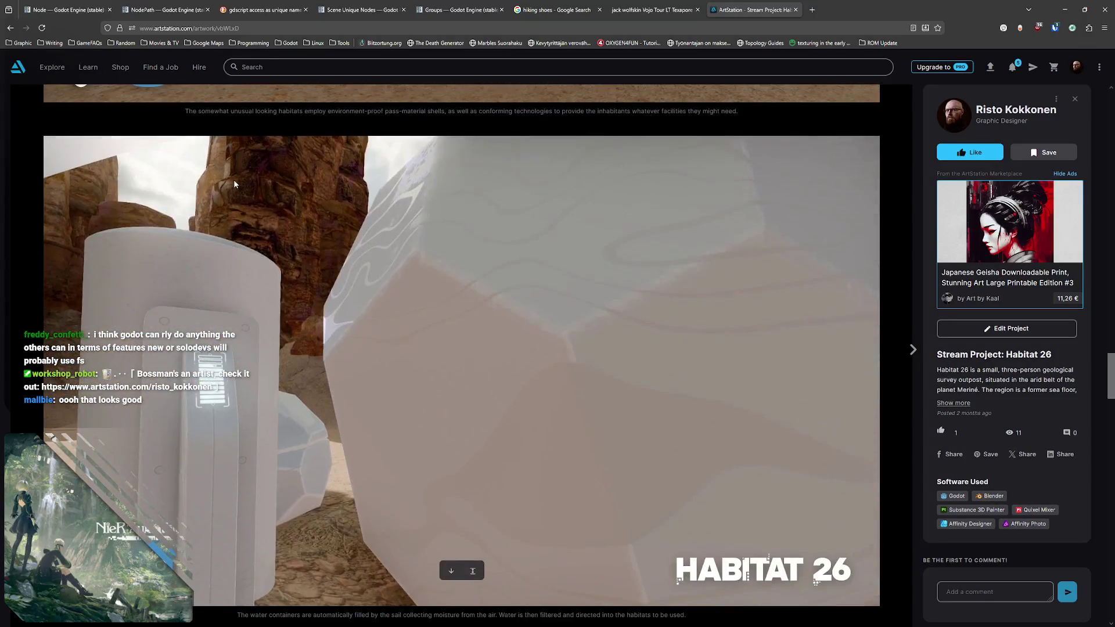
pyautogui.middleClick(233, 181)
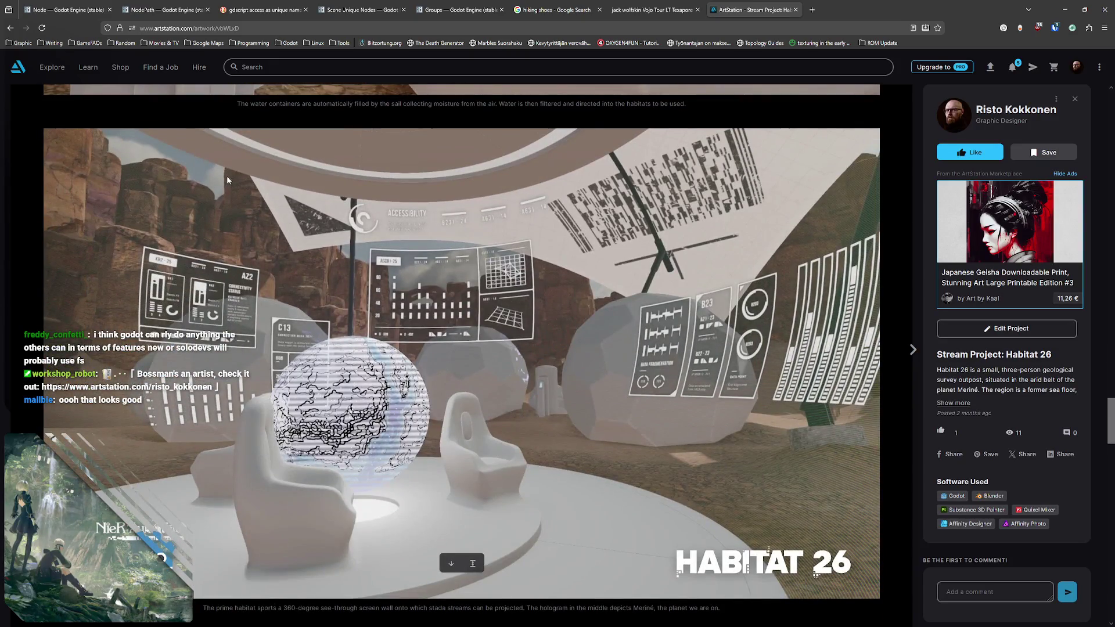
pyautogui.middleClick(224, 178)
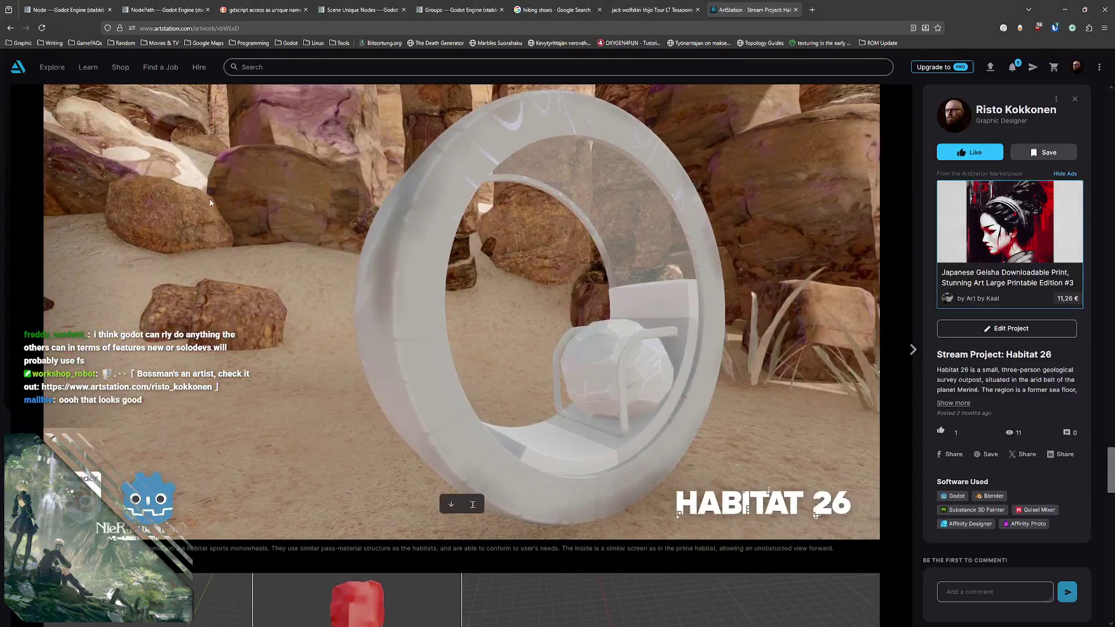
pyautogui.middleClick(209, 183)
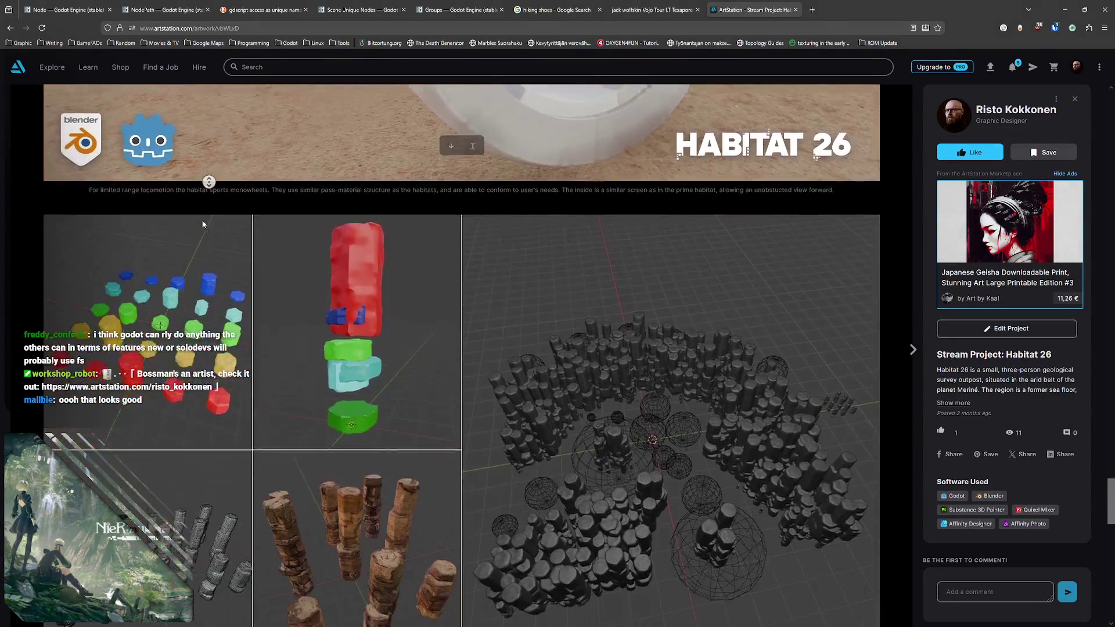
pyautogui.middleClick(220, 214)
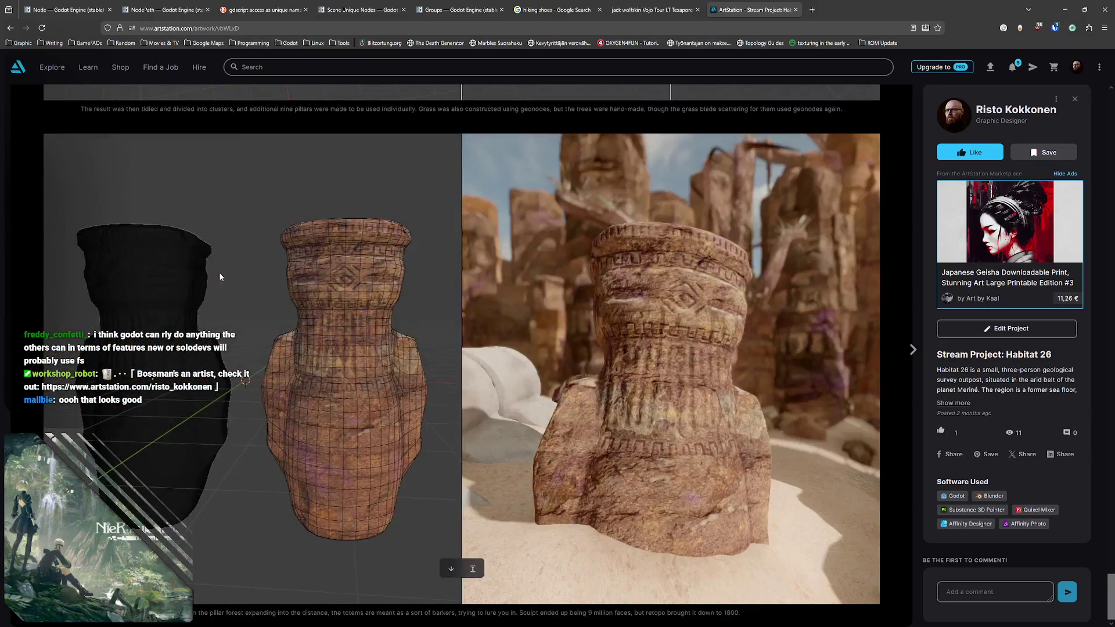
pyautogui.middleClick(242, 248)
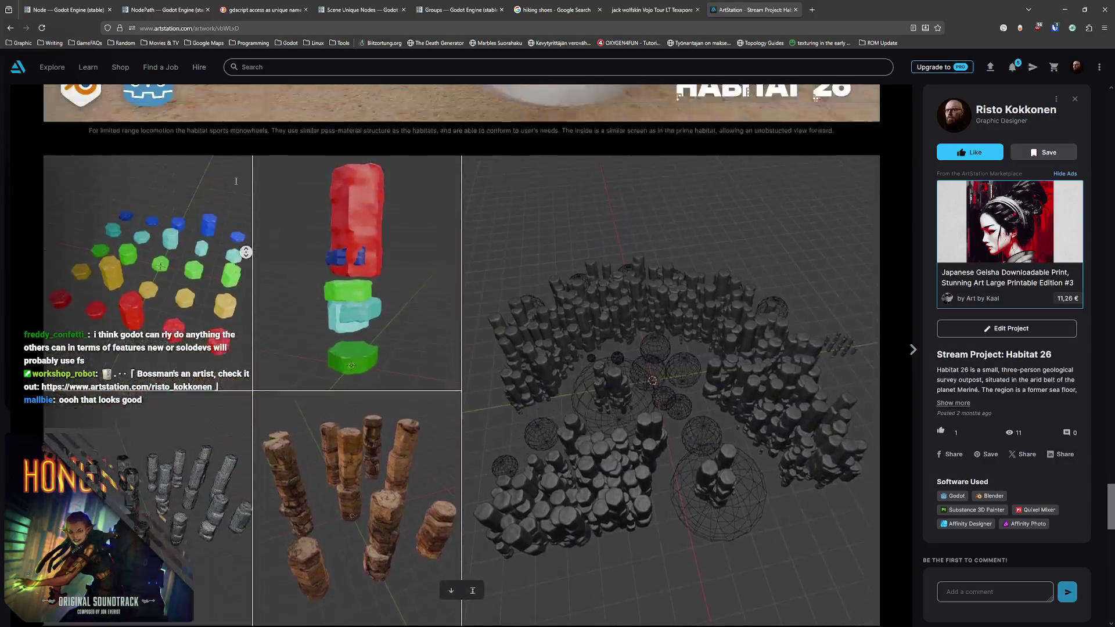
pyautogui.scroll(-5, 234, 159)
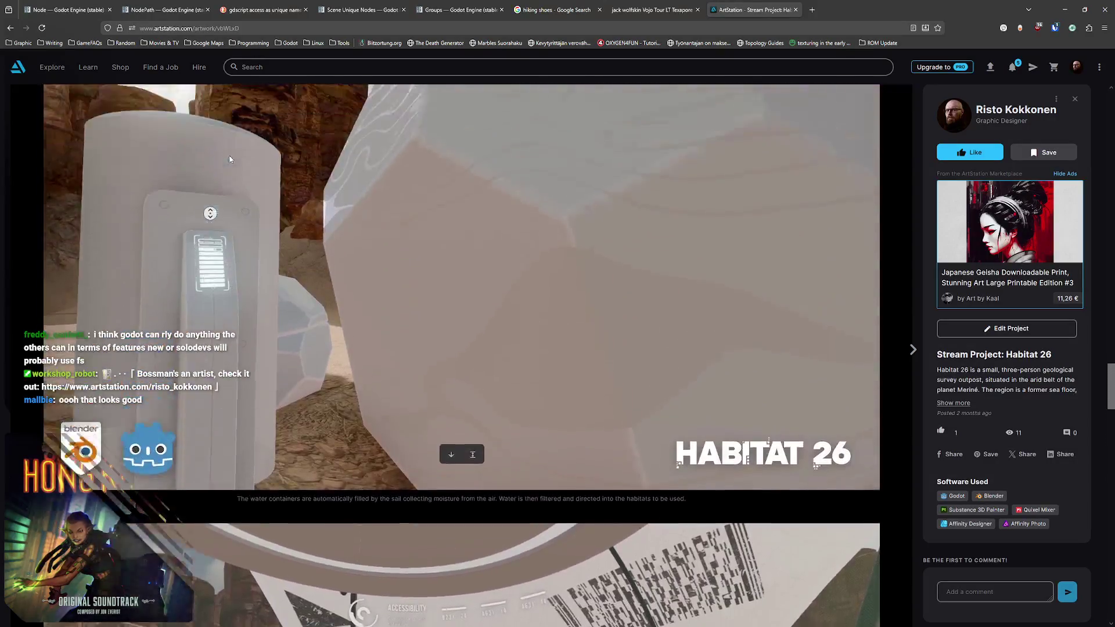
pyautogui.scroll(-5, 212, 205)
pyautogui.scroll(-5, 231, 157)
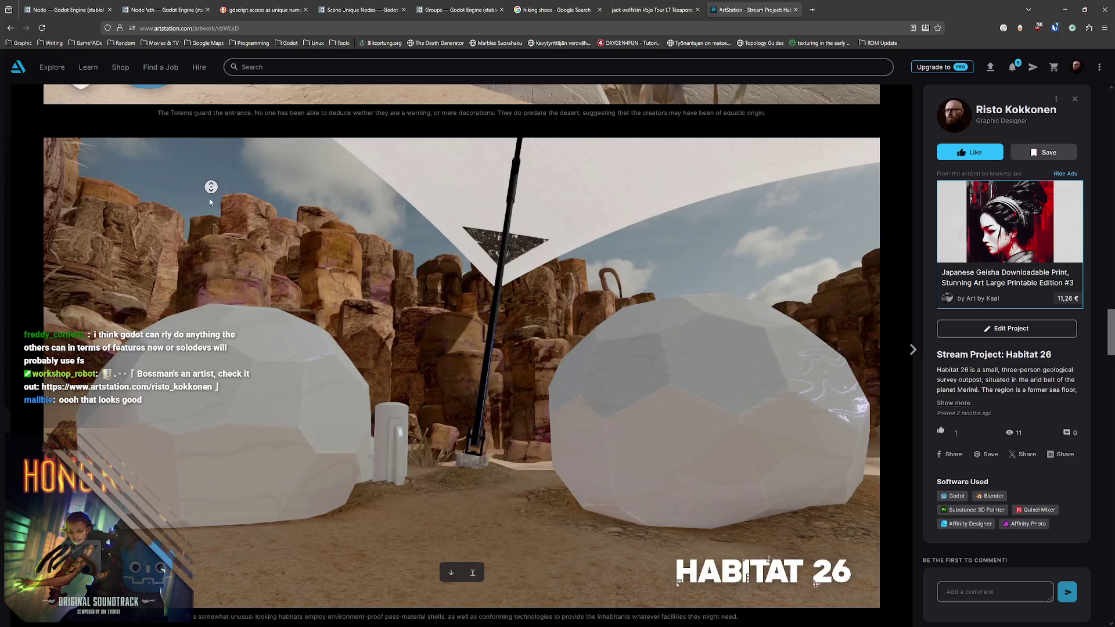
pyautogui.scroll(-1, 210, 199)
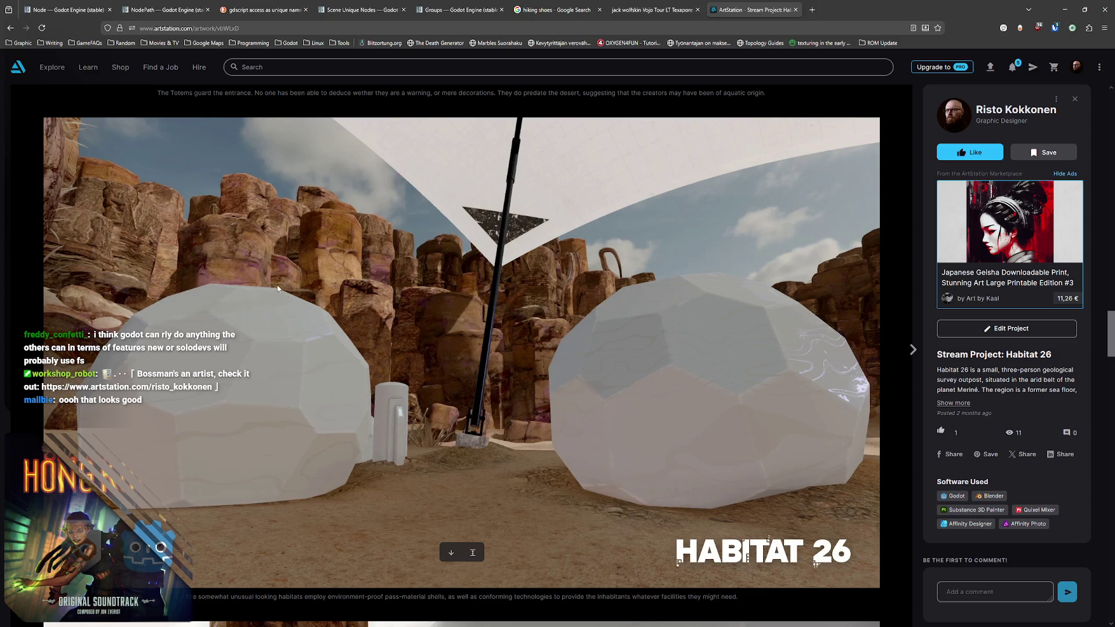
pyautogui.scroll(3, 278, 288)
pyautogui.scroll(3, 263, 240)
pyautogui.scroll(3, 263, 241)
pyautogui.scroll(3, 243, 244)
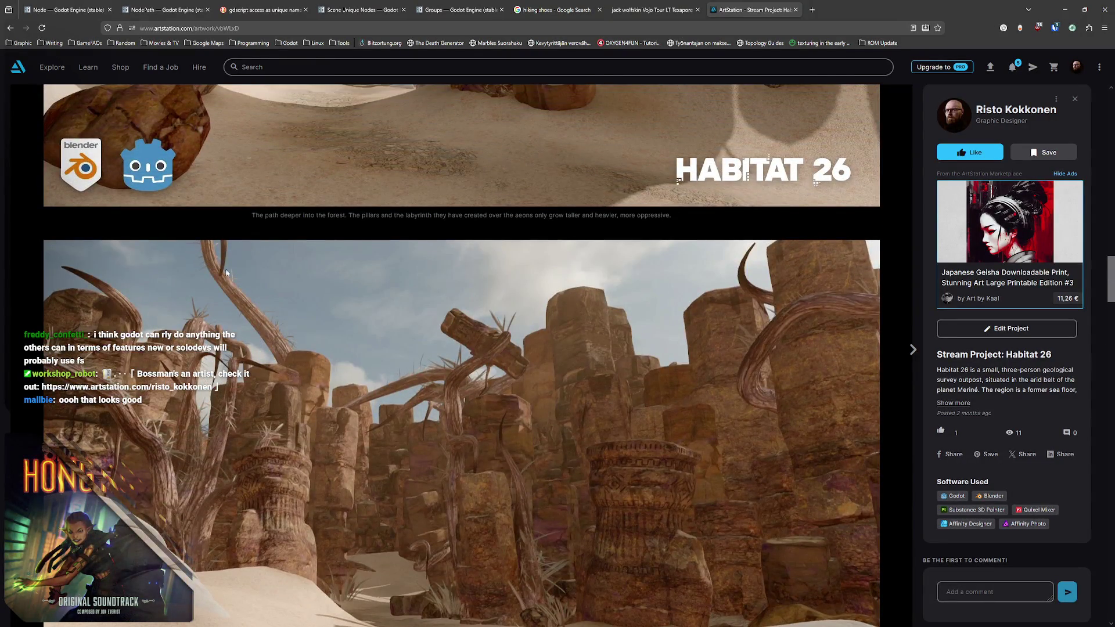
pyautogui.scroll(2, 242, 243)
pyautogui.scroll(3, 242, 243)
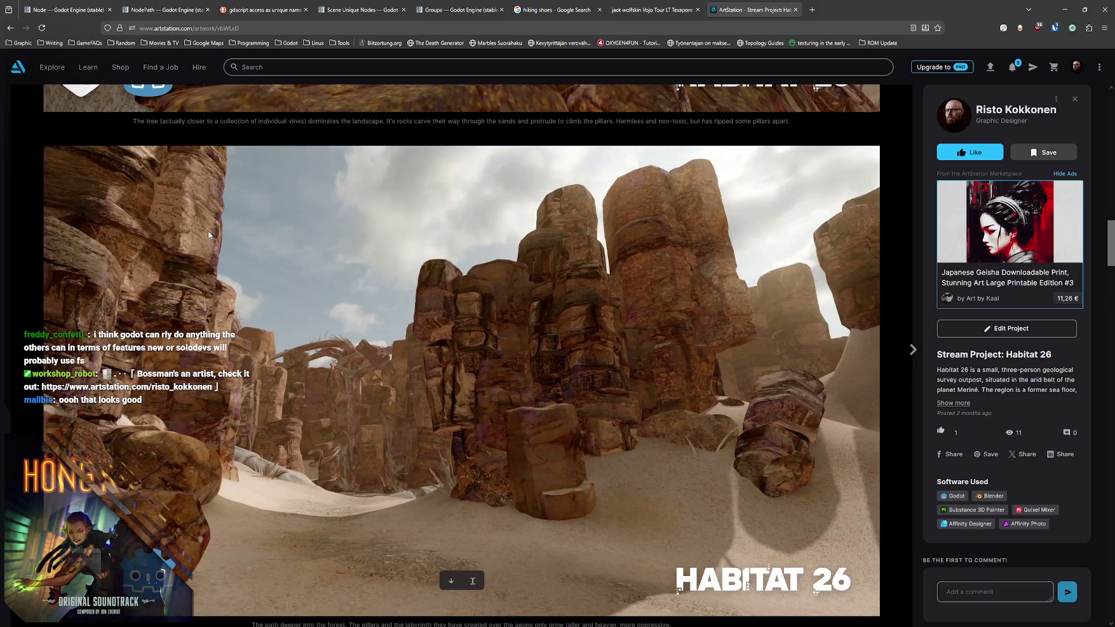
pyautogui.scroll(2, 209, 261)
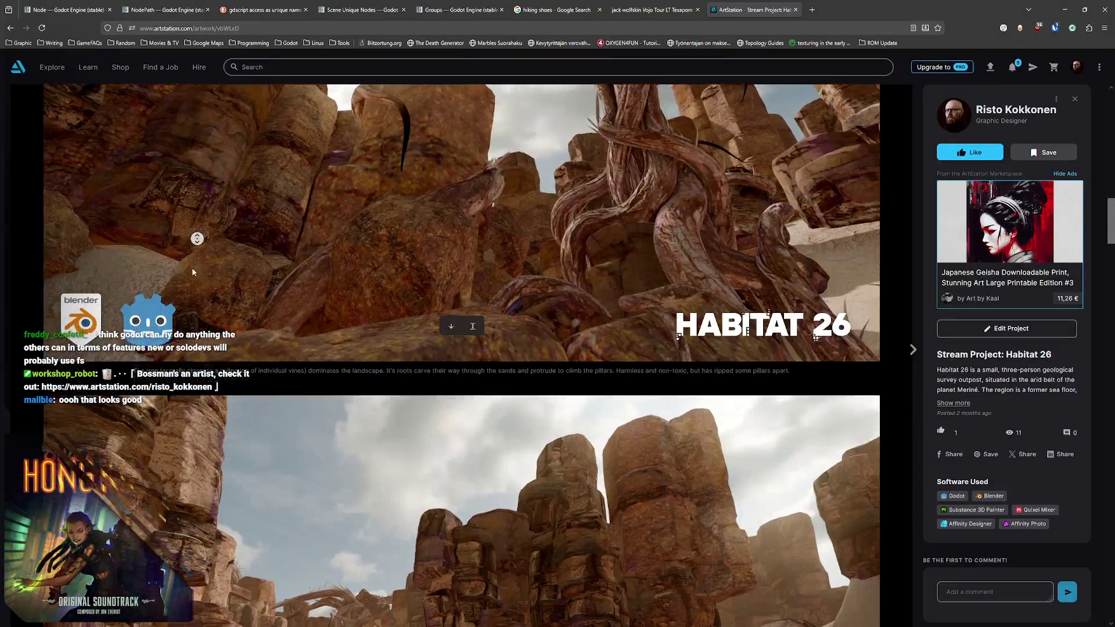
pyautogui.scroll(-3, 196, 262)
pyautogui.scroll(1, 195, 288)
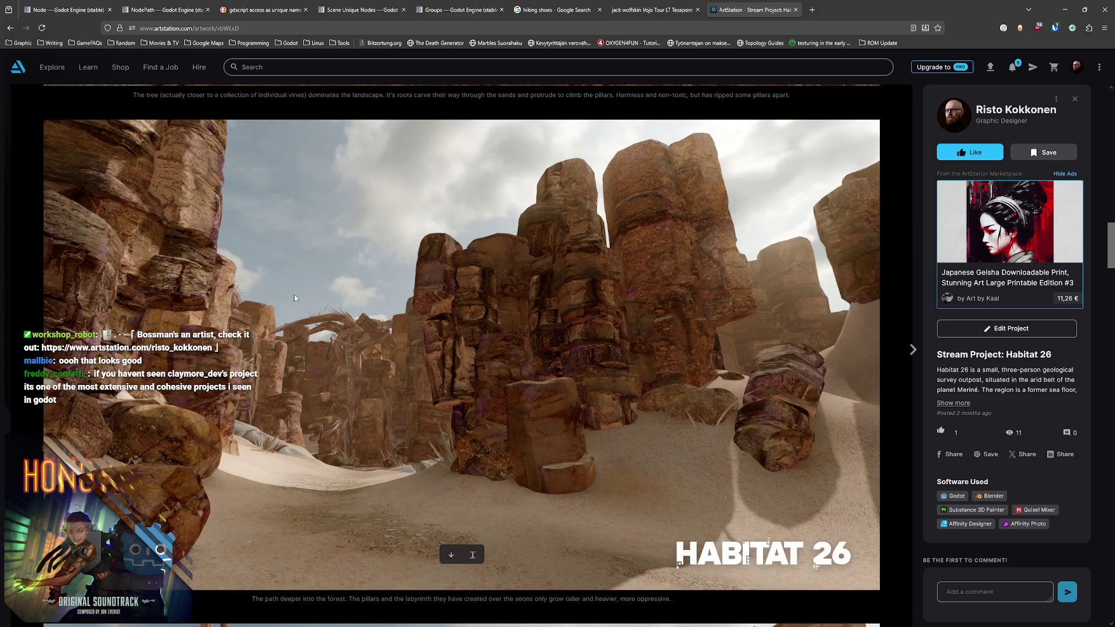
pyautogui.middleClick(319, 267)
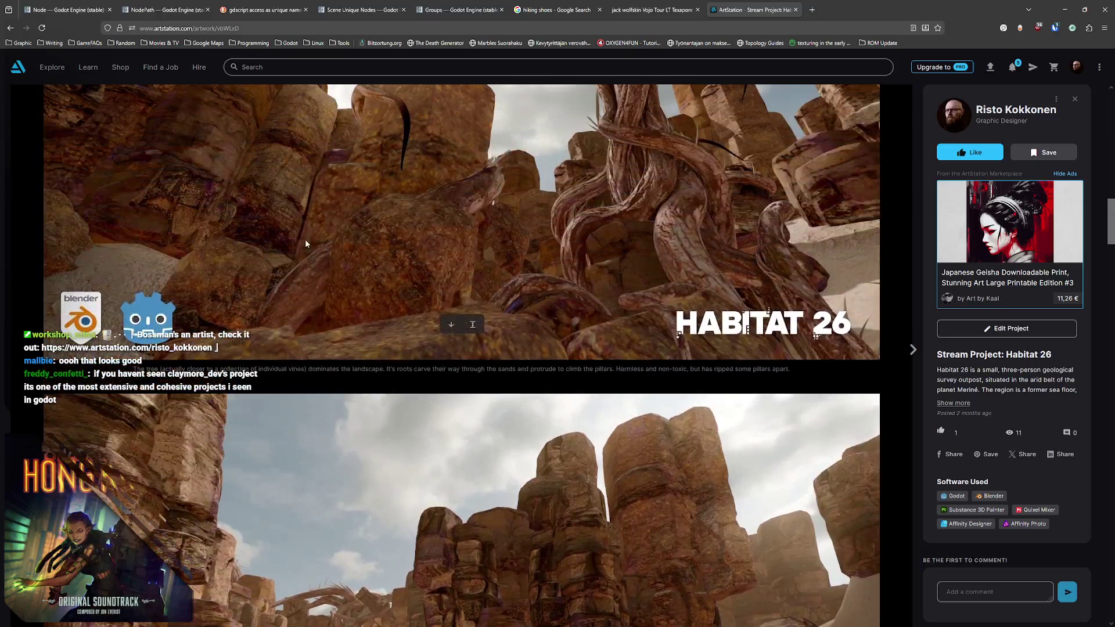
pyautogui.middleClick(280, 269)
pyautogui.middleClick(266, 239)
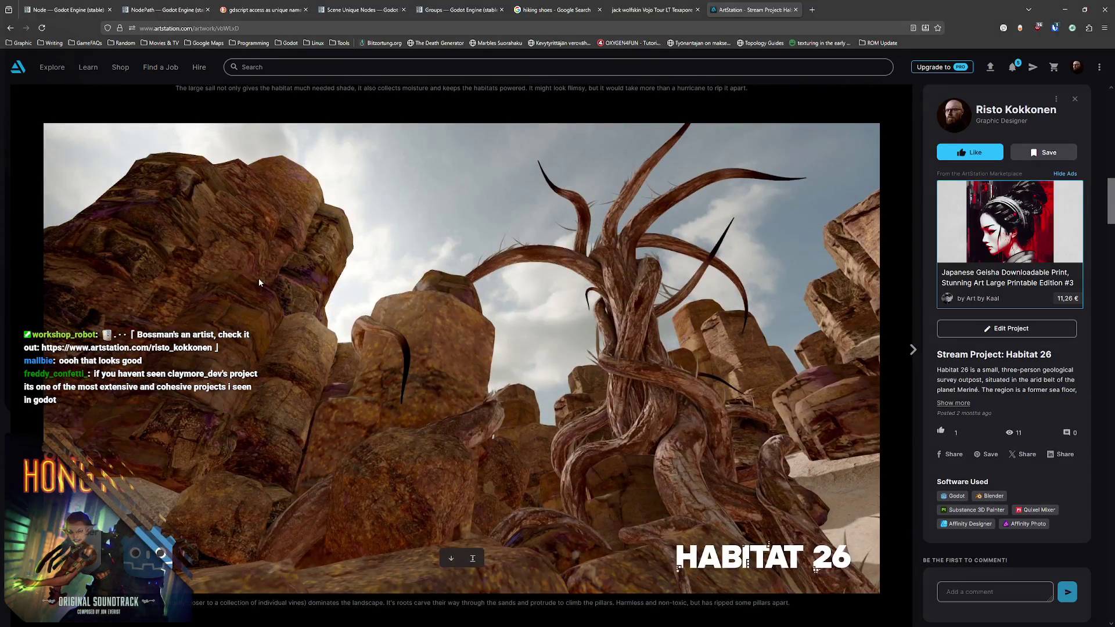
pyautogui.middleClick(267, 294)
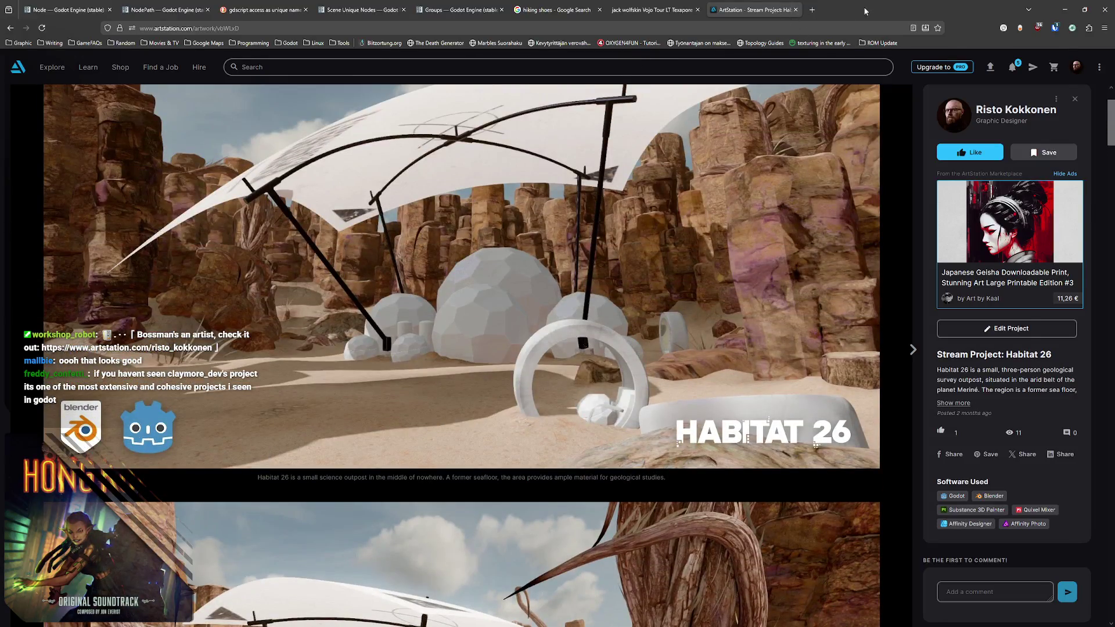
# - Restore the browser size, close the Habitat 26 tab, move it aside and return to Blender
pyautogui.moveTo(800, 8); pyautogui.dragTo(846, 30)
pyautogui.click(932, 25)
pyautogui.moveTo(935, 30); pyautogui.dragTo(900, 48)
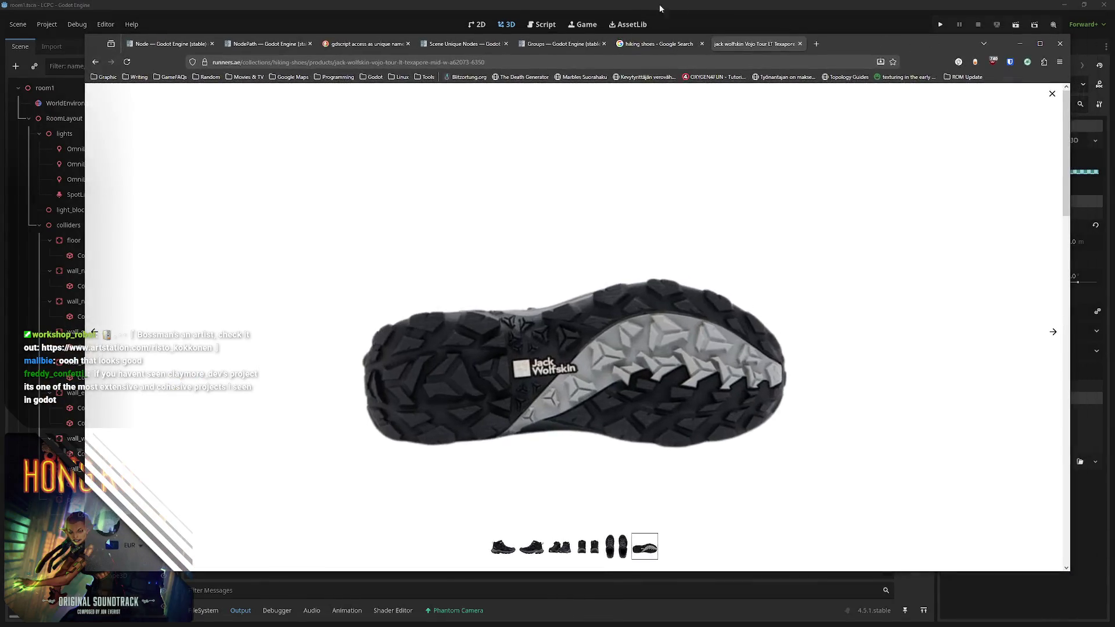
pyautogui.hotkey('alt', 'Tab')
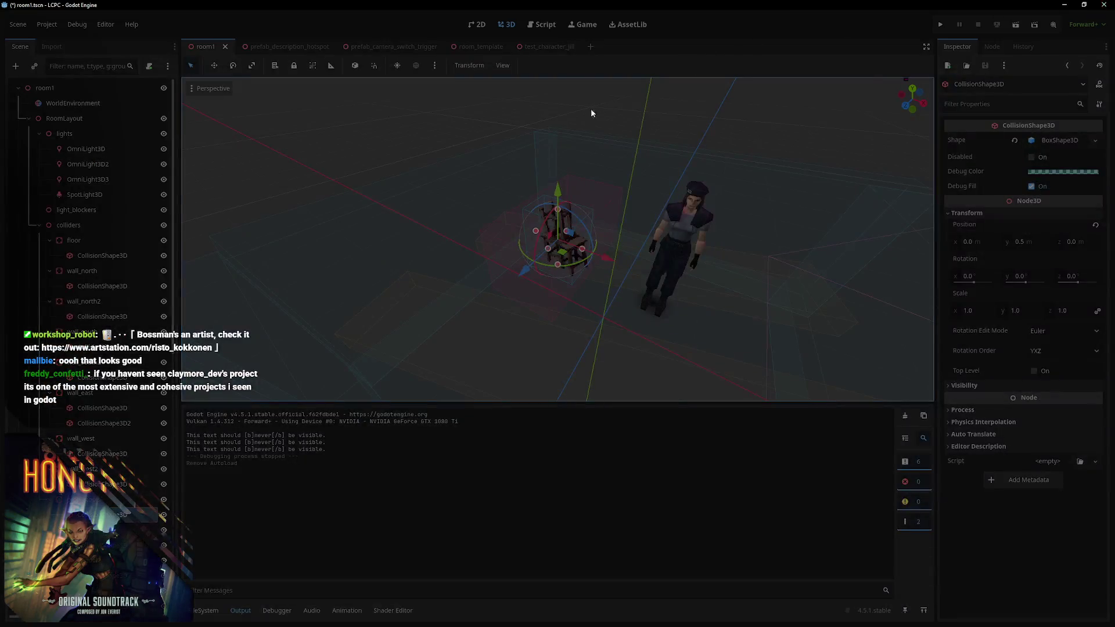
pyautogui.hotkey('alt', 'Tab')
pyautogui.hotkey('alt', 'Tab')
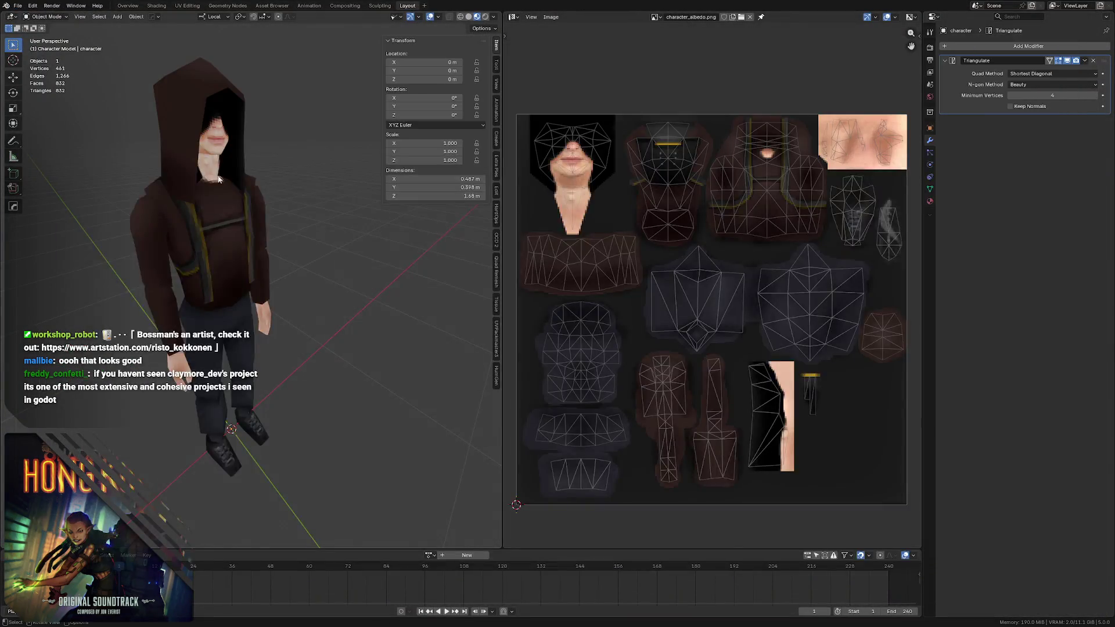
pyautogui.scroll(-1, 209, 145)
pyautogui.scroll(-1, 237, 175)
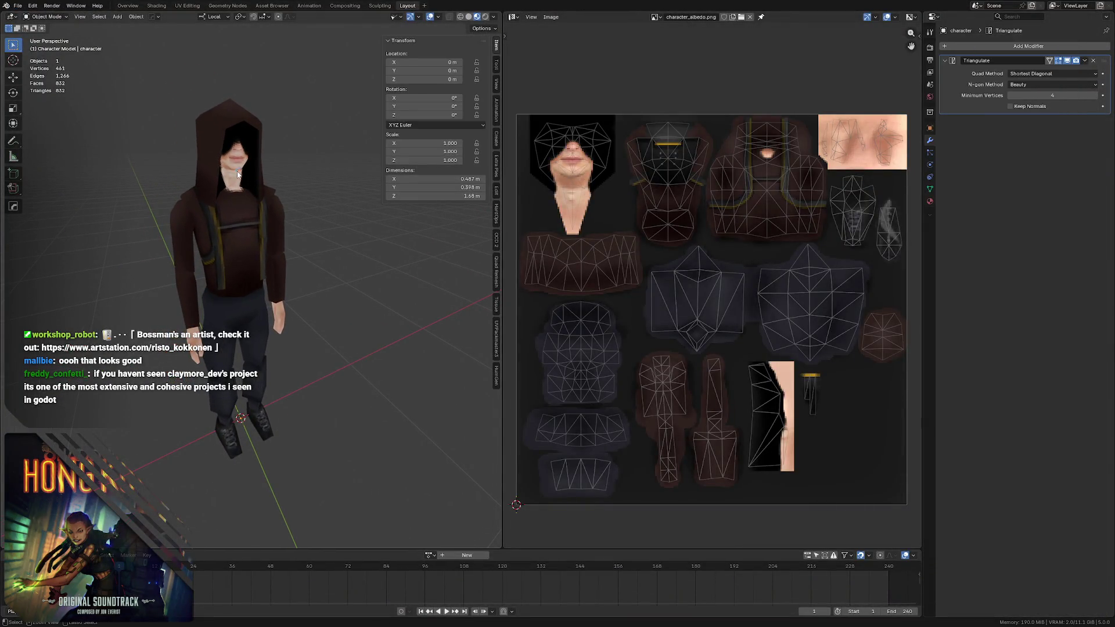
# - Save the Blender character file and bring the browser back in front
pyautogui.hotkey('ctrl', 's')
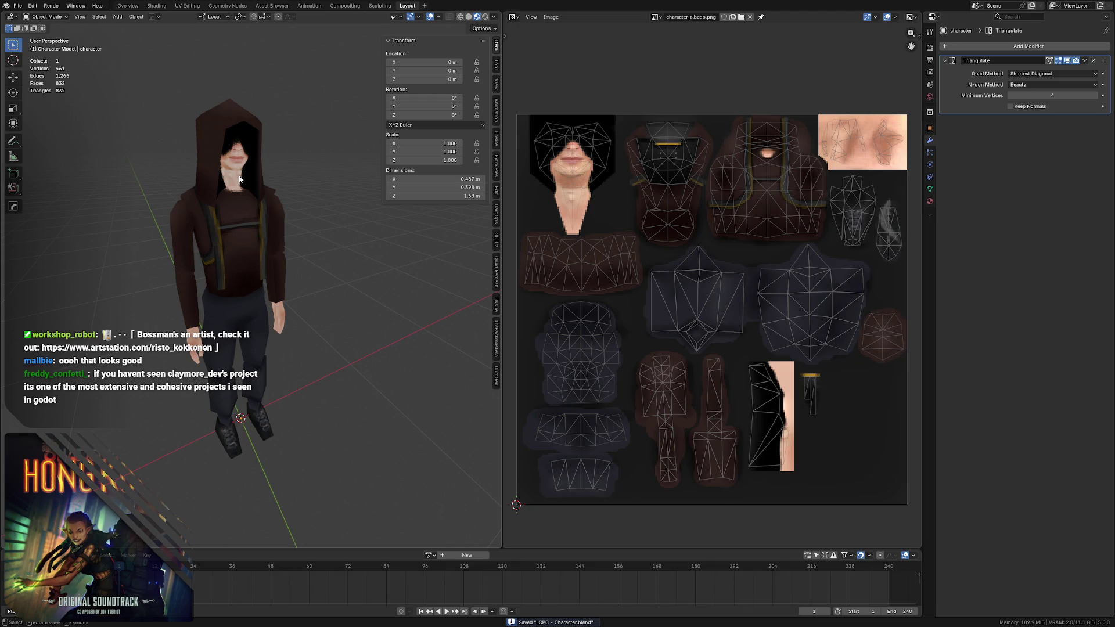
pyautogui.press('KP_6')
pyautogui.press('KP_6')
pyautogui.press('KP_6')
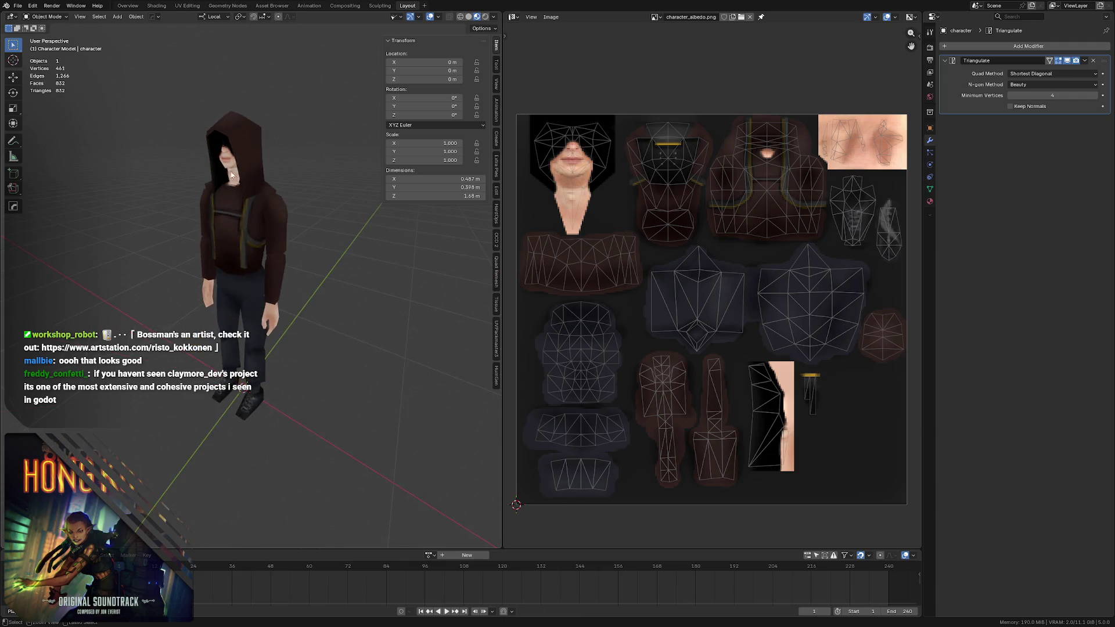
pyautogui.press('KP_6')
pyautogui.press('KP_6')
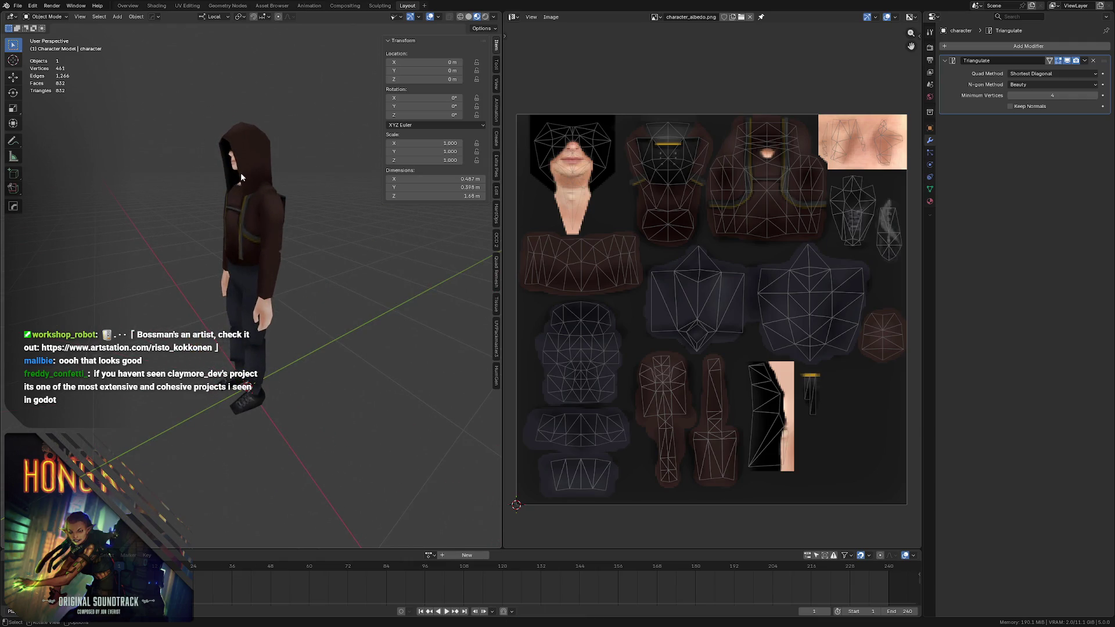
pyautogui.hotkey('alt', 'Tab')
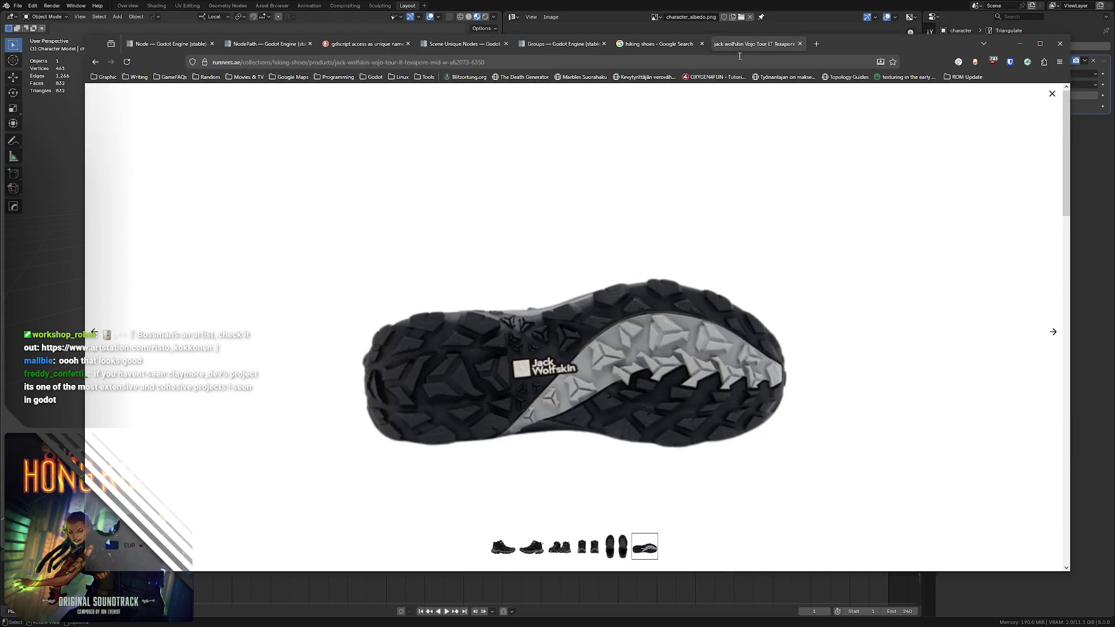
# - Close the hiking shoe tab and run a Google Images search for 'hand'
pyautogui.middleClick(748, 47)
pyautogui.press('/')
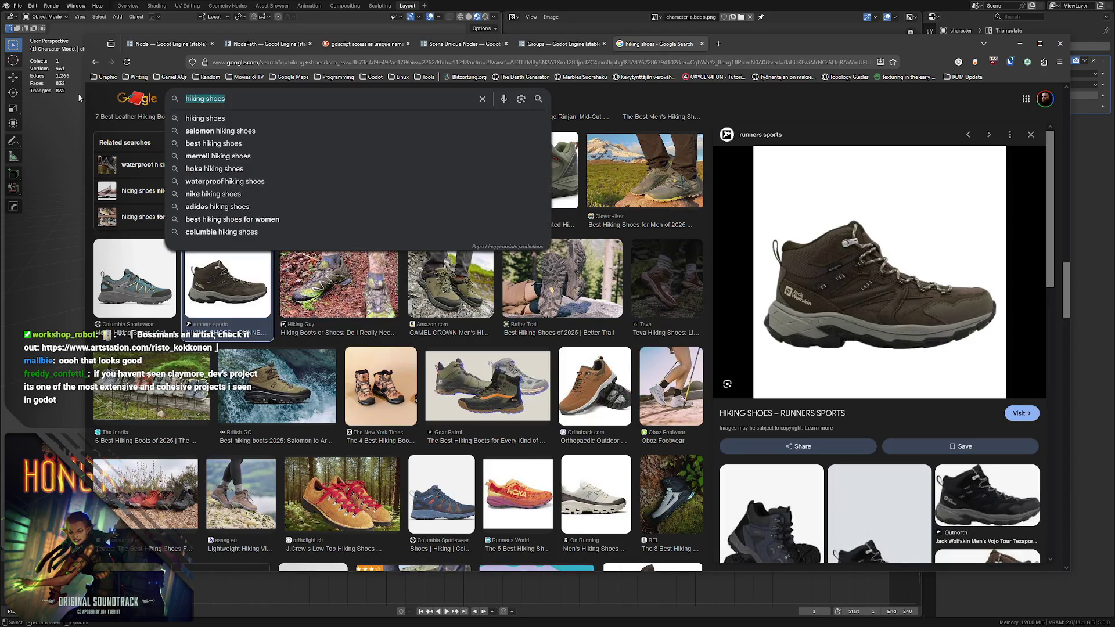
pyautogui.write('hand')
pyautogui.press('Return')
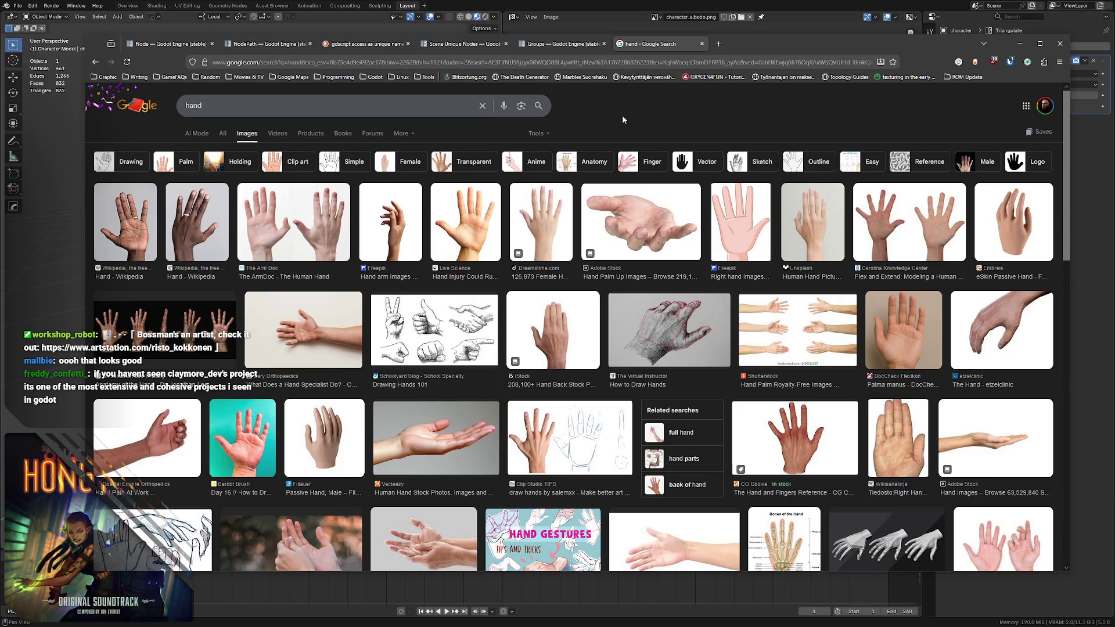
# - Filter the hand image results to Creative Commons licenses via Tools > Usage rights
pyautogui.click(404, 134)
pyautogui.click(535, 134)
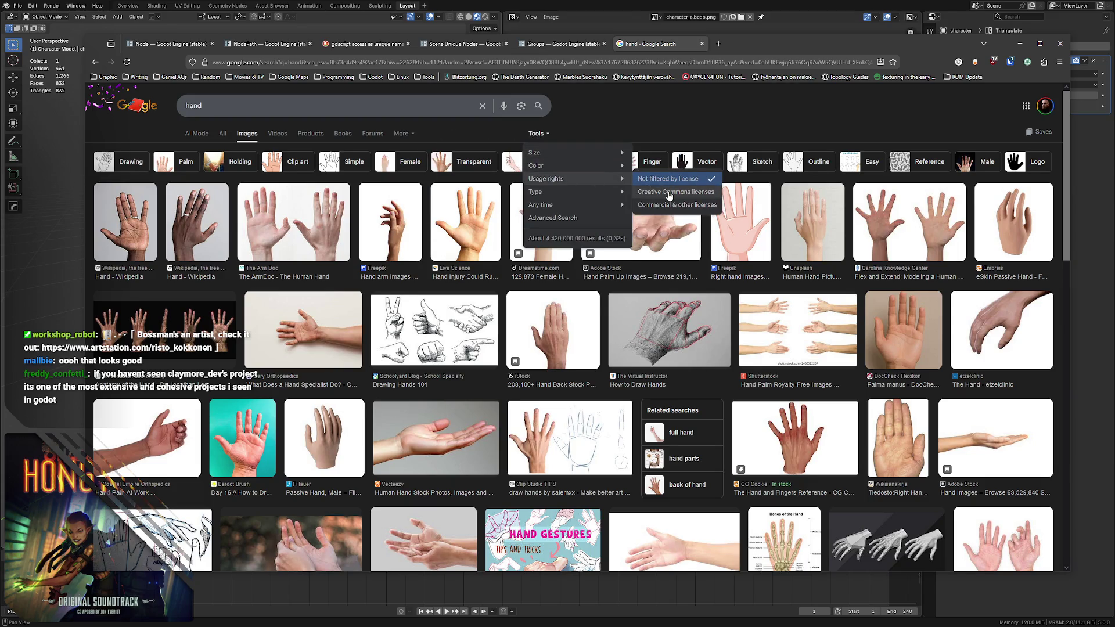
pyautogui.click(668, 193)
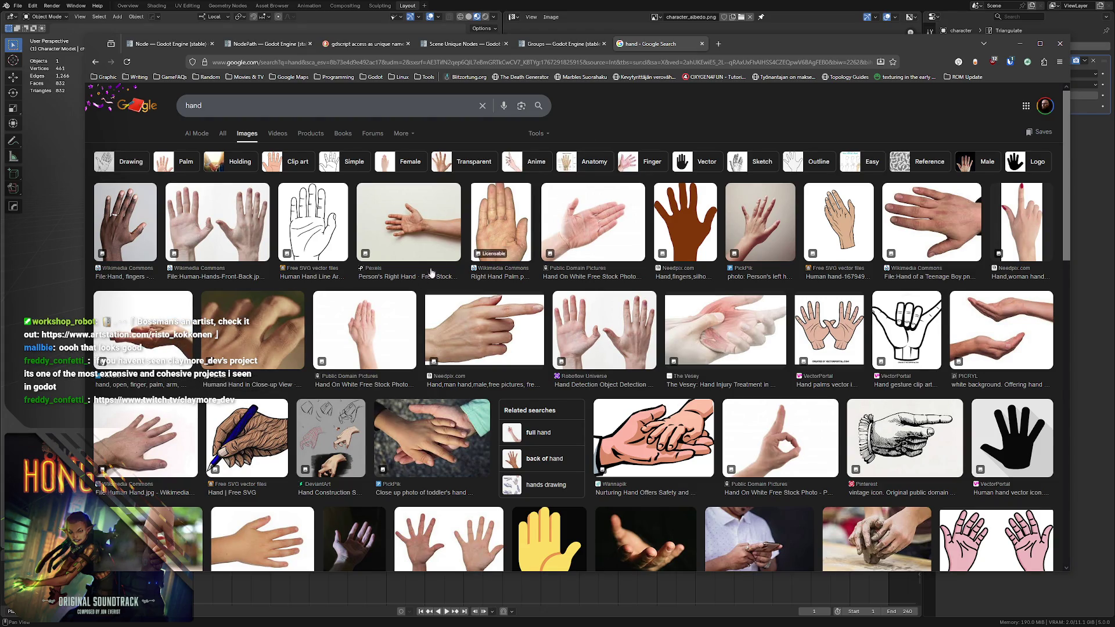
# - Preview the 'Hand On White' stock photo and copy the image to the clipboard
pyautogui.click(353, 325)
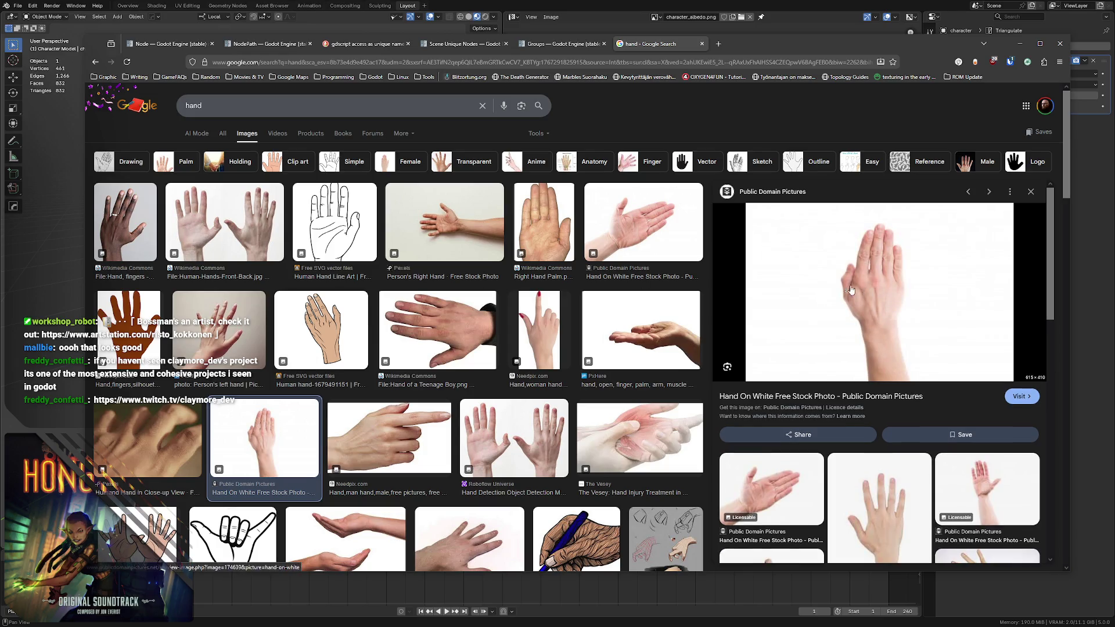
pyautogui.rightClick(846, 295)
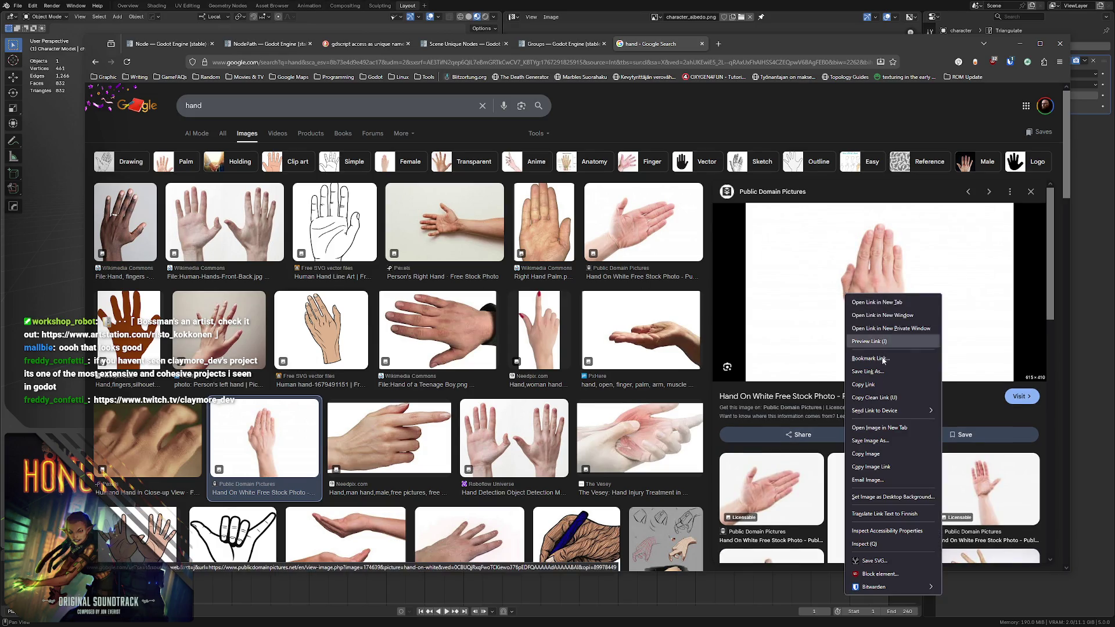
pyautogui.click(878, 457)
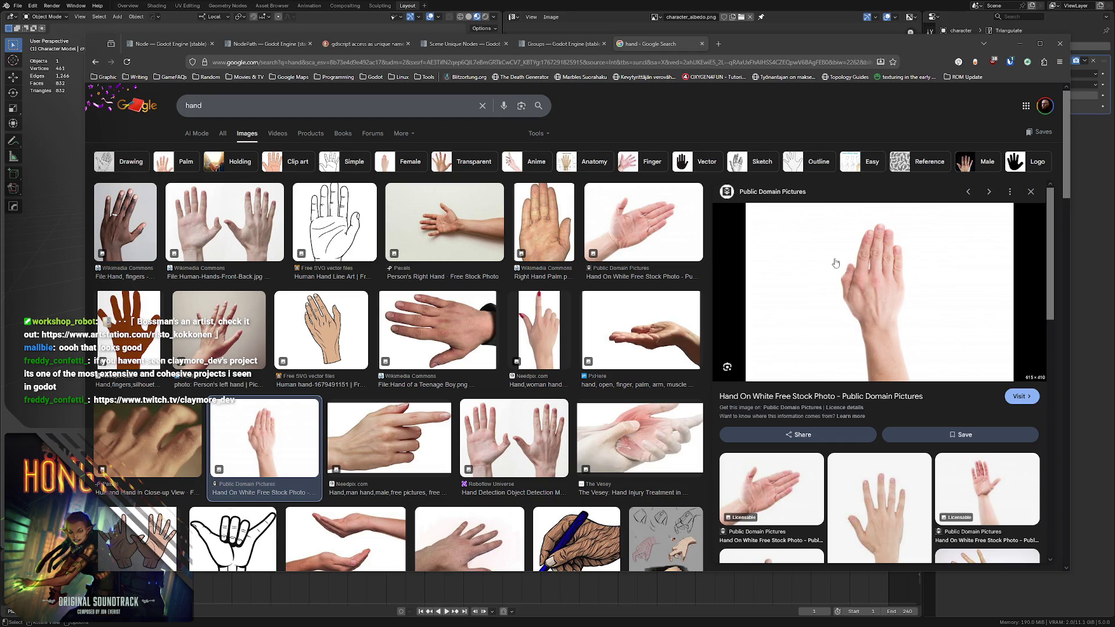
pyautogui.scroll(-4, 1066, 187)
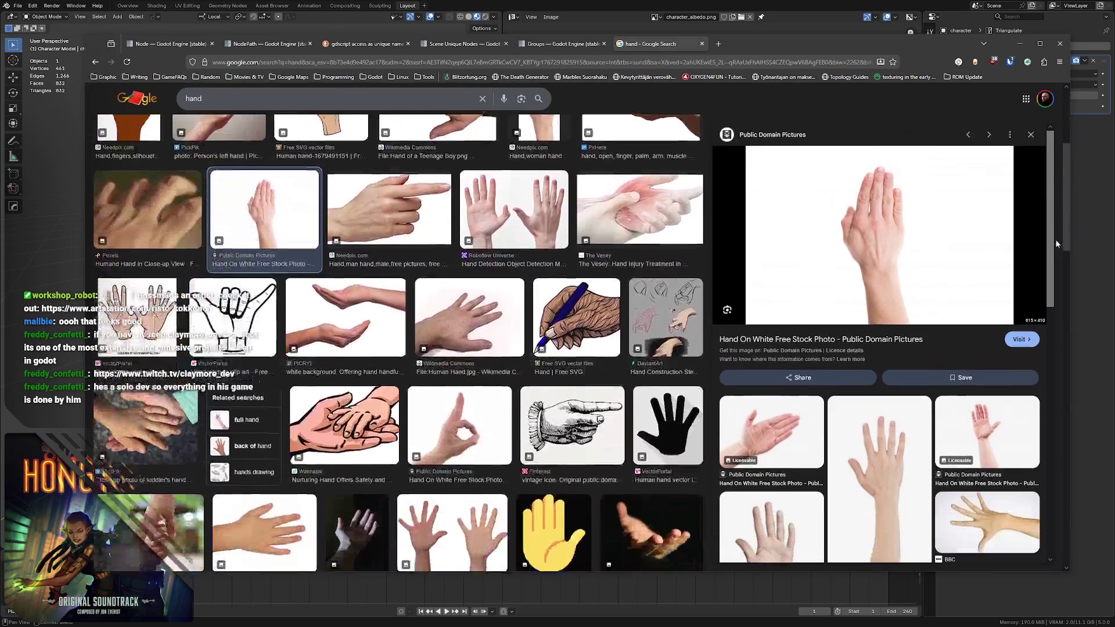
pyautogui.moveTo(1055, 331); pyautogui.dragTo(1059, 468)
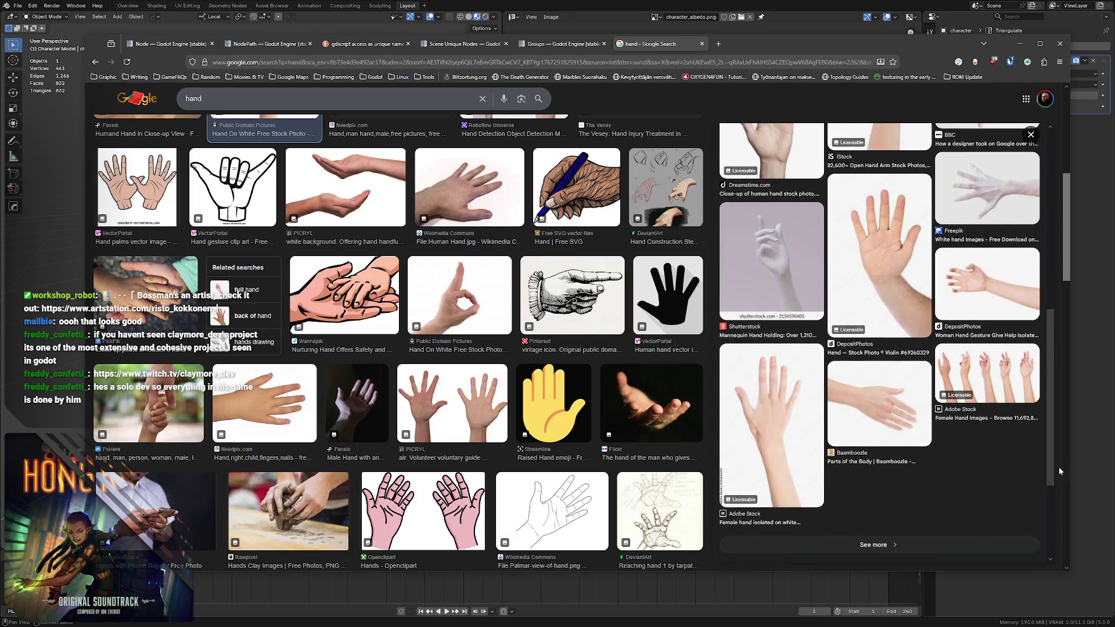
pyautogui.moveTo(1058, 473); pyautogui.dragTo(1030, 515)
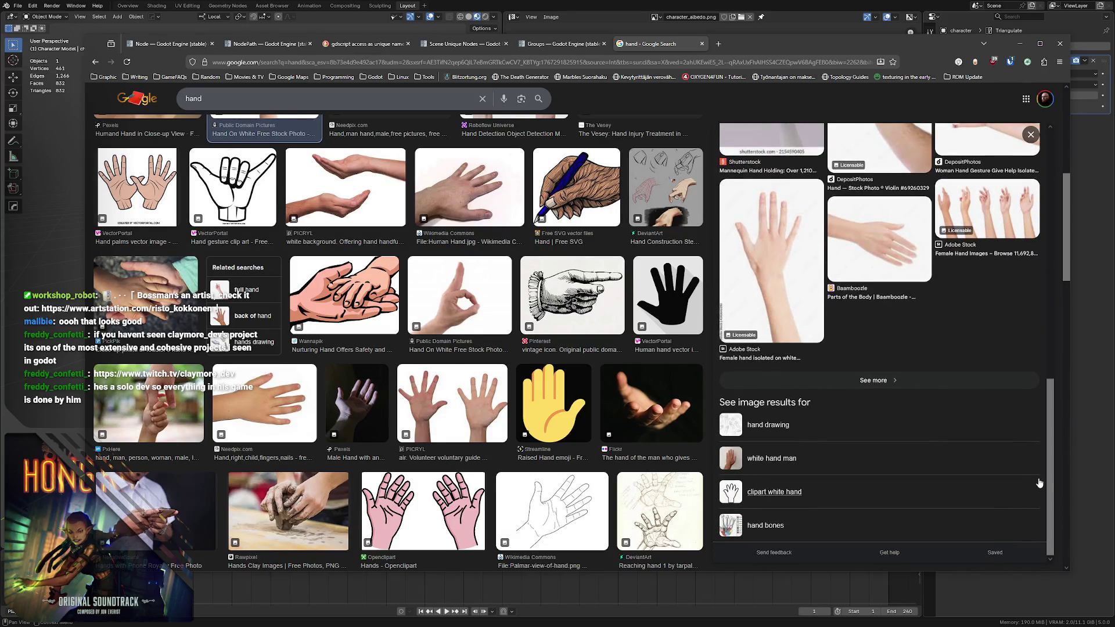
pyautogui.moveTo(1050, 467); pyautogui.dragTo(897, 108)
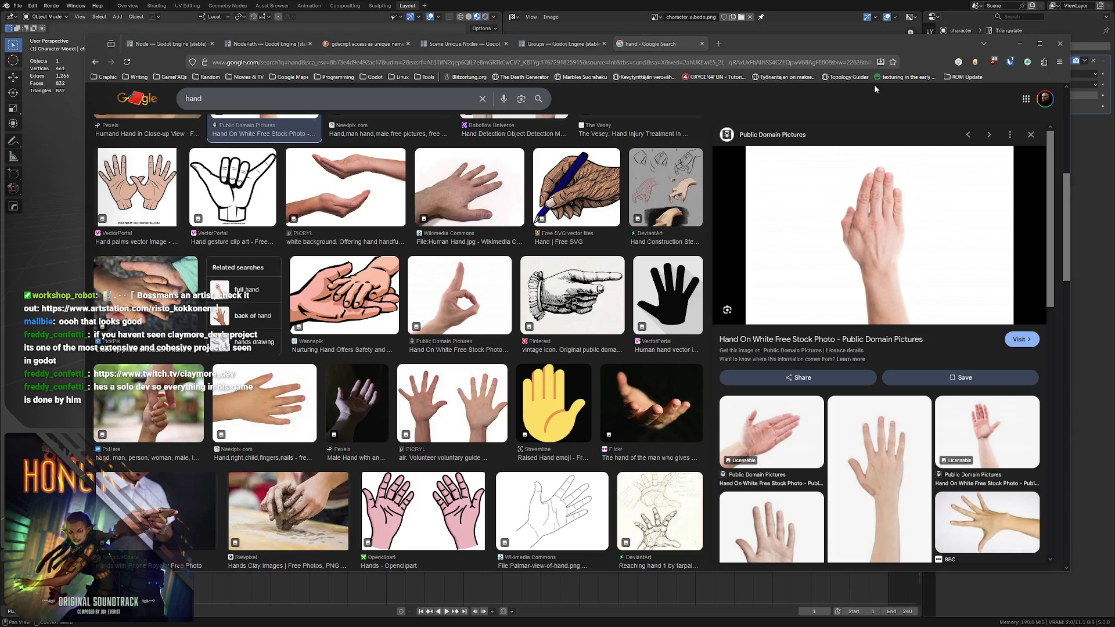
# - Switch from the browser to the character texture in Affinity Photo
pyautogui.hotkey('alt', 'Tab')
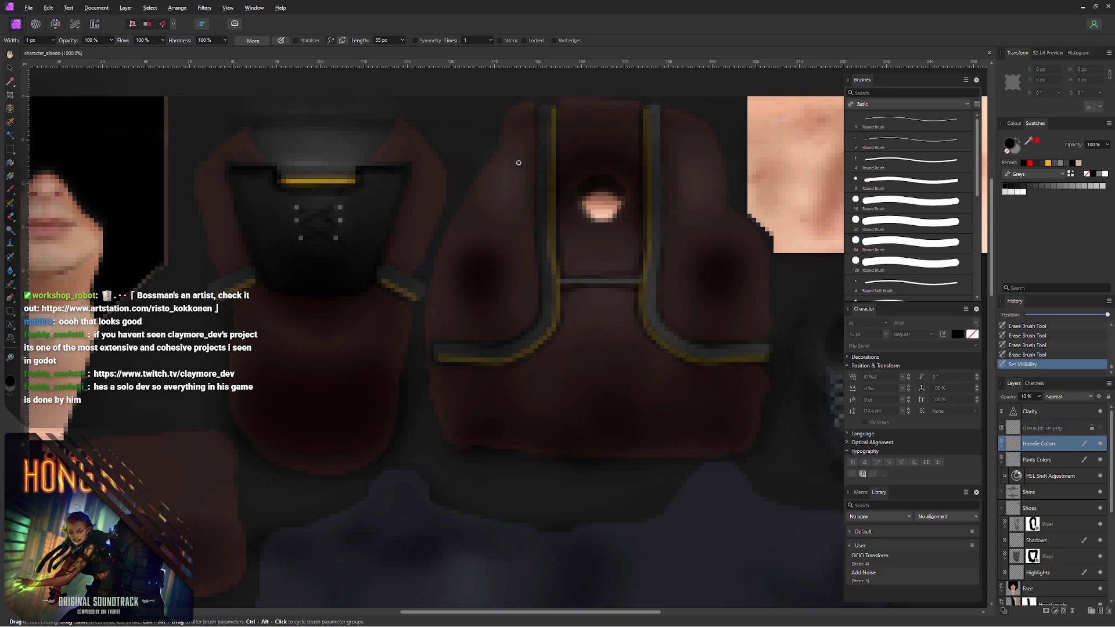
# - Paste the hand photo as a new document, then show the character_unwrap wireframe over the albedo's hand area
pyautogui.hotkey('ctrl', 'alt', 'shift', 'n')
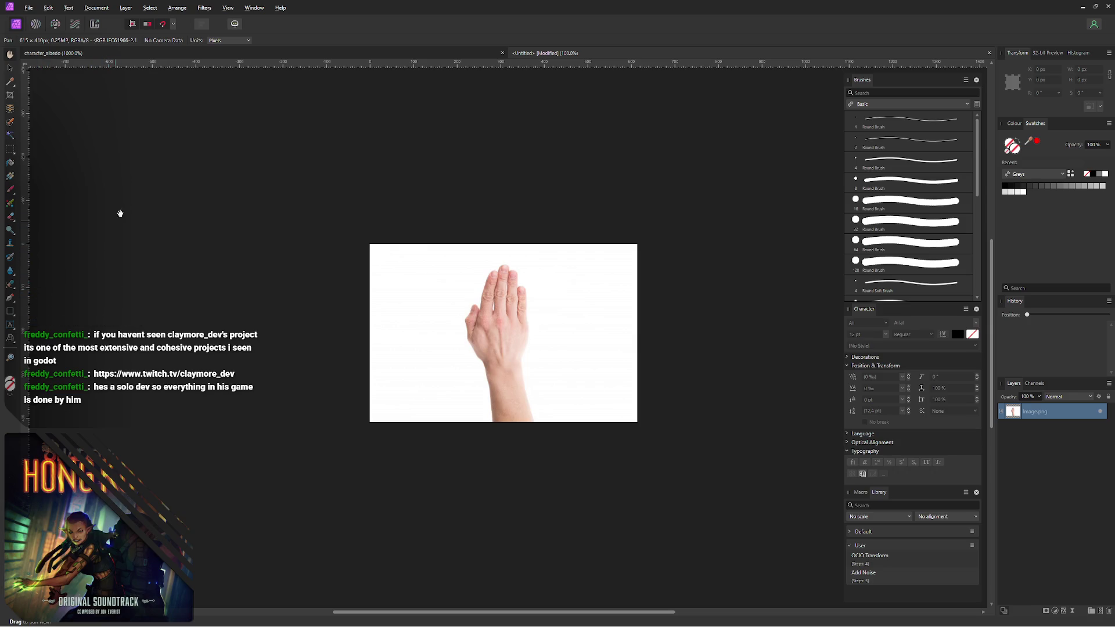
pyautogui.click(327, 55)
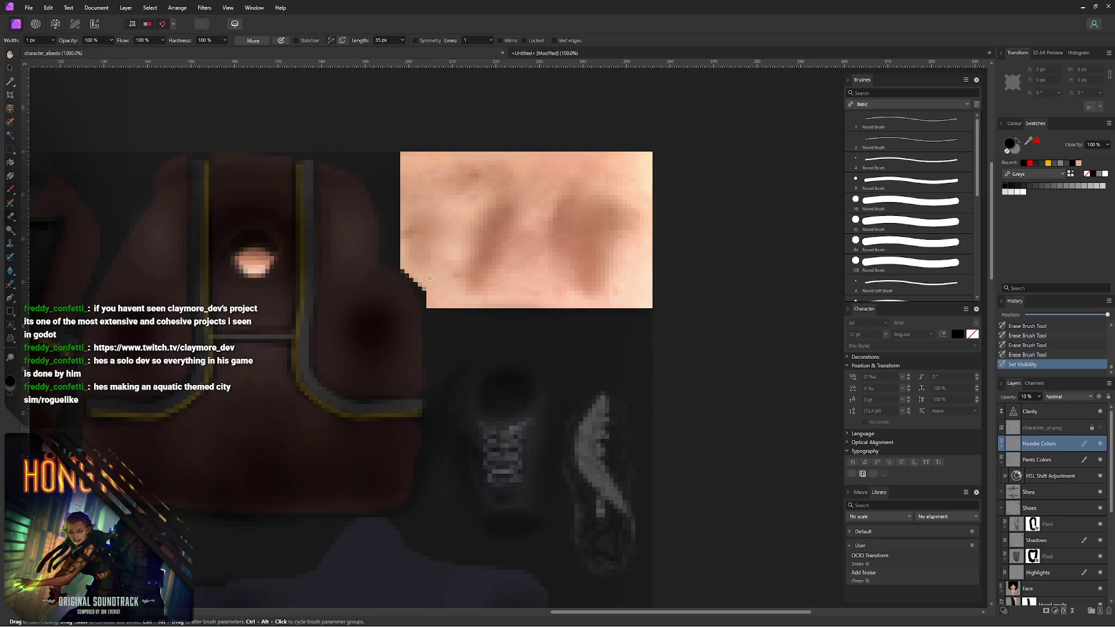
pyautogui.click(1100, 427)
pyautogui.moveTo(602, 287); pyautogui.dragTo(571, 309, button='middle')
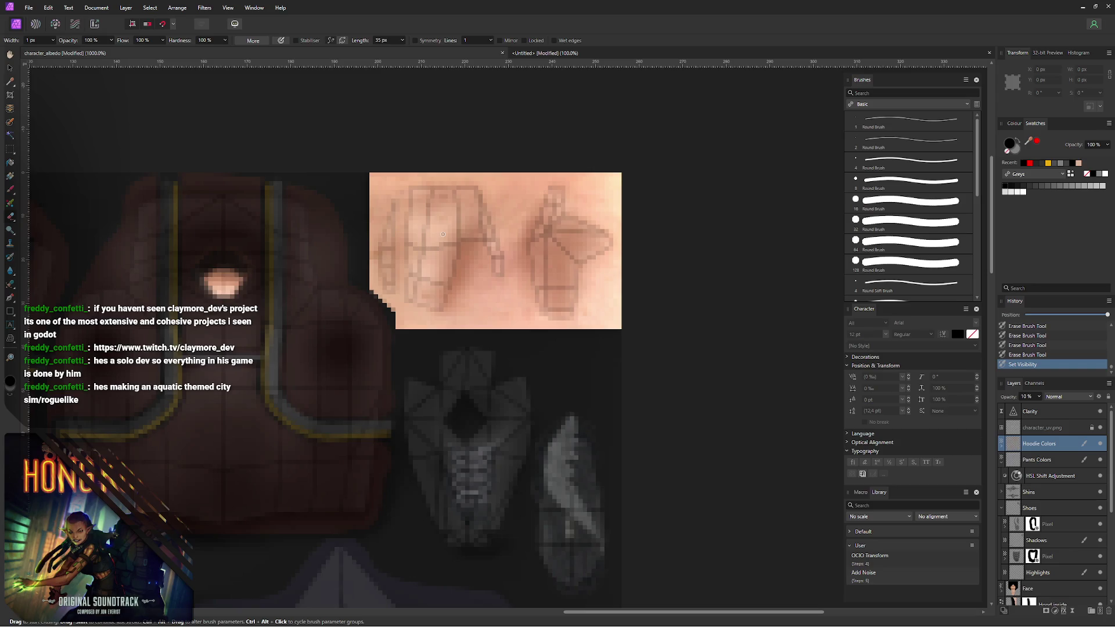
# - Rotate the pasted hand photo 180° with the Move tool and rasterise its layer
pyautogui.click(594, 55)
pyautogui.press('v')
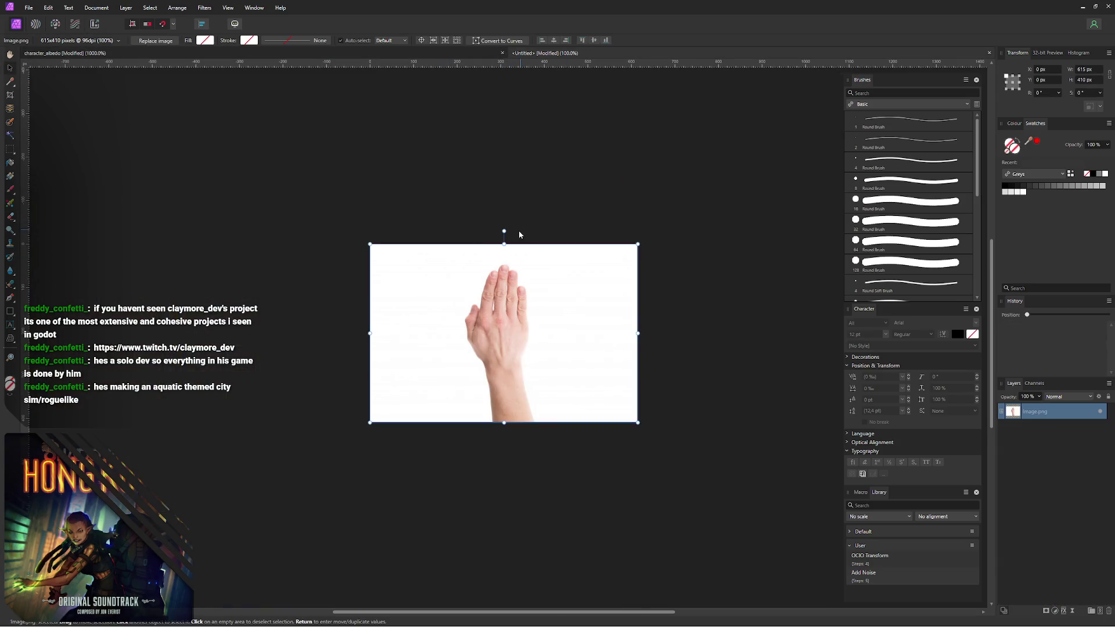
pyautogui.moveTo(504, 232); pyautogui.dragTo(502, 436)
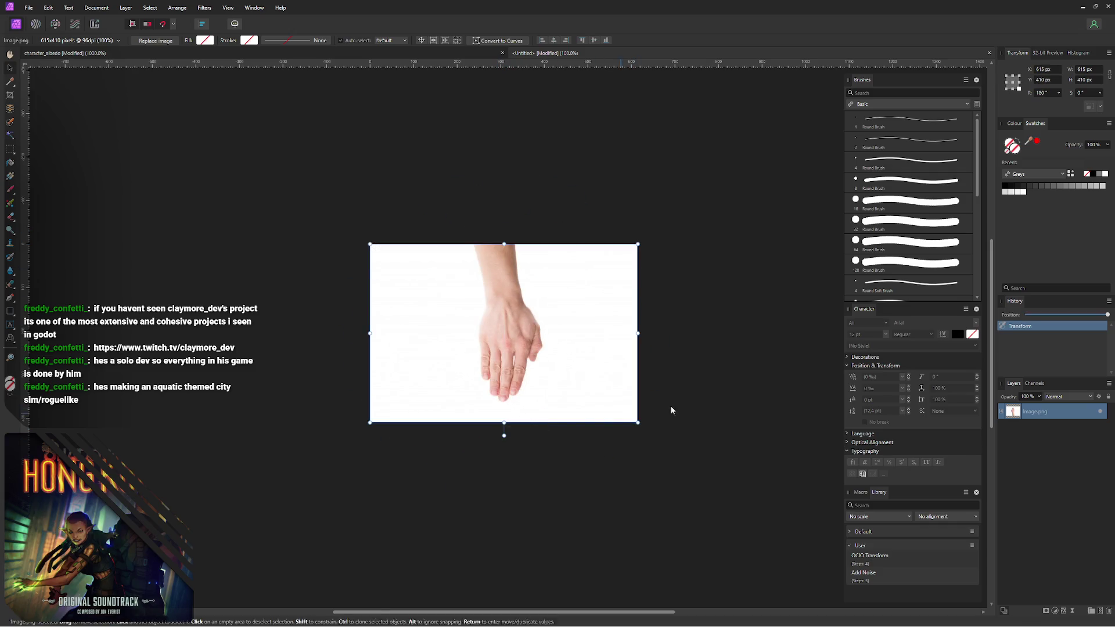
pyautogui.rightClick(1058, 415)
pyautogui.click(1035, 302)
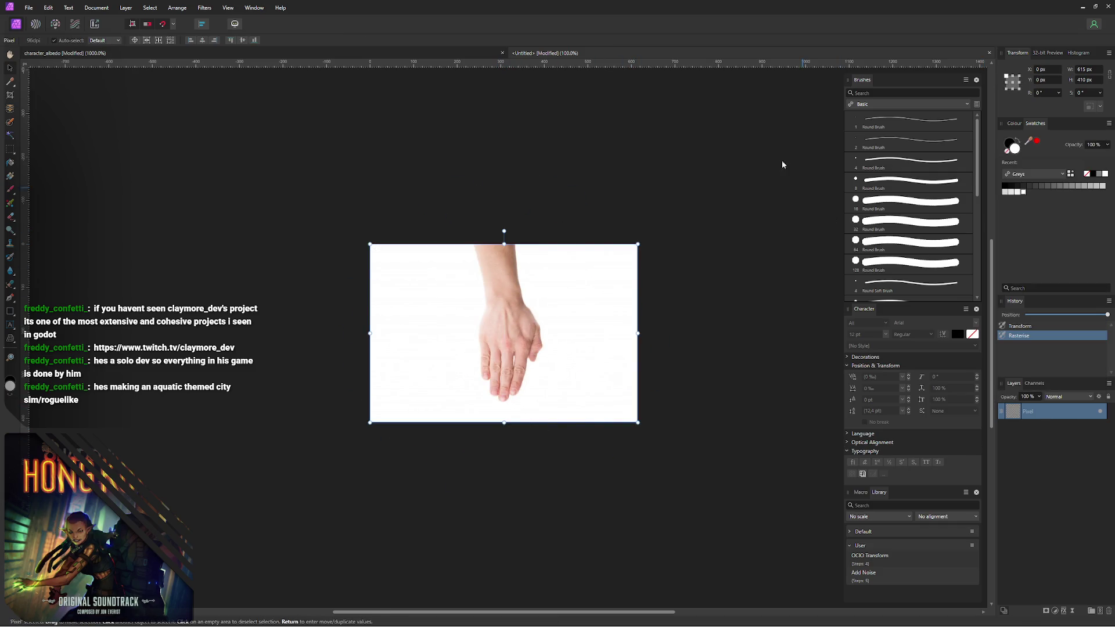
# - Marquee-select the area around the hand and return to the character_albedo document
pyautogui.click(19, 153)
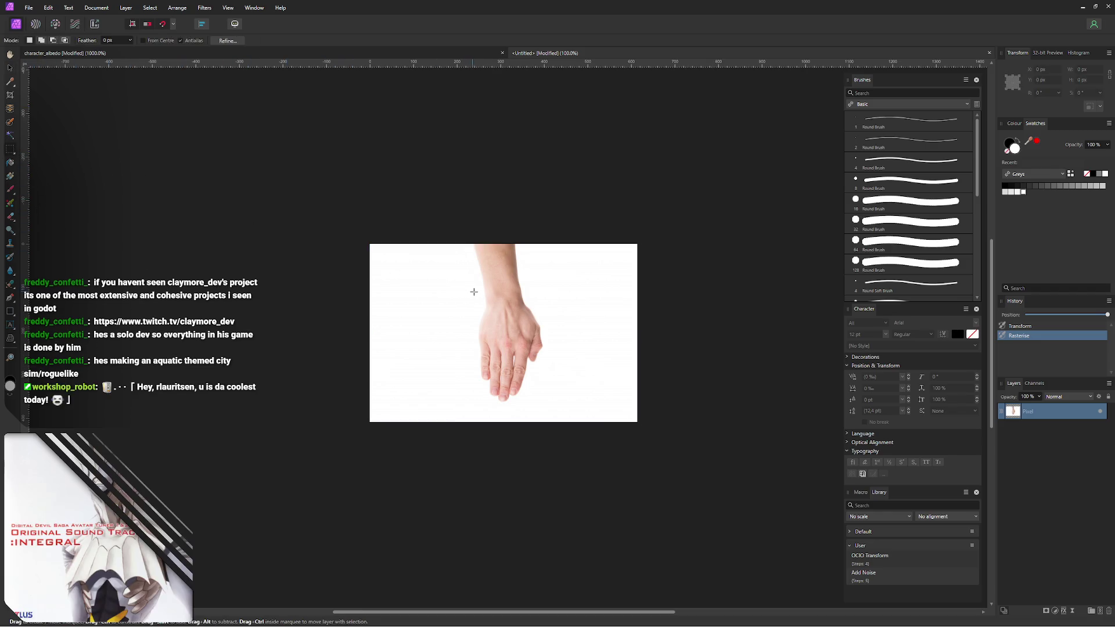
pyautogui.moveTo(472, 291); pyautogui.dragTo(551, 410)
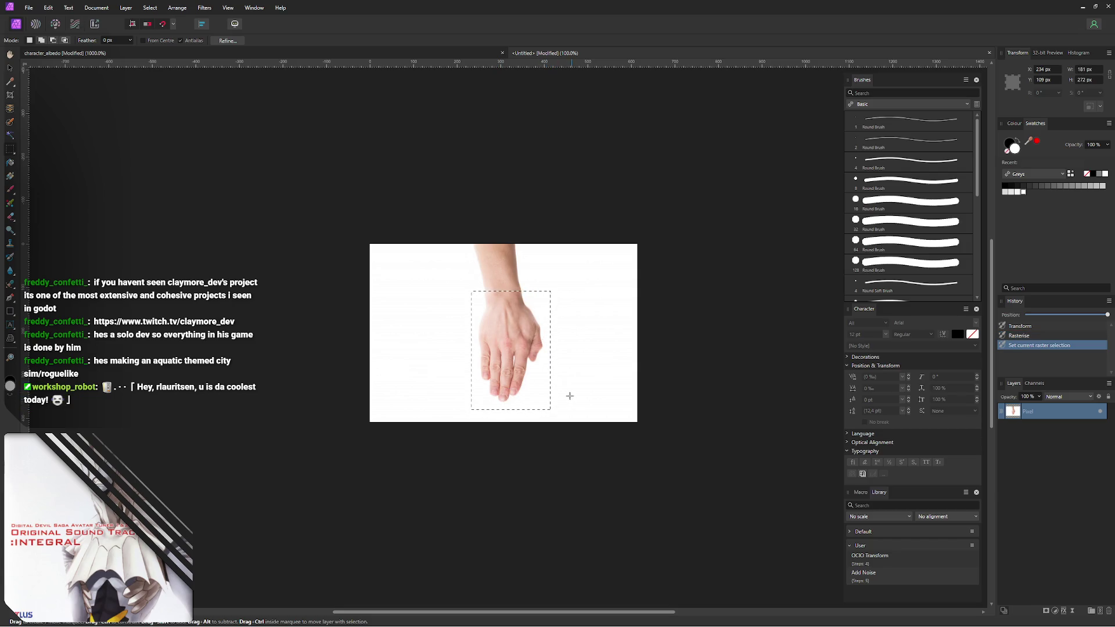
pyautogui.click(436, 53)
pyautogui.hotkey('ctrl', 'Tab')
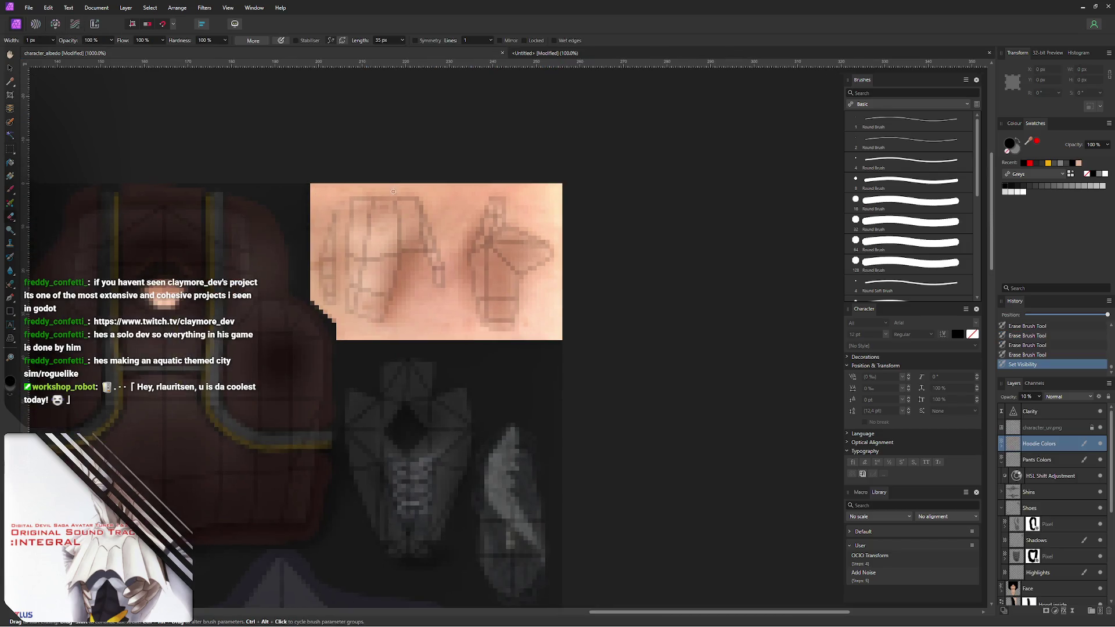
# - Collapse the Pants Colors and Shoes groups and select the Pixel layer inside Hands
pyautogui.click(1003, 466)
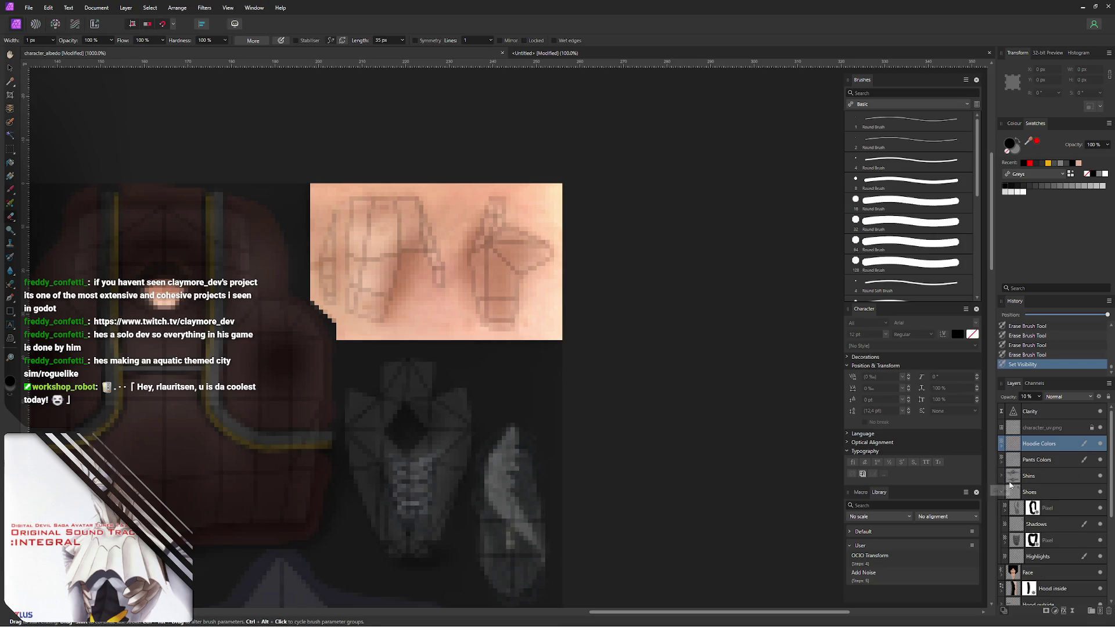
pyautogui.click(1003, 494)
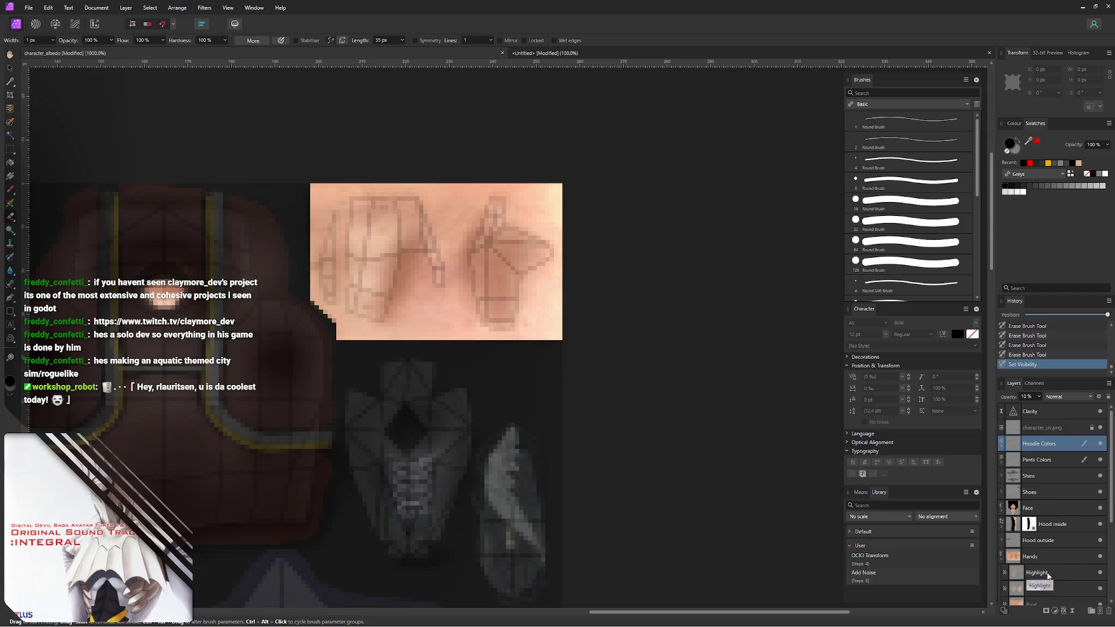
pyautogui.click(1049, 577)
pyautogui.scroll(-1, 1107, 549)
pyautogui.scroll(-1, 1107, 550)
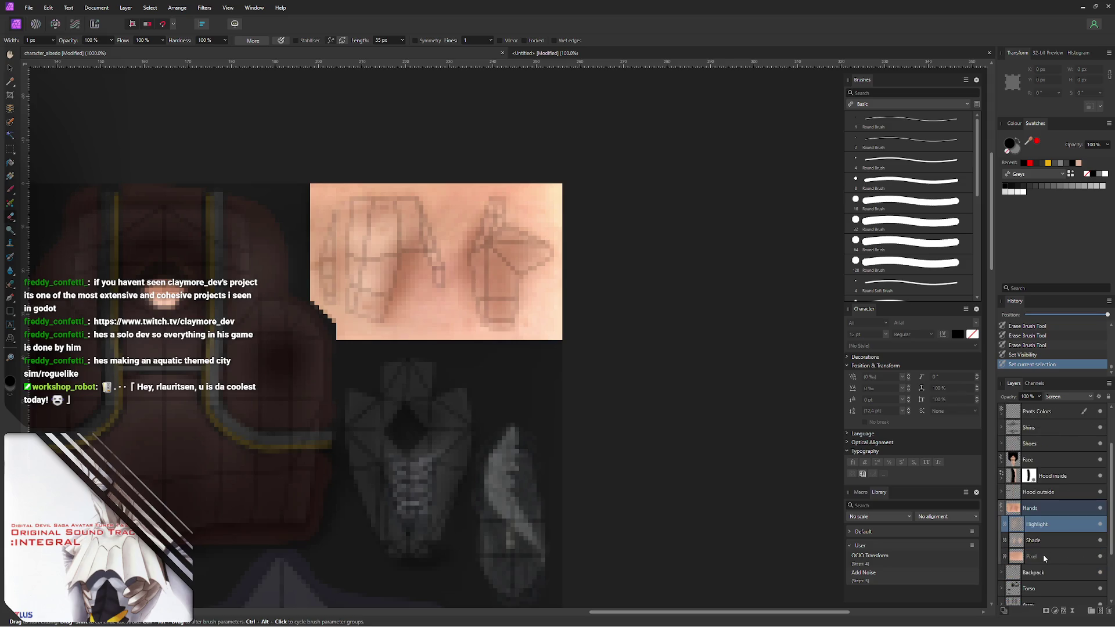
pyautogui.click(1041, 558)
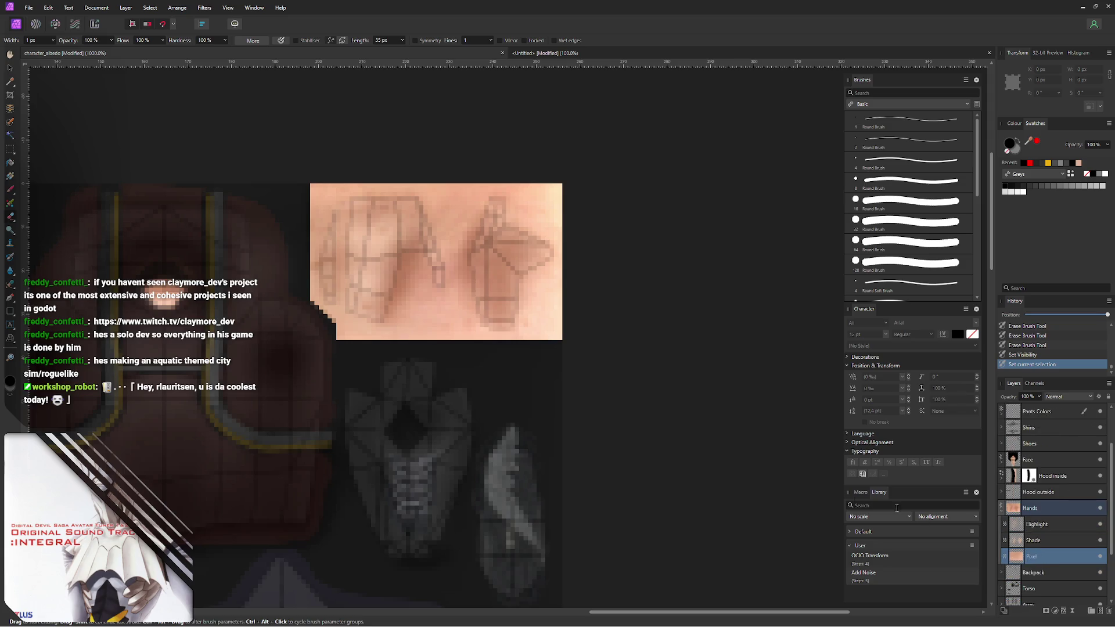
# - Paste the hand photo as a new layer in the Hands group and zoom out to see it whole
pyautogui.hotkey('ctrl', 'v')
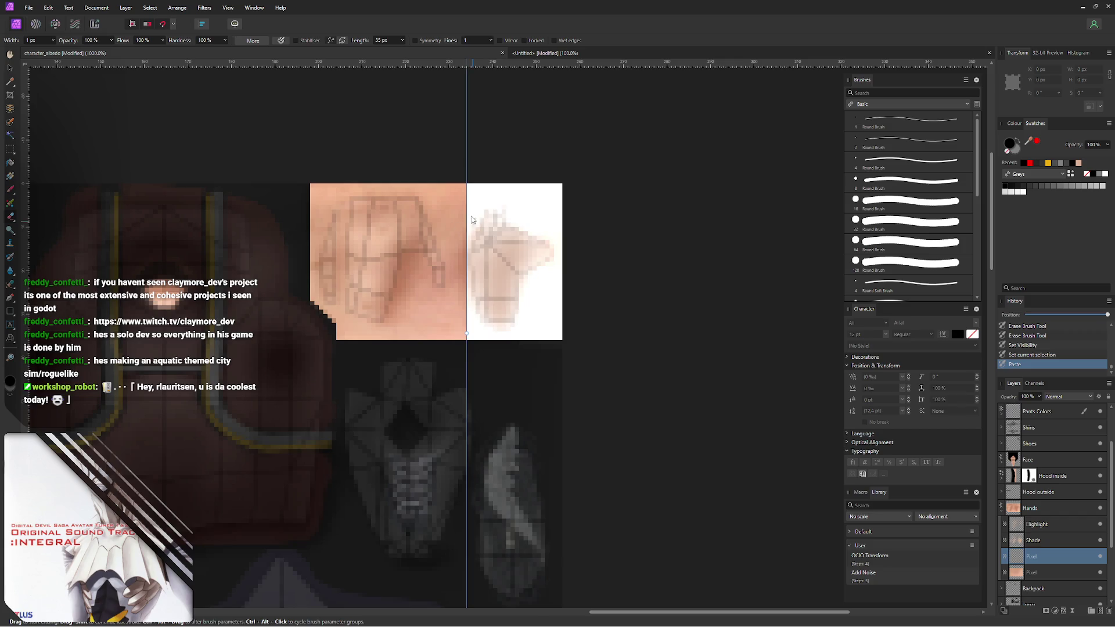
pyautogui.press('v')
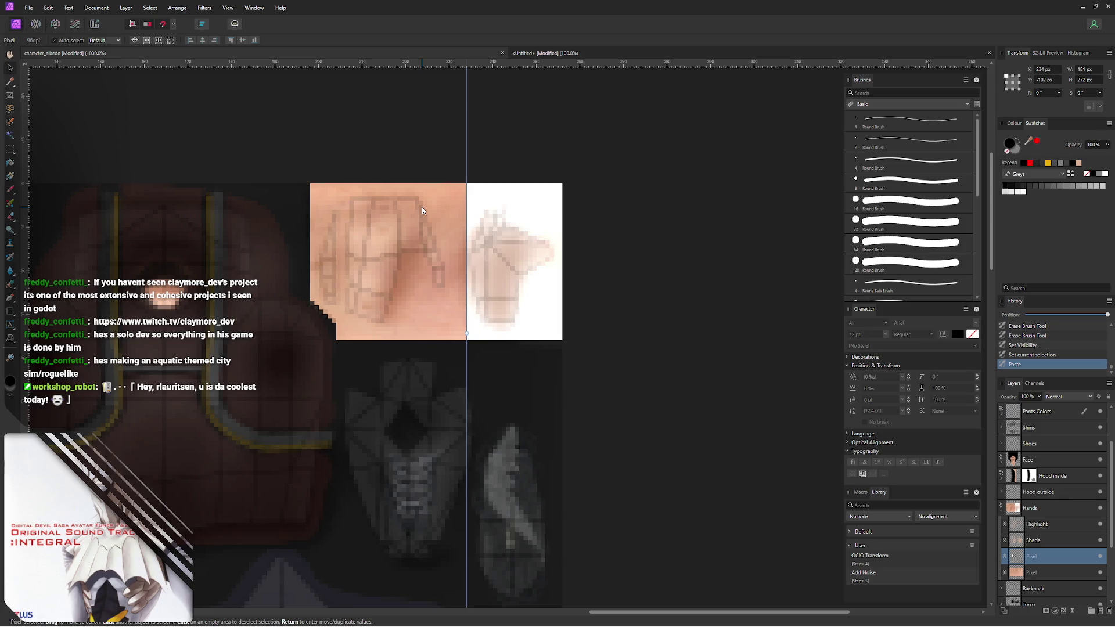
pyautogui.hotkey('ctrl', '-')
pyautogui.hotkey('ctrl', '-')
pyautogui.hotkey('ctrl', '-')
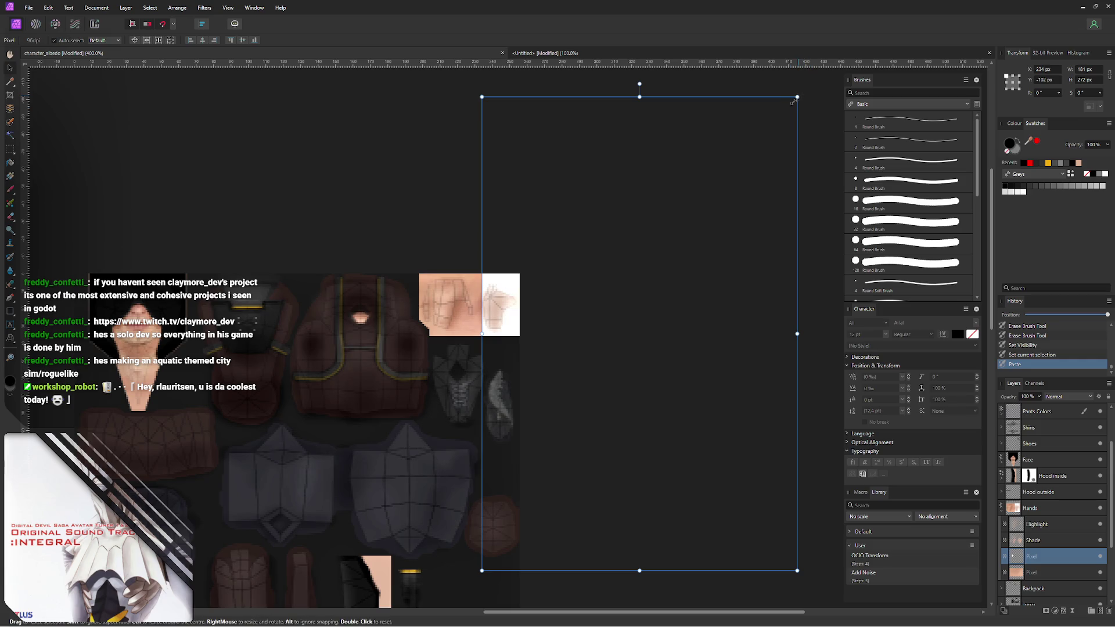
# - Scale and position the pasted hand photo to fit over the left hand's UV wireframe
pyautogui.moveTo(798, 97)
pyautogui.keyDown('ctrl'); pyautogui.mouseDown()
pyautogui.moveTo(711, 195)
pyautogui.moveTo(648, 322)
pyautogui.moveTo(438, 287)
pyautogui.mouseUp(); pyautogui.keyUp('ctrl')
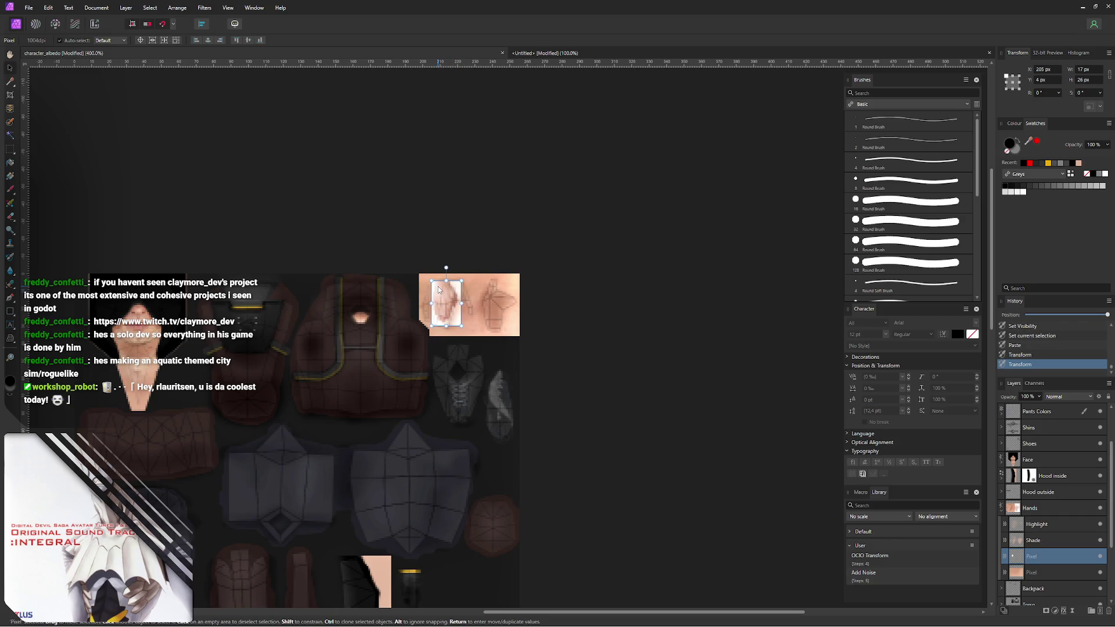
pyautogui.keyDown('ctrl'); pyautogui.scroll(1, 438, 286); pyautogui.keyUp('ctrl')
pyautogui.keyDown('ctrl'); pyautogui.scroll(1, 439, 287); pyautogui.keyUp('ctrl')
pyautogui.keyDown('ctrl'); pyautogui.scroll(1, 438, 286); pyautogui.keyUp('ctrl')
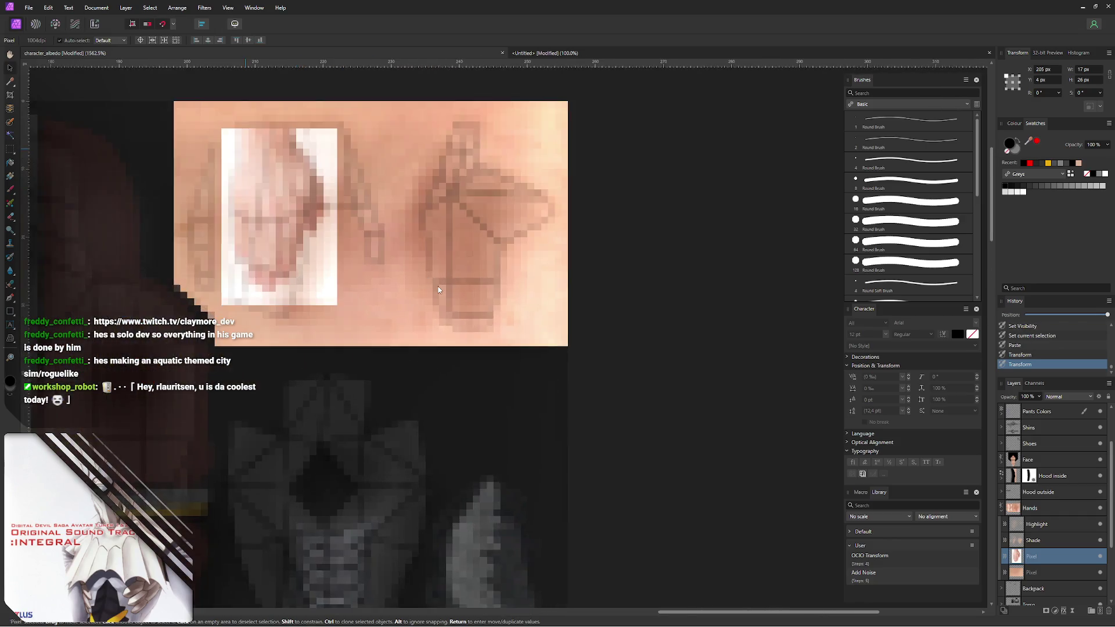
pyautogui.keyDown('ctrl'); pyautogui.scroll(1, 438, 287); pyautogui.keyUp('ctrl')
pyautogui.scroll(2, 439, 286)
pyautogui.hscroll(-2, 438, 287)
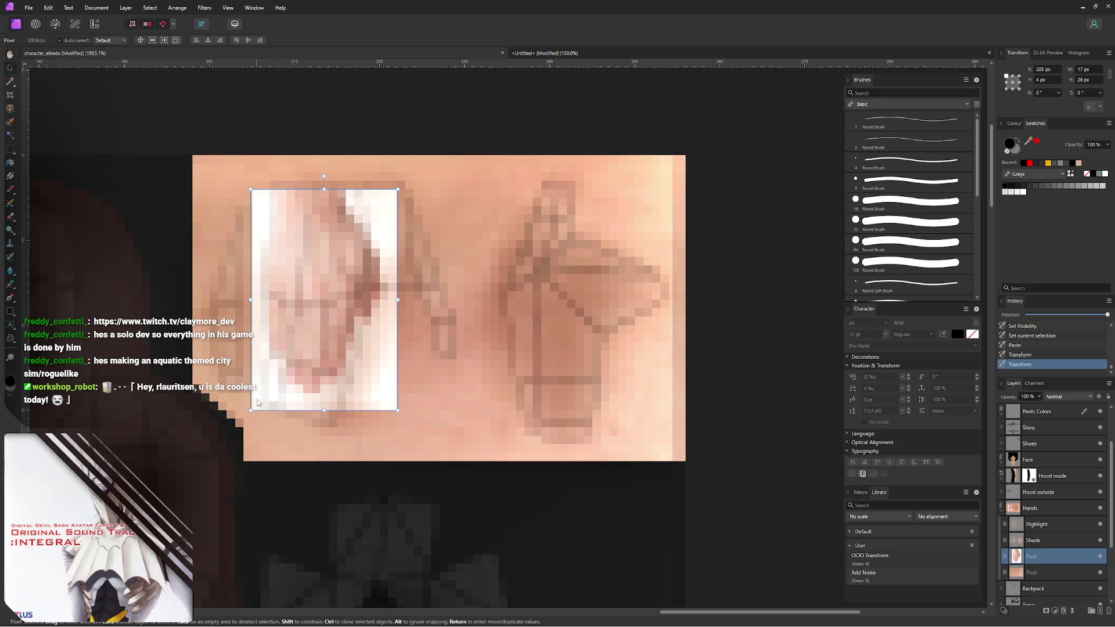
pyautogui.keyDown('ctrl'); pyautogui.moveTo(257, 402); pyautogui.dragTo(233, 441); pyautogui.keyUp('ctrl')
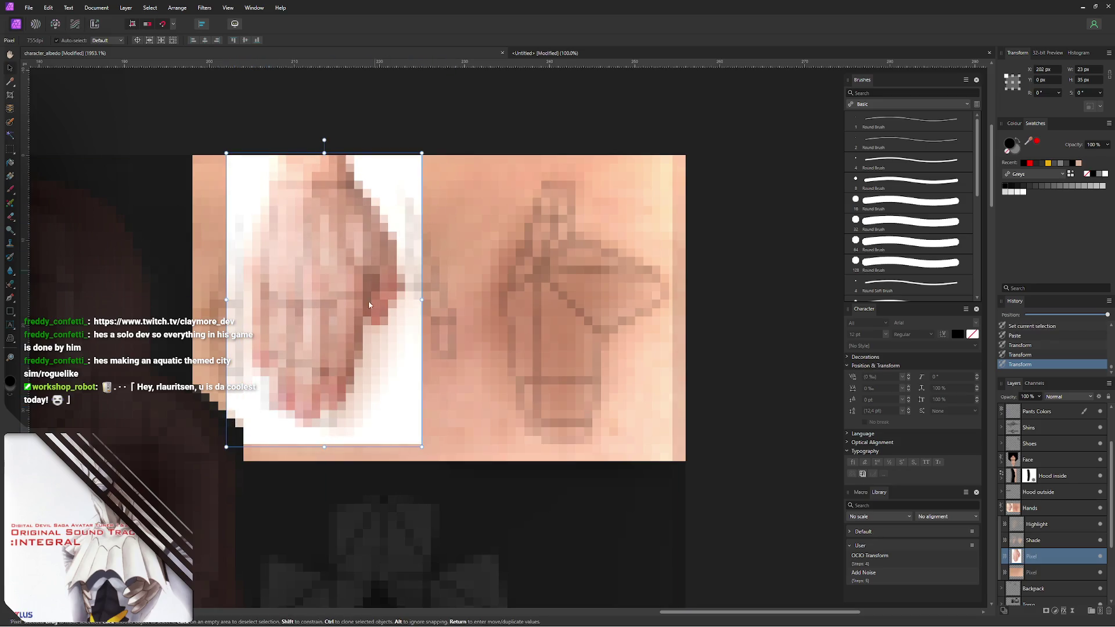
pyautogui.moveTo(325, 446); pyautogui.dragTo(325, 490)
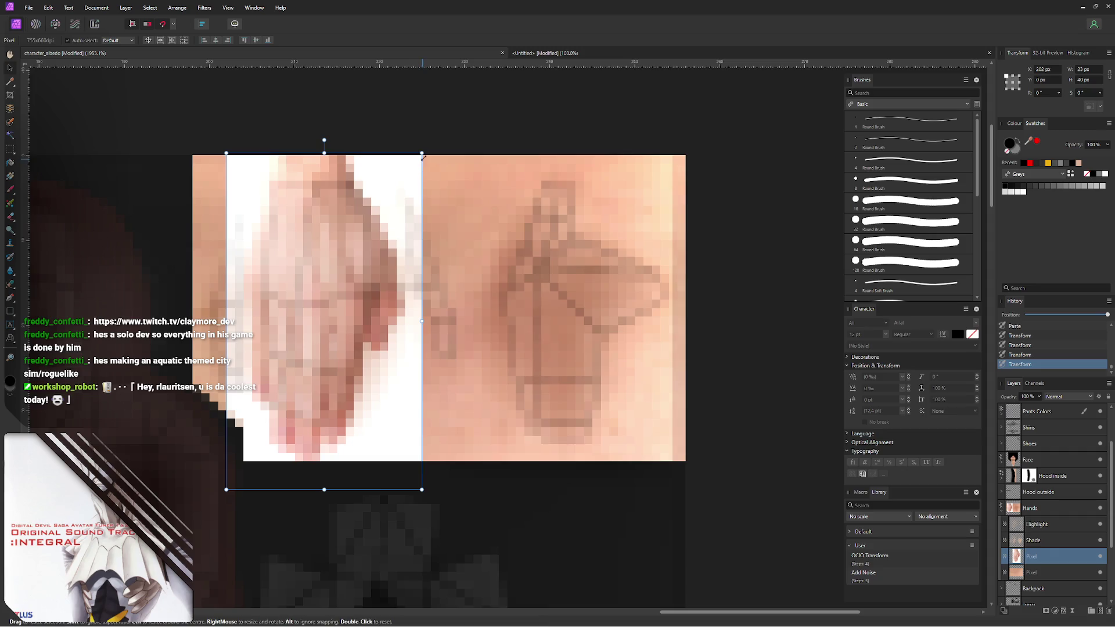
pyautogui.keyDown('ctrl'); pyautogui.moveTo(422, 153); pyautogui.dragTo(411, 164); pyautogui.keyUp('ctrl')
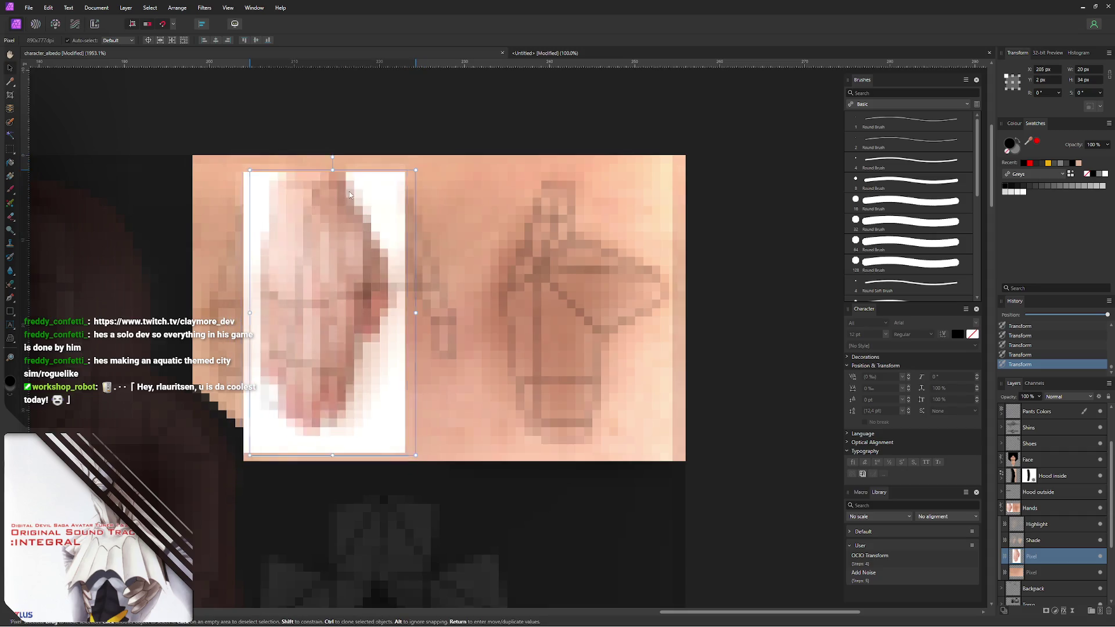
pyautogui.moveTo(352, 189); pyautogui.dragTo(359, 187)
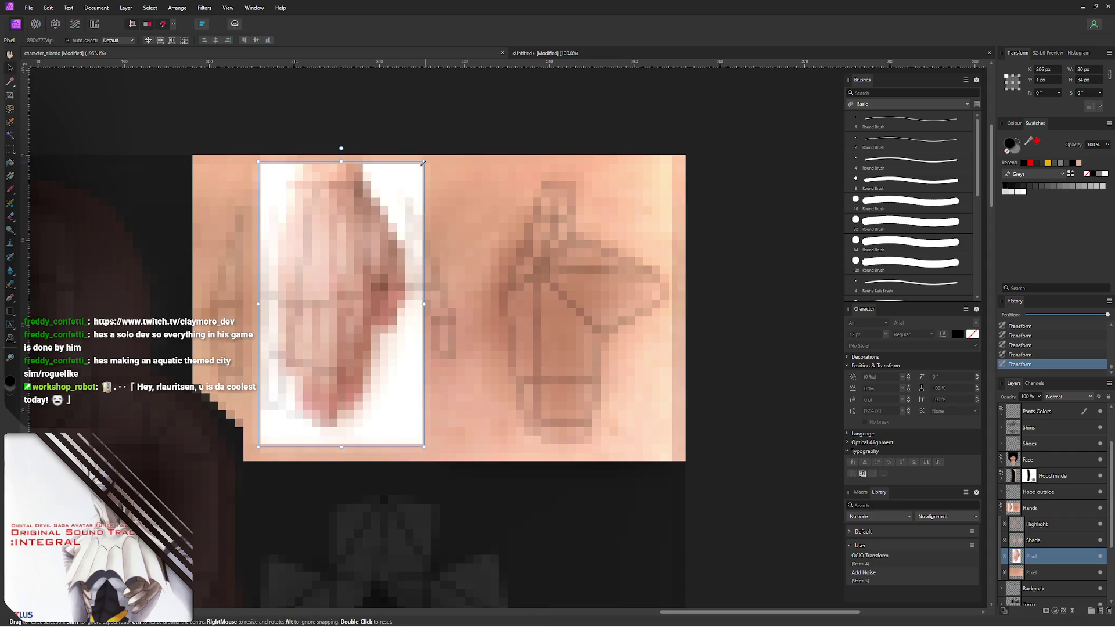
pyautogui.keyDown('ctrl'); pyautogui.moveTo(425, 162); pyautogui.dragTo(428, 155); pyautogui.keyUp('ctrl')
pyautogui.moveTo(378, 288); pyautogui.dragTo(378, 314)
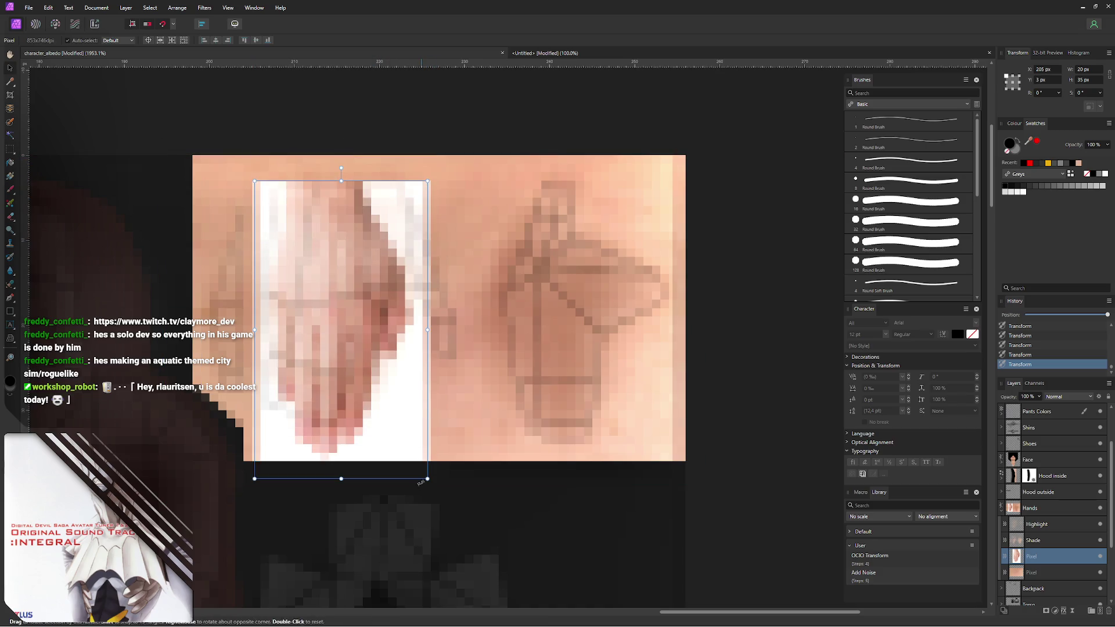
pyautogui.moveTo(431, 485); pyautogui.dragTo(437, 496)
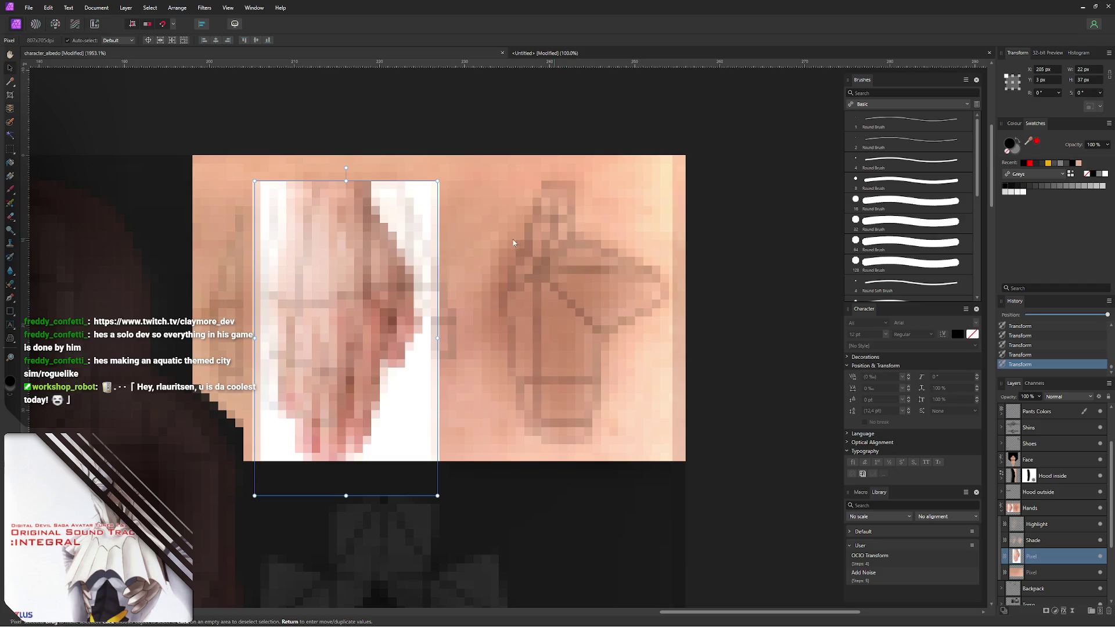
# - Add a mask to the pasted hand layer ready for brush painting
pyautogui.click(1046, 614)
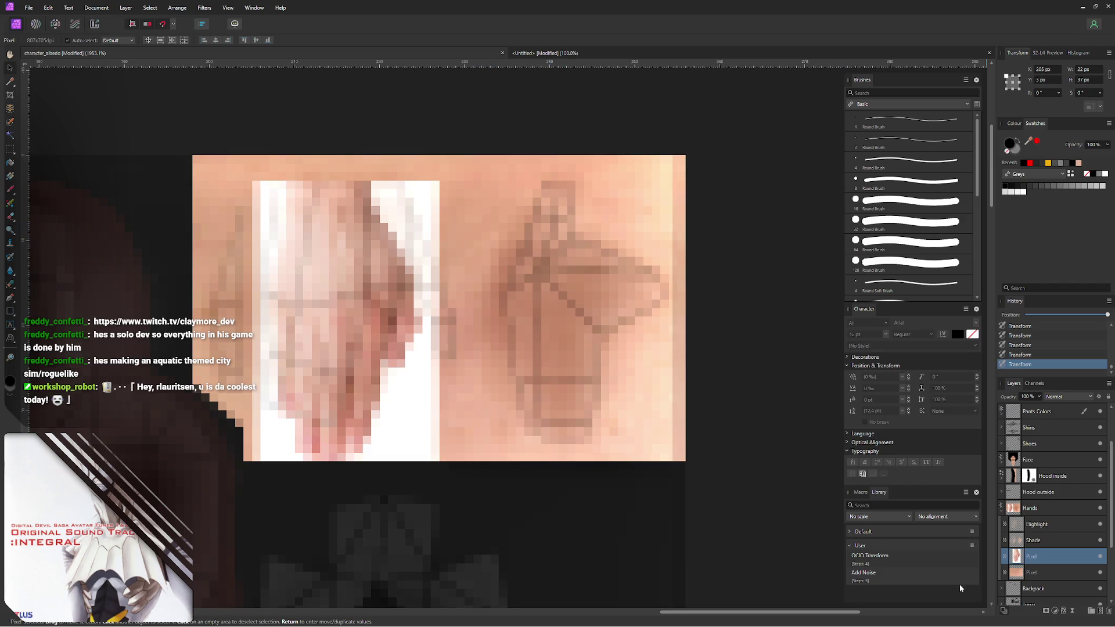
pyautogui.press('b')
# - Paint black on the mask to hide the photo's white background around the hand
pyautogui.moveTo(265, 186)
pyautogui.mouseDown()
pyautogui.moveTo(245, 299)
pyautogui.moveTo(265, 435)
pyautogui.moveTo(267, 193)
pyautogui.moveTo(410, 187)
pyautogui.moveTo(435, 223)
pyautogui.moveTo(417, 200)
pyautogui.moveTo(403, 219)
pyautogui.mouseUp()
pyautogui.moveTo(419, 266)
pyautogui.mouseDown()
pyautogui.moveTo(435, 356)
pyautogui.moveTo(410, 419)
pyautogui.mouseUp()
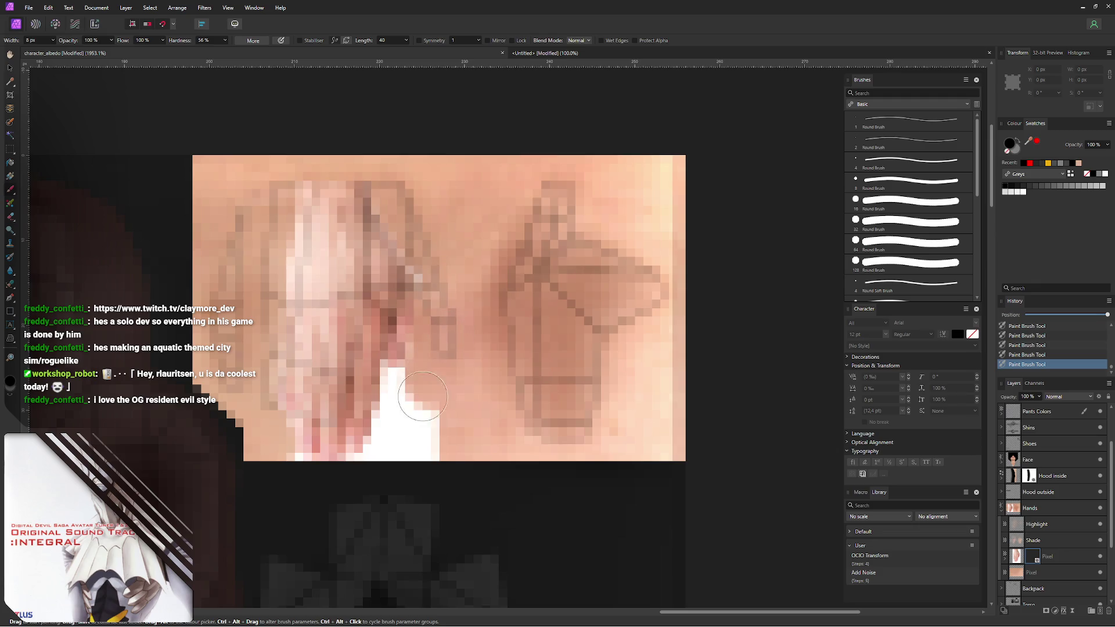
pyautogui.moveTo(409, 349); pyautogui.dragTo(388, 418)
pyautogui.moveTo(388, 367)
pyautogui.mouseDown()
pyautogui.moveTo(410, 423)
pyautogui.moveTo(397, 461)
pyautogui.moveTo(291, 479)
pyautogui.moveTo(291, 453)
pyautogui.mouseUp()
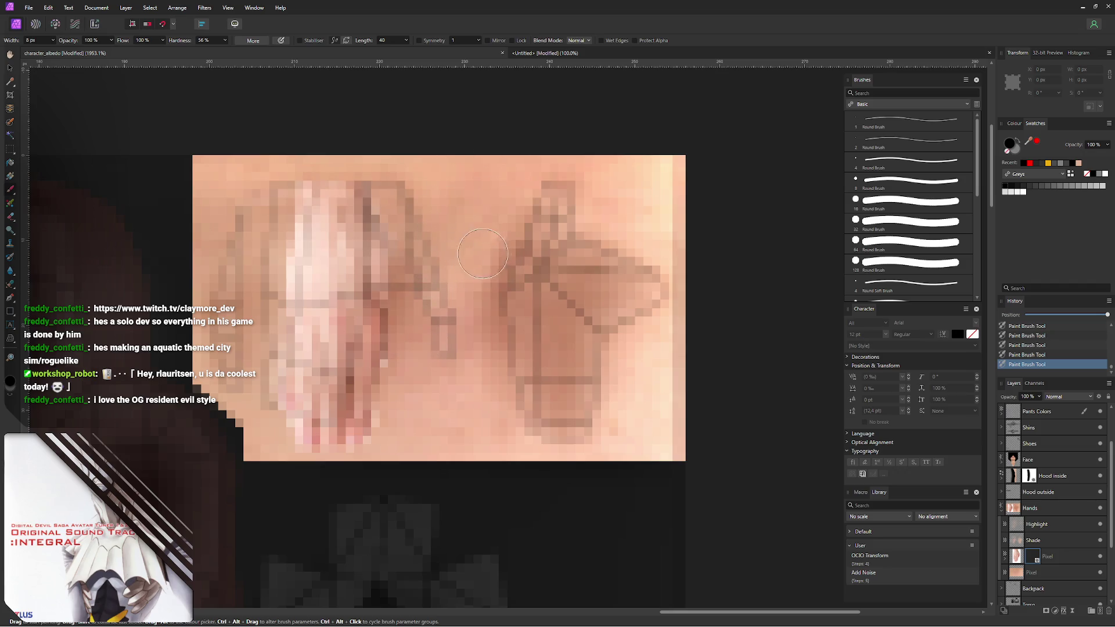
pyautogui.press('v')
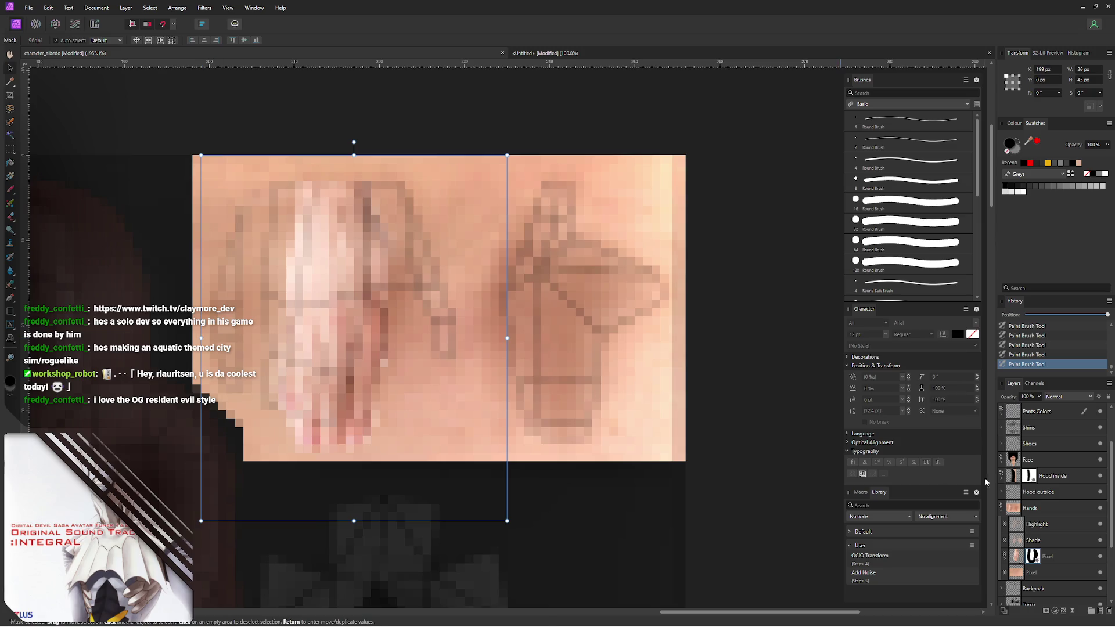
# - Nudge the hand layer into place, hide the UV wireframe overlay and shorten the layer from its bottom edge
pyautogui.click(1053, 559)
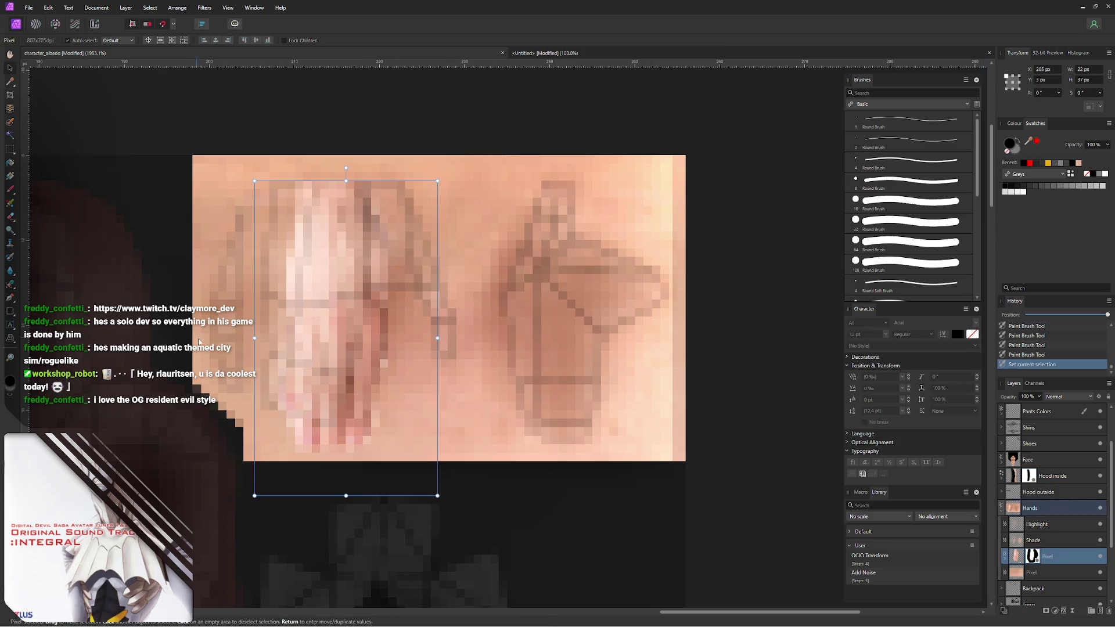
pyautogui.moveTo(261, 314); pyautogui.dragTo(244, 306)
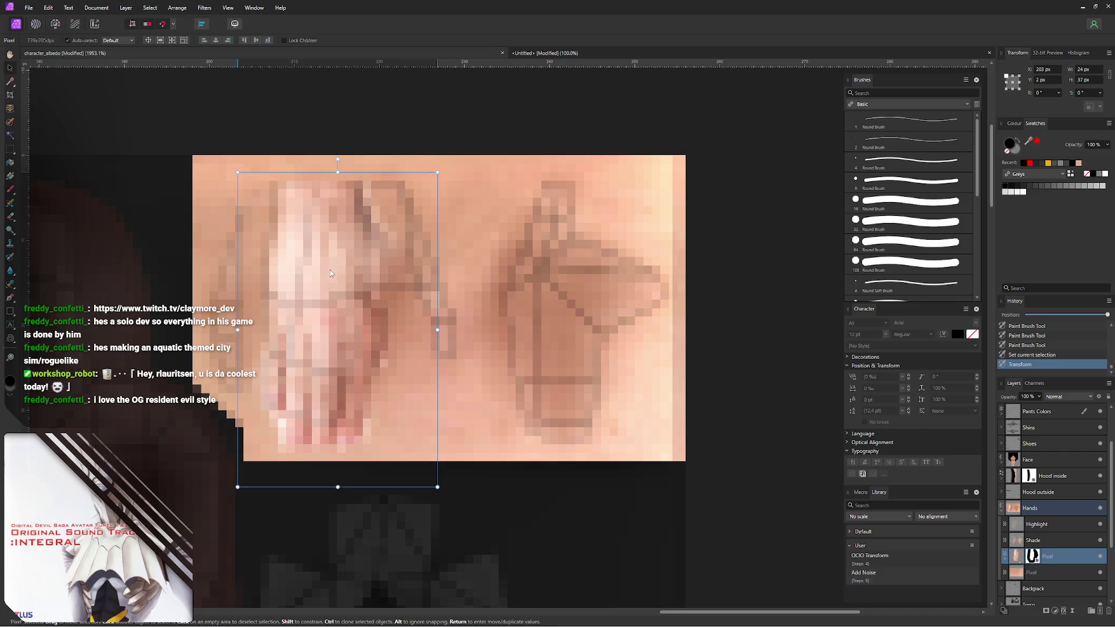
pyautogui.moveTo(330, 273); pyautogui.dragTo(332, 258)
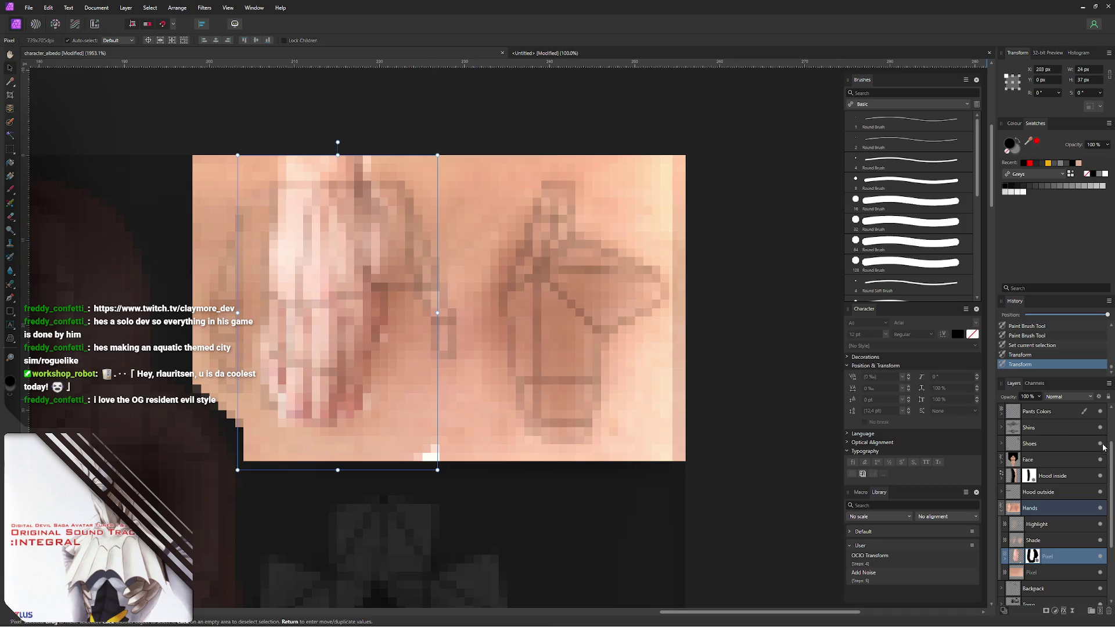
pyautogui.scroll(3, 1112, 428)
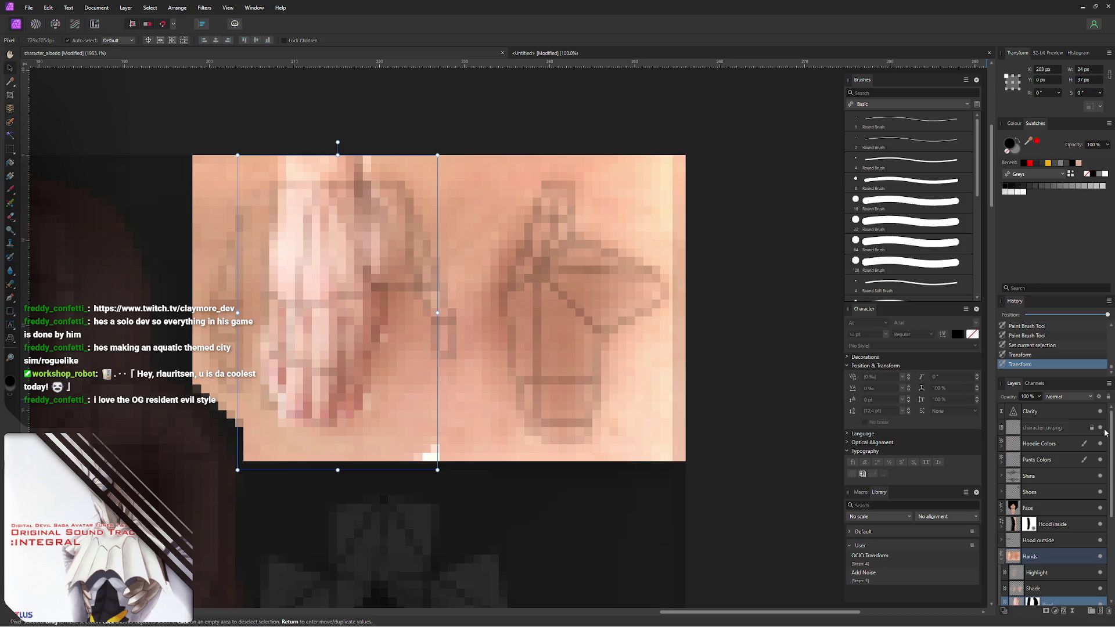
pyautogui.click(1099, 431)
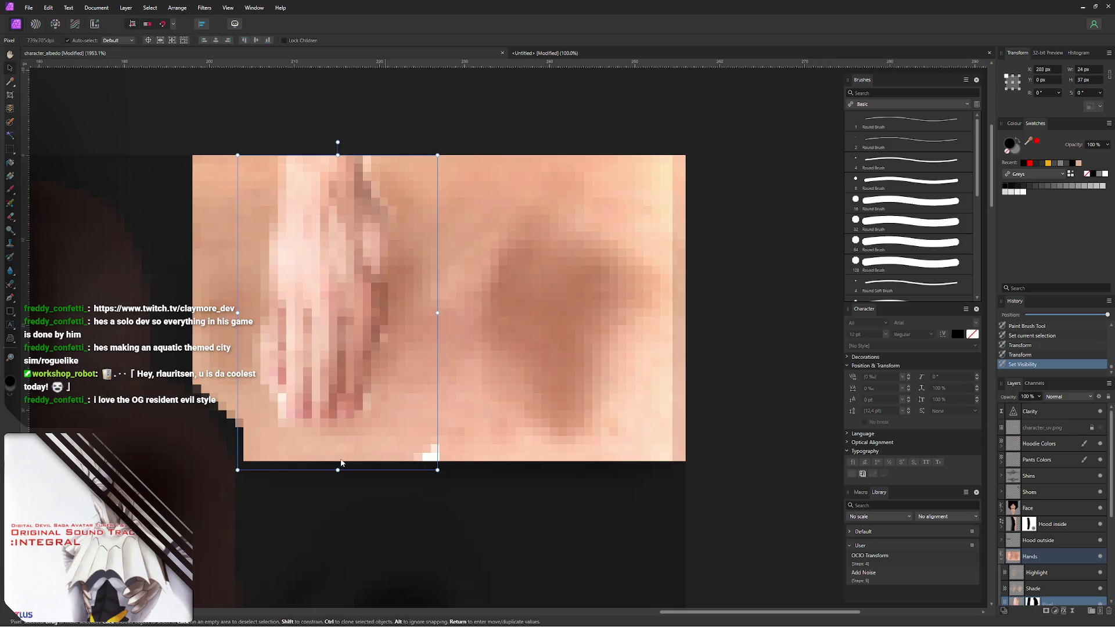
pyautogui.moveTo(338, 471); pyautogui.dragTo(337, 461)
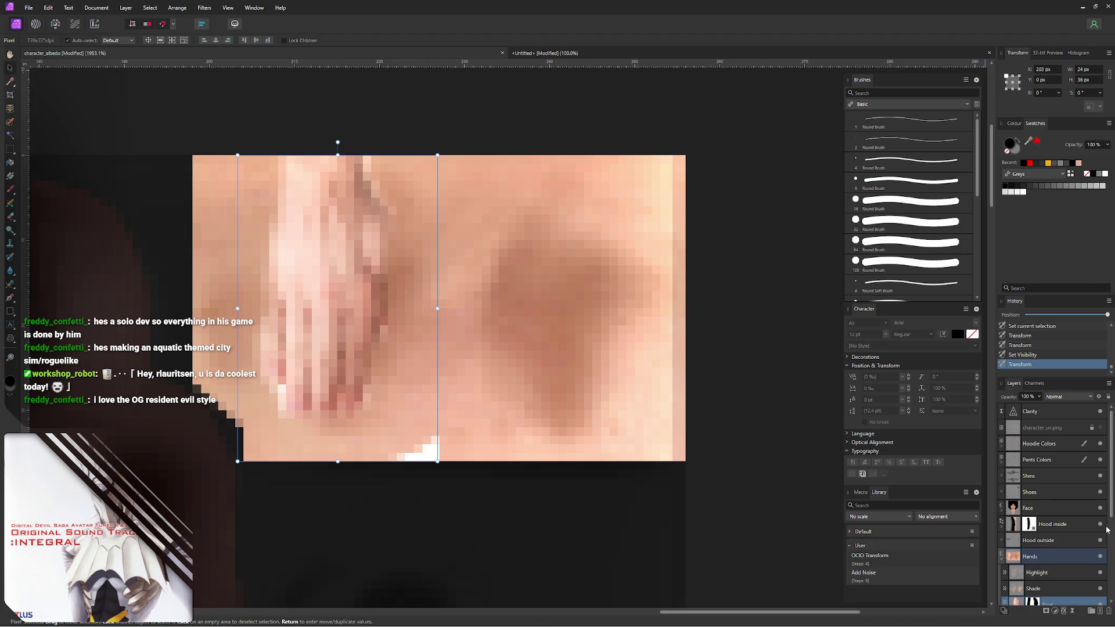
pyautogui.scroll(-2, 1036, 552)
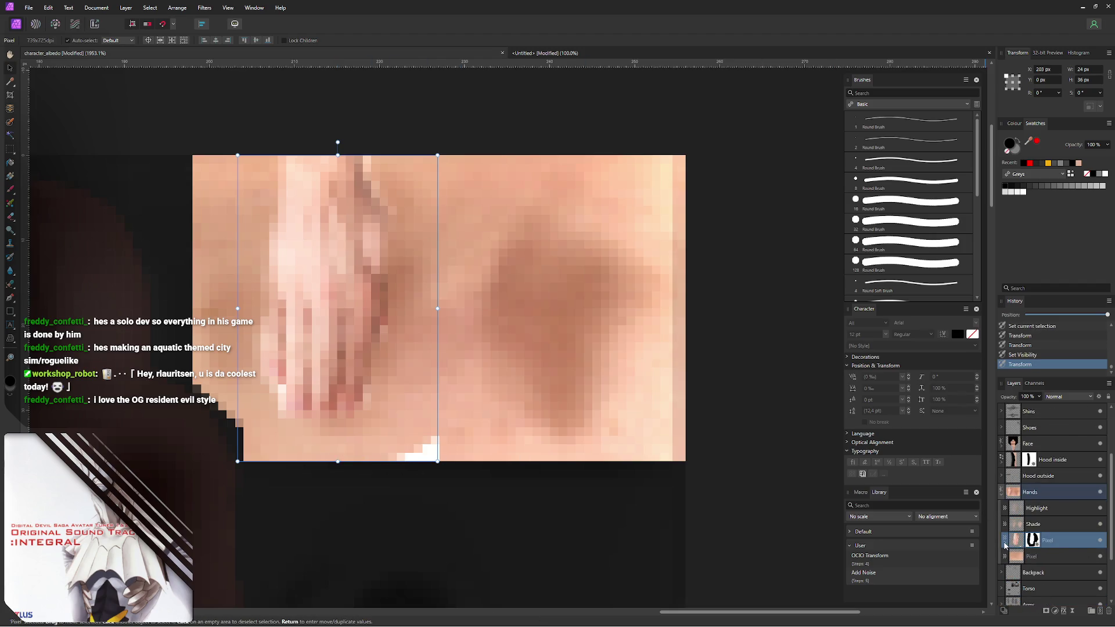
# - Expand the hand Pixel layer, target its mask and ready the Paint Brush
pyautogui.click(1005, 544)
pyautogui.click(1021, 557)
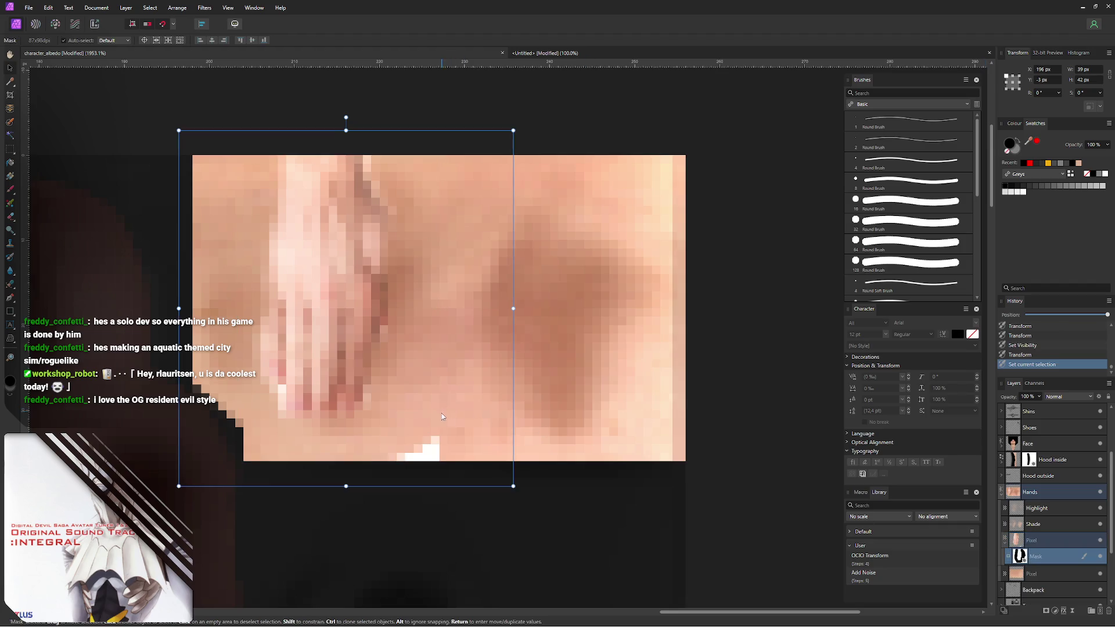
pyautogui.hotkey('ctrl', 'd')
pyautogui.press('b')
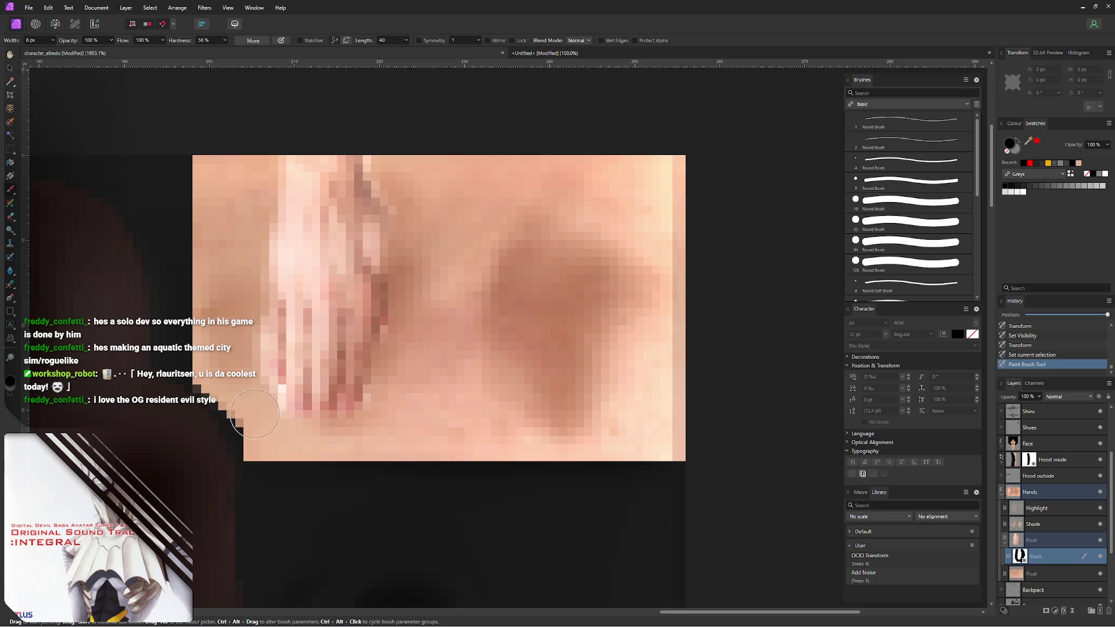
# - Touch up the hand's left edge on its mask
pyautogui.moveTo(254, 416)
pyautogui.mouseDown()
pyautogui.moveTo(275, 388)
pyautogui.moveTo(257, 342)
pyautogui.moveTo(222, 313)
pyautogui.mouseUp()
pyautogui.moveTo(264, 373); pyautogui.dragTo(262, 331)
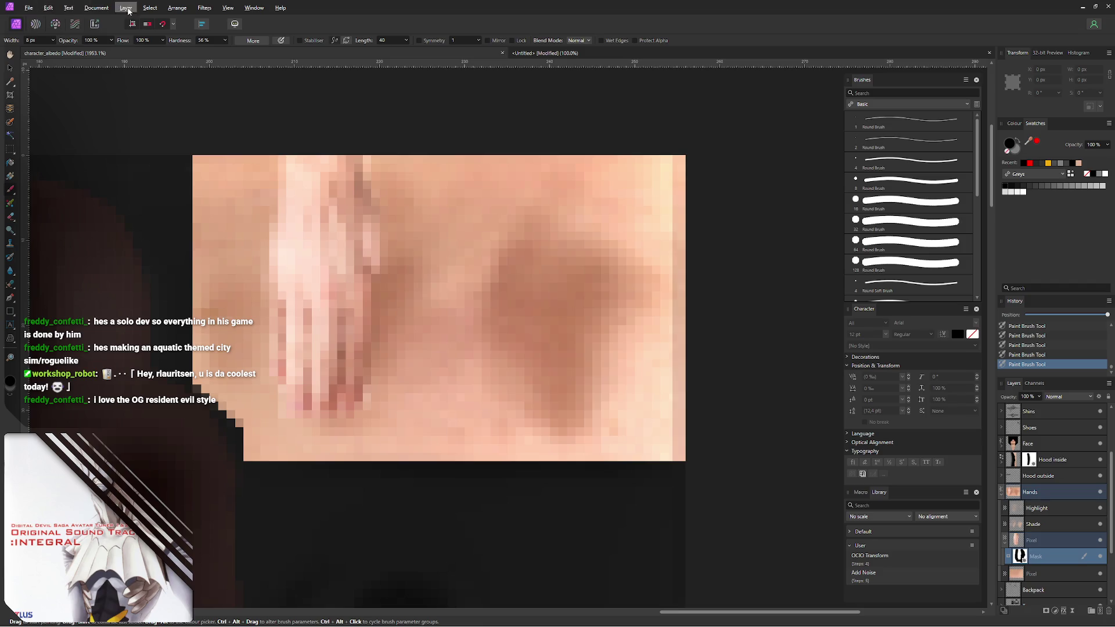
# - Dismiss File > Open Recent without opening anything and bring up a file browser on the WIP folder
pyautogui.click(29, 8)
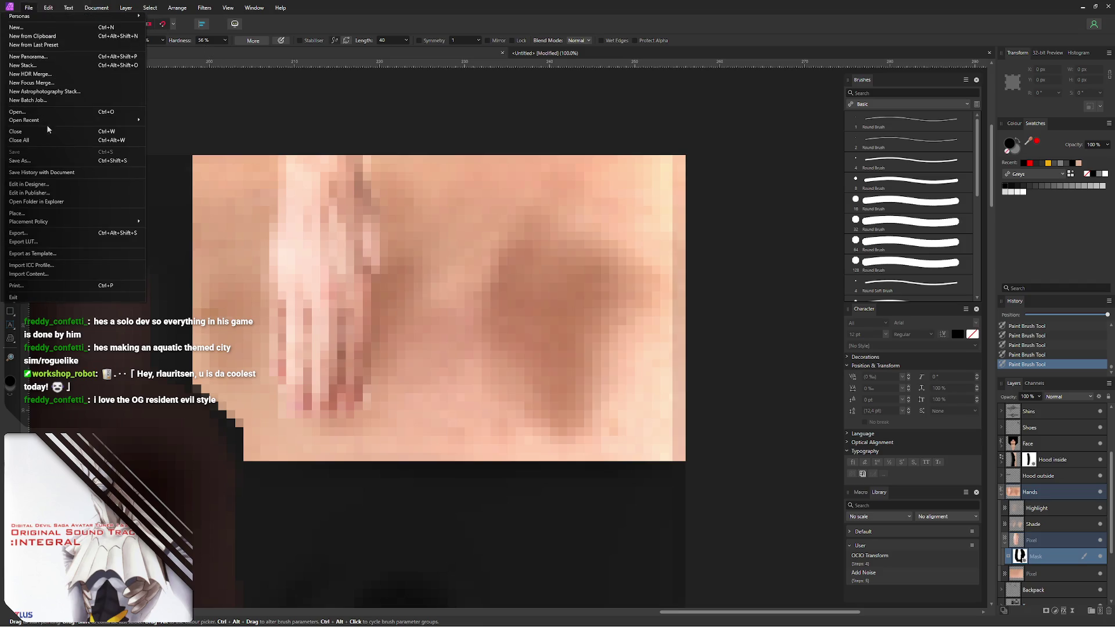
pyautogui.moveTo(35, 120)
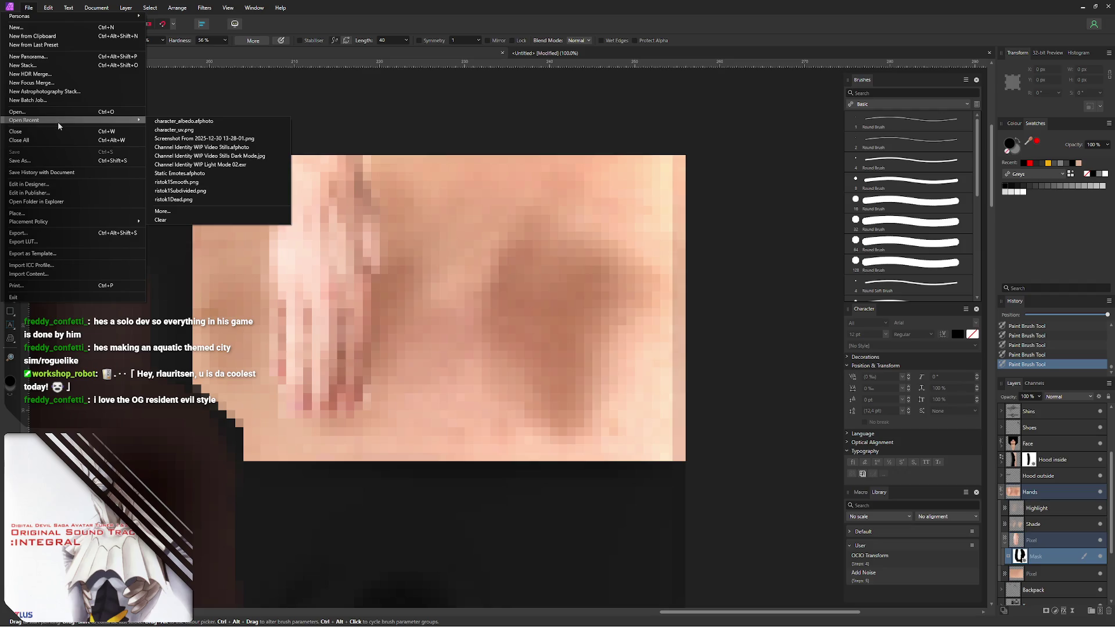
pyautogui.press('Escape')
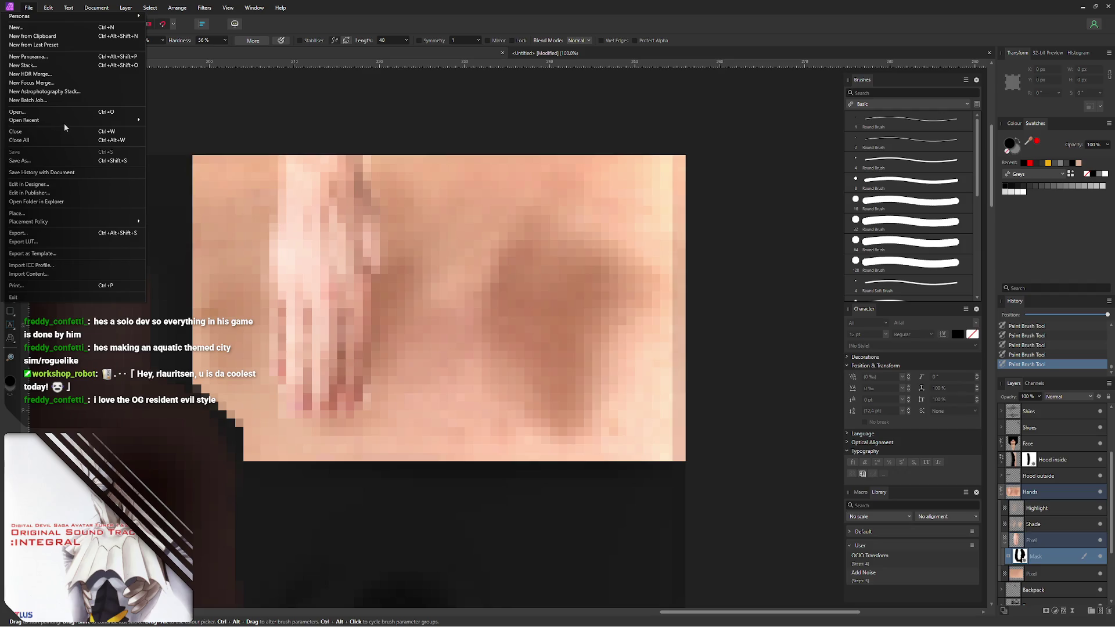
pyautogui.press('Escape')
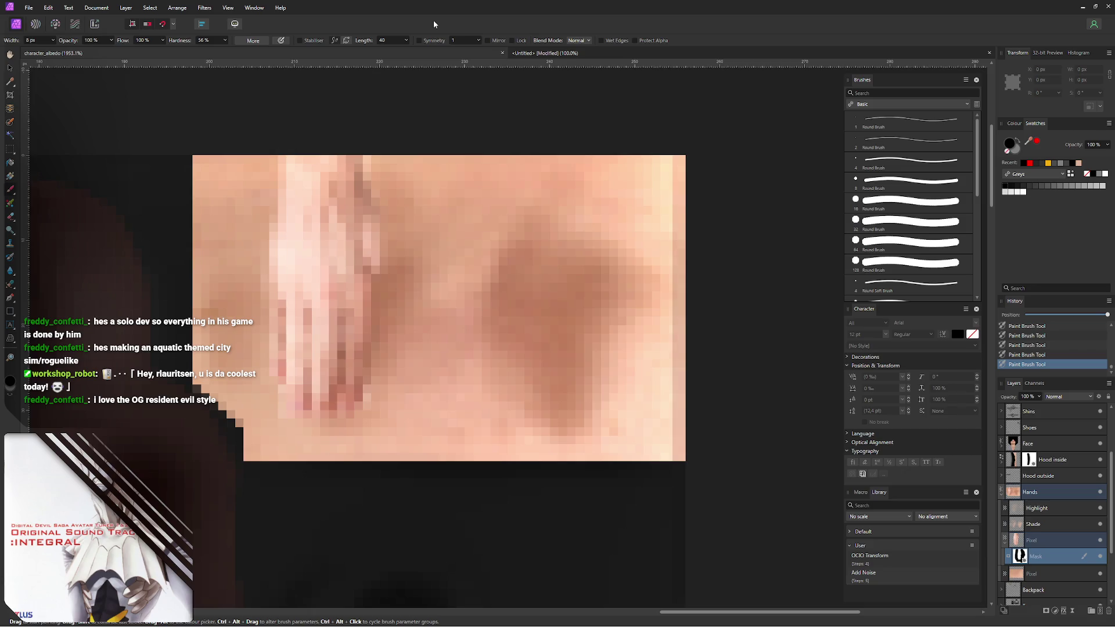
pyautogui.hotkey('alt', 'Tab')
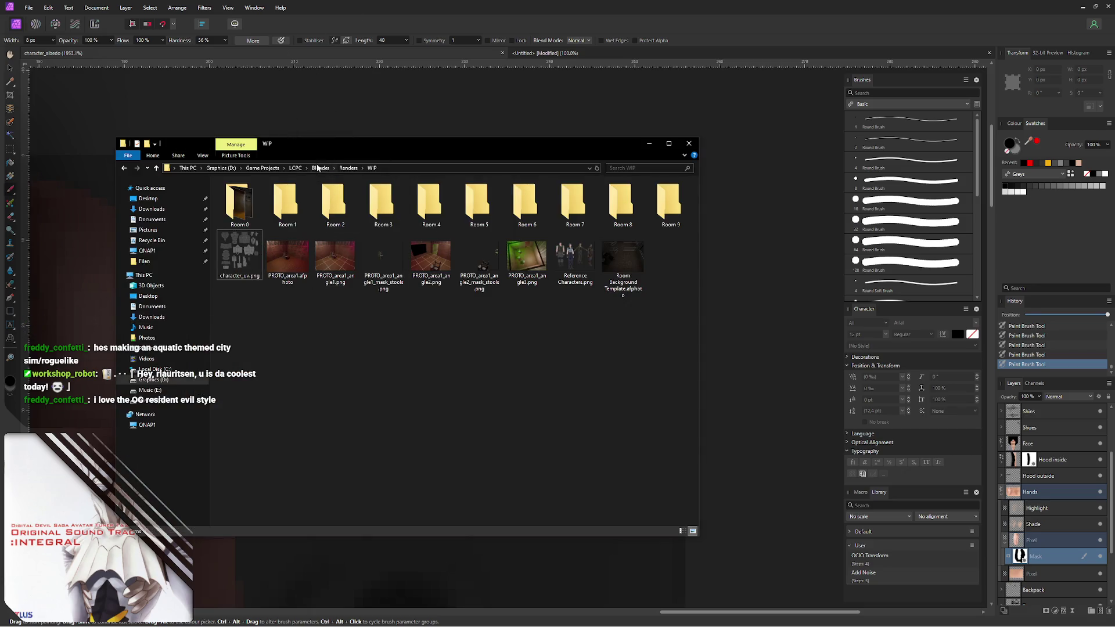
# - Browse the LCPC project through Blender, Renders and WIP, checking the Room 0 renders folder
pyautogui.click(318, 168)
pyautogui.click(296, 168)
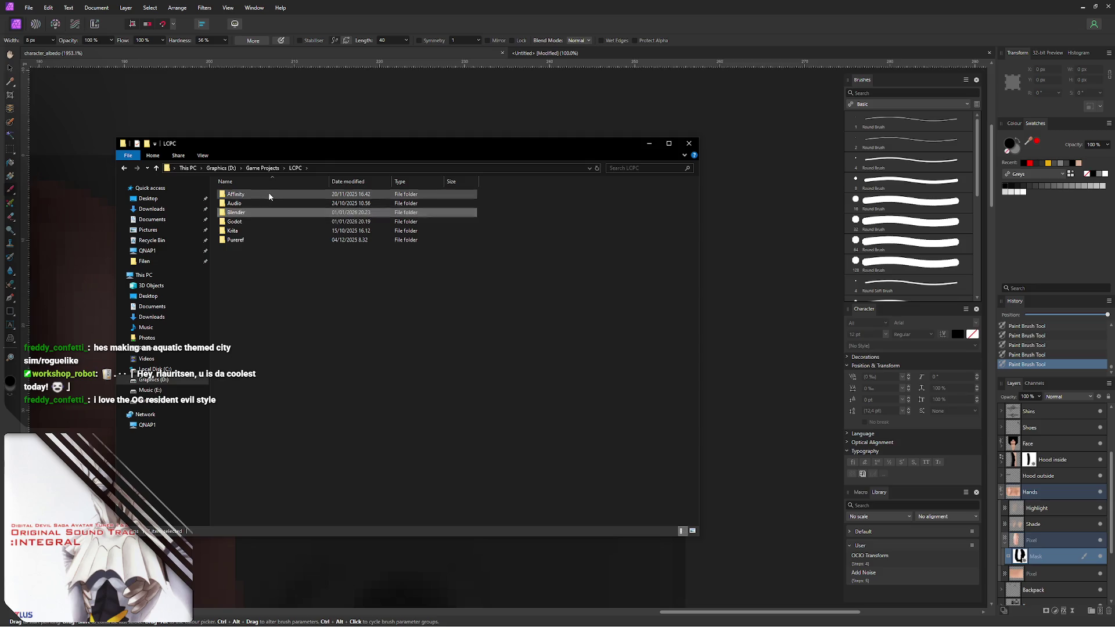
pyautogui.doubleClick(269, 197)
pyautogui.click(294, 167)
pyautogui.doubleClick(258, 205)
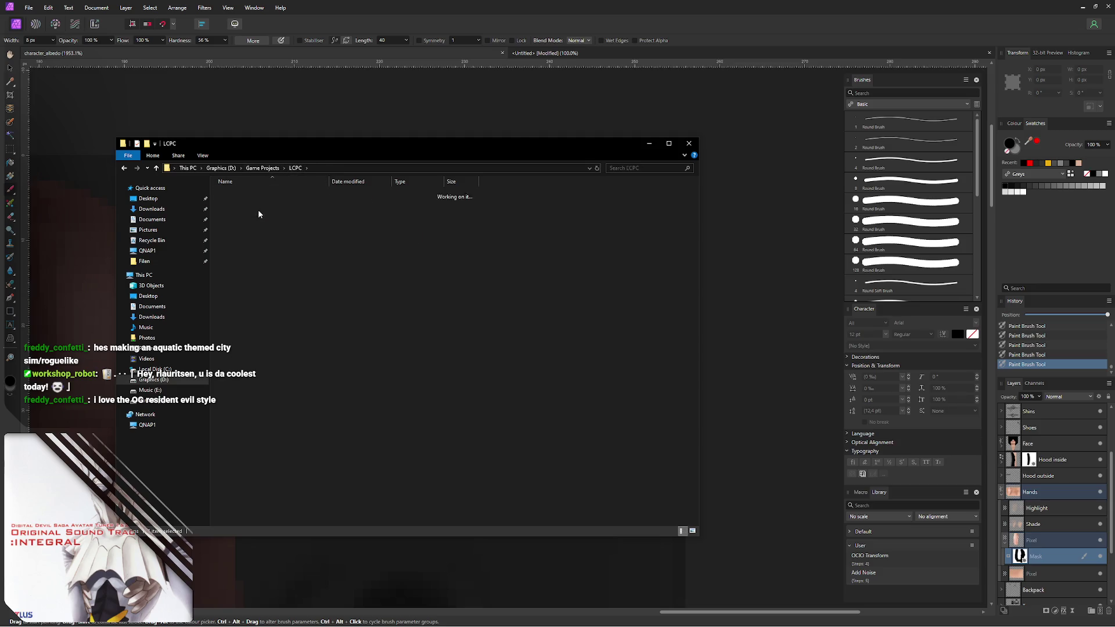
pyautogui.click(263, 194)
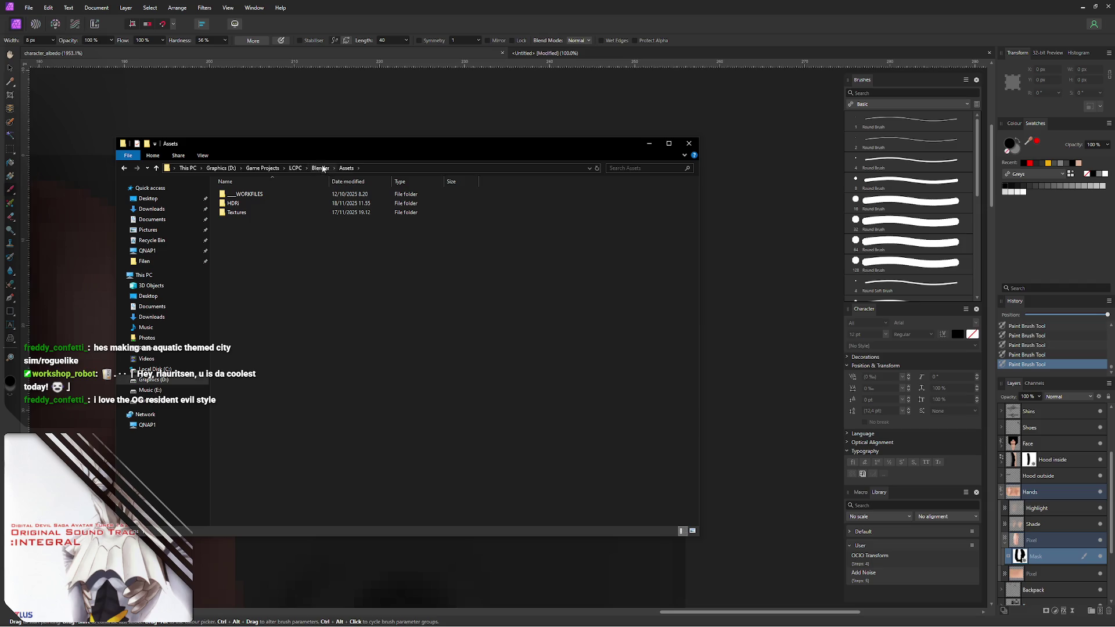
pyautogui.doubleClick(266, 213)
pyautogui.doubleClick(261, 194)
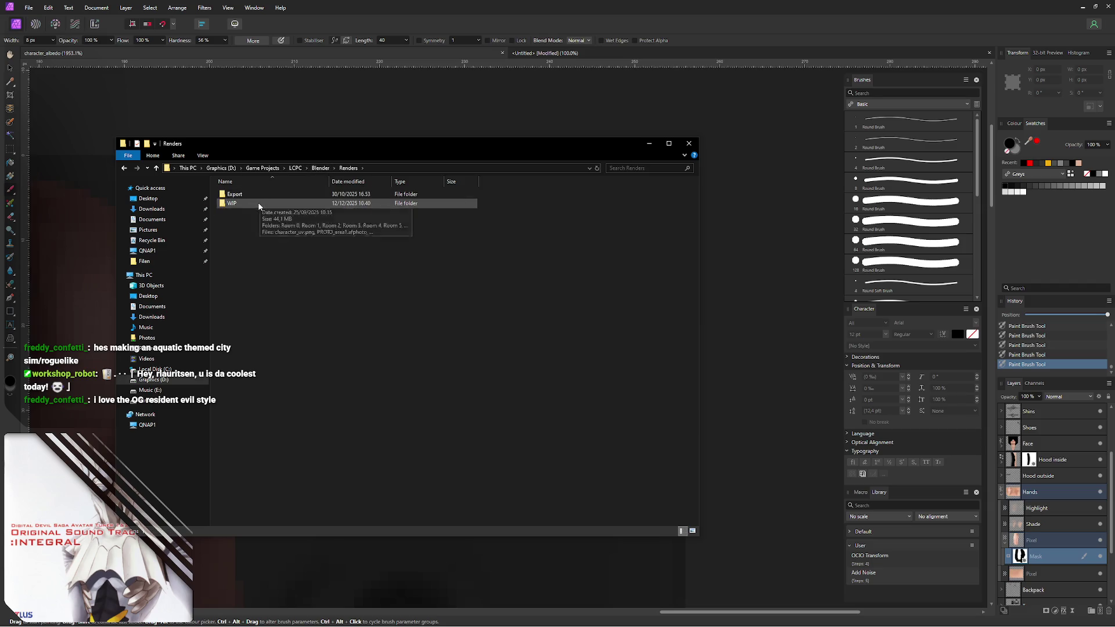
pyautogui.doubleClick(247, 202)
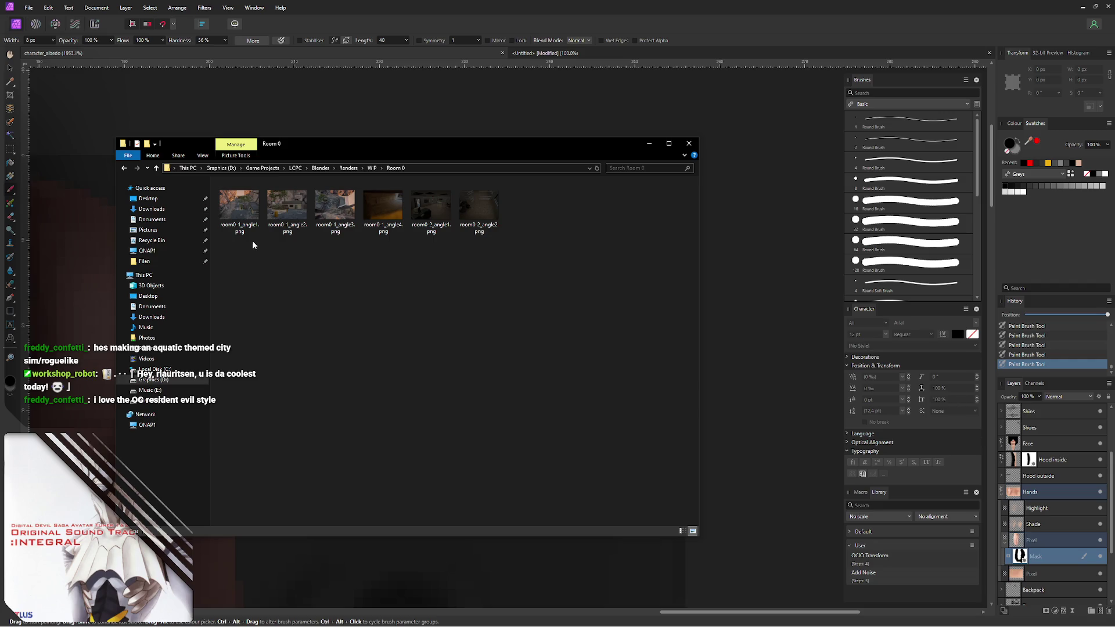
pyautogui.click(370, 168)
pyautogui.click(305, 298)
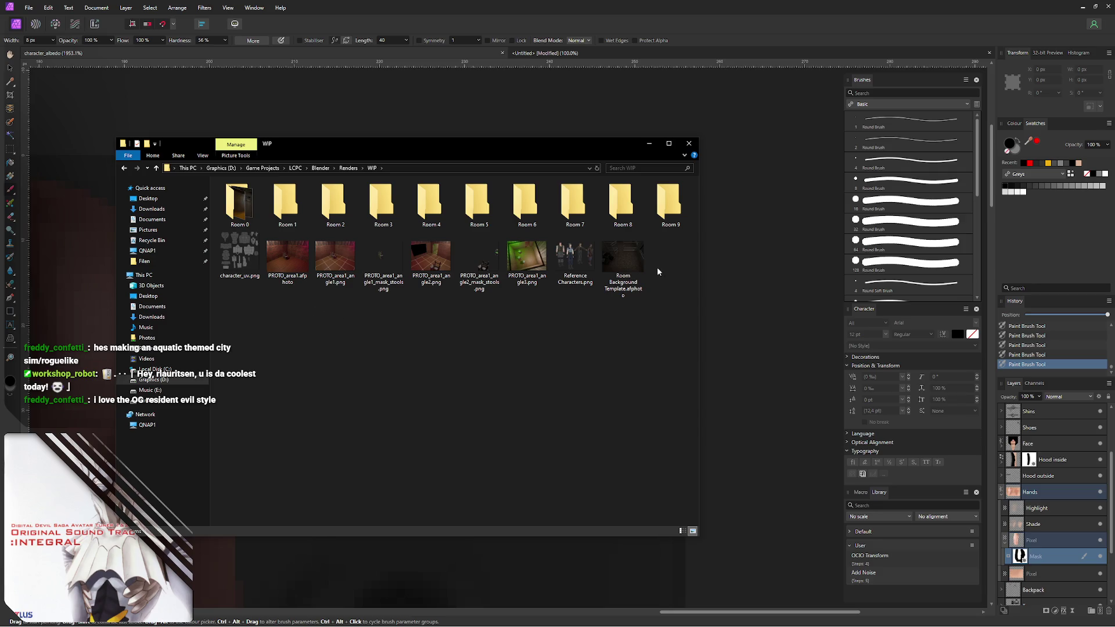
# - Open Room Background Template.afphoto from the WIP folder in Affinity Photo
pyautogui.doubleClick(625, 260)
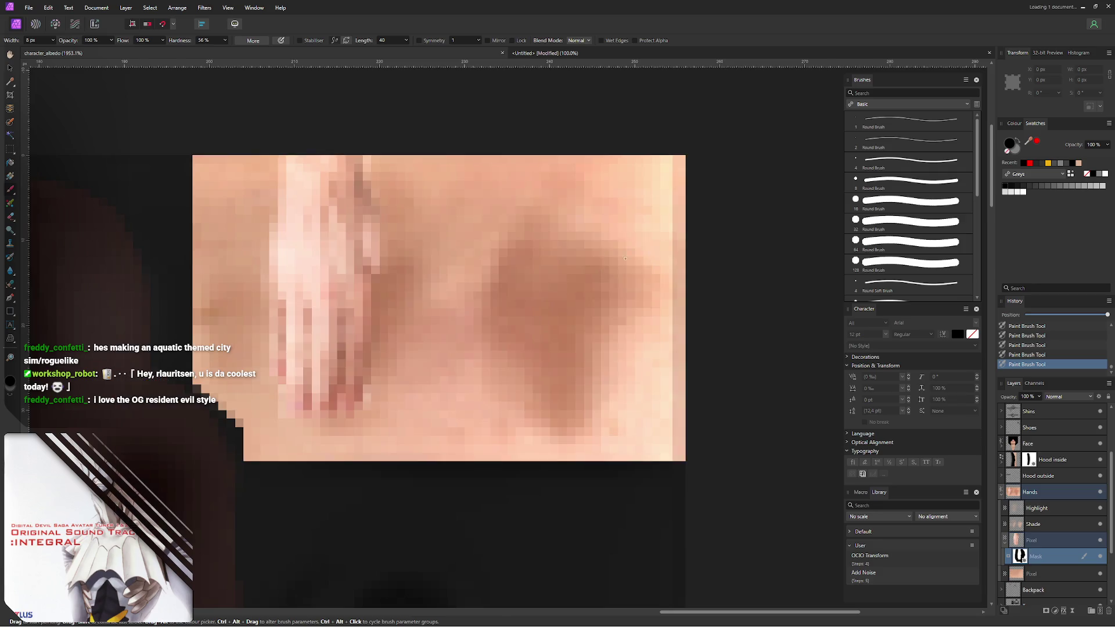
# - Fit the render to view and toggle Room 1 group layers to reveal the canyon exterior render
pyautogui.hotkey('ctrl', '8')
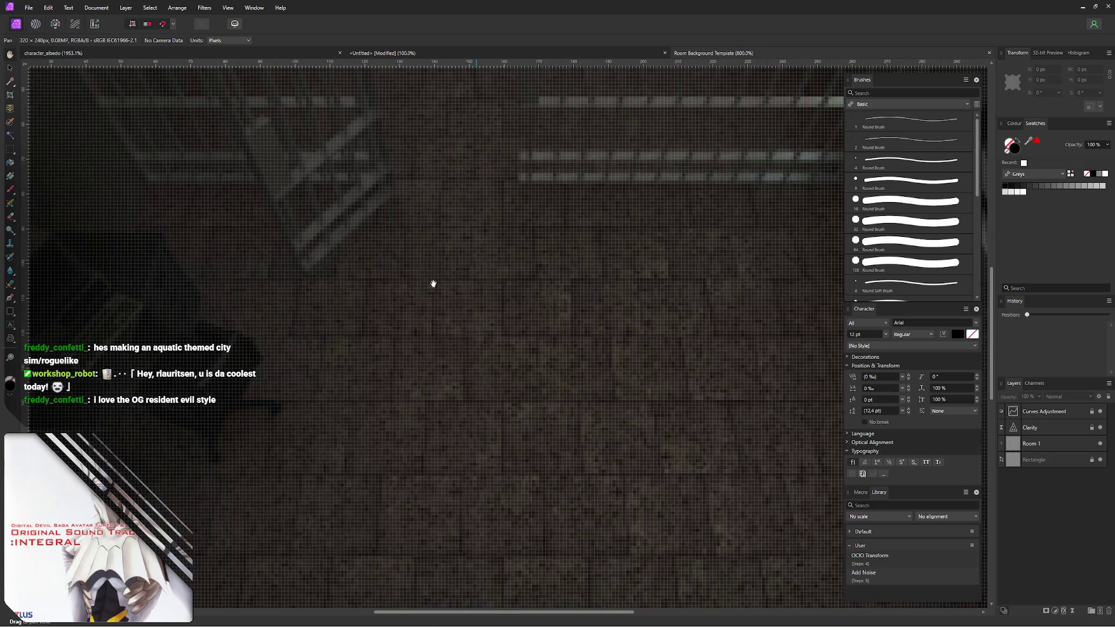
pyautogui.keyDown('ctrl'); pyautogui.scroll(-2, 399, 283); pyautogui.keyUp('ctrl')
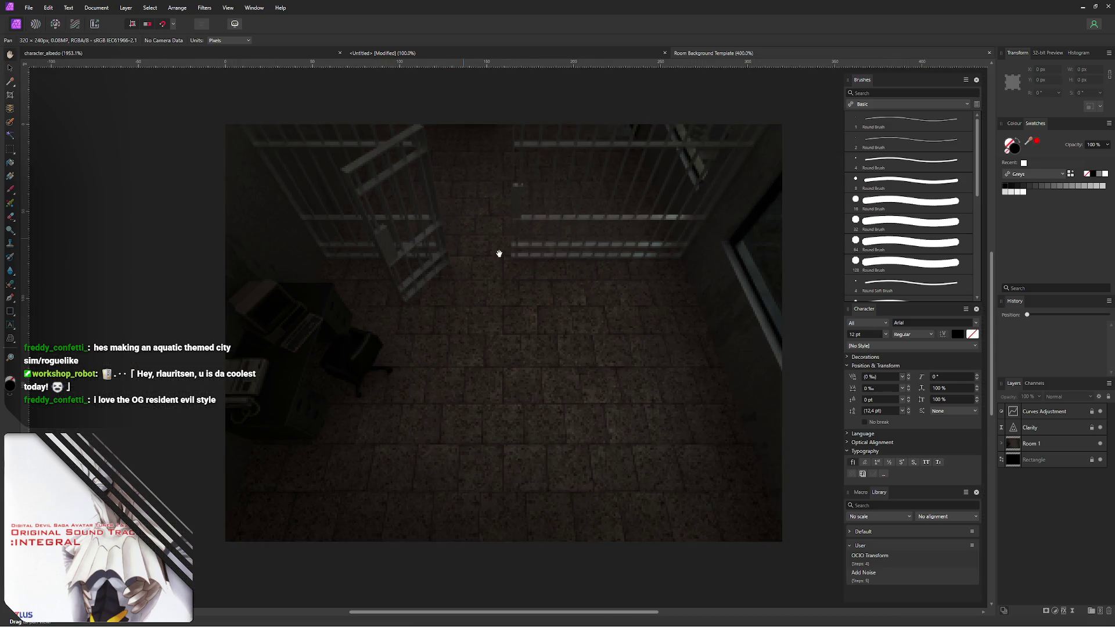
pyautogui.hscroll(2, 499, 254)
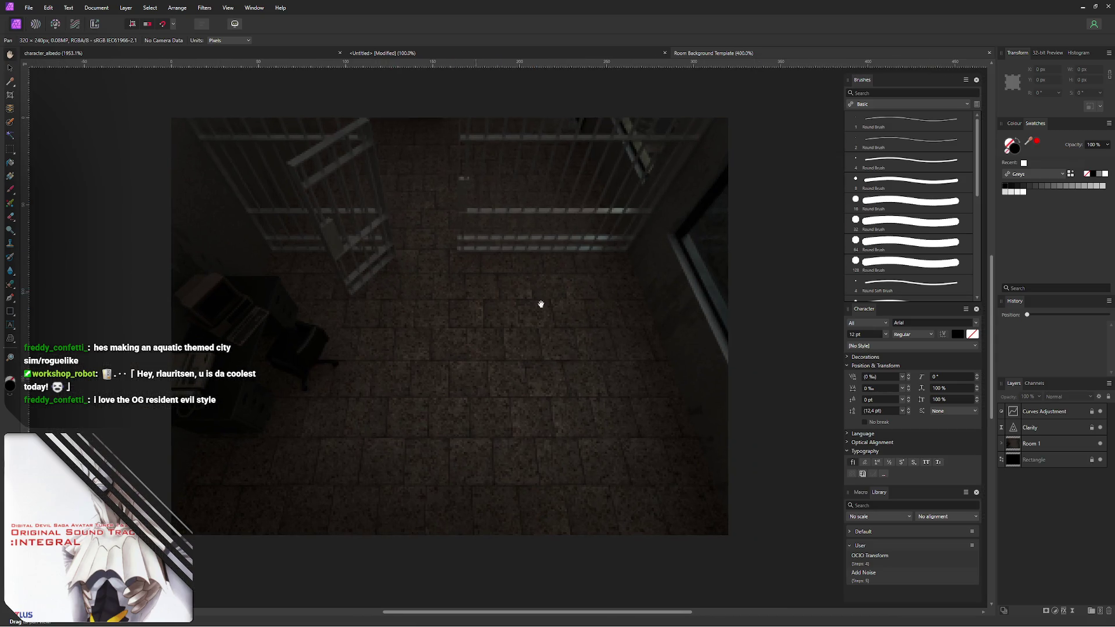
pyautogui.click(1002, 445)
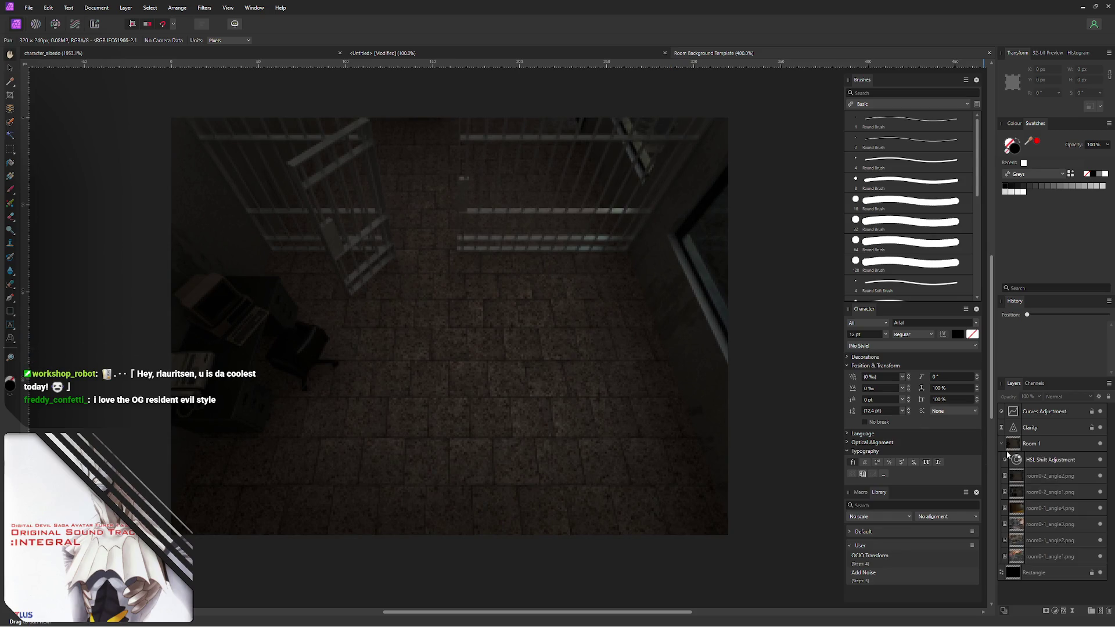
pyautogui.click(1100, 477)
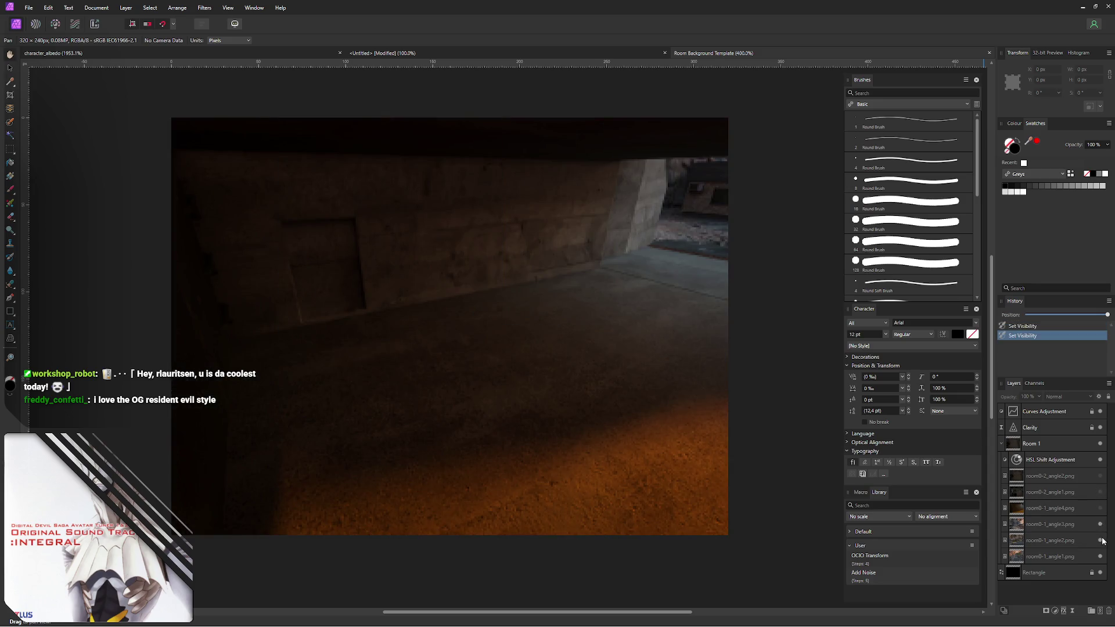
pyautogui.click(1100, 540)
pyautogui.click(1100, 557)
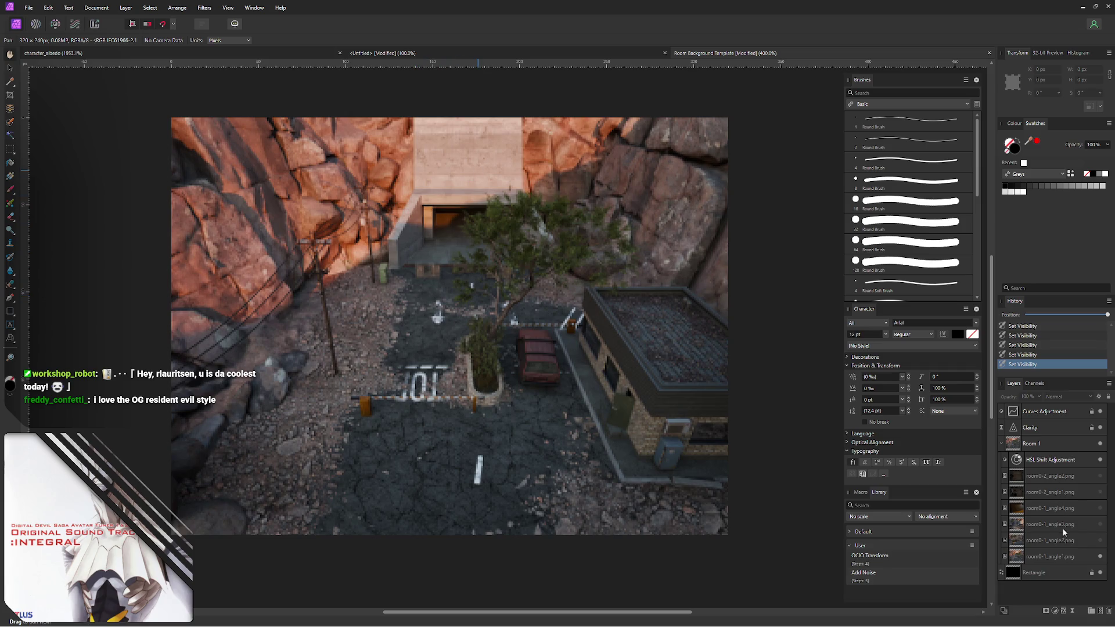
# - Cycle through the room0-1 angle3/angle4 and room0-2 jail cell renders, ending on the top-down cell view
pyautogui.click(1100, 544)
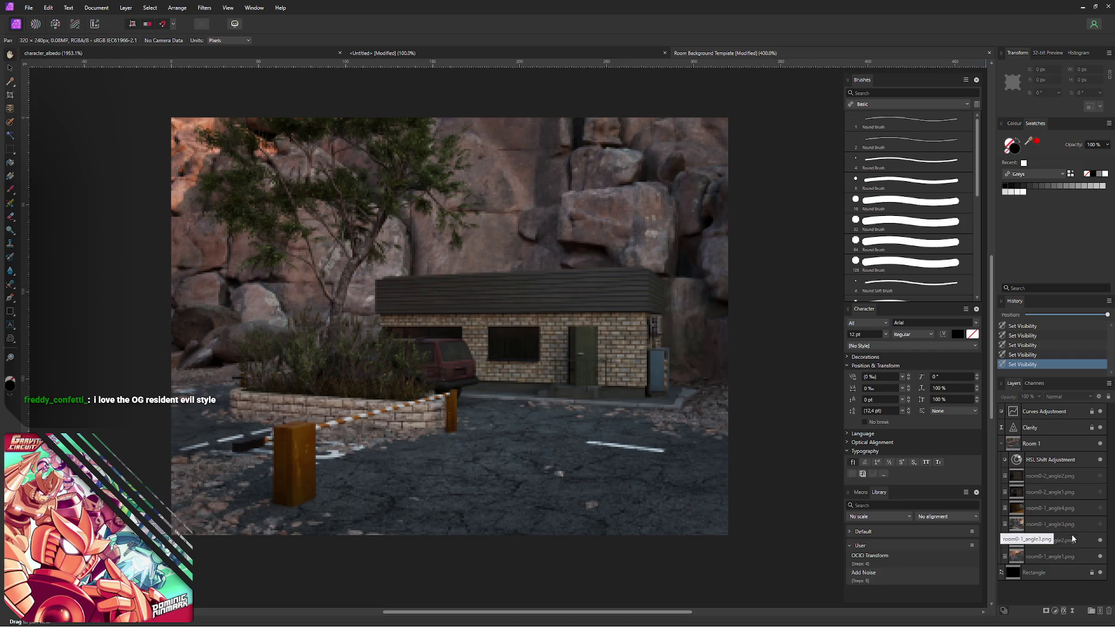
pyautogui.click(1101, 524)
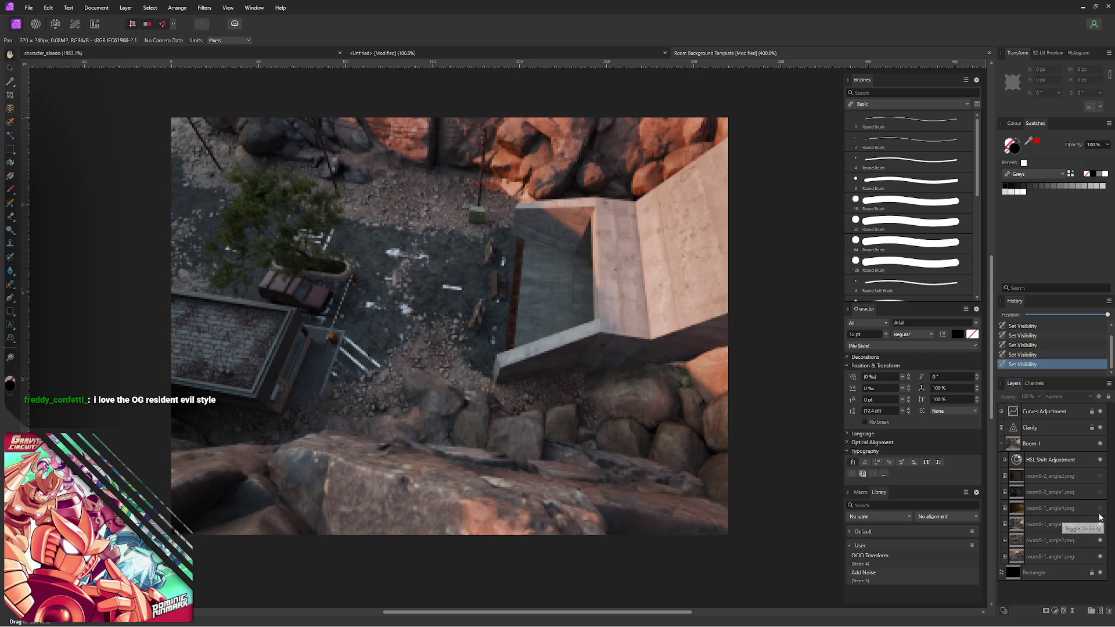
pyautogui.click(1100, 509)
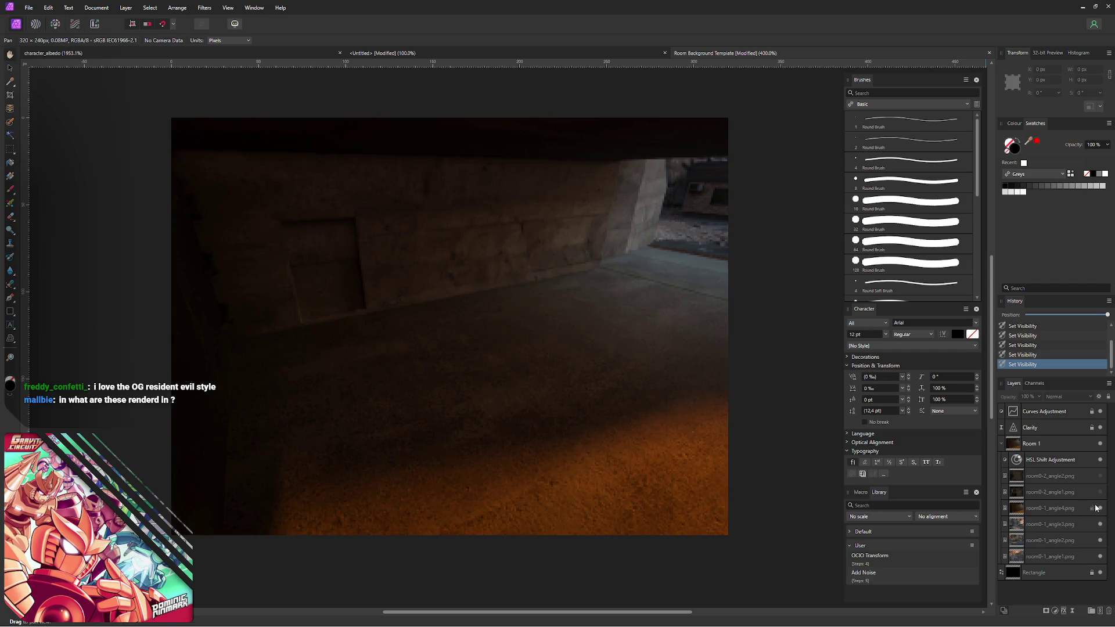
pyautogui.click(1099, 494)
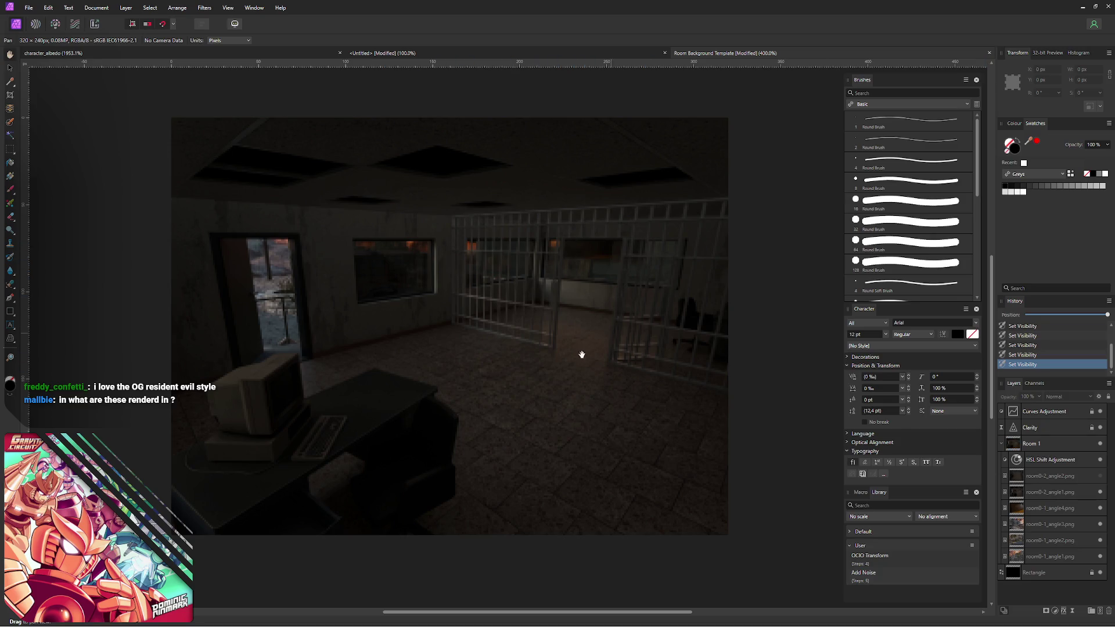
pyautogui.click(1100, 477)
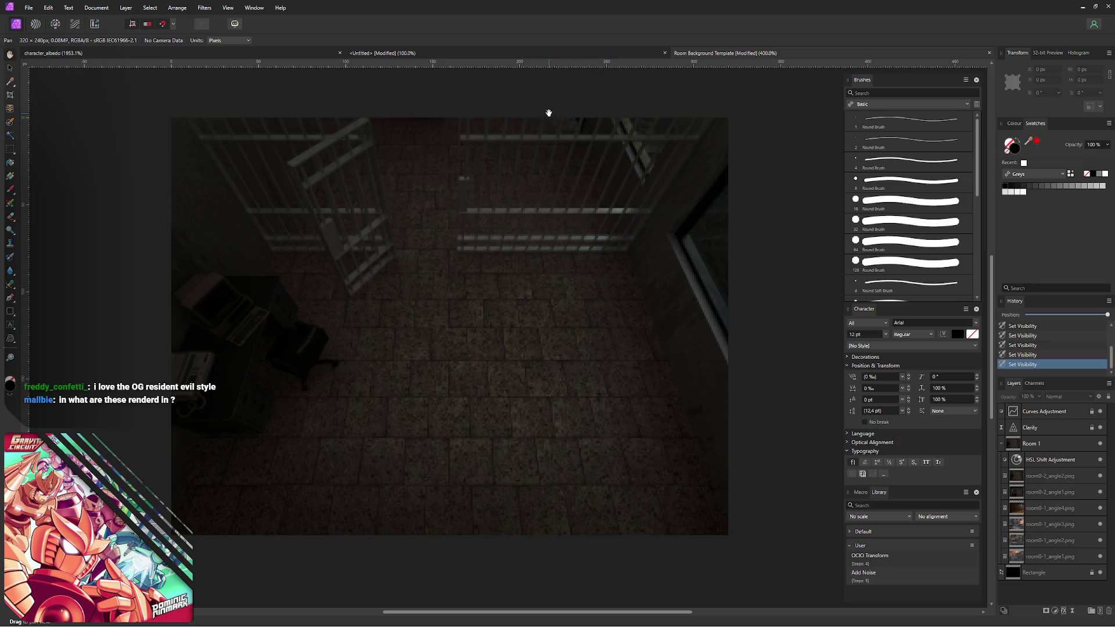
pyautogui.moveTo(550, 114); pyautogui.dragTo(507, 127)
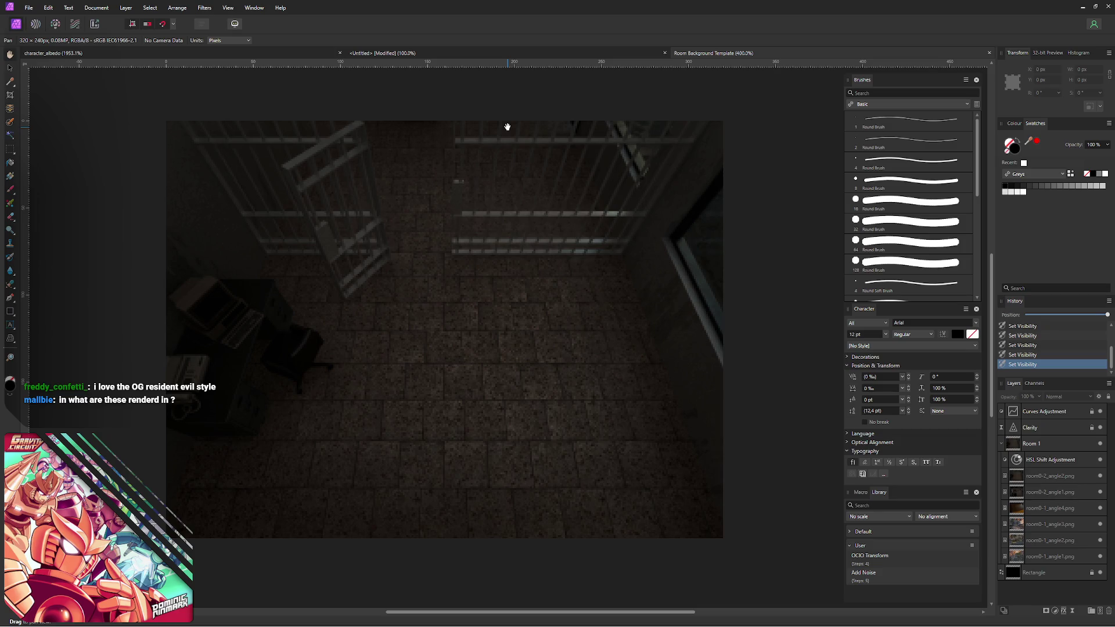
# - Switch the visible layers to the brick house and tree render, then reveal another room layer
pyautogui.click(1102, 477)
pyautogui.click(1100, 512)
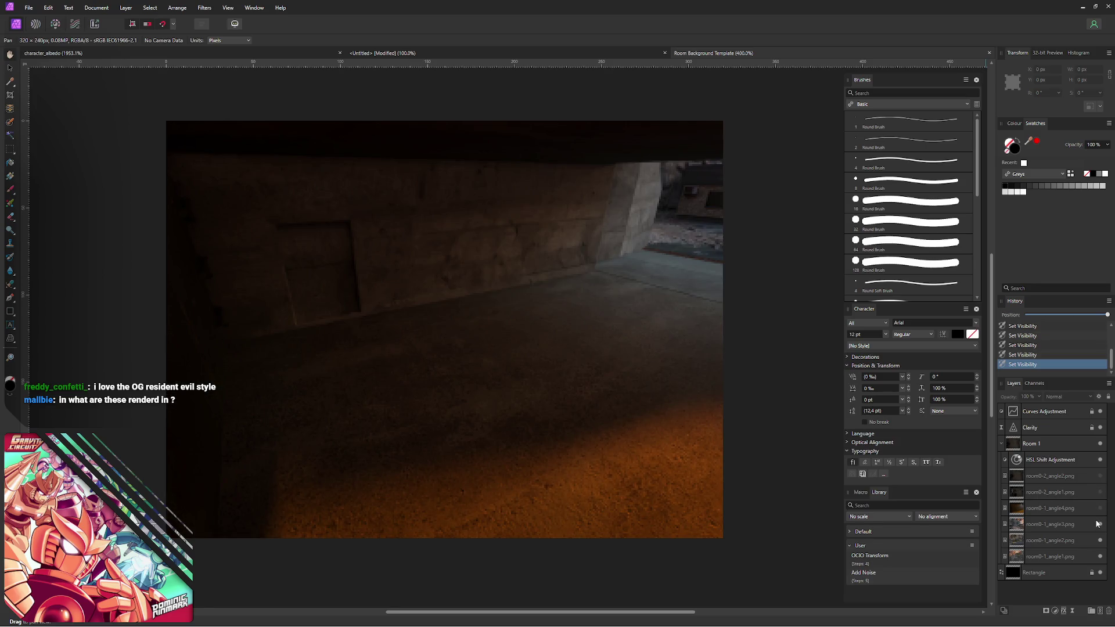
pyautogui.click(1100, 524)
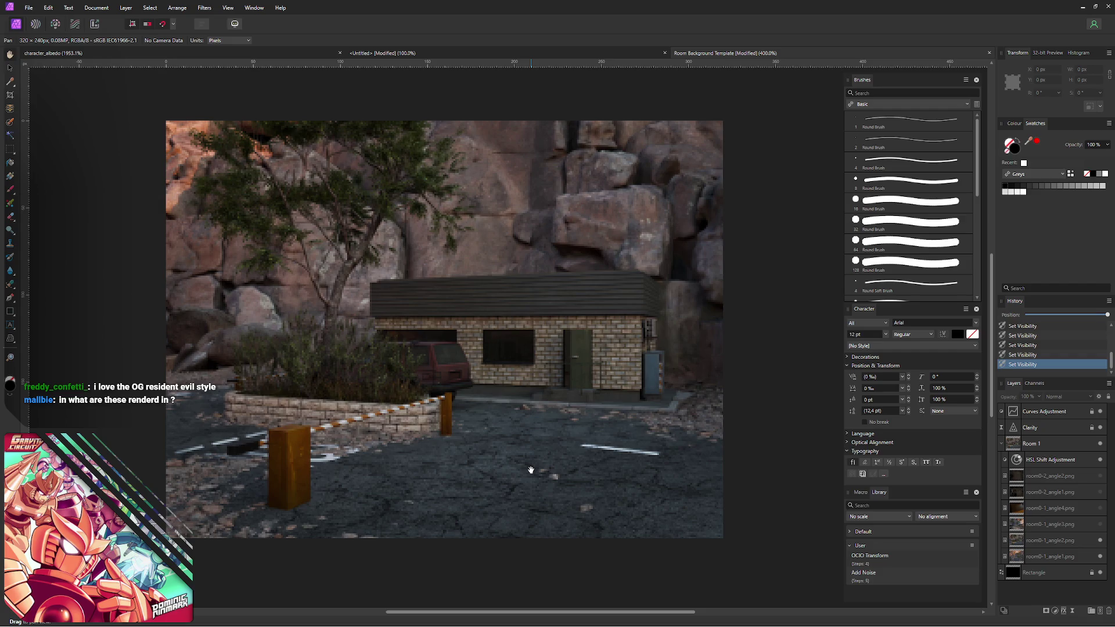
pyautogui.click(1095, 545)
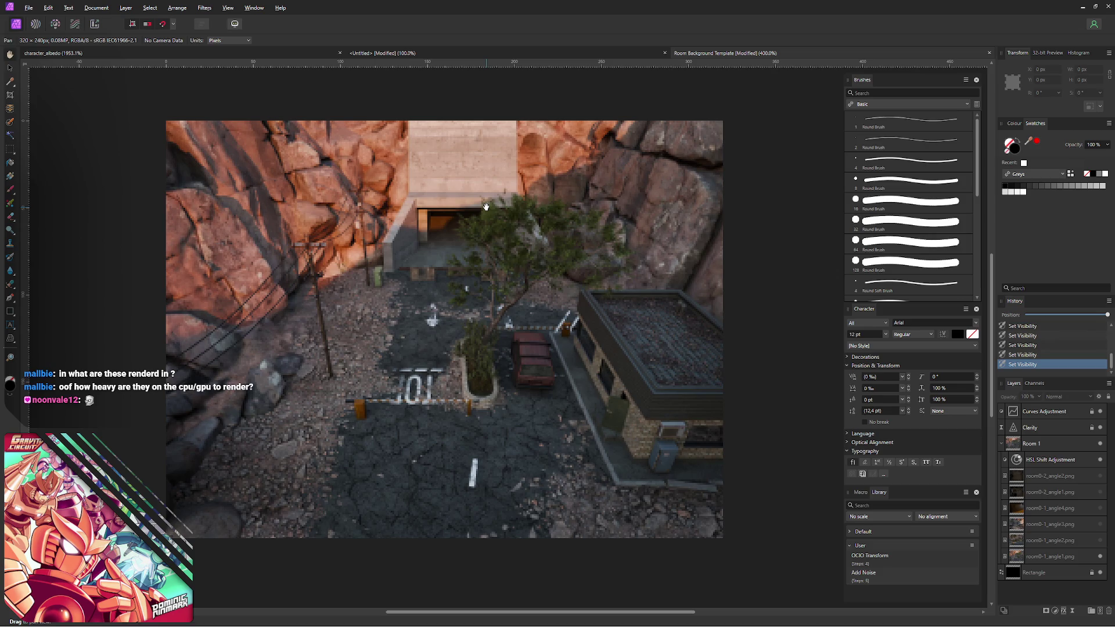
# - Switch to Blender and save the character scene
pyautogui.hotkey('alt', 'Tab')
pyautogui.hotkey('ctrl', 's')
# - Load LCPC - Environments.blend from Open Recent and show its Output Properties
pyautogui.hotkey('ctrl', 'shift', 'o')
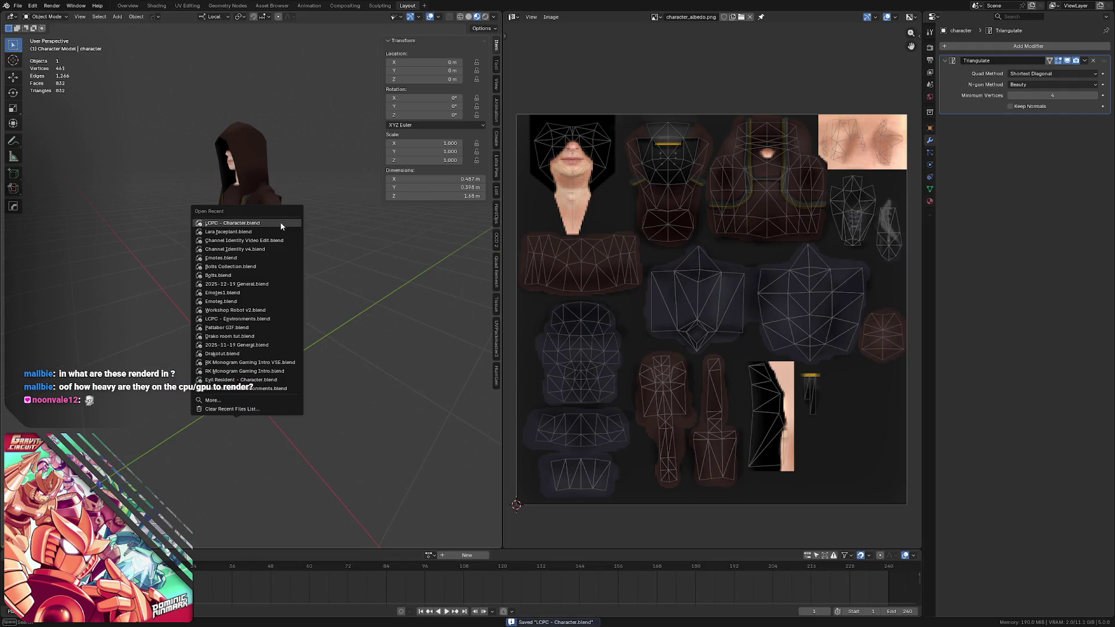
pyautogui.moveTo(233, 223)
pyautogui.press('Down')
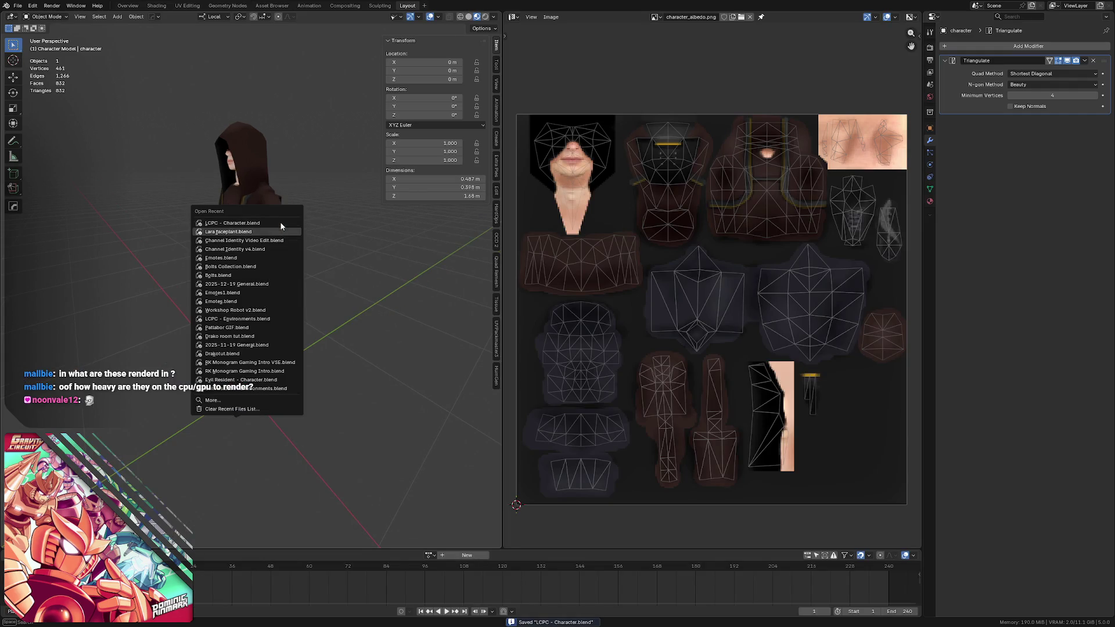
pyautogui.press('Down')
pyautogui.press('Down')
pyautogui.press('Down')
pyautogui.press('Down')
pyautogui.press('Down')
pyautogui.press('Down')
pyautogui.press('Down')
pyautogui.press('Return')
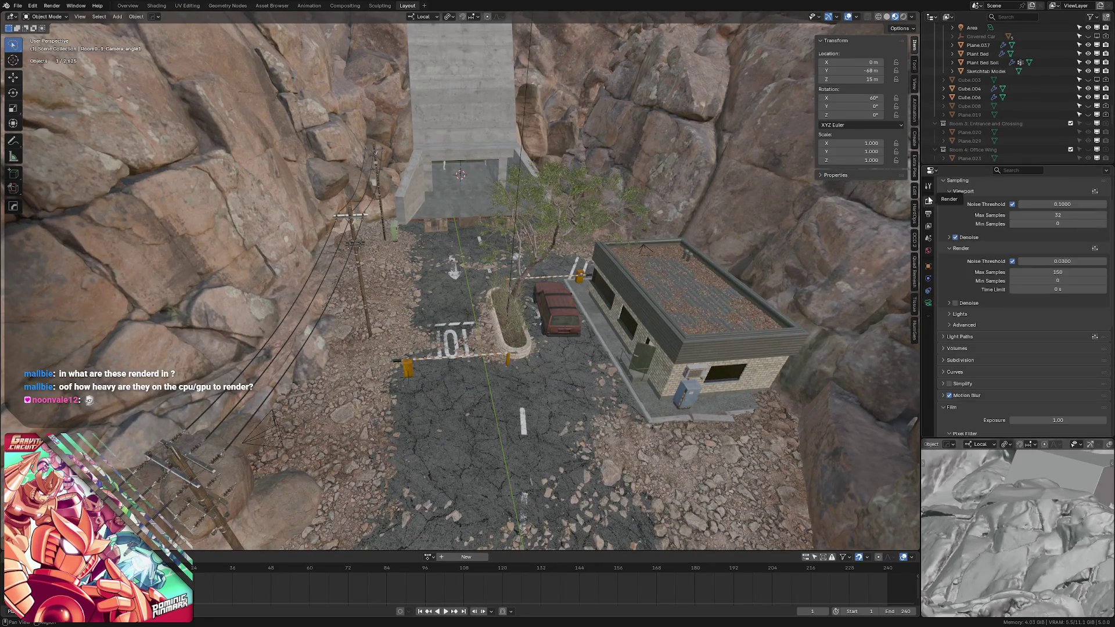
pyautogui.click(930, 187)
pyautogui.click(930, 201)
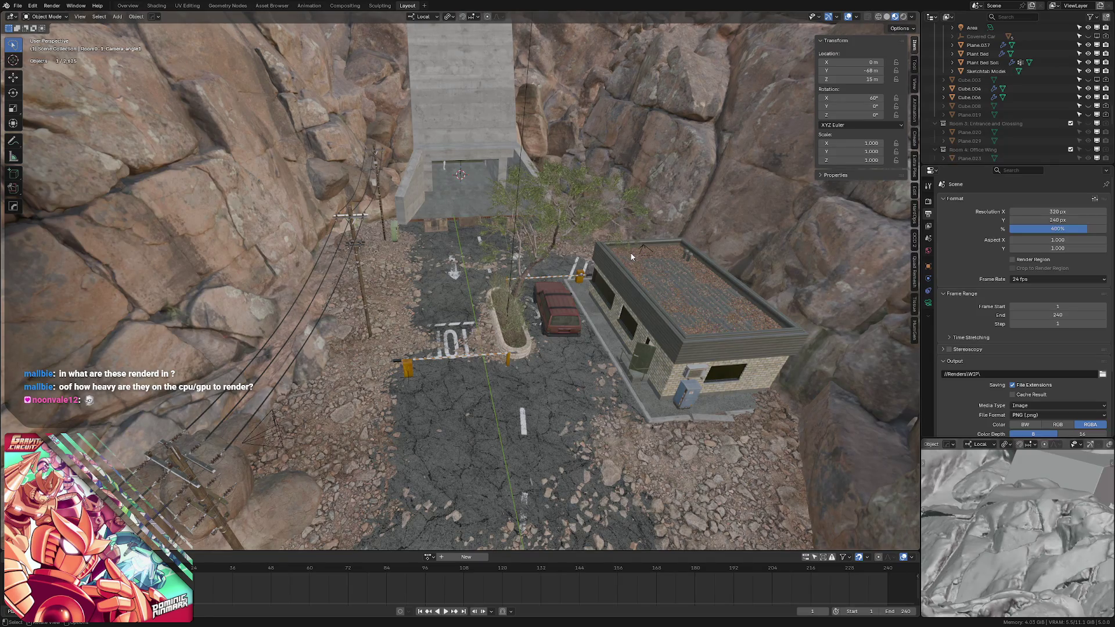
# - Try a 1280 × 960 render resolution, undo back to 320 × 240, and save the Environments file
pyautogui.doubleClick(1074, 211)
pyautogui.write('*4')
pyautogui.press('Return')
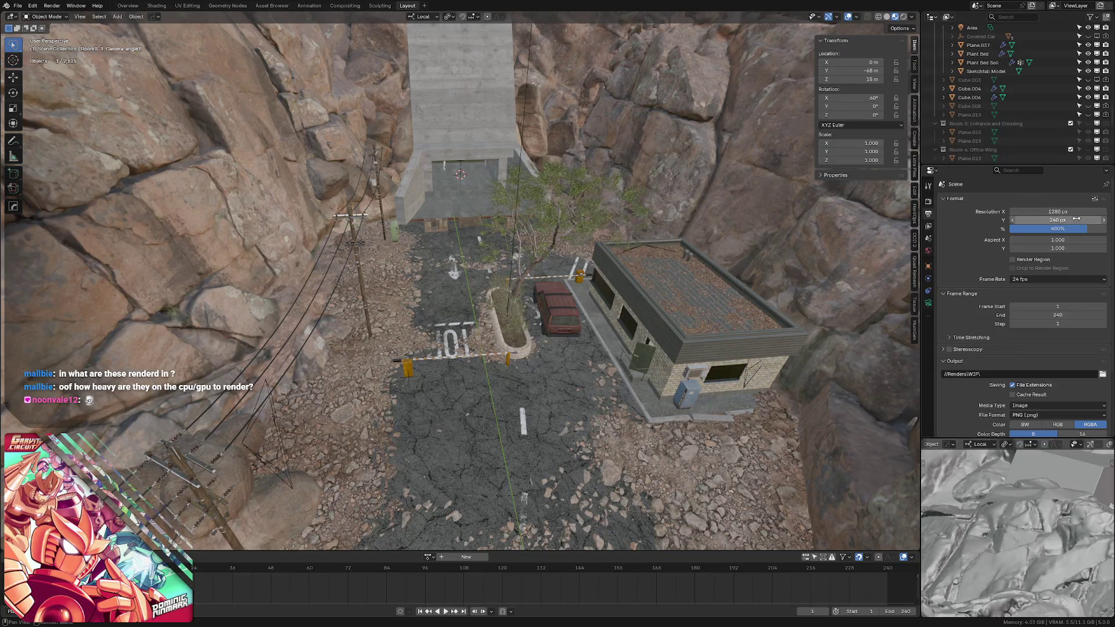
pyautogui.doubleClick(1085, 219)
pyautogui.write('240')
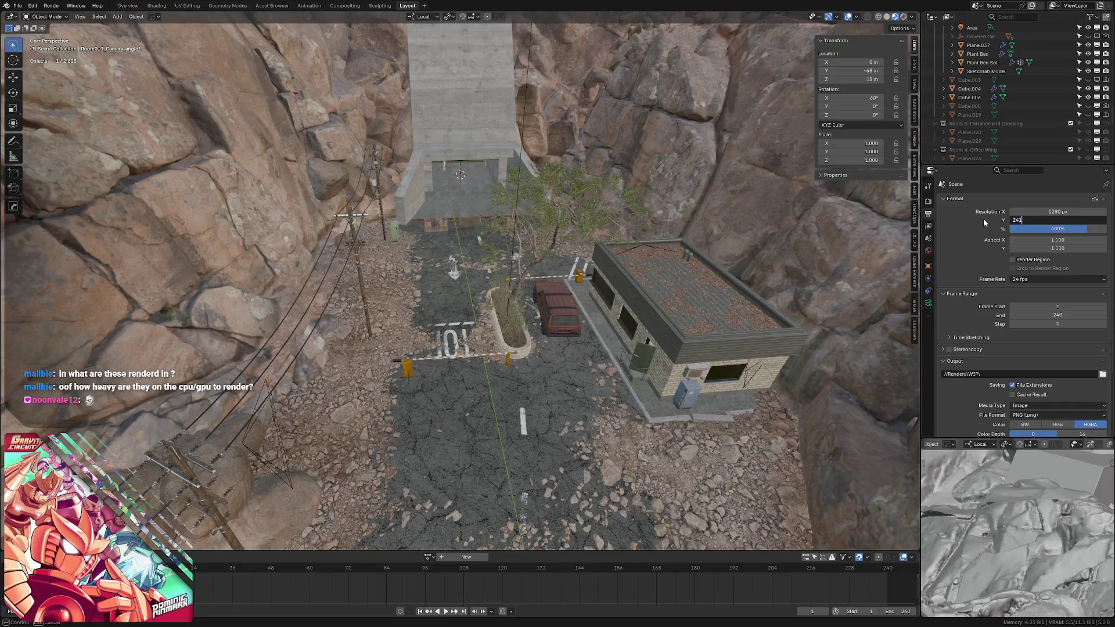
pyautogui.press('Return')
pyautogui.doubleClick(1070, 220)
pyautogui.write('960')
pyautogui.press('Return')
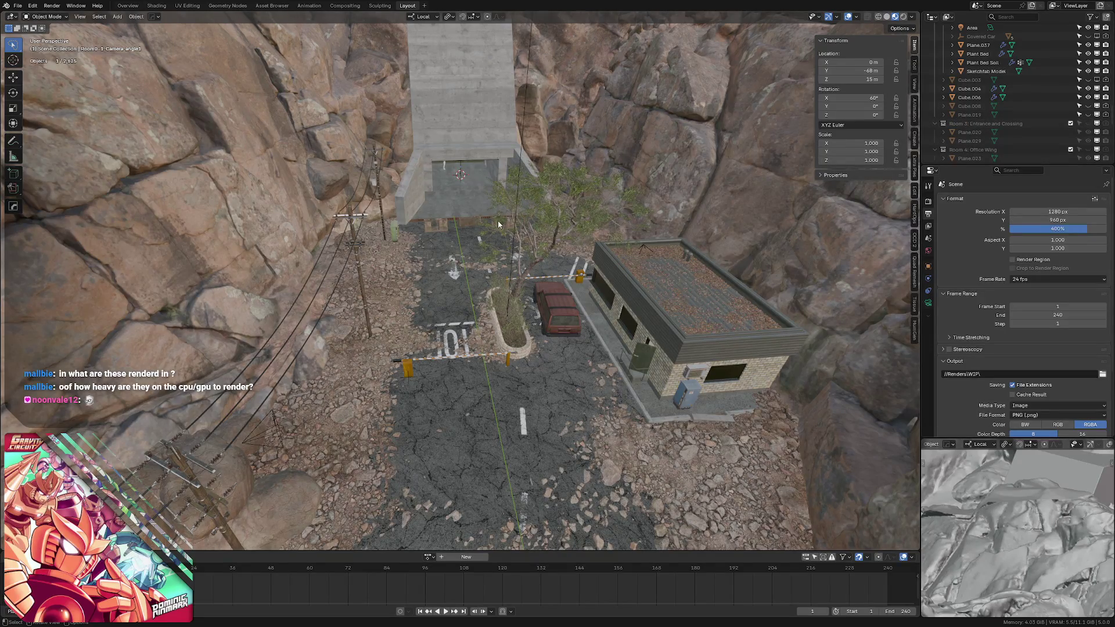
pyautogui.hotkey('ctrl', 'z')
pyautogui.hotkey('ctrl', 'z')
pyautogui.hotkey('ctrl', 's')
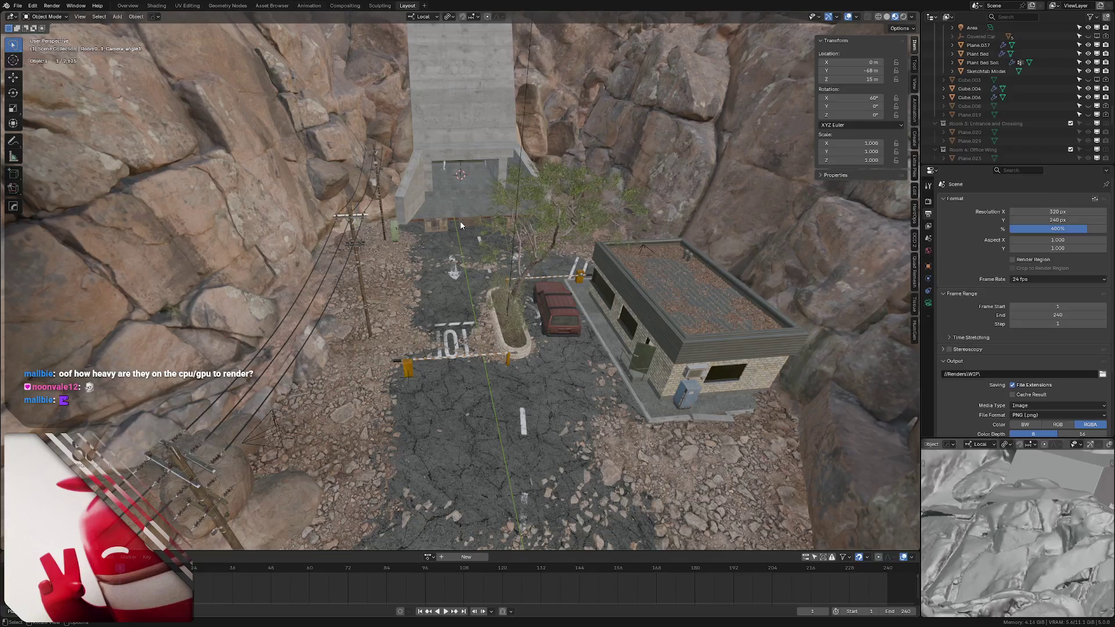
# - Switch back to Affinity Photo showing the canyon overview render
pyautogui.hotkey('alt', 'Tab')
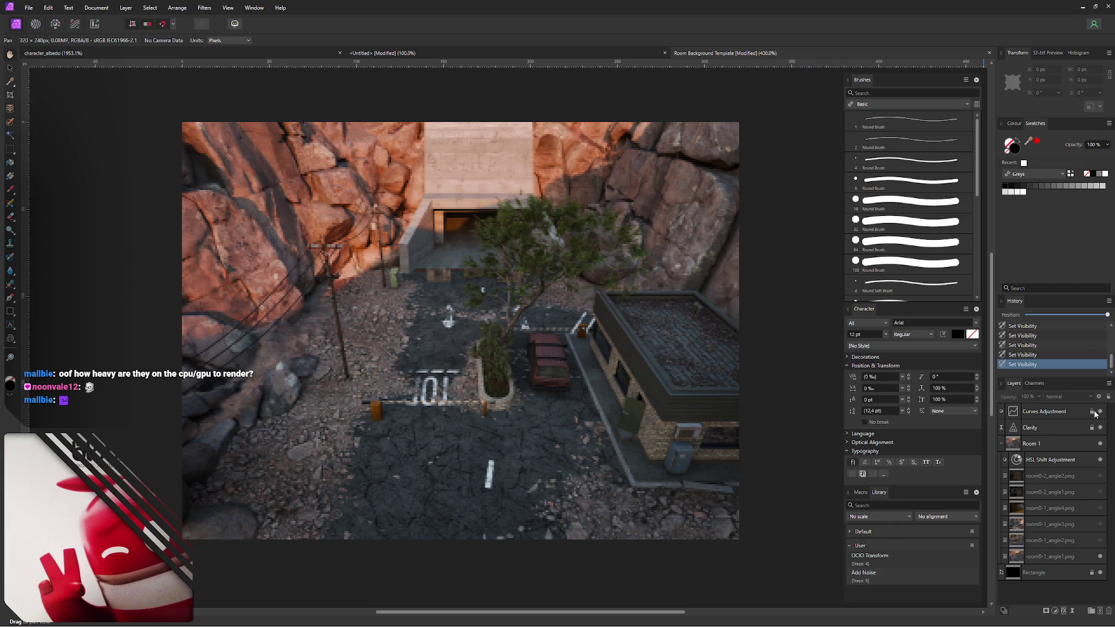
# - Compare the canyon render with the Curves Adjustment off and on, leaving it enabled
pyautogui.click(1102, 415)
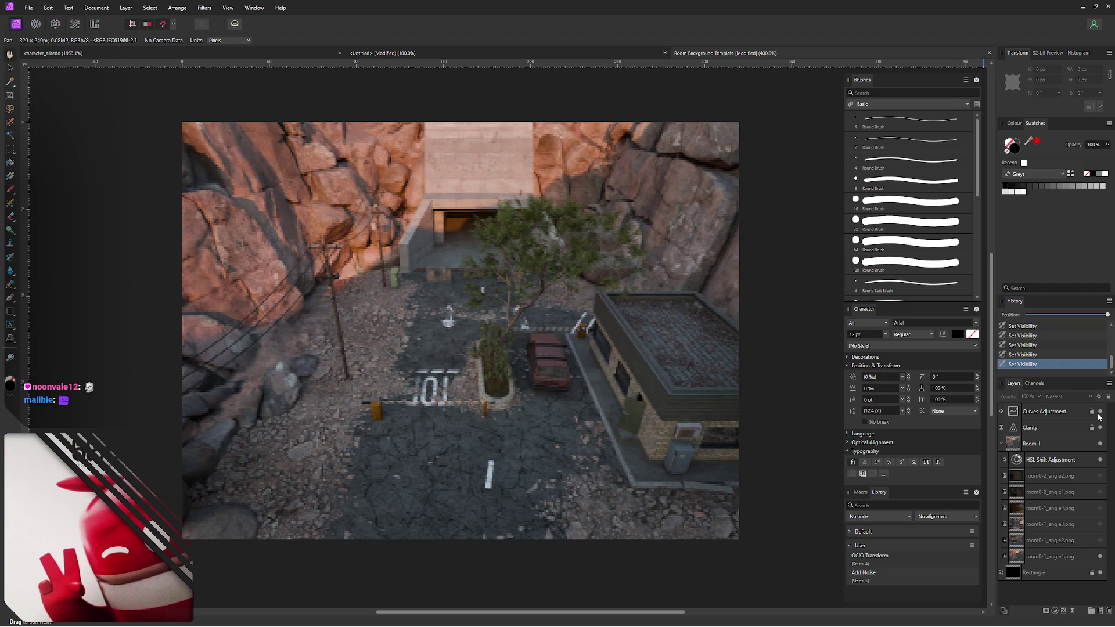
pyautogui.click(1099, 418)
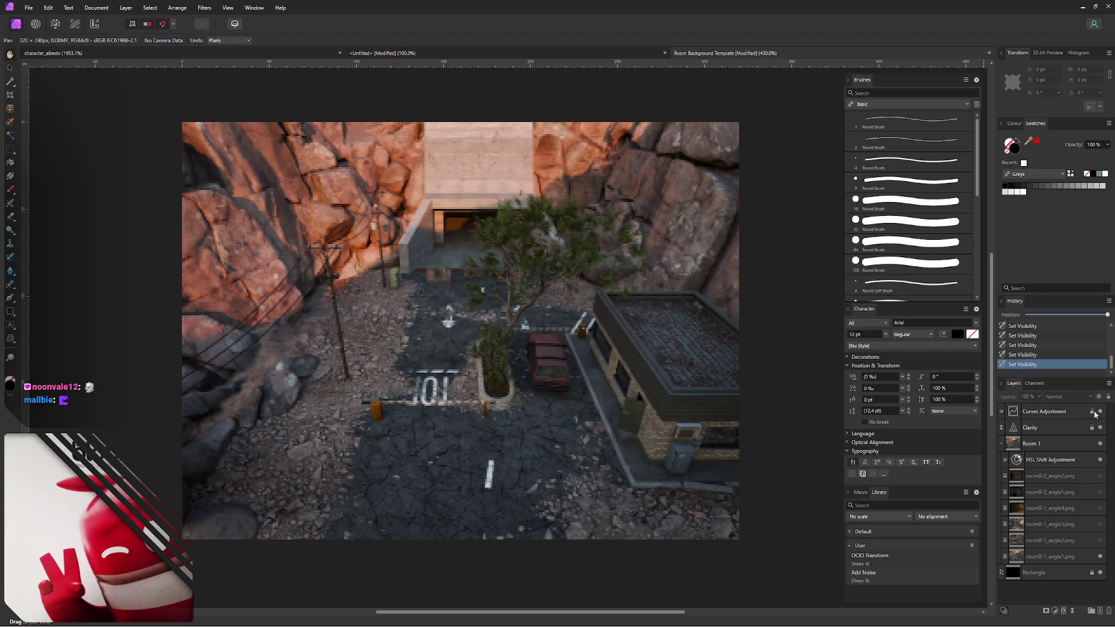
pyautogui.click(1101, 415)
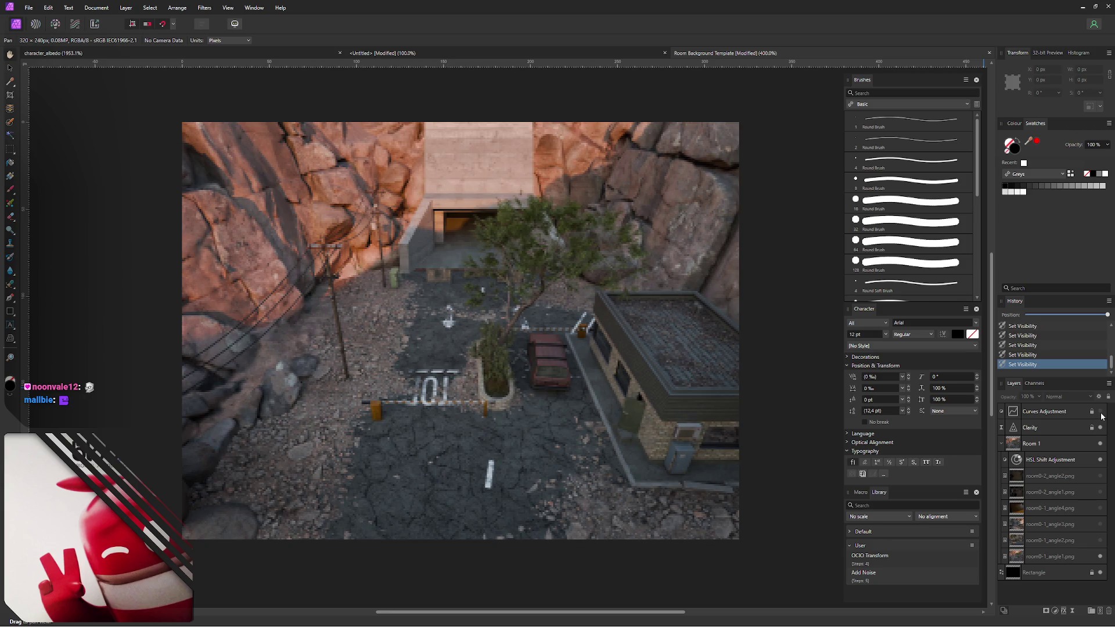
pyautogui.click(1101, 416)
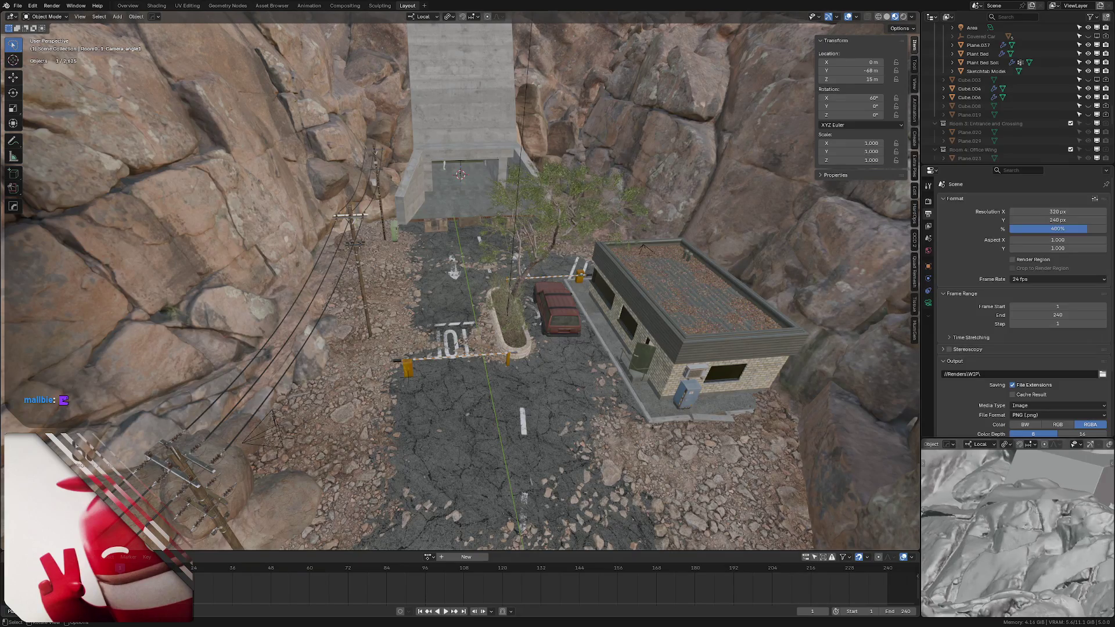
pyautogui.moveTo(418, 191)
pyautogui.mouseDown(button='middle')
pyautogui.moveTo(418, 242)
pyautogui.moveTo(454, 235)
pyautogui.moveTo(395, 219)
pyautogui.moveTo(476, 202)
pyautogui.moveTo(416, 238)
pyautogui.moveTo(359, 232)
pyautogui.mouseUp(button='middle')
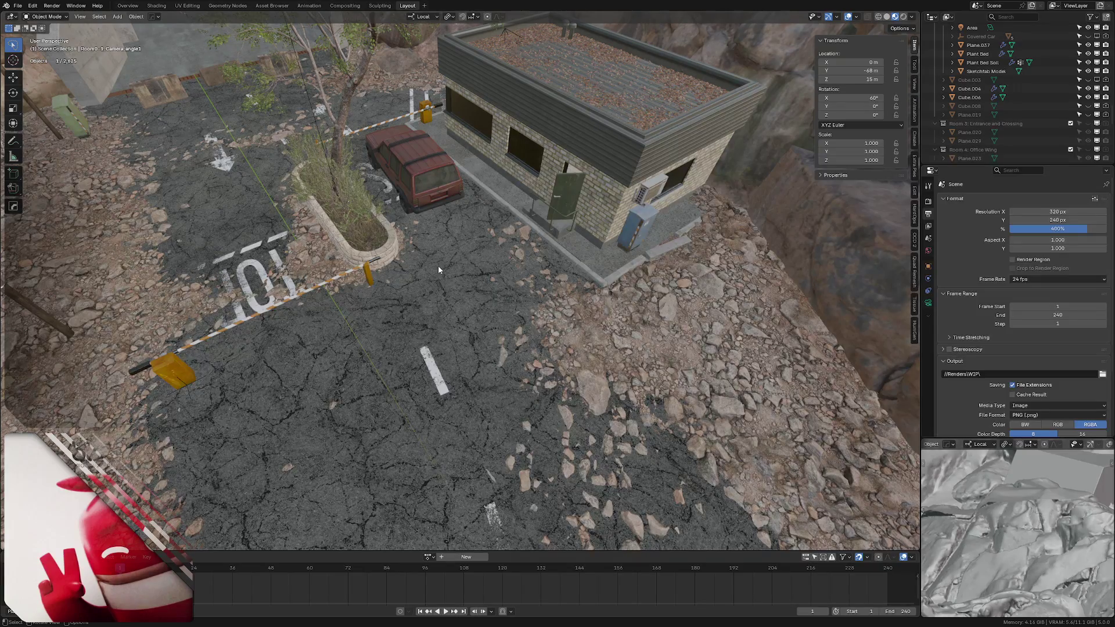
pyautogui.click(601, 344)
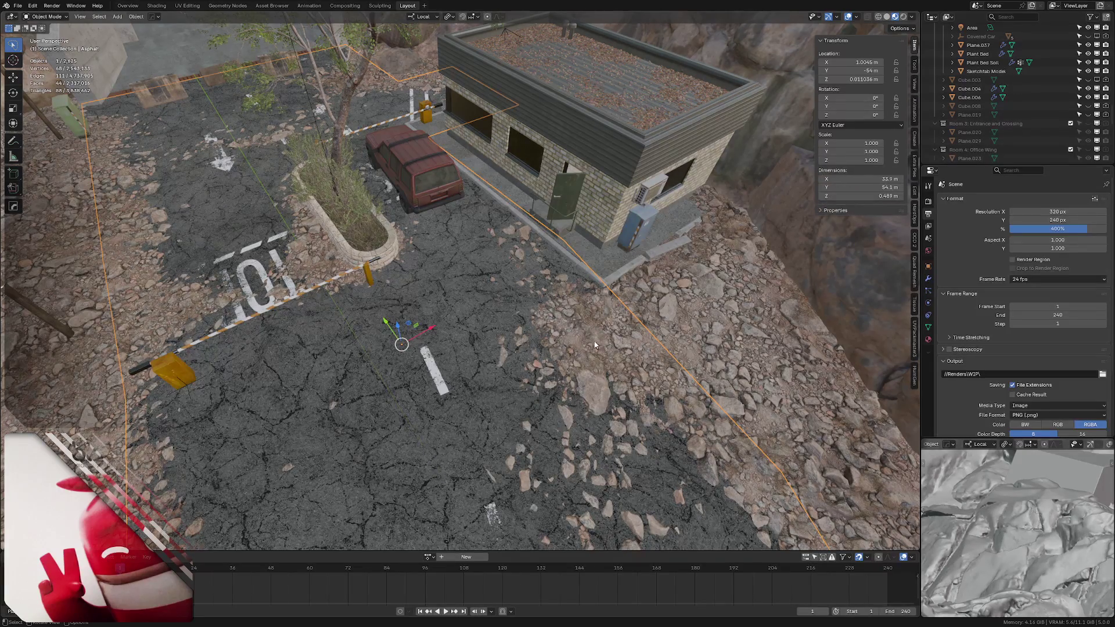
pyautogui.click(675, 327)
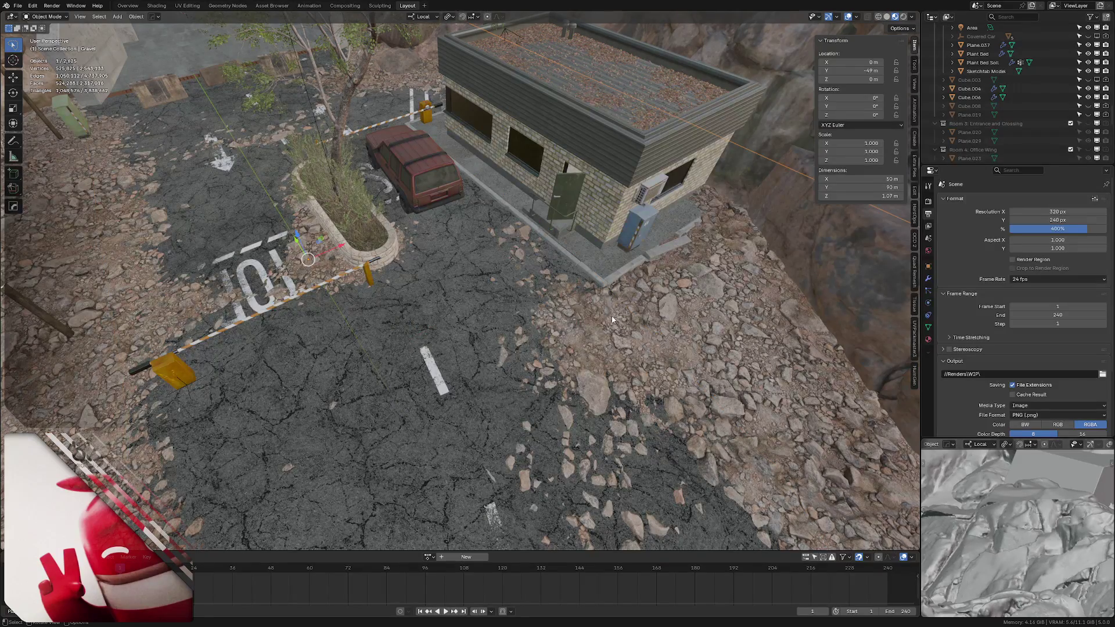
pyautogui.moveTo(605, 321)
pyautogui.keyDown('shift'); pyautogui.mouseDown(button='middle')
pyautogui.moveTo(541, 319)
pyautogui.moveTo(542, 292)
pyautogui.moveTo(563, 309)
pyautogui.mouseUp(button='middle'); pyautogui.keyUp('shift')
pyautogui.scroll(3, 563, 309)
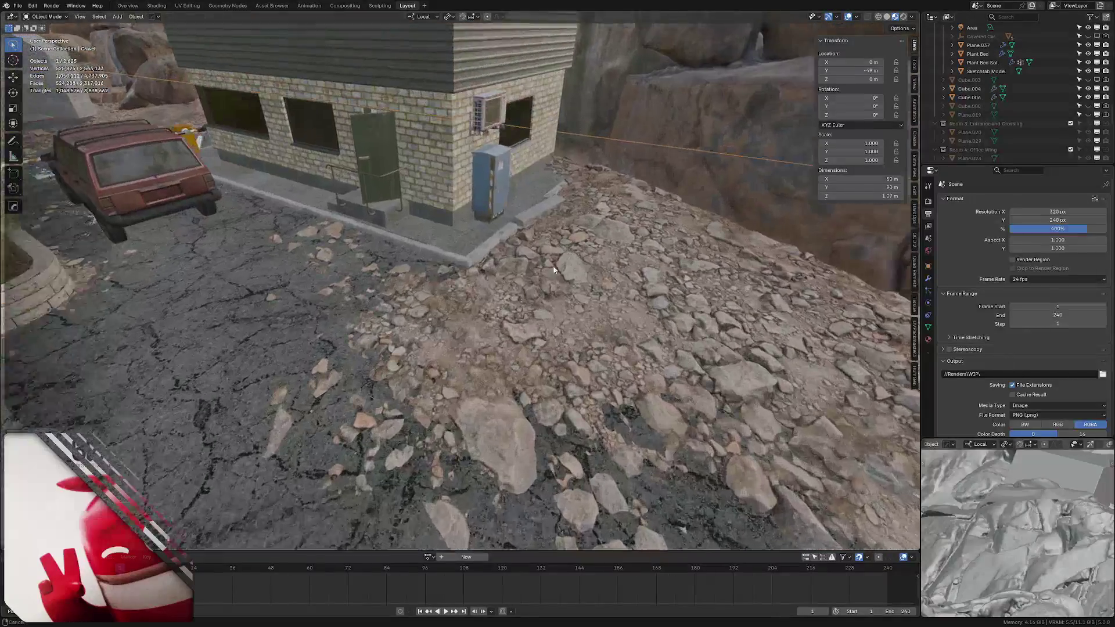
pyautogui.moveTo(553, 266)
pyautogui.mouseDown(button='middle')
pyautogui.moveTo(504, 290)
pyautogui.moveTo(524, 260)
pyautogui.moveTo(588, 259)
pyautogui.moveTo(493, 249)
pyautogui.moveTo(481, 294)
pyautogui.mouseUp(button='middle')
pyautogui.scroll(2, 463, 248)
pyautogui.scroll(2, 604, 218)
pyautogui.scroll(3, 604, 218)
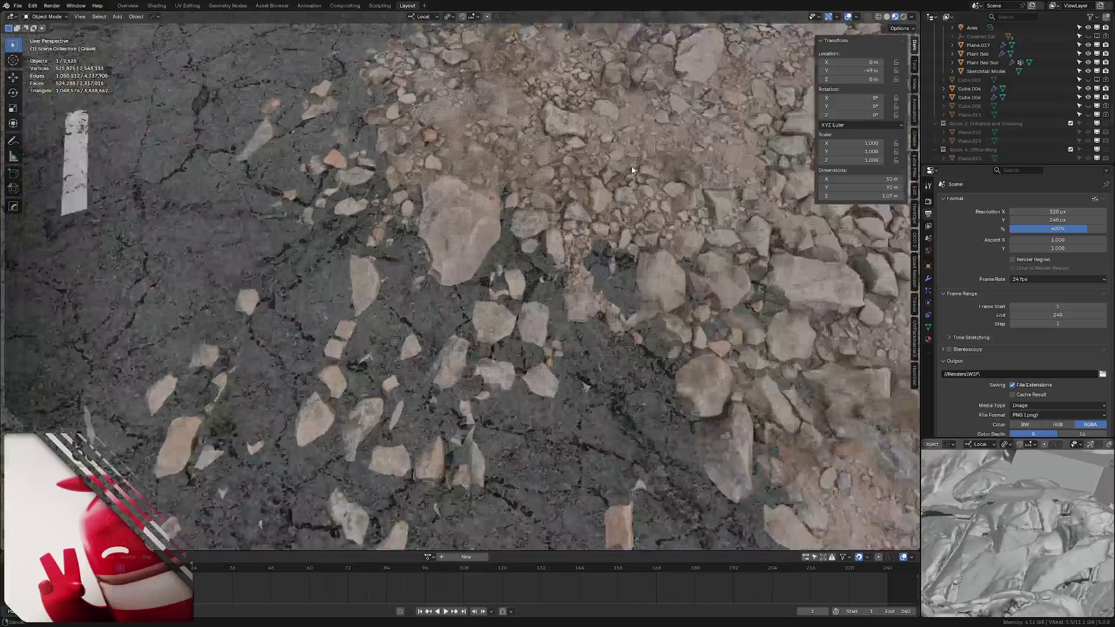
pyautogui.scroll(2, 670, 164)
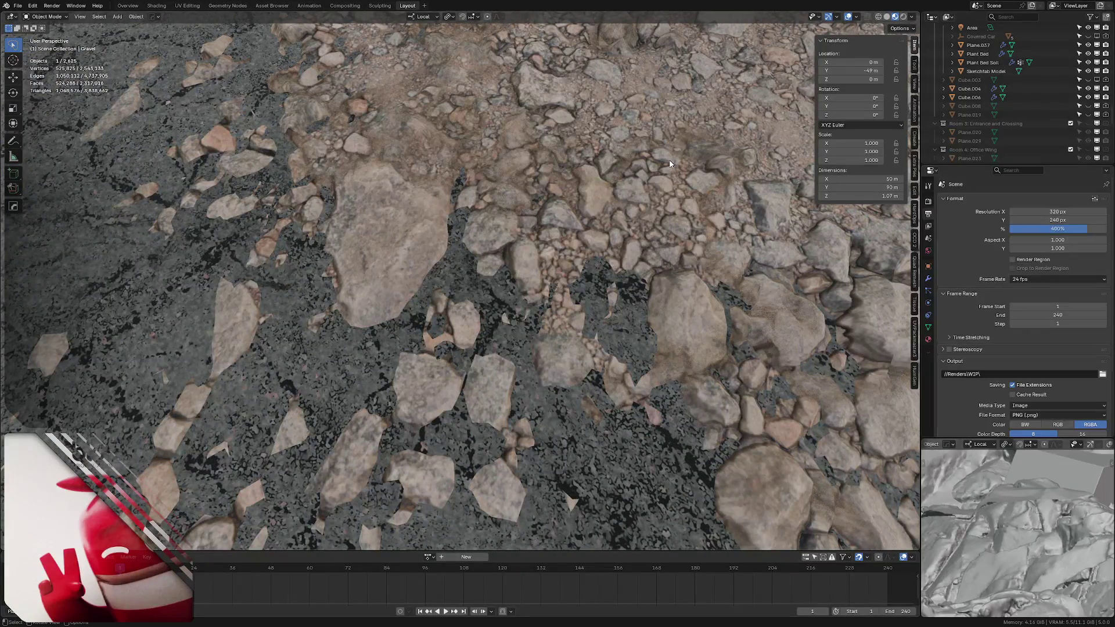
pyautogui.moveTo(355, 226)
pyautogui.mouseDown(button='middle')
pyautogui.moveTo(457, 157)
pyautogui.moveTo(396, 225)
pyautogui.moveTo(436, 248)
pyautogui.mouseUp(button='middle')
pyautogui.scroll(3, 397, 225)
pyautogui.scroll(2, 436, 248)
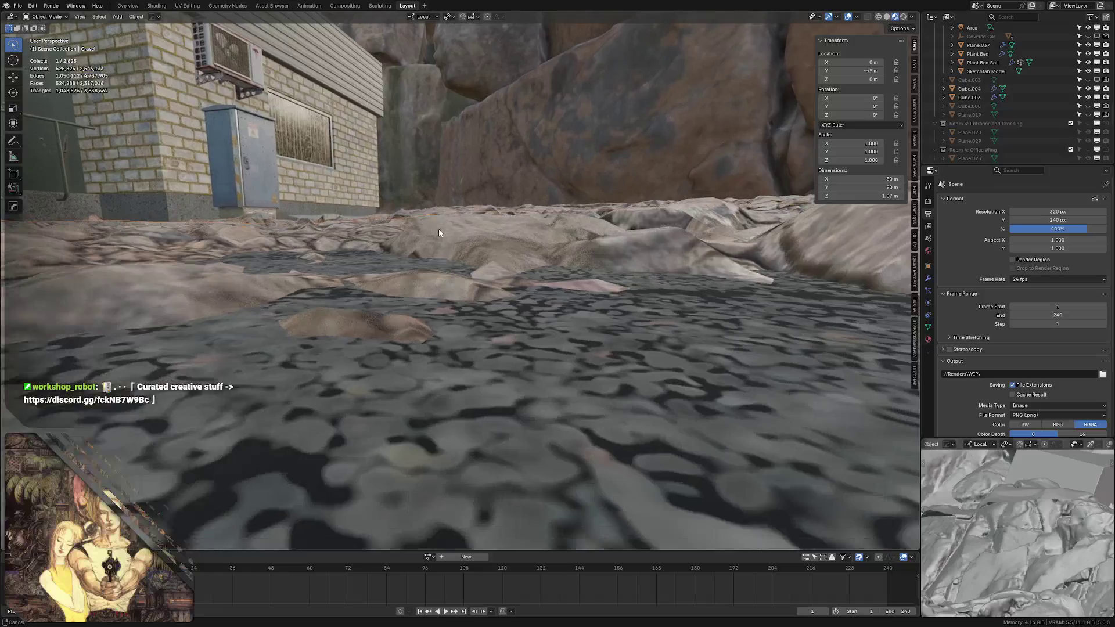
pyautogui.scroll(2, 438, 229)
pyautogui.scroll(2, 408, 237)
pyautogui.scroll(-3, 425, 248)
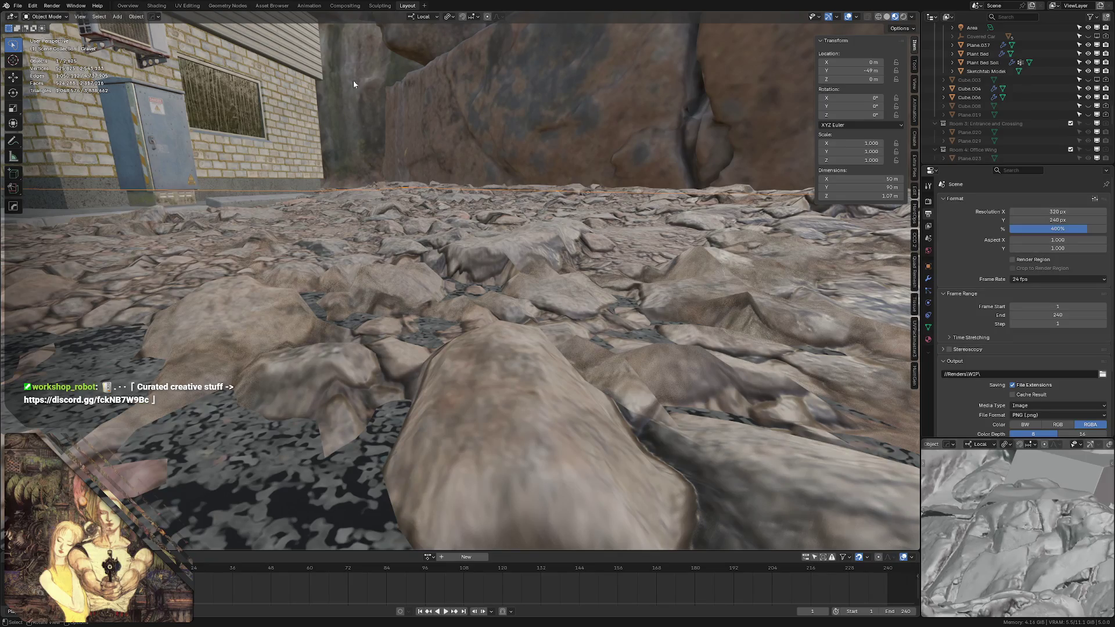
pyautogui.scroll(-2, 350, 227)
pyautogui.scroll(-2, 350, 236)
pyautogui.scroll(-2, 356, 249)
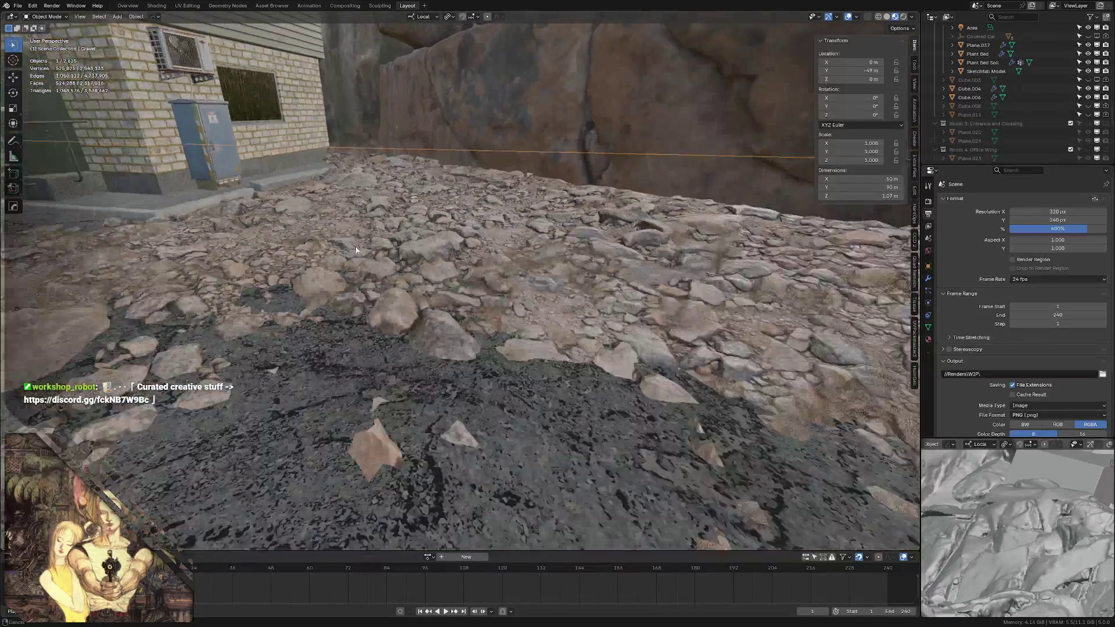
pyautogui.scroll(-2, 352, 249)
pyautogui.moveTo(351, 249); pyautogui.dragTo(384, 239, button='middle')
pyautogui.scroll(-2, 401, 235)
pyautogui.scroll(-2, 393, 230)
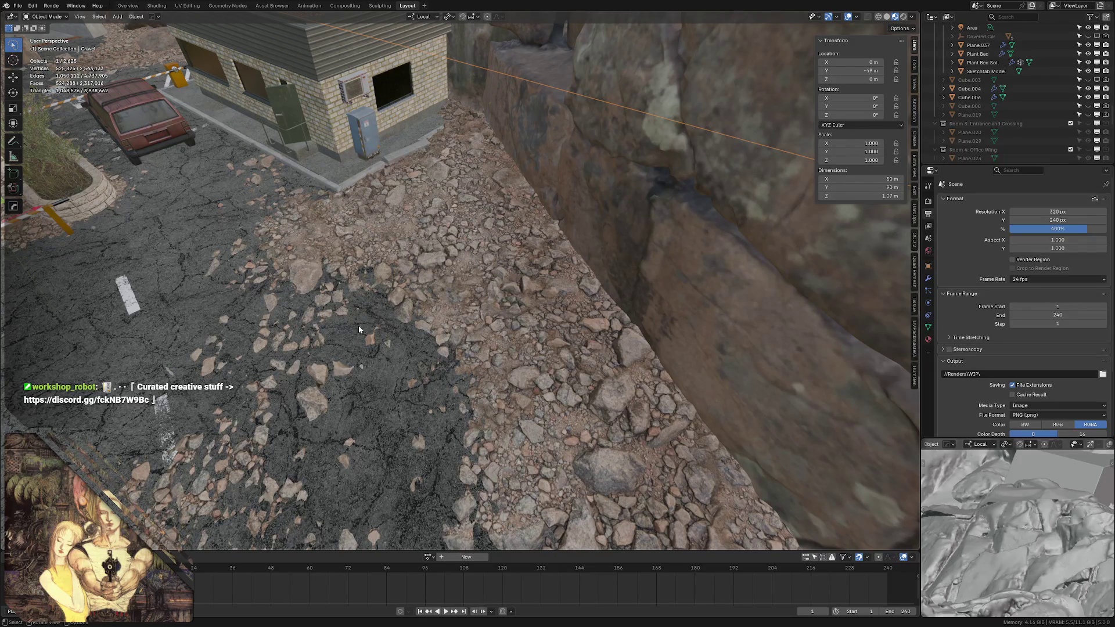
pyautogui.moveTo(358, 326)
pyautogui.mouseDown(button='middle')
pyautogui.moveTo(327, 361)
pyautogui.moveTo(318, 306)
pyautogui.moveTo(529, 242)
pyautogui.moveTo(561, 243)
pyautogui.mouseUp(button='middle')
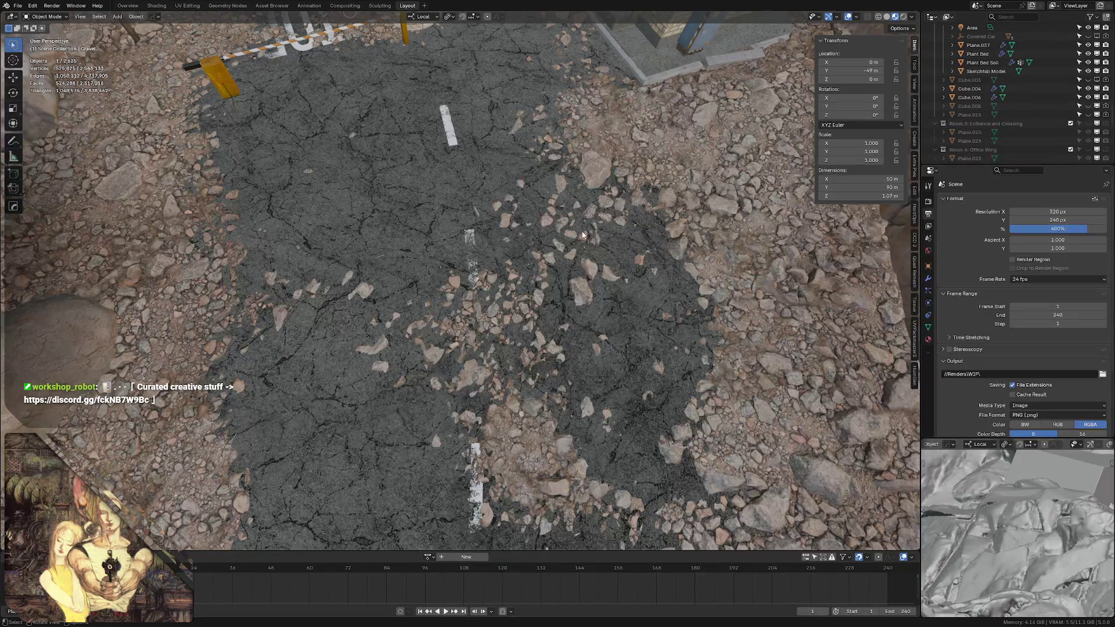
pyautogui.moveTo(584, 235)
pyautogui.mouseDown(button='middle')
pyautogui.moveTo(329, 195)
pyautogui.moveTo(346, 282)
pyautogui.mouseUp(button='middle')
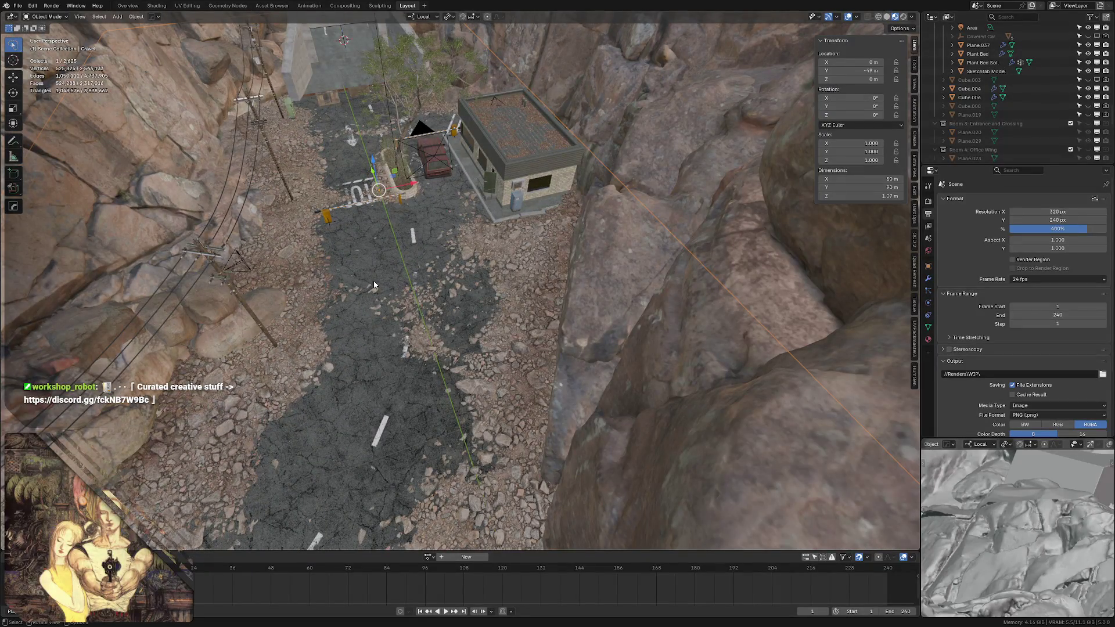
# - Orbit to a top-down view of the canyon building and save LCPC - Environments.blend
pyautogui.moveTo(496, 167)
pyautogui.mouseDown(button='middle')
pyautogui.moveTo(377, 182)
pyautogui.moveTo(388, 242)
pyautogui.moveTo(383, 200)
pyautogui.moveTo(366, 211)
pyautogui.moveTo(418, 165)
pyautogui.moveTo(407, 184)
pyautogui.moveTo(407, 162)
pyautogui.moveTo(398, 195)
pyautogui.moveTo(414, 185)
pyautogui.mouseUp(button='middle')
pyautogui.hotkey('ctrl', 's')
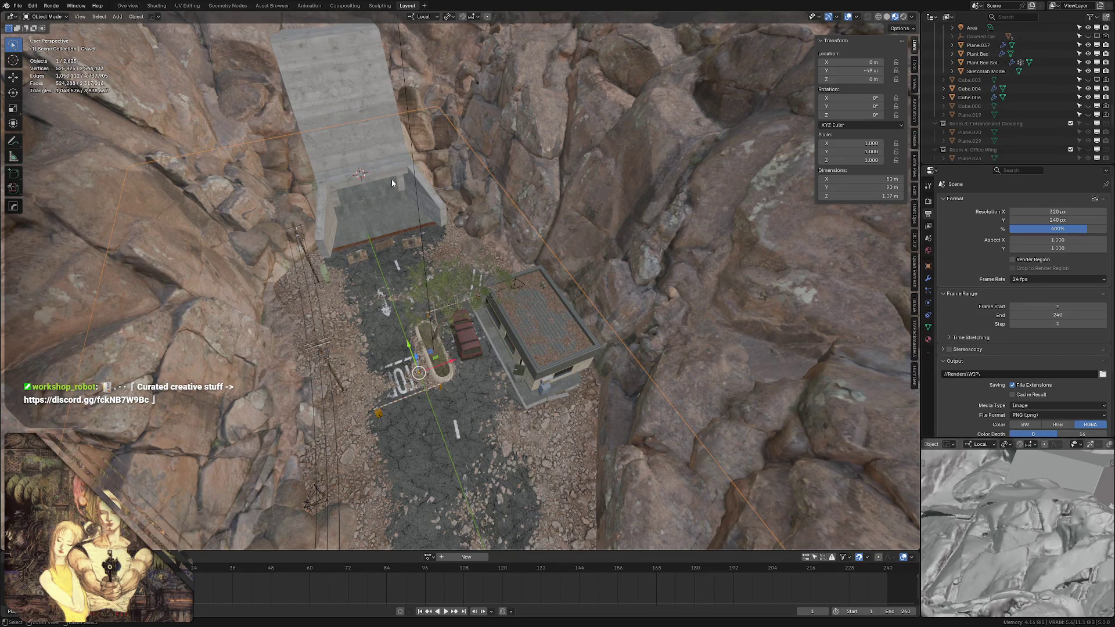
pyautogui.scroll(-2, 392, 179)
pyautogui.scroll(-1, 383, 191)
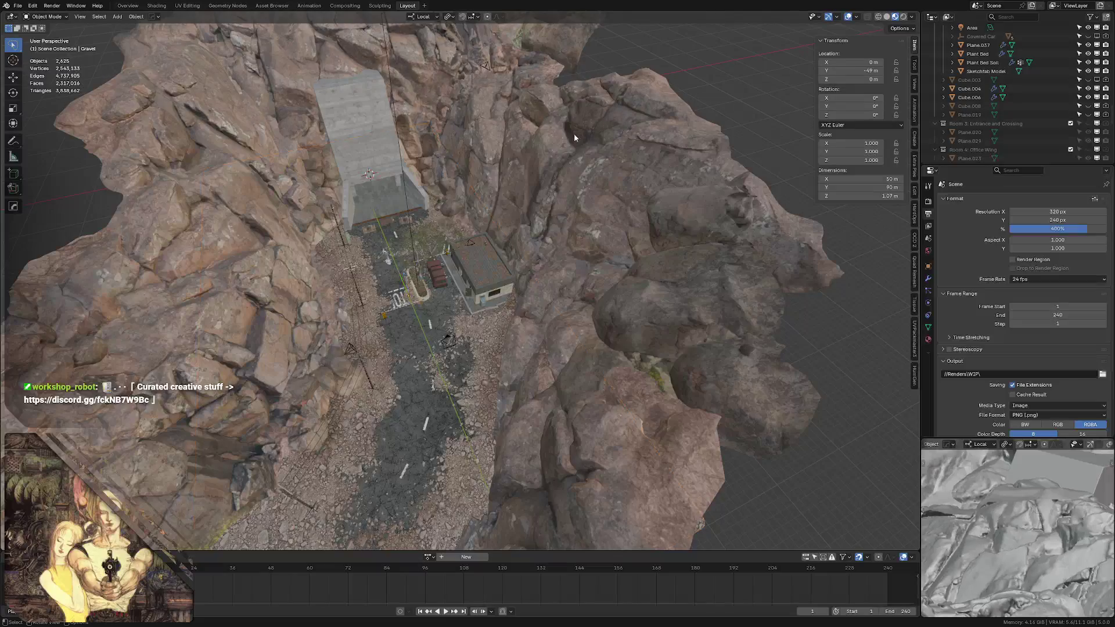
pyautogui.scroll(2, 437, 202)
pyautogui.scroll(1, 436, 166)
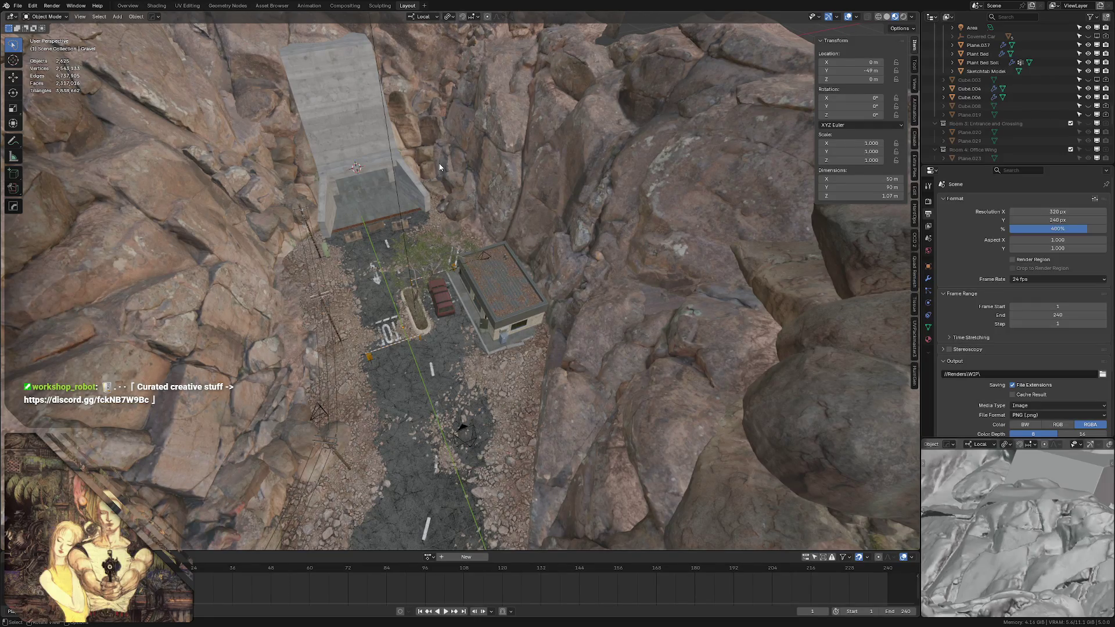
pyautogui.moveTo(406, 170); pyautogui.dragTo(379, 186, button='middle')
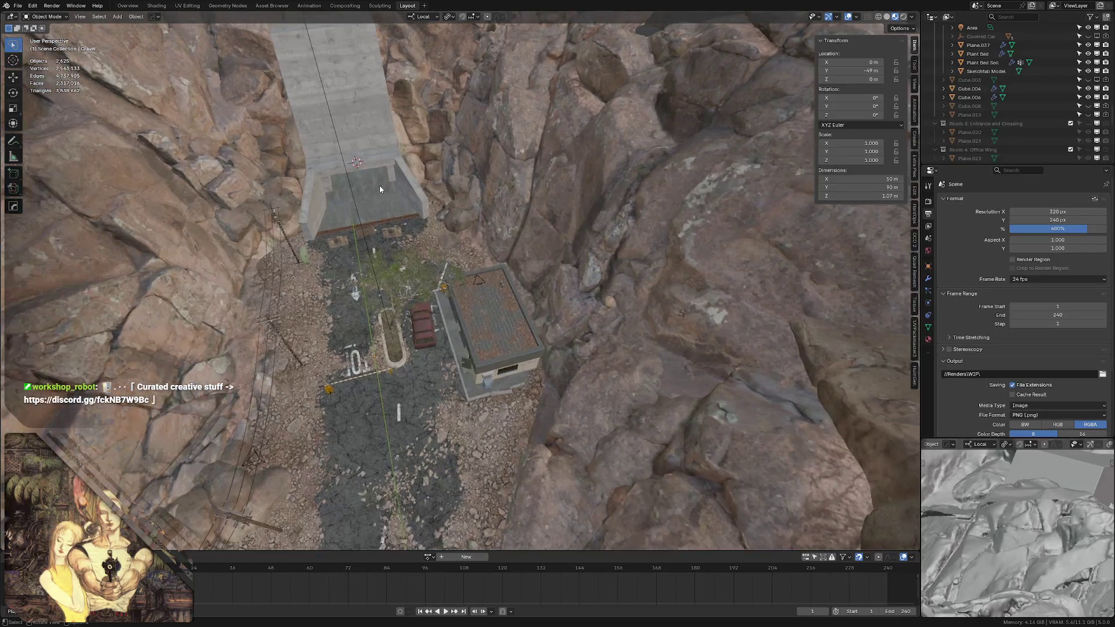
pyautogui.hotkey('ctrl', 's')
pyautogui.scroll(3, 378, 231)
# - Reopen LCPC - Character.blend from Blender's recent files, then save the Room Background Template document
pyautogui.hotkey('alt', 'Tab')
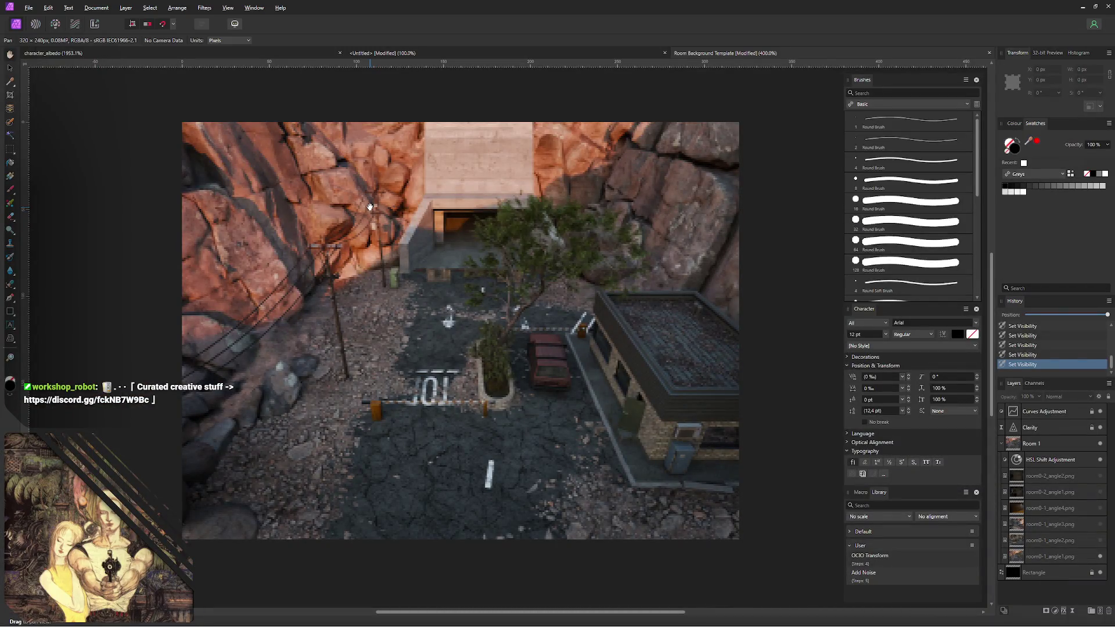
pyautogui.hotkey('alt', 'Tab')
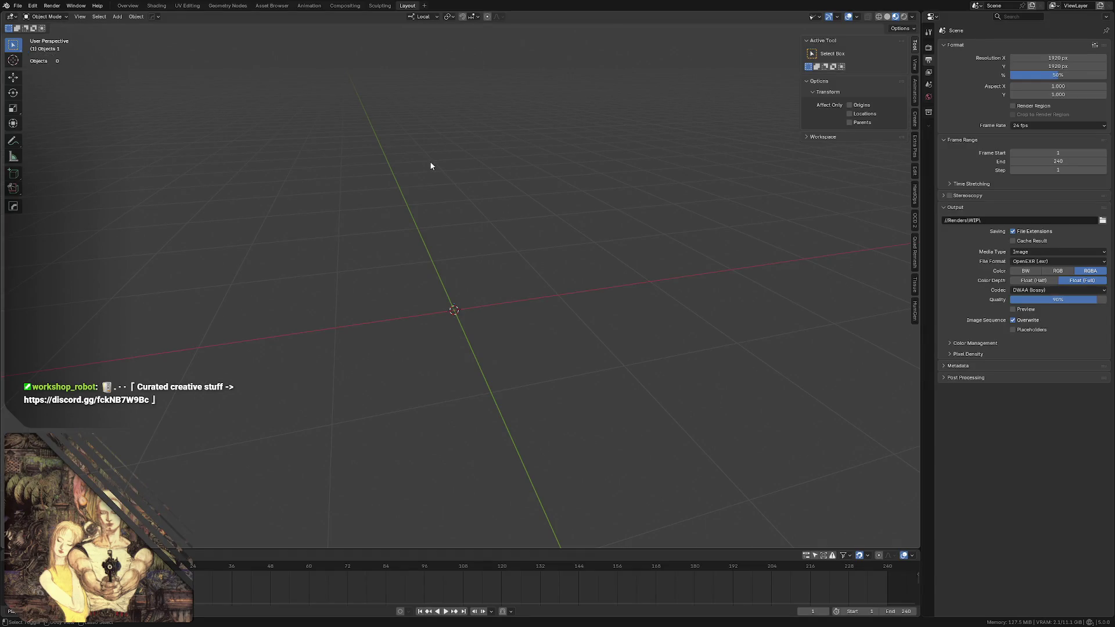
pyautogui.hotkey('shift', 'ctrl', 'o')
pyautogui.click(430, 167)
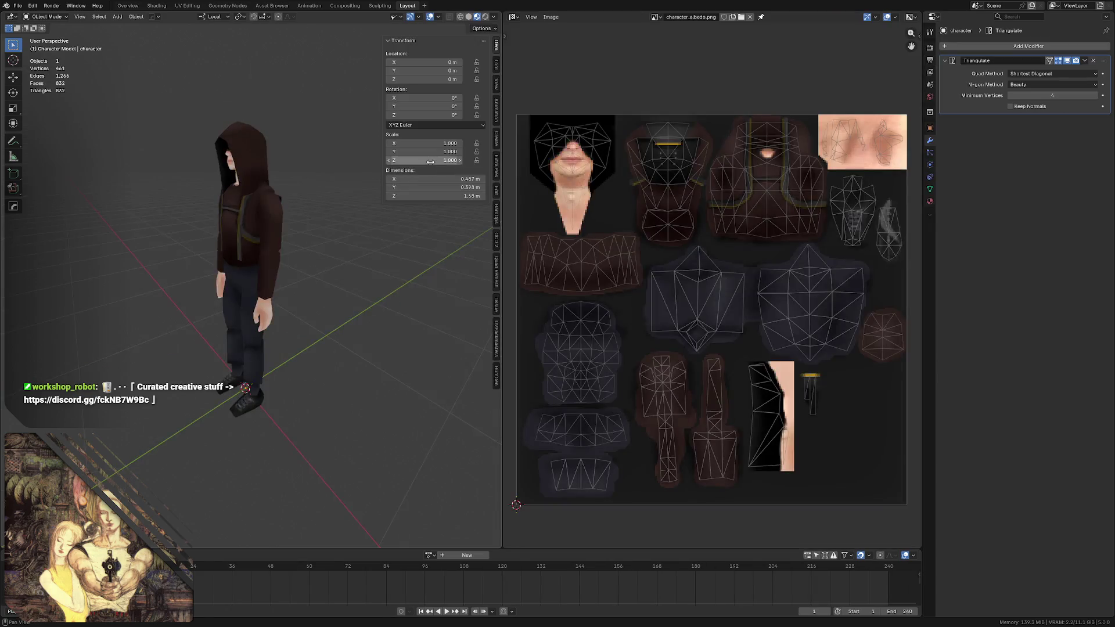
pyautogui.moveTo(265, 196); pyautogui.dragTo(282, 196, button='middle')
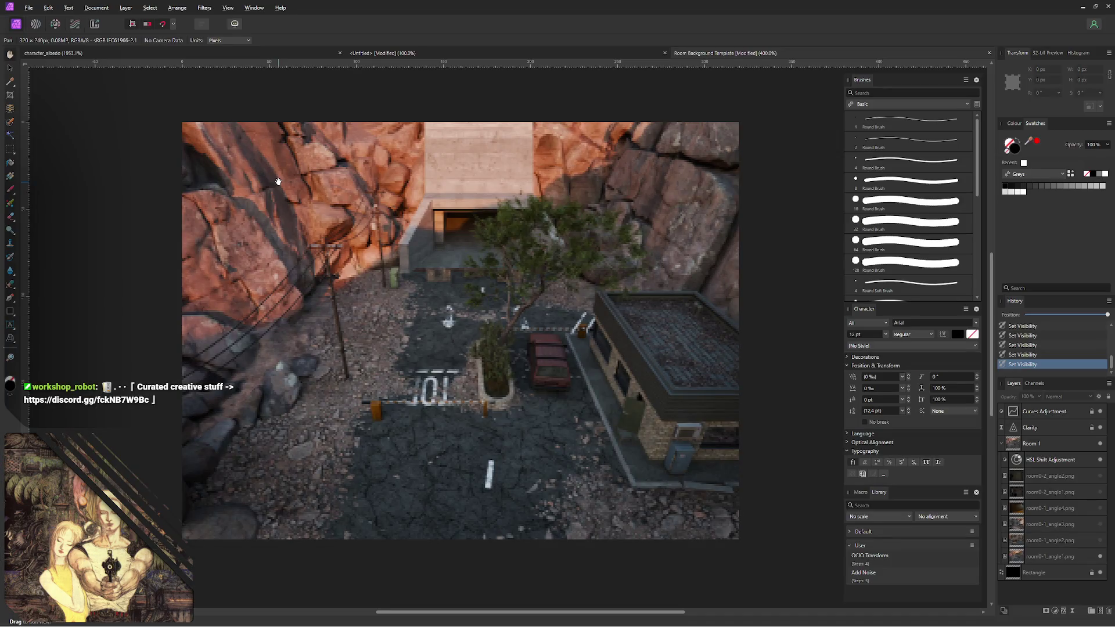
pyautogui.hotkey('ctrl', 's')
# - Close the Room Background document and select the Pixel layer inside the Hands group of character_albedo
pyautogui.hotkey('ctrl', 'w')
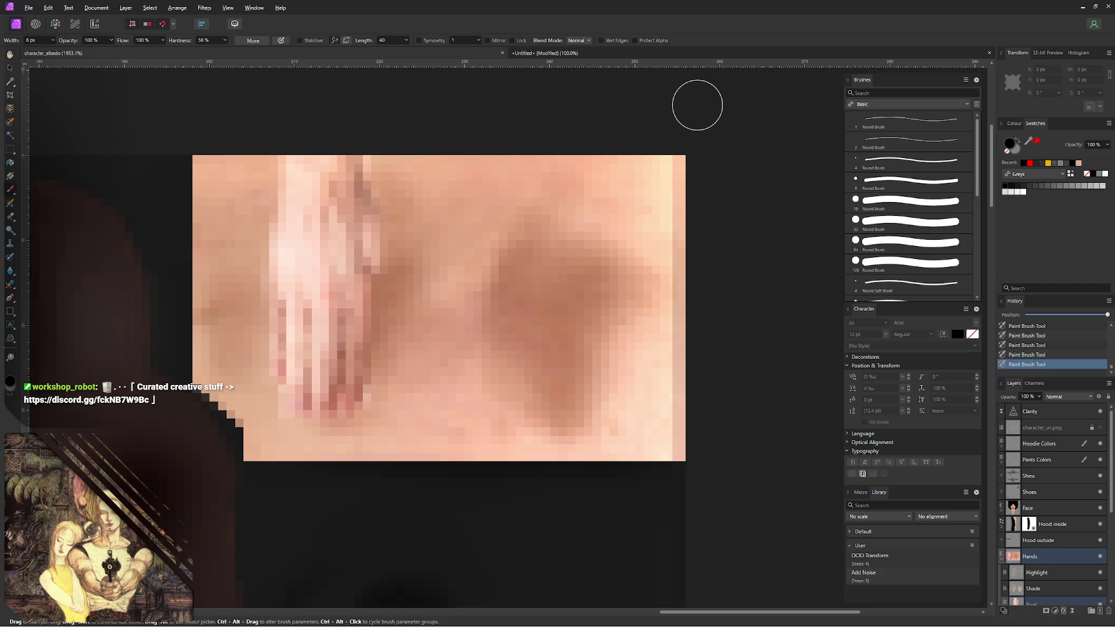
pyautogui.press('v')
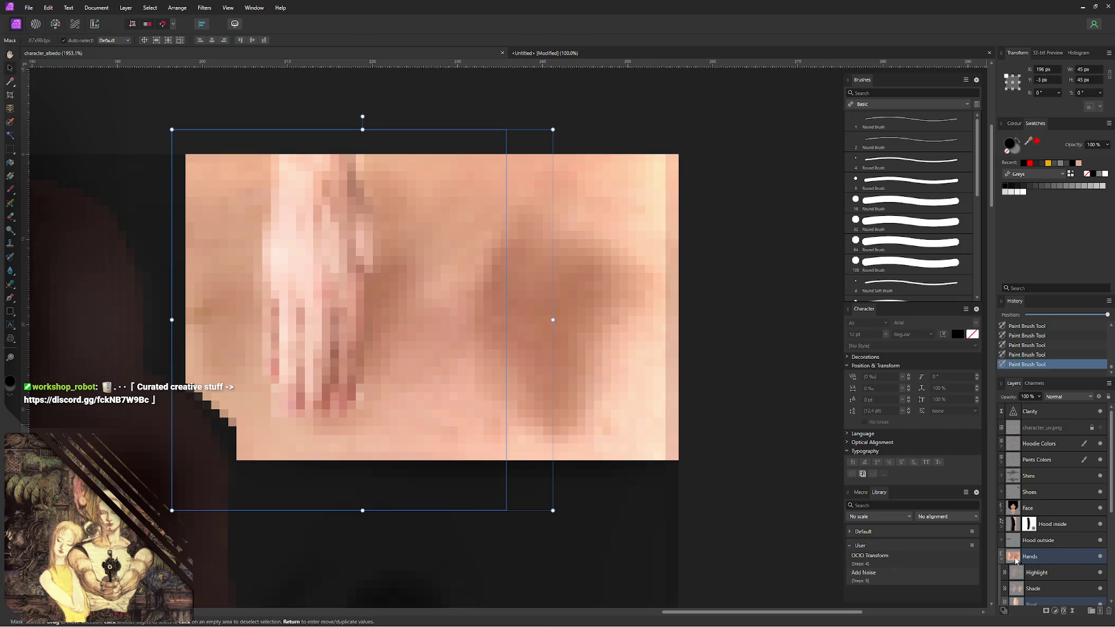
pyautogui.click(1016, 561)
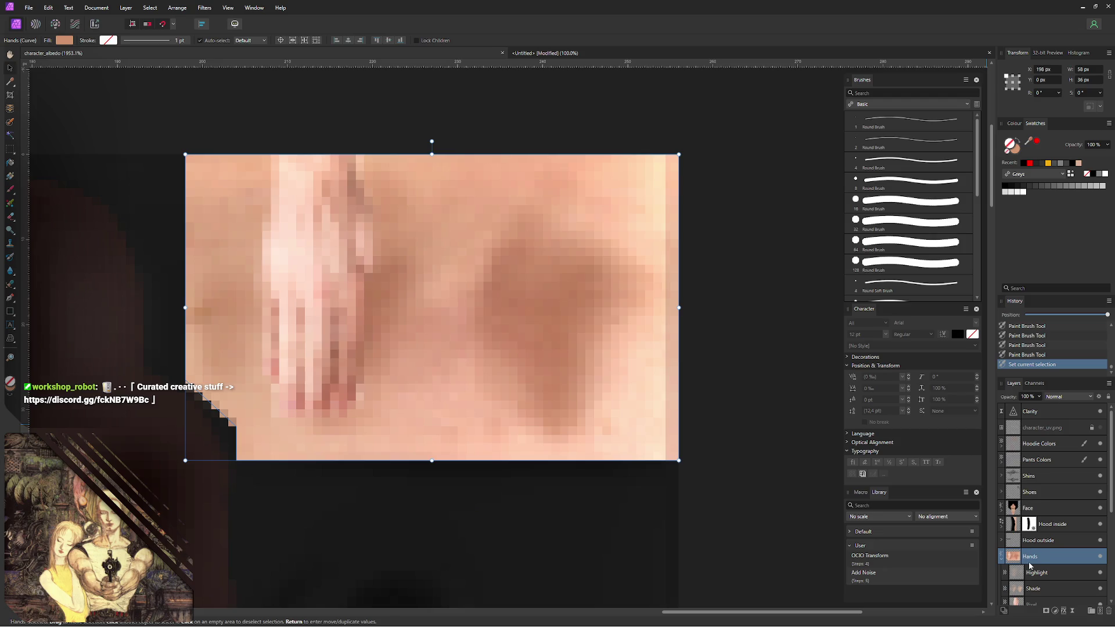
pyautogui.scroll(-2, 1060, 554)
pyautogui.click(1060, 555)
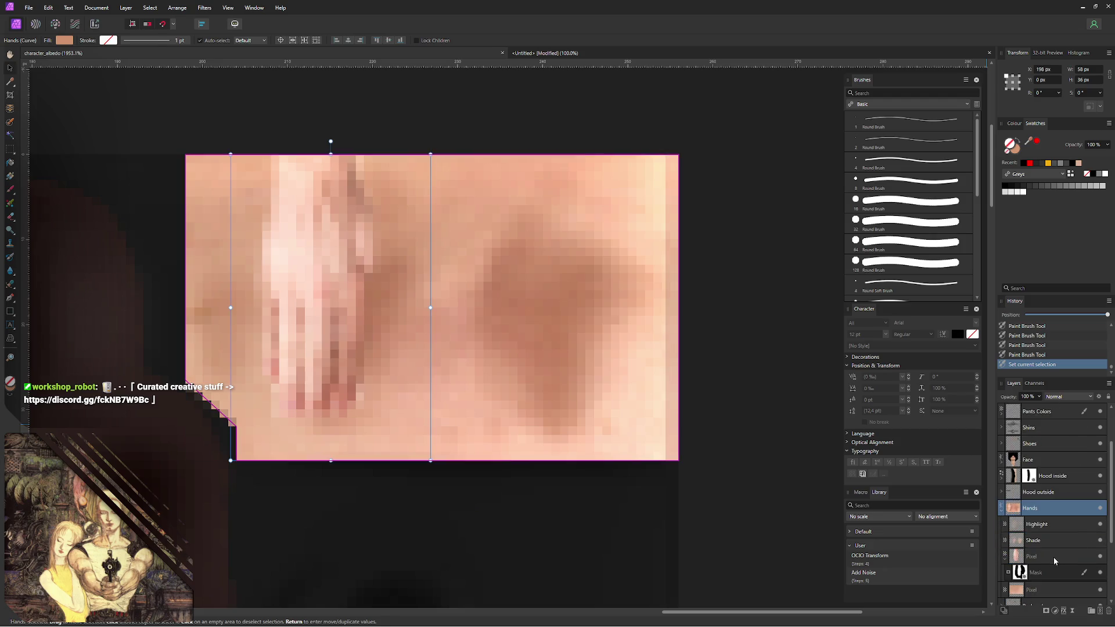
# - Preview darken, dodge, light and Hard Mix blend modes on the hand, keep Normal, and add an HSL Shift adjustment
pyautogui.click(1057, 396)
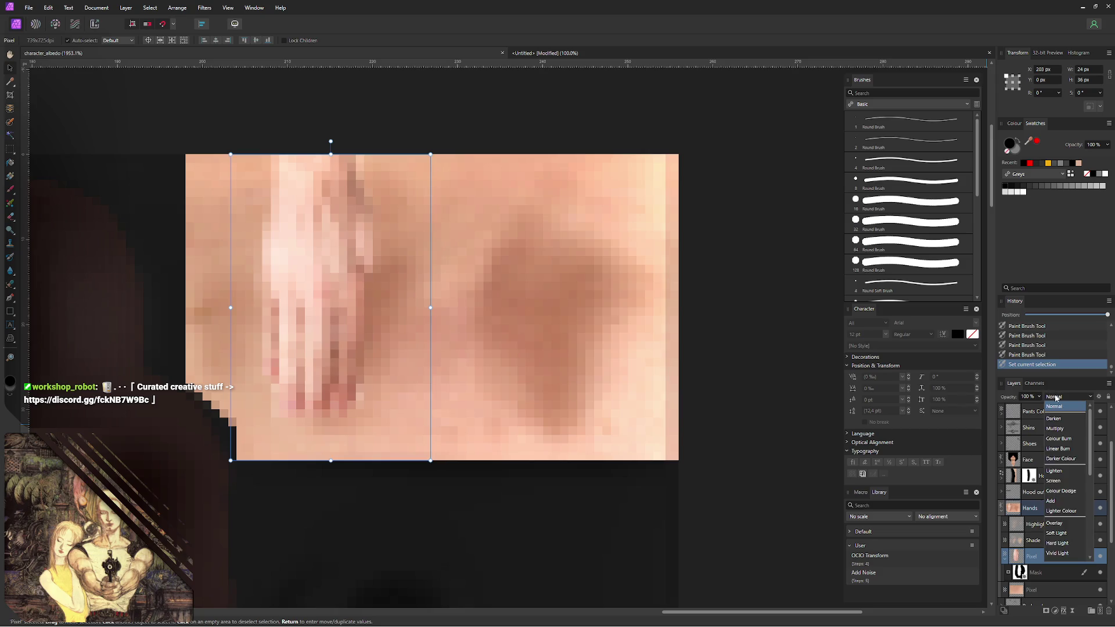
pyautogui.press('Down')
pyautogui.press('Down')
pyautogui.press('Down')
pyautogui.press('Down')
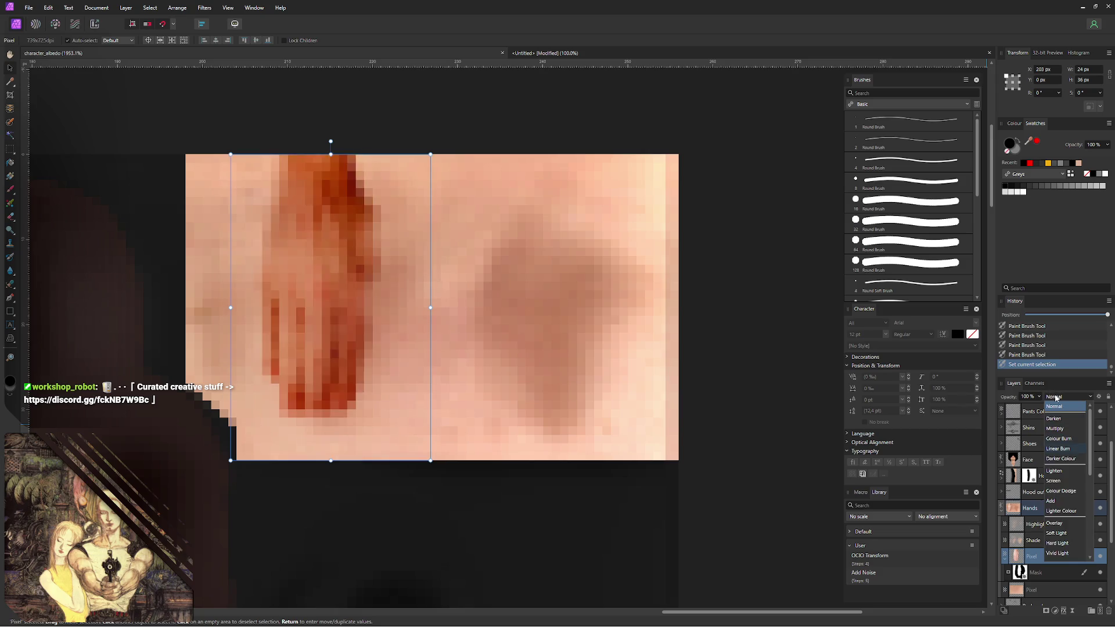
pyautogui.press('Down')
pyautogui.press('Down')
pyautogui.press('Down')
pyautogui.press('Down')
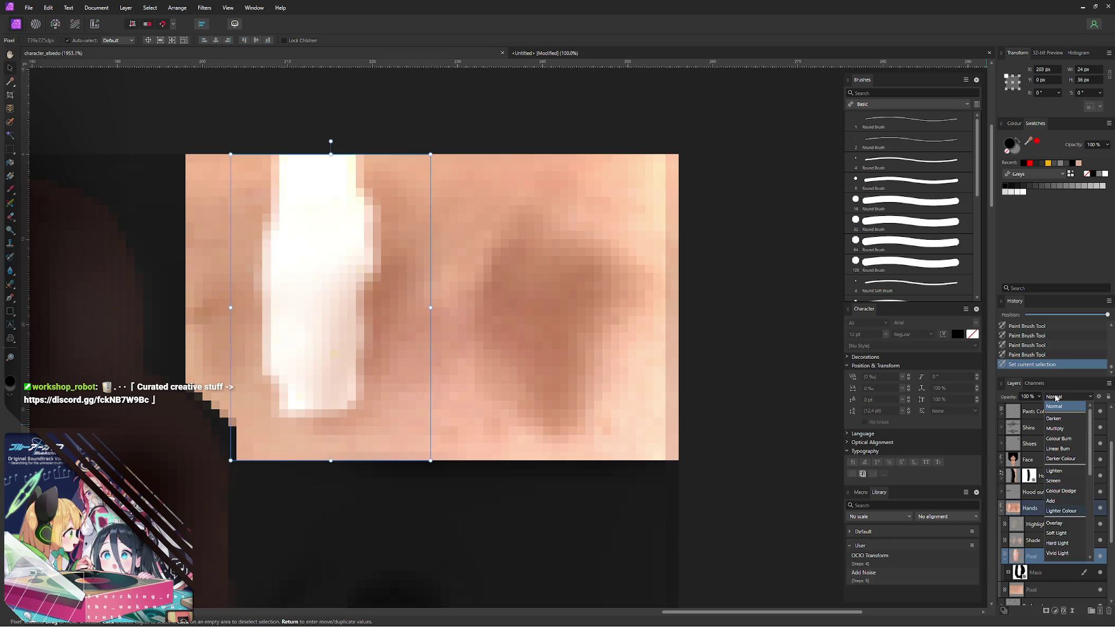
pyautogui.press('Down')
pyautogui.press('Down')
pyautogui.press('Down')
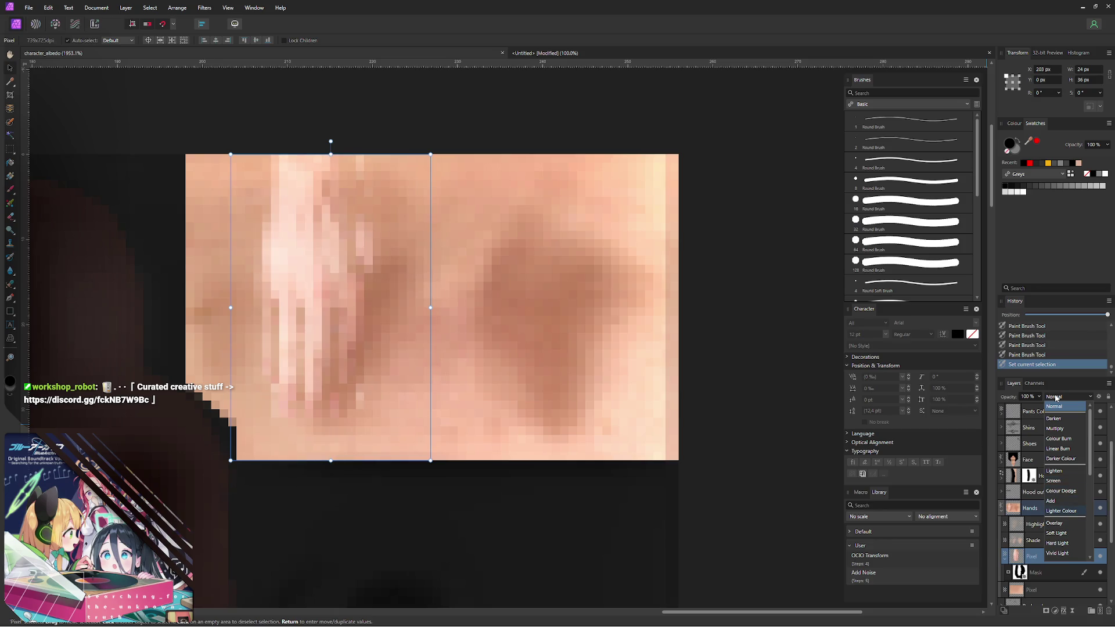
pyautogui.press('Down')
pyautogui.press('Up')
pyautogui.press('Up')
pyautogui.press('Up')
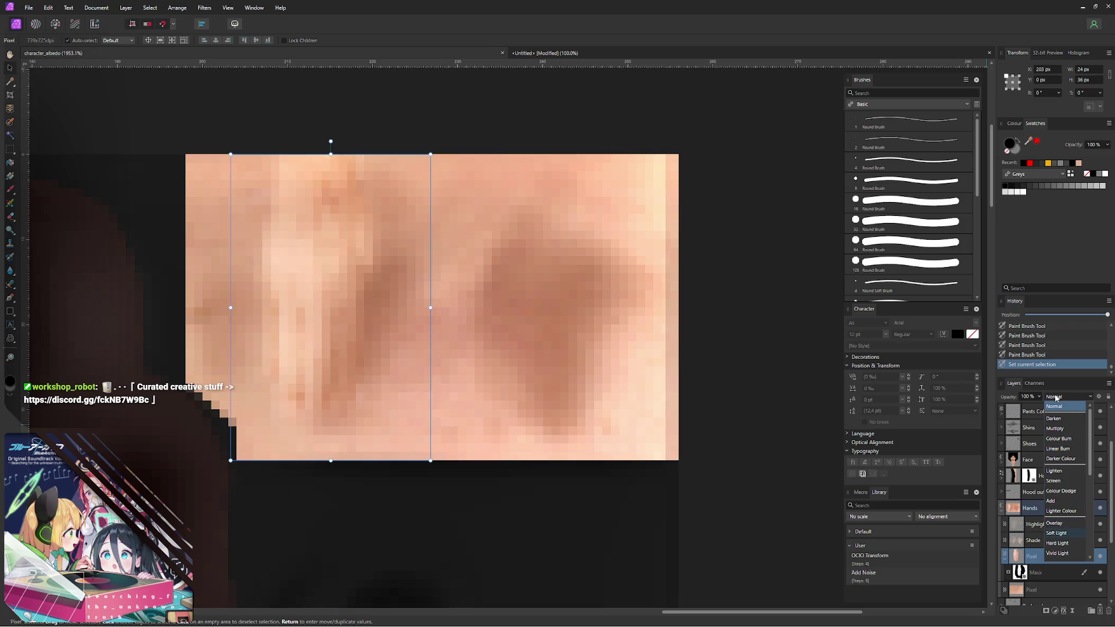
pyautogui.press('Down')
pyautogui.press('Up')
pyautogui.press('Down')
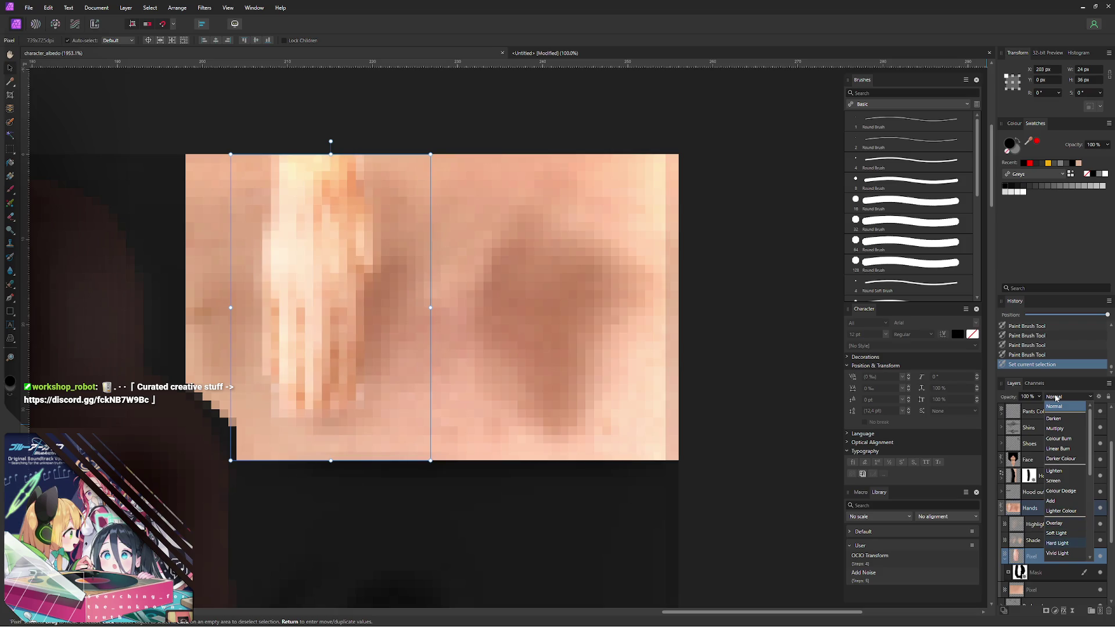
pyautogui.press('Down')
pyautogui.press('Down')
pyautogui.press('Down')
pyautogui.press('Down')
pyautogui.press('Down')
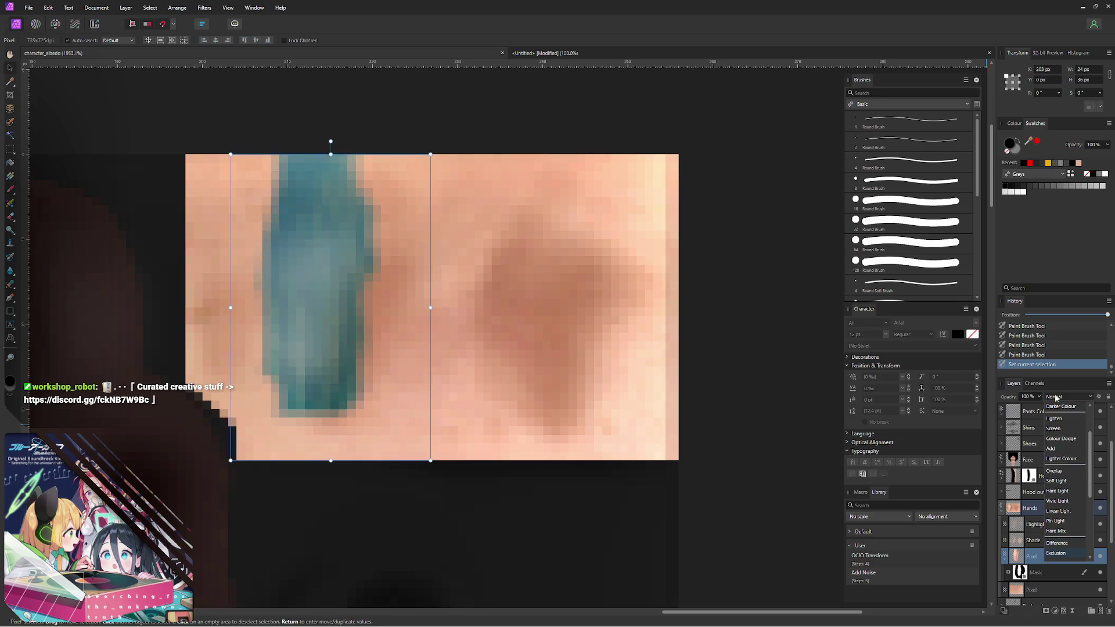
pyautogui.press('Down')
pyautogui.press('Down')
pyautogui.press('Down')
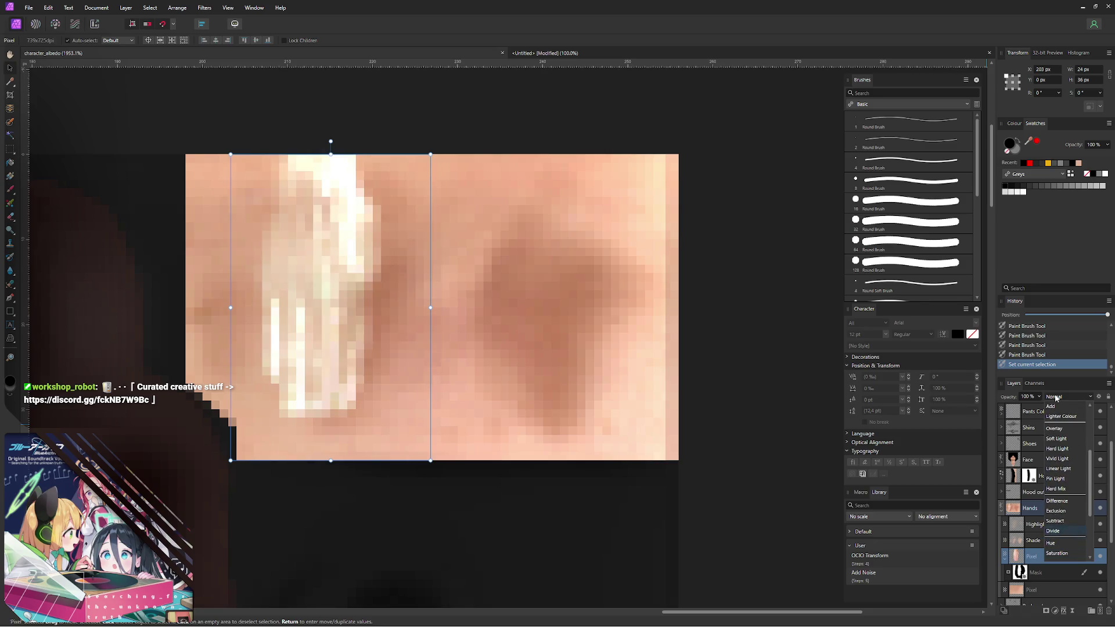
pyautogui.press('Escape')
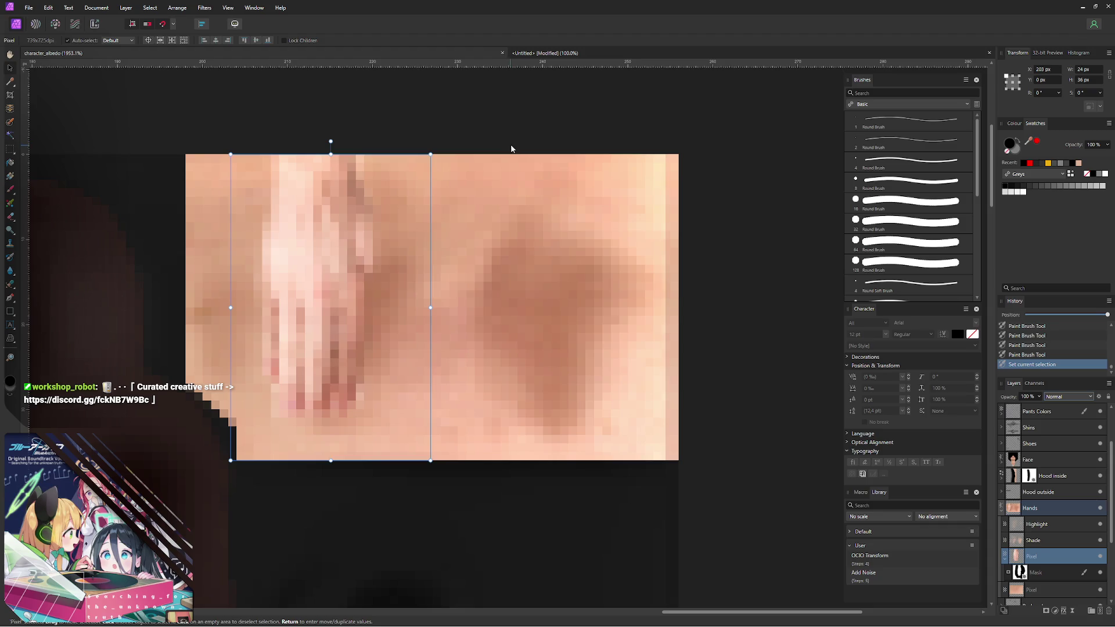
pyautogui.hotkey('ctrl', 'u')
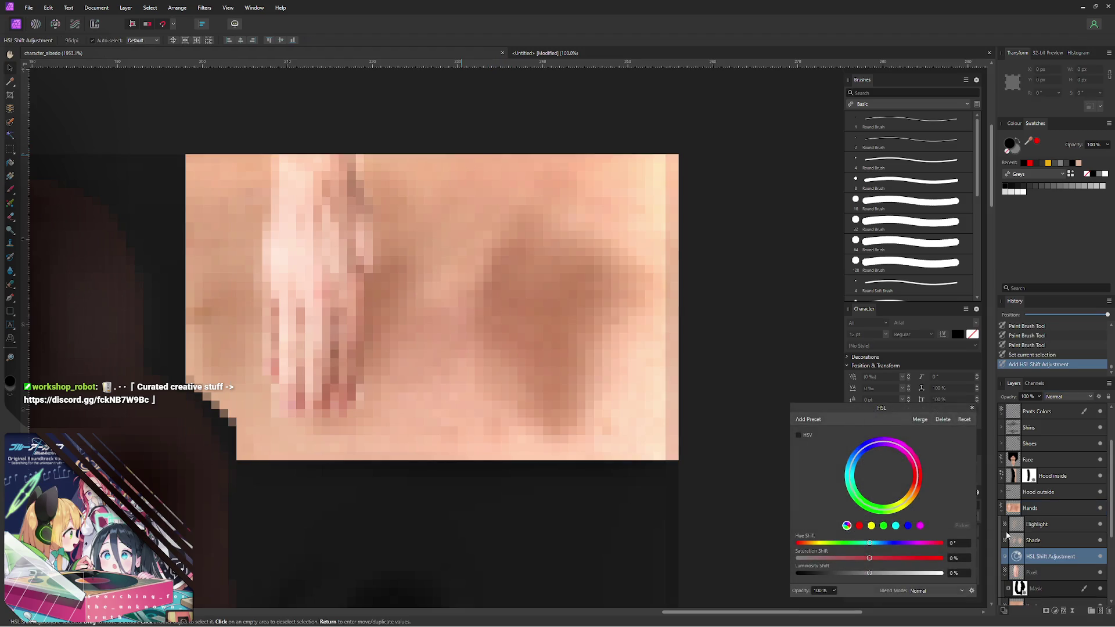
# - Nest the HSL Shift adjustment under the hand Pixel layer's mask and nudge its hue slider
pyautogui.moveTo(1045, 577); pyautogui.dragTo(1043, 578)
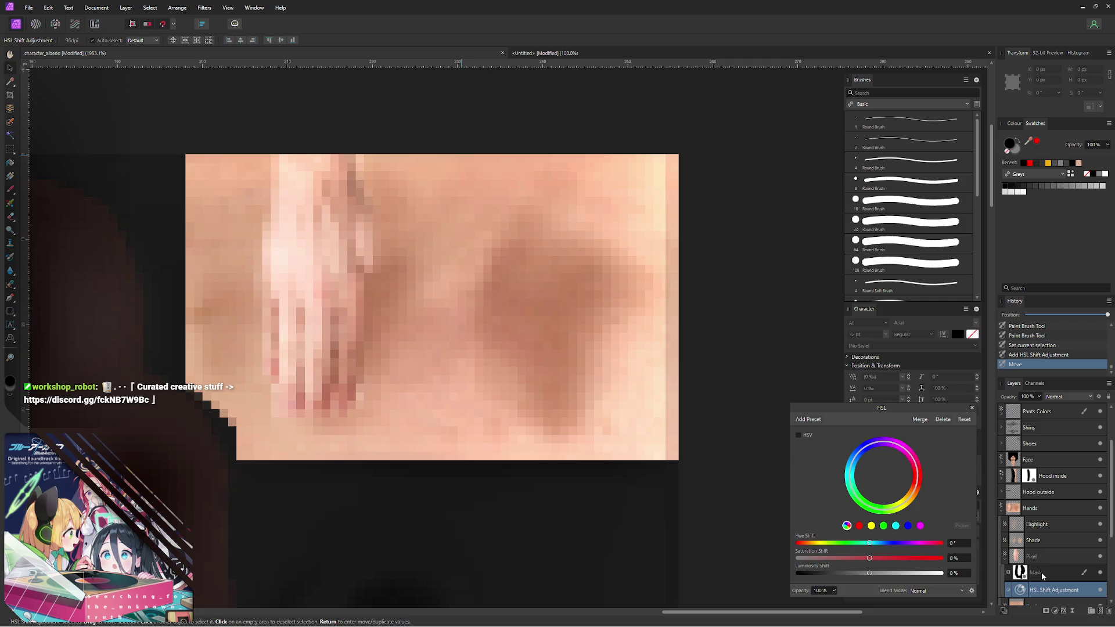
pyautogui.click(869, 544)
pyautogui.moveTo(869, 546)
pyautogui.mouseDown()
pyautogui.moveTo(858, 560)
pyautogui.moveTo(867, 576)
pyautogui.mouseUp()
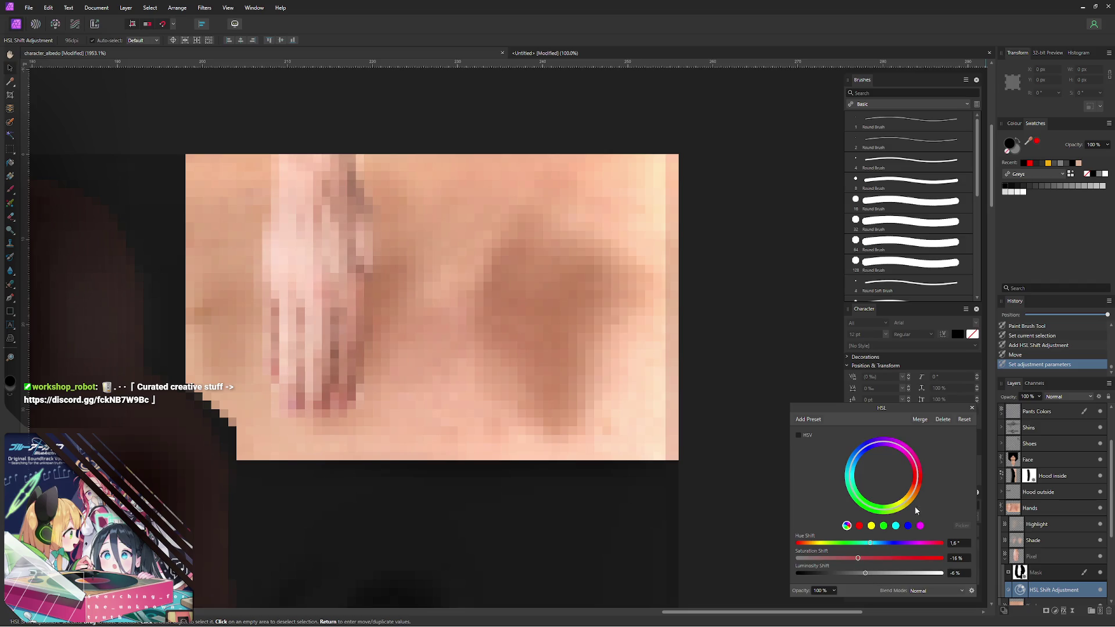
pyautogui.hscroll(-3, 411, 287)
pyautogui.keyDown('ctrl'); pyautogui.scroll(-1, 406, 264); pyautogui.keyUp('ctrl')
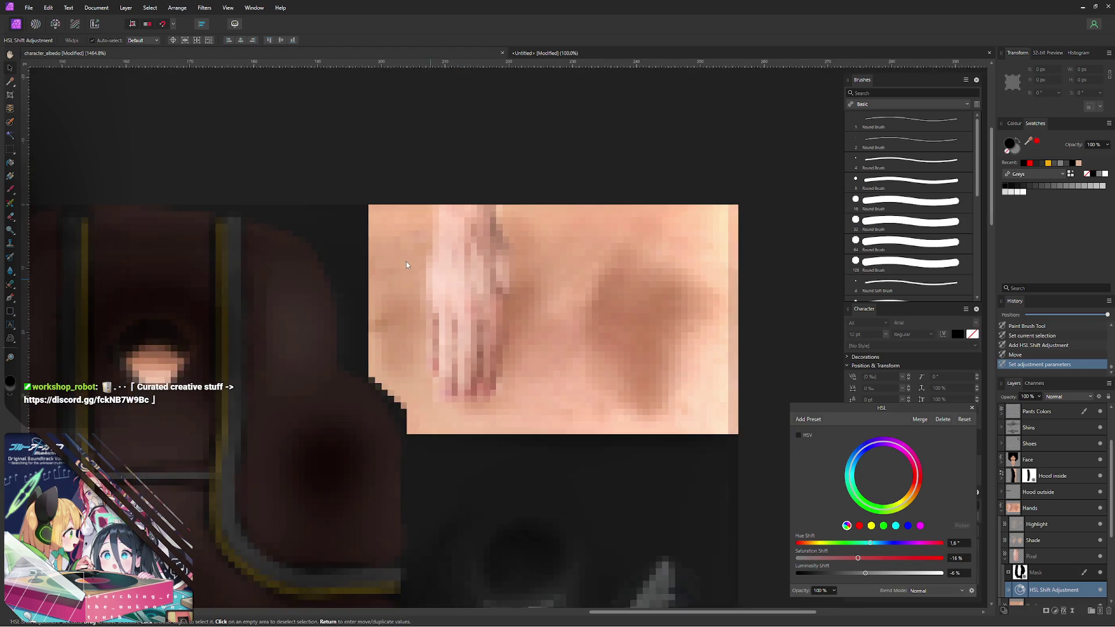
pyautogui.keyDown('ctrl'); pyautogui.scroll(-1, 407, 265); pyautogui.keyUp('ctrl')
pyautogui.hscroll(-3, 409, 260)
pyautogui.hscroll(-3, 418, 200)
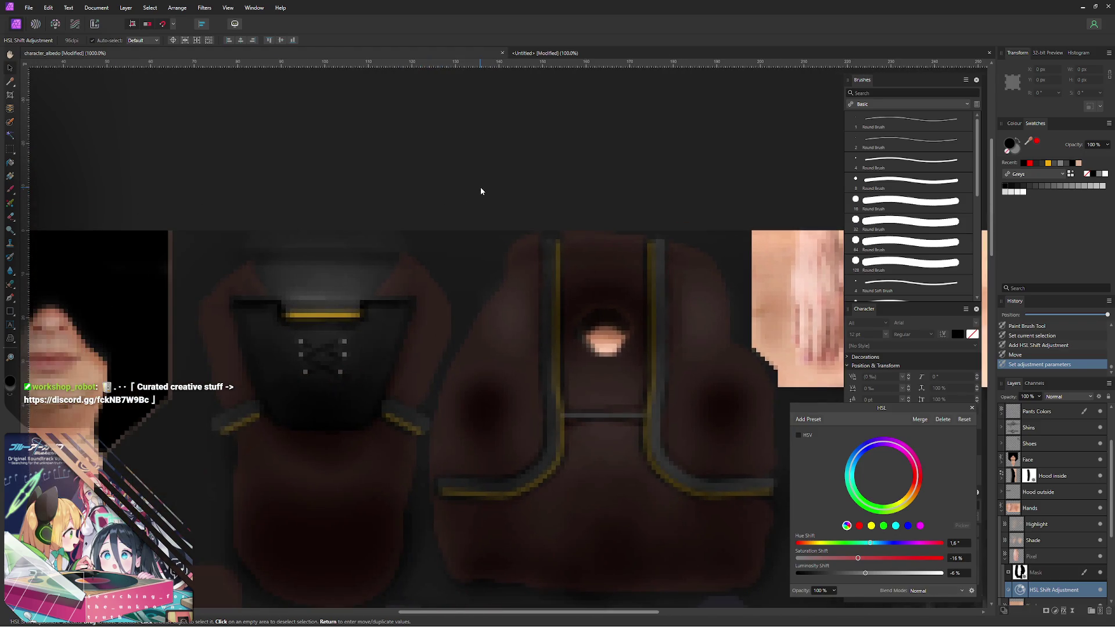
pyautogui.keyDown('ctrl'); pyautogui.scroll(-1, 481, 191); pyautogui.keyUp('ctrl')
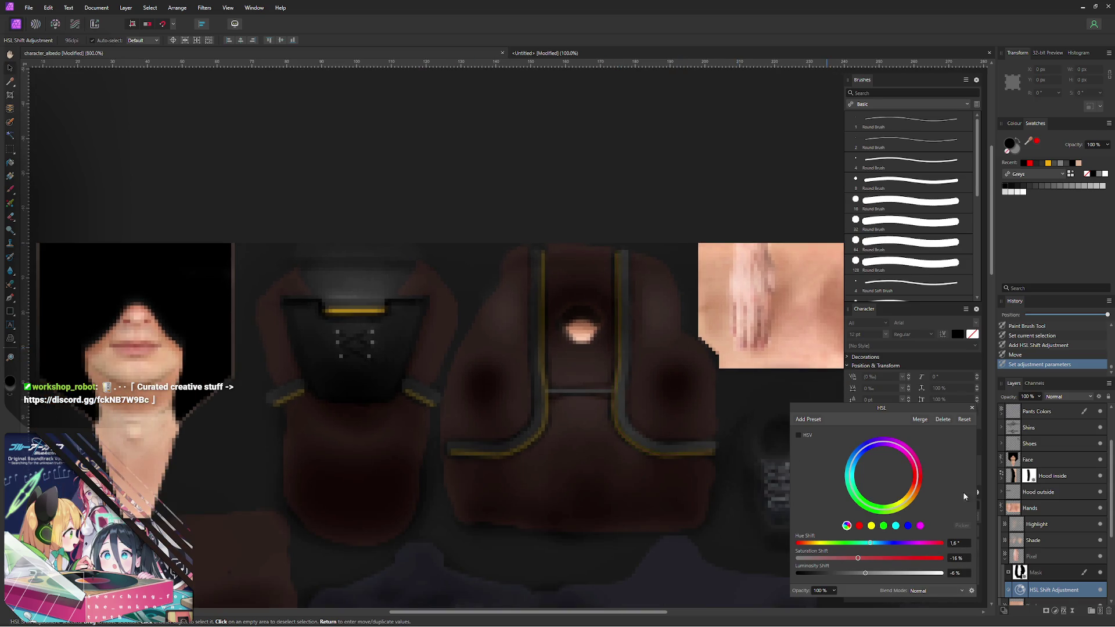
# - Set the hand's Hue Shift to 5° and Saturation Shift to 10%
pyautogui.click(956, 545)
pyautogui.write('10')
pyautogui.press('Return')
pyautogui.write('0')
pyautogui.press('Return')
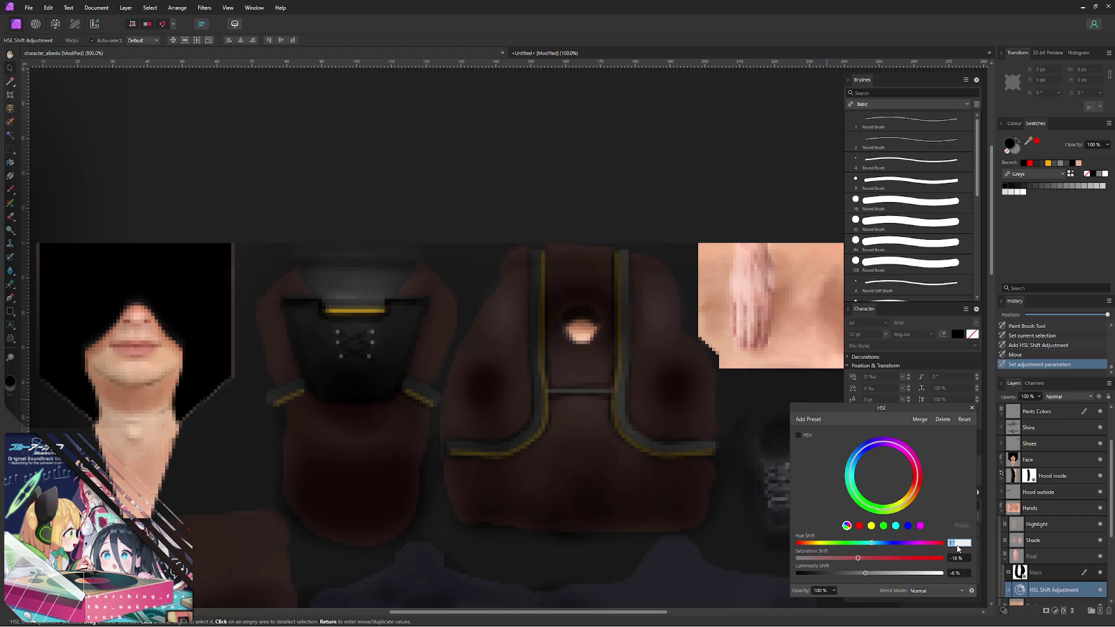
pyautogui.press('Tab')
pyautogui.write('-10')
pyautogui.press('Return')
pyautogui.write('0')
pyautogui.press('Return')
pyautogui.write('10')
pyautogui.press('Return')
pyautogui.click(957, 545)
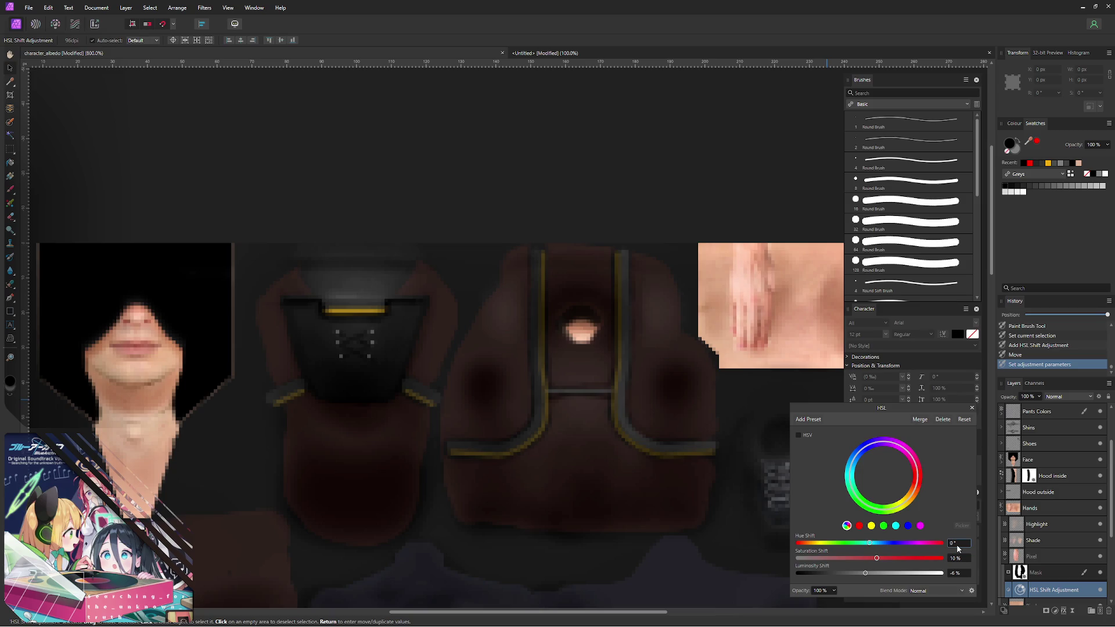
# - Set the HSL adjustment's Saturation Shift to 10% and apply it
pyautogui.press('Tab')
pyautogui.write('9')
pyautogui.press('Up')
pyautogui.press('Up')
pyautogui.press('Tab')
pyautogui.click(973, 408)
pyautogui.hscroll(3, 563, 187)
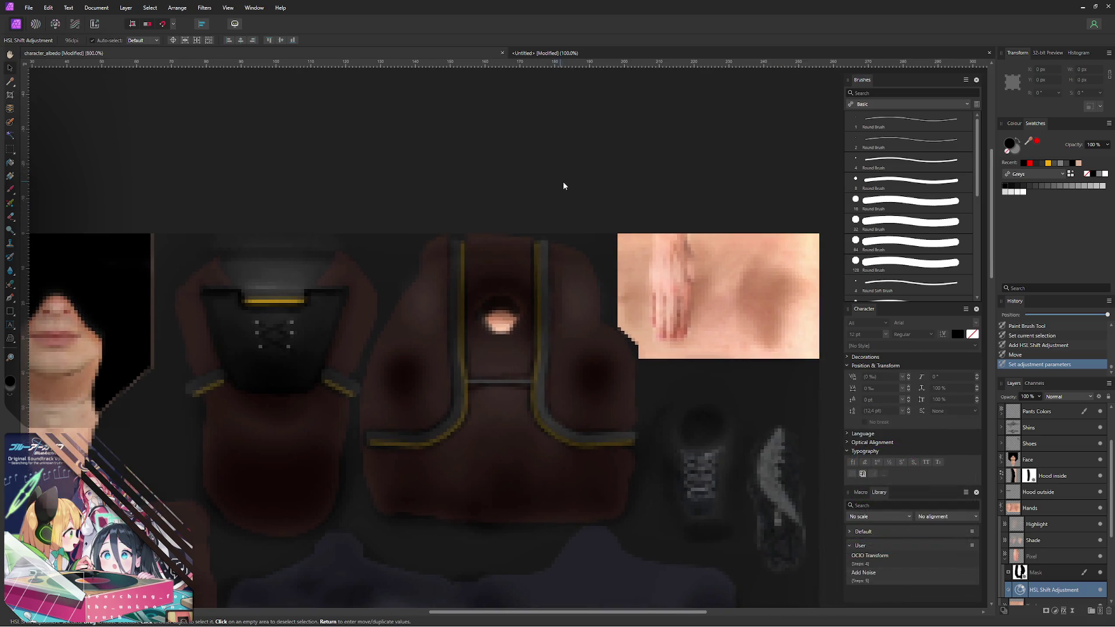
pyautogui.hscroll(-1, 554, 180)
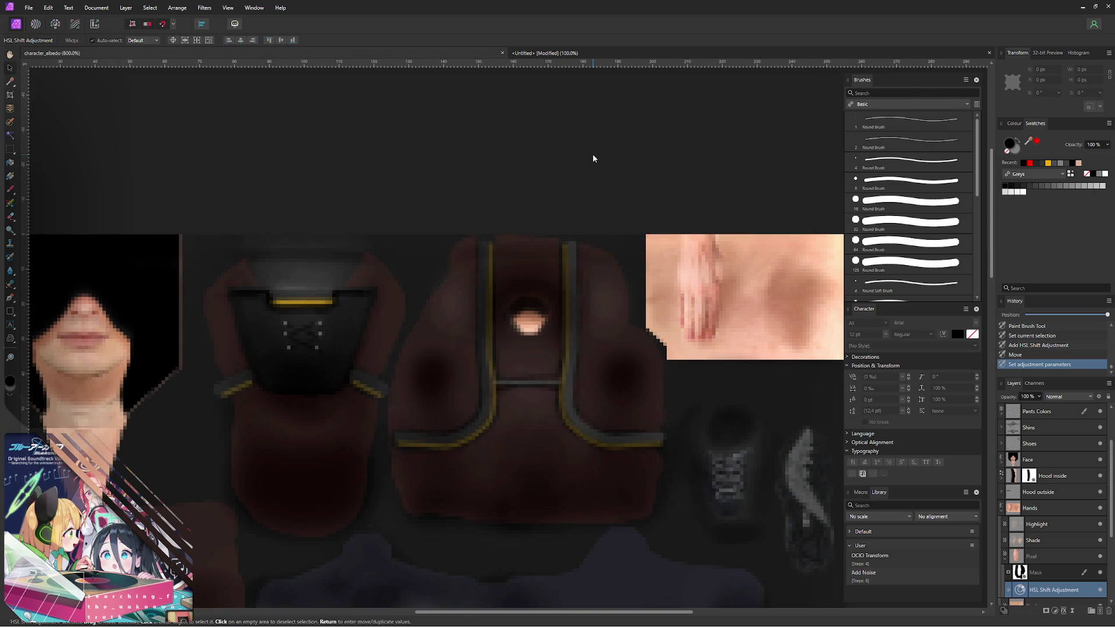
# - Re-export the texture as PNG, overwriting character_albedo.png
pyautogui.hotkey('ctrl', 'alt', 'shift', 's')
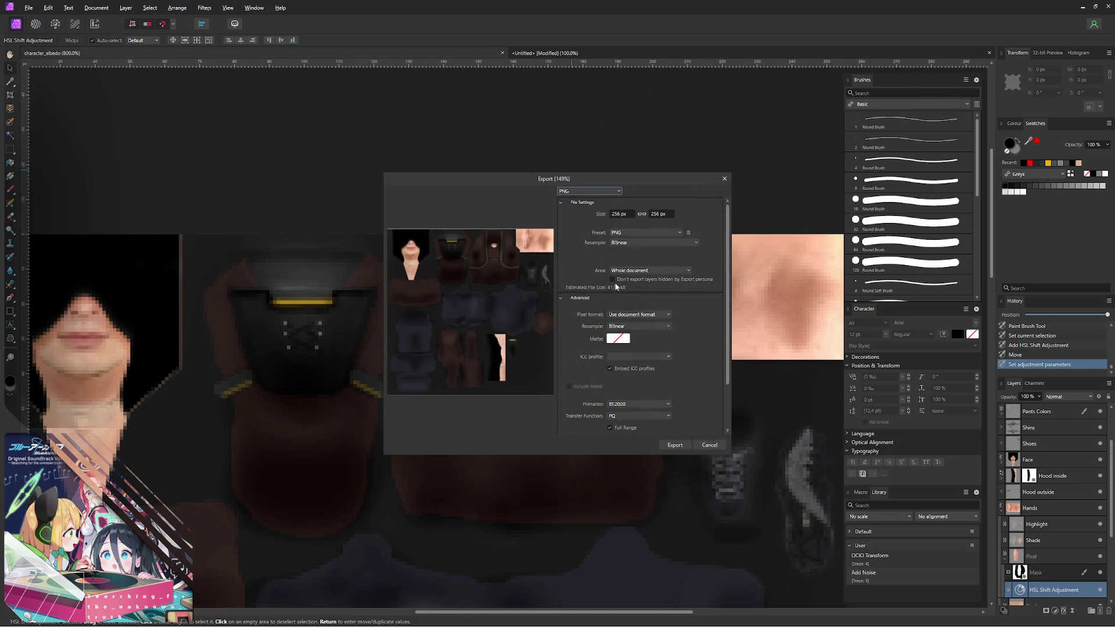
pyautogui.click(667, 444)
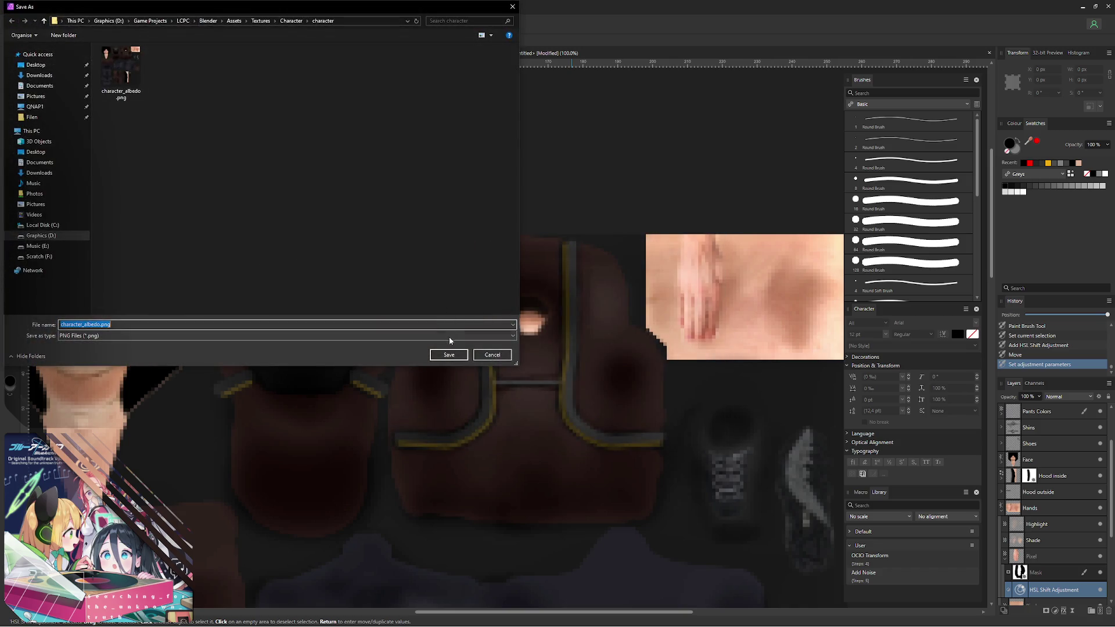
pyautogui.click(448, 355)
pyautogui.click(597, 351)
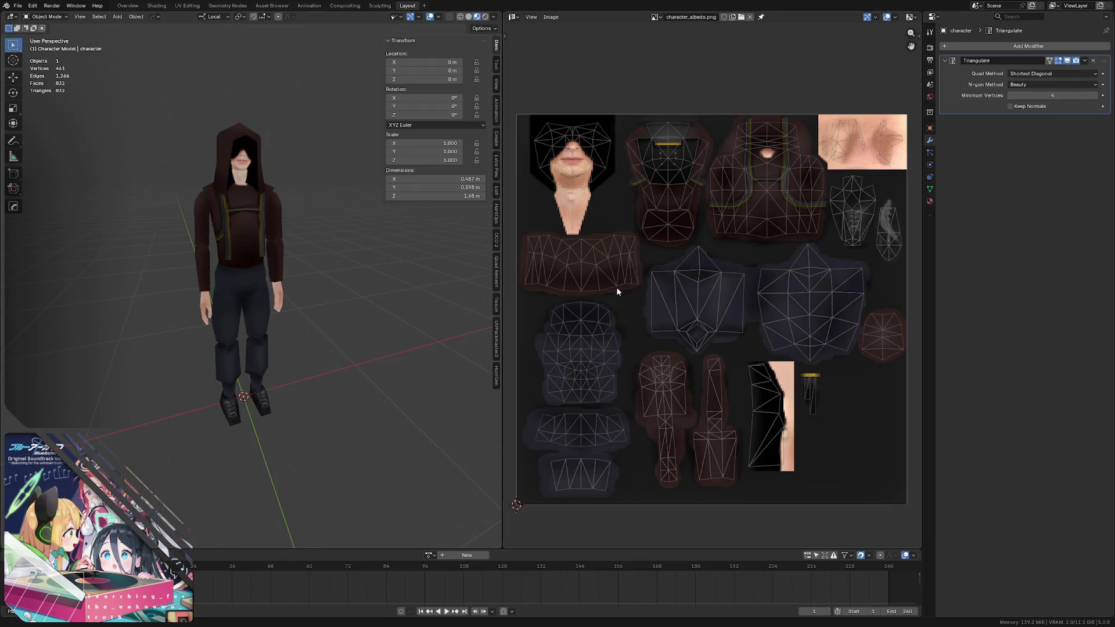
# - Bring the Blender view round to the side and close in on the character's hand
pyautogui.press('ctrl+KP_3')
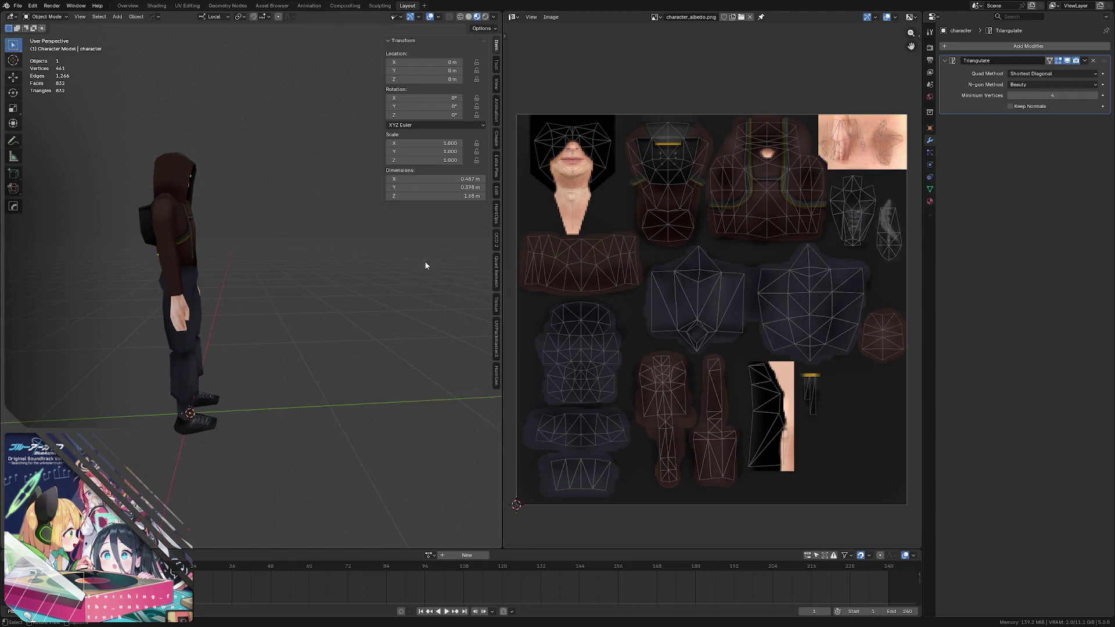
pyautogui.scroll(5, 159, 262)
pyautogui.scroll(2, 172, 257)
pyautogui.moveTo(172, 257)
pyautogui.keyDown('shift'); pyautogui.mouseDown(button='middle')
pyautogui.moveTo(211, 240)
pyautogui.moveTo(283, 241)
pyautogui.moveTo(136, 254)
pyautogui.mouseUp(button='middle'); pyautogui.keyUp('shift')
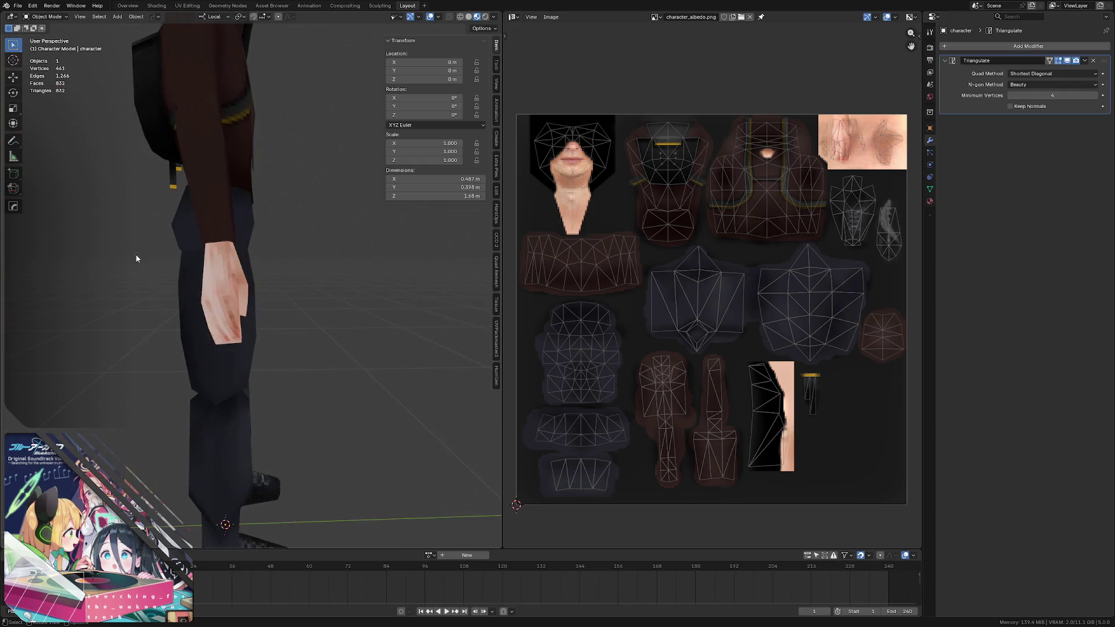
pyautogui.moveTo(220, 246); pyautogui.dragTo(215, 263, button='middle')
pyautogui.moveTo(219, 304); pyautogui.dragTo(208, 292, button='middle')
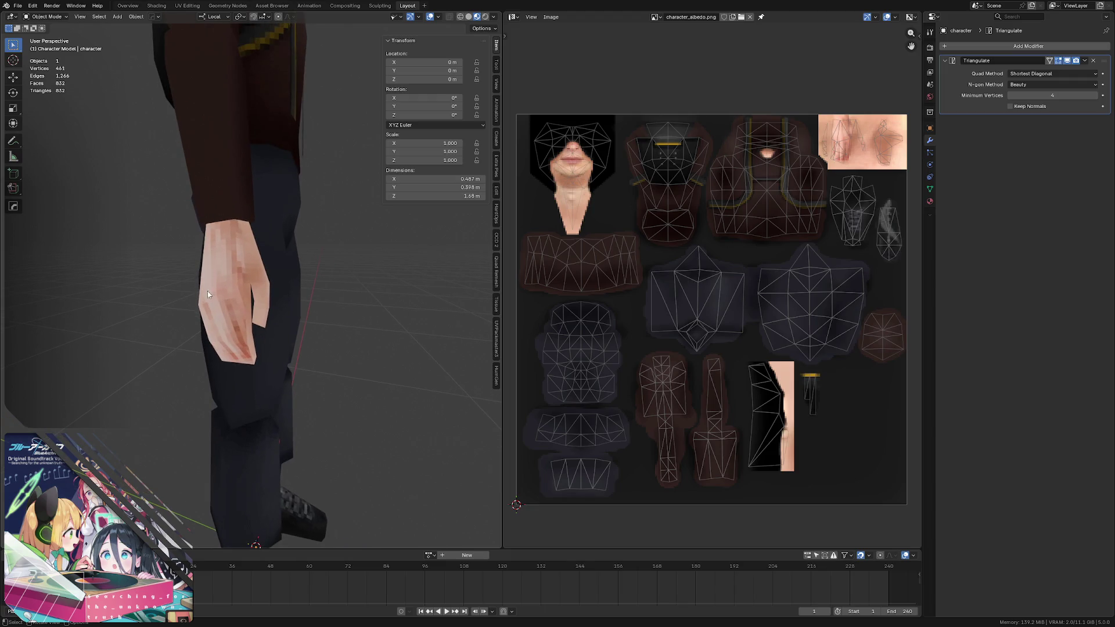
pyautogui.click(207, 292)
# - Enter Edit Mode, clear the selection and pick a hand edge to locate its UV island, then return to Affinity
pyautogui.press('z')
pyautogui.press('Escape')
pyautogui.press('Tab')
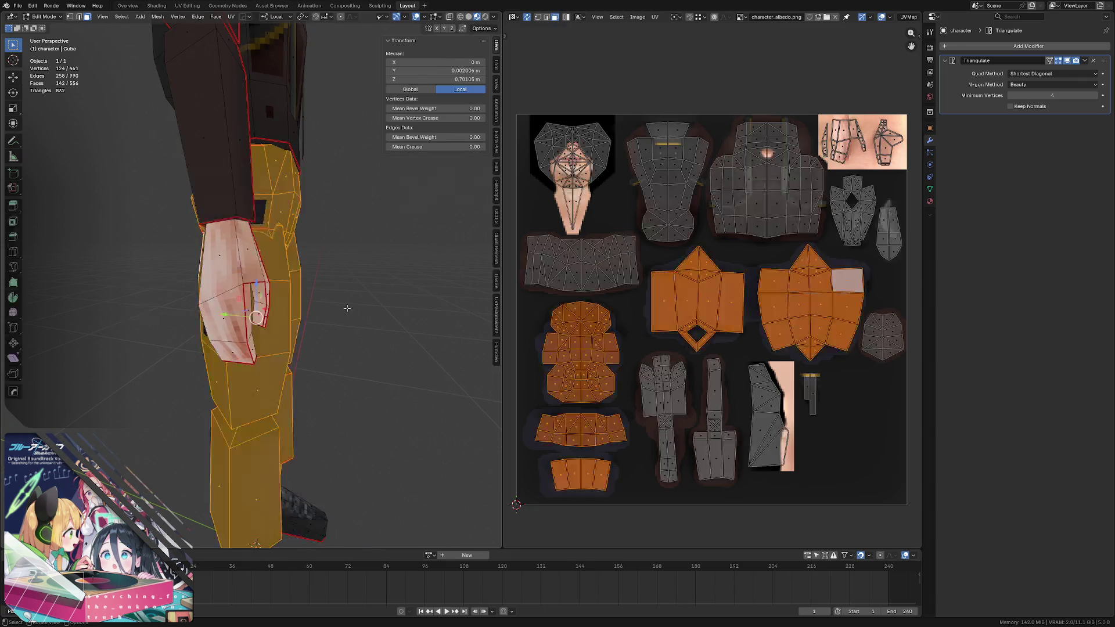
pyautogui.hotkey('alt', 'a')
pyautogui.click(241, 316)
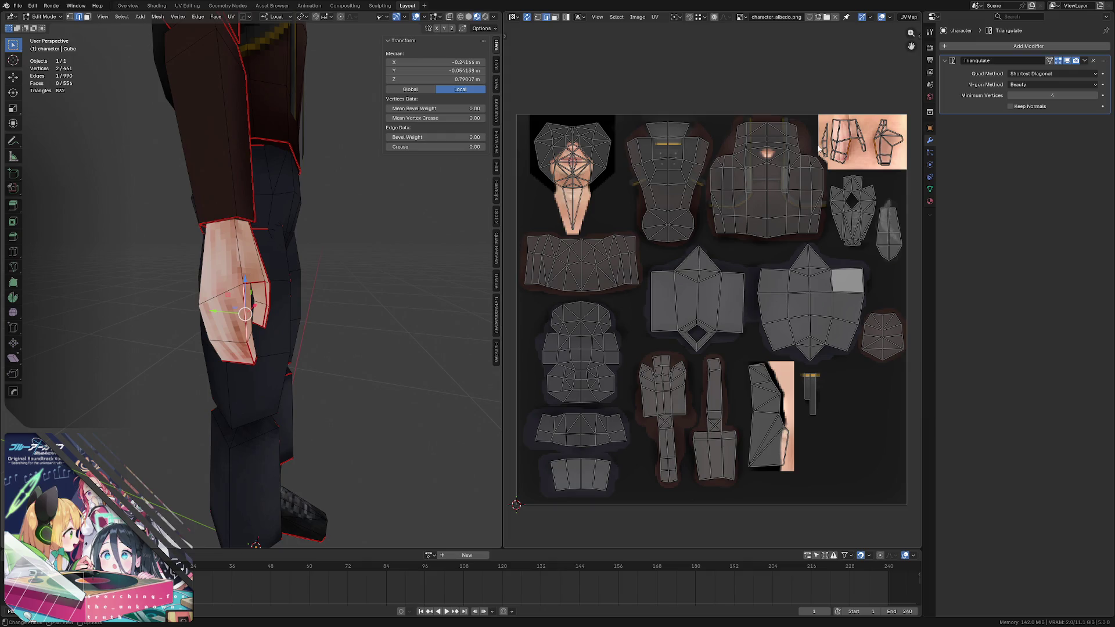
pyautogui.hotkey('alt', 'Tab')
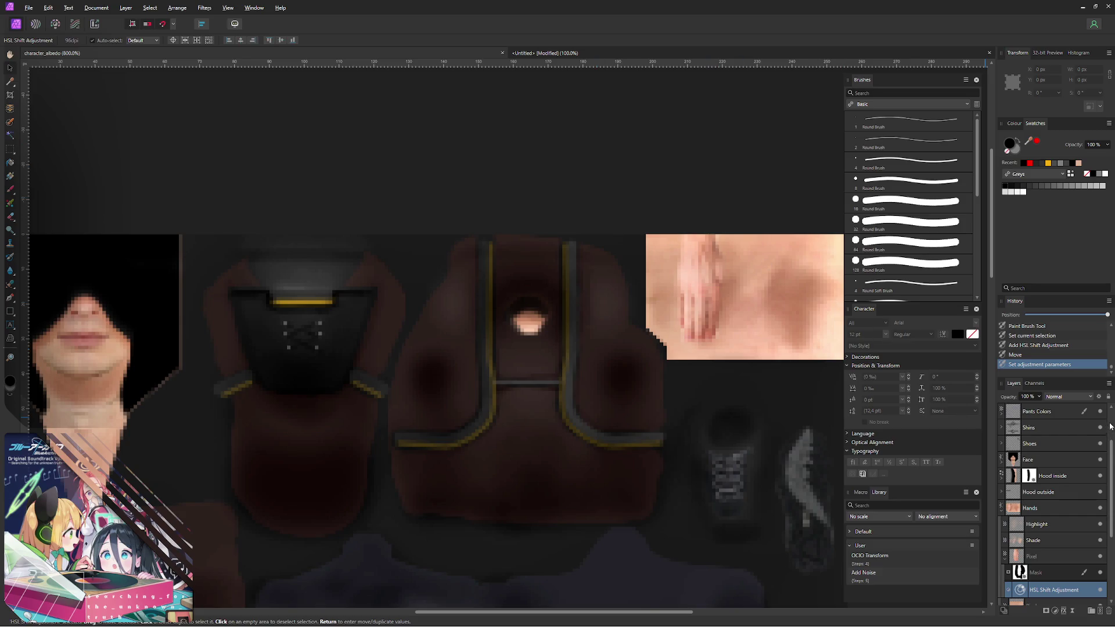
pyautogui.scroll(2, 1104, 428)
# - With the character_uv.png overlay shown, tilt the hand pixel layer about six degrees, narrow and nudge it to fit, then hide the overlay
pyautogui.click(1101, 428)
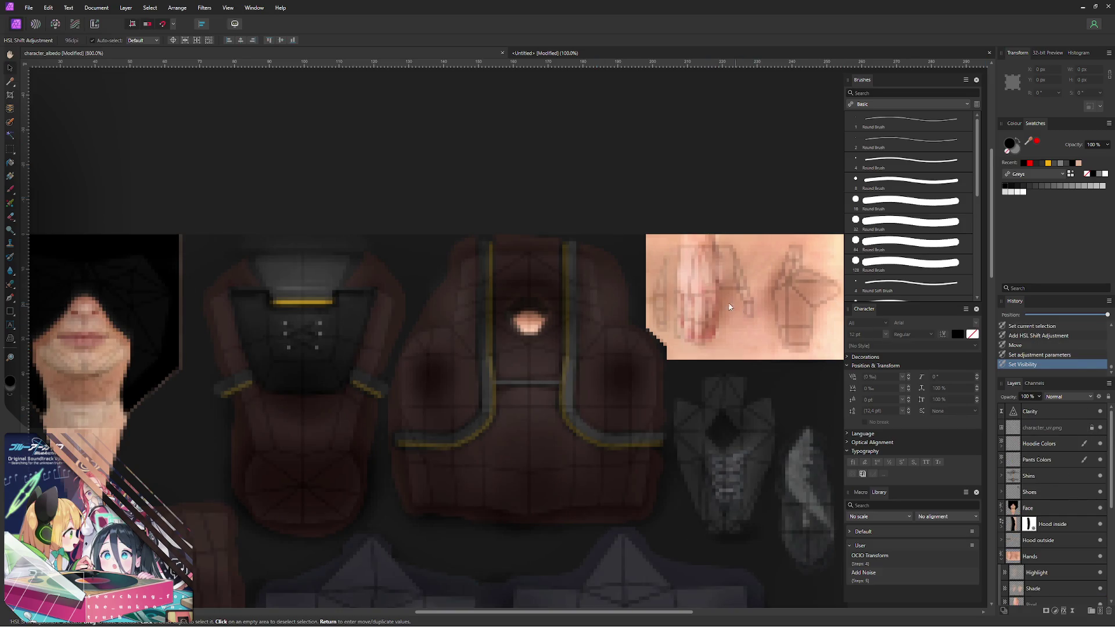
pyautogui.moveTo(730, 306); pyautogui.dragTo(649, 299, button='middle')
pyautogui.press('b')
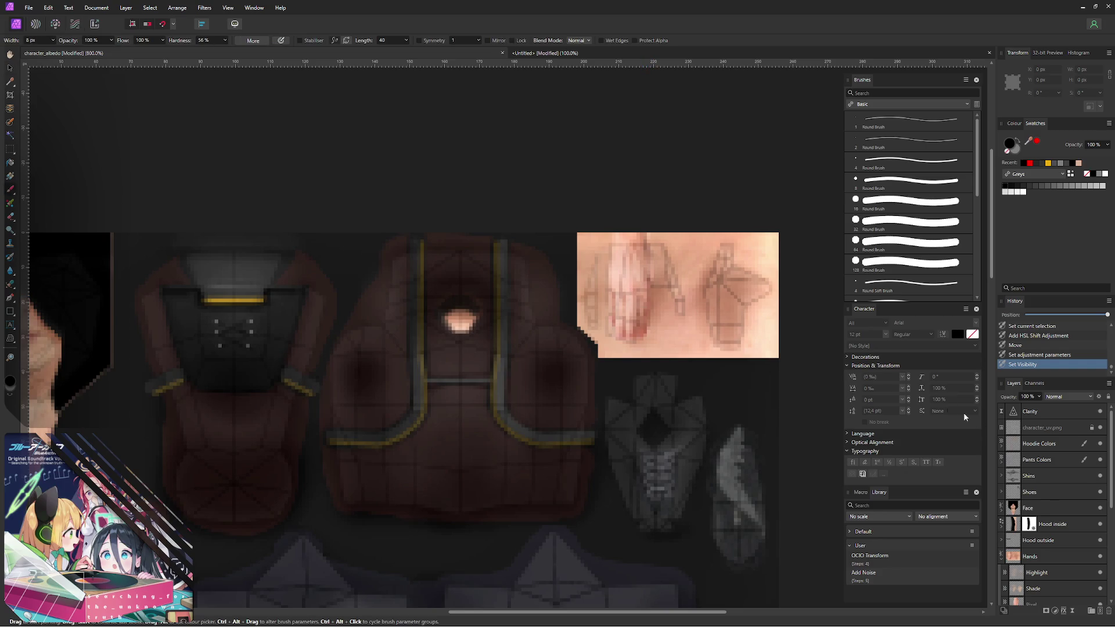
pyautogui.press('v')
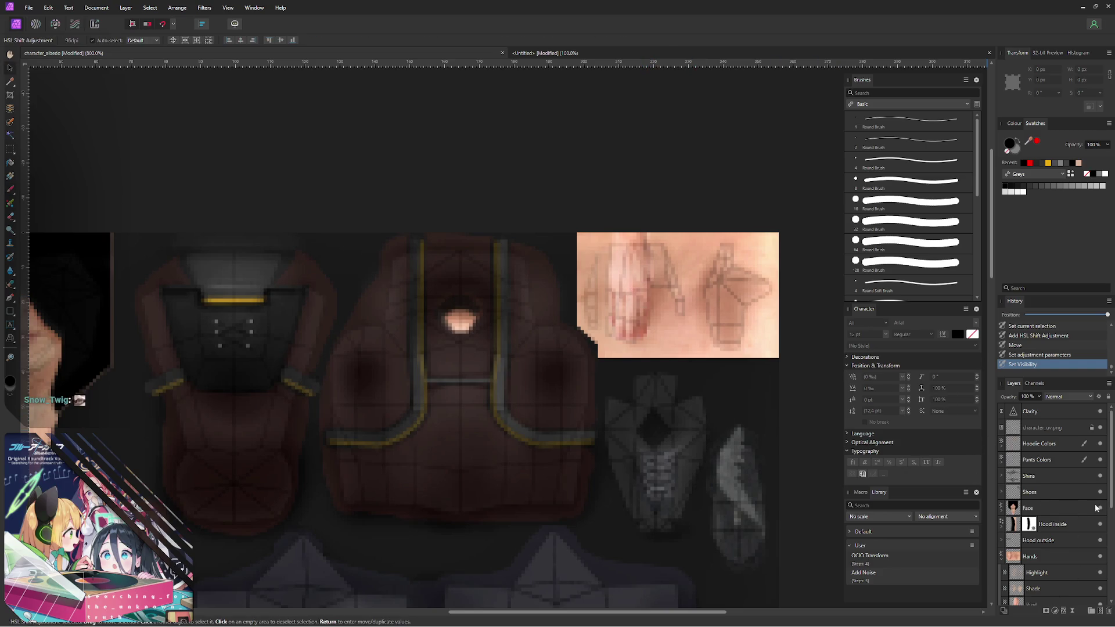
pyautogui.scroll(-3, 1059, 549)
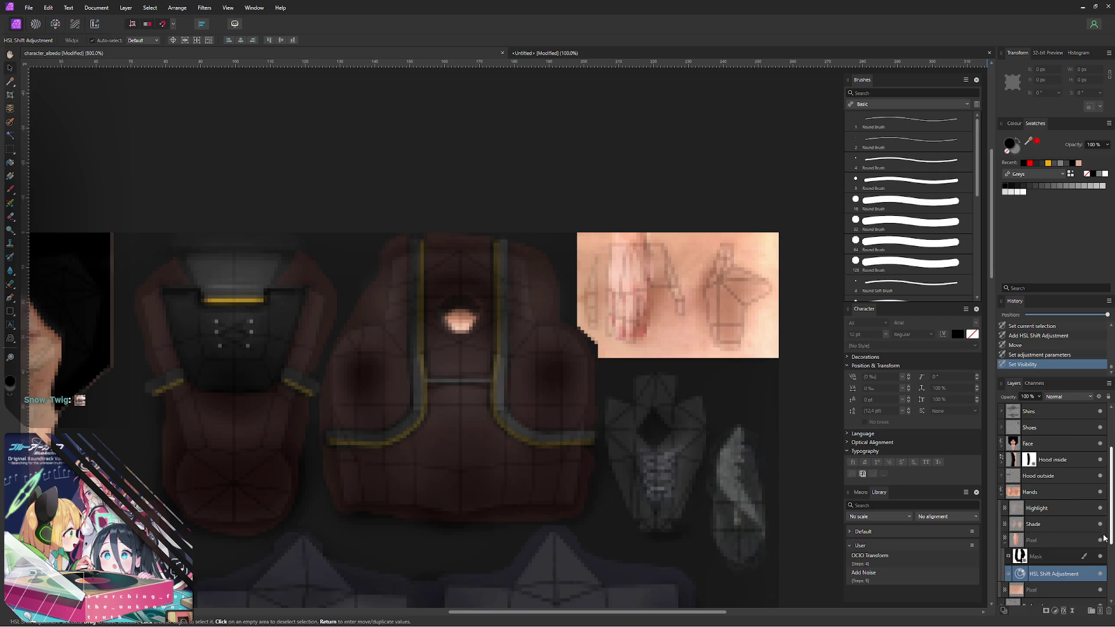
pyautogui.click(1050, 542)
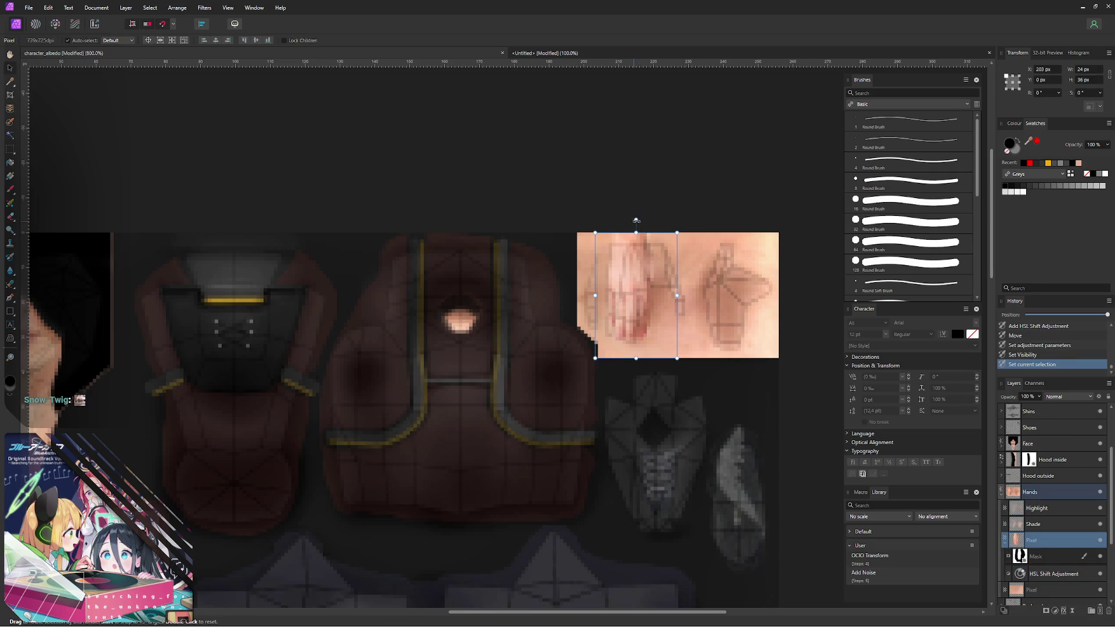
pyautogui.moveTo(636, 220); pyautogui.dragTo(651, 222)
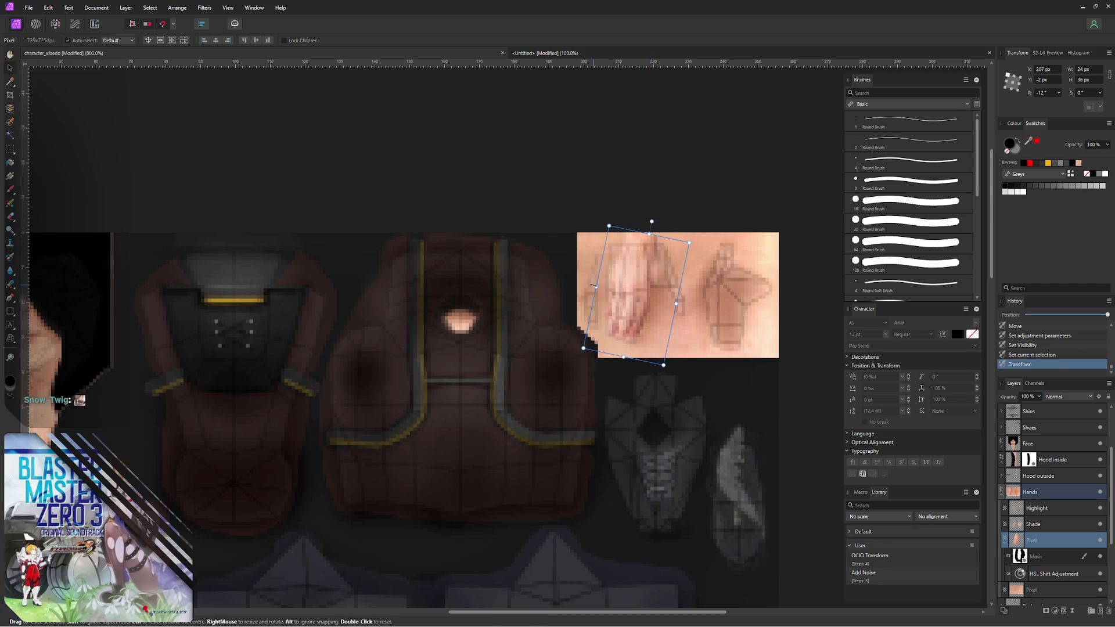
pyautogui.moveTo(596, 286); pyautogui.dragTo(628, 300)
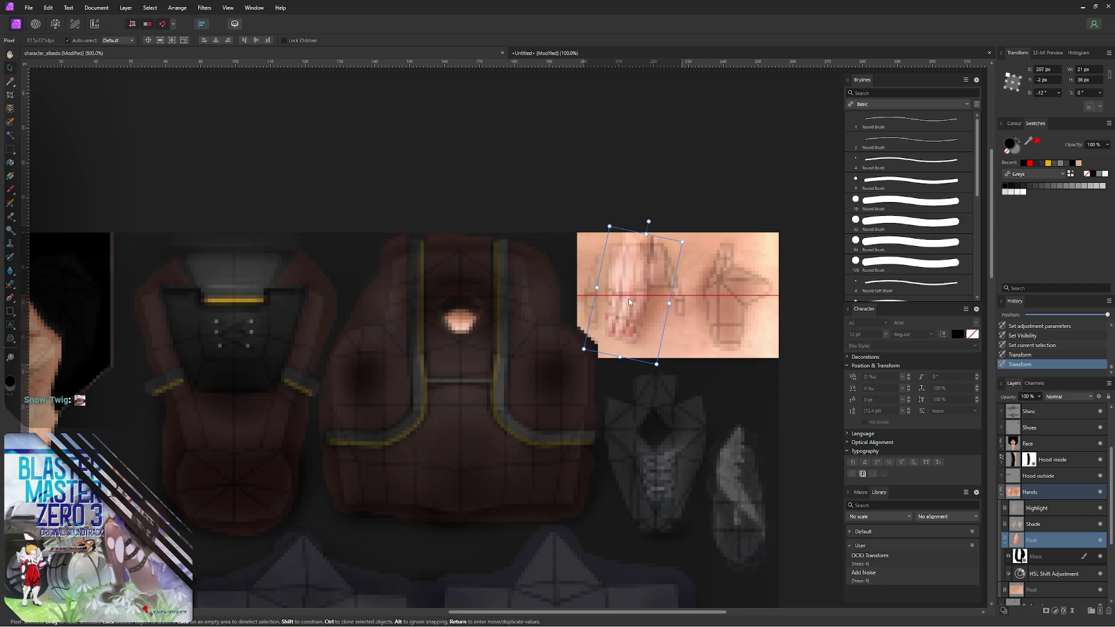
pyautogui.moveTo(627, 298); pyautogui.dragTo(639, 293)
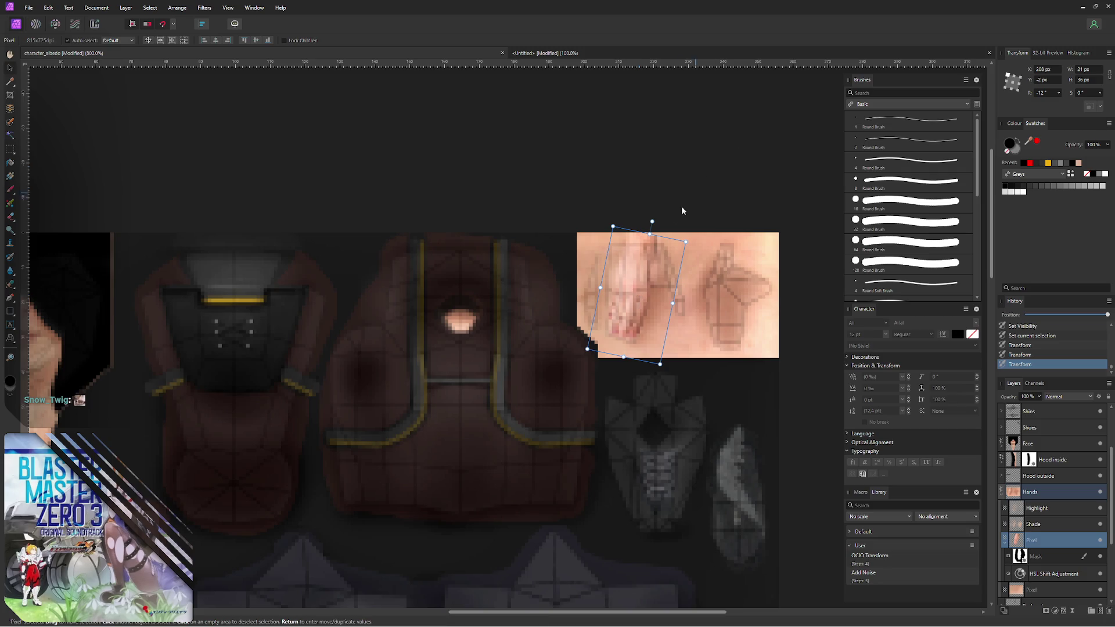
pyautogui.click(607, 219)
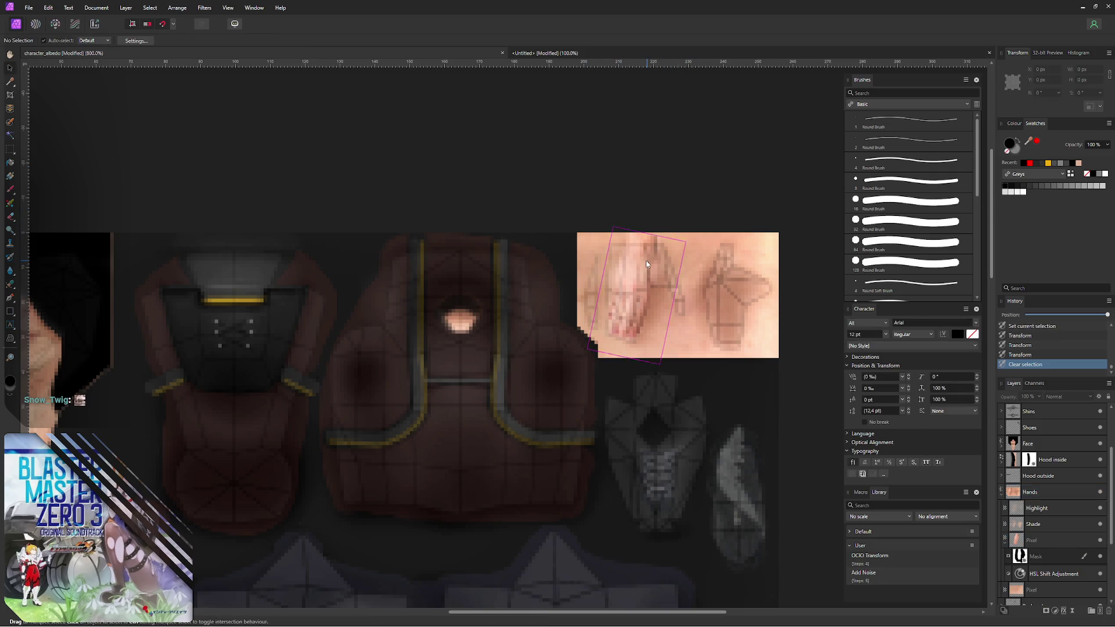
pyautogui.scroll(3, 1098, 438)
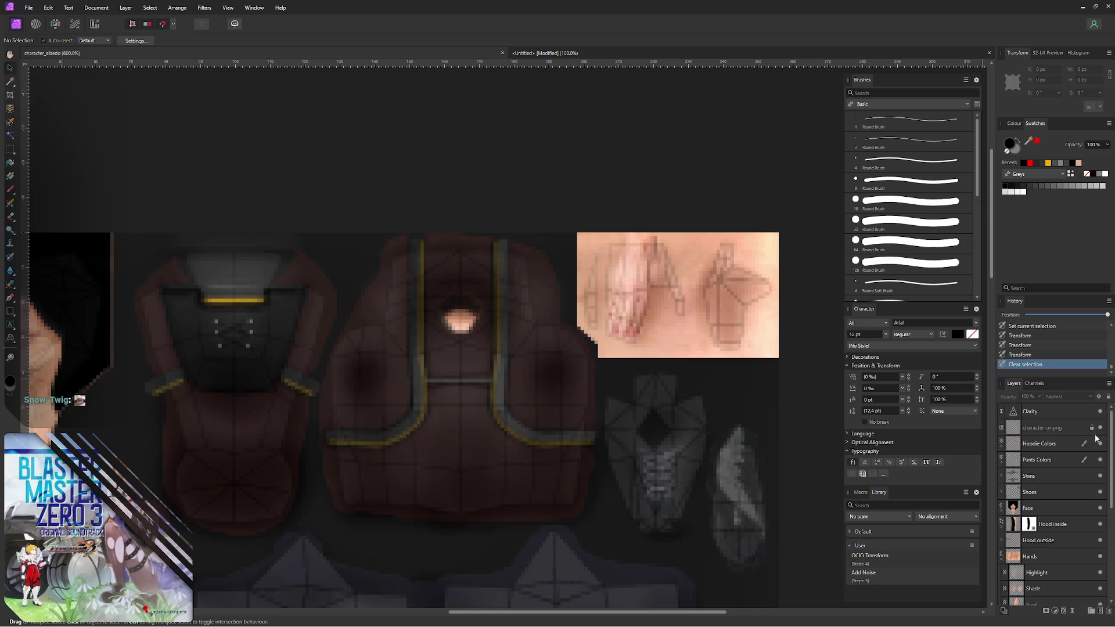
pyautogui.click(1100, 427)
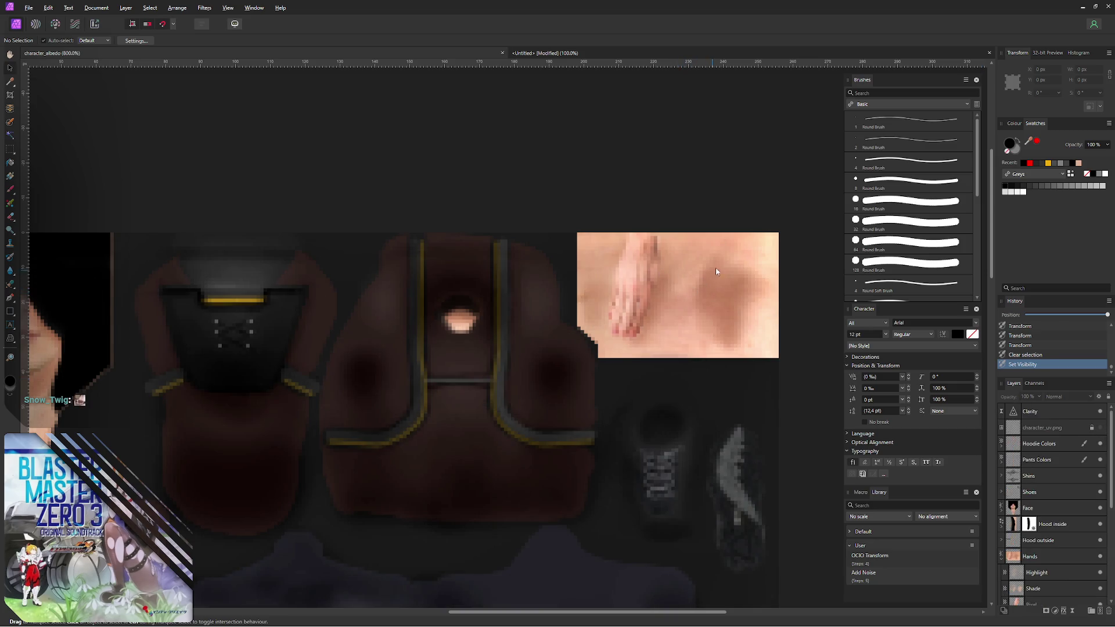
# - Export the texture as PNG over character_albedo.png and switch to Blender to check it
pyautogui.hotkey('ctrl', 'alt', 'shift', 's')
pyautogui.click(675, 445)
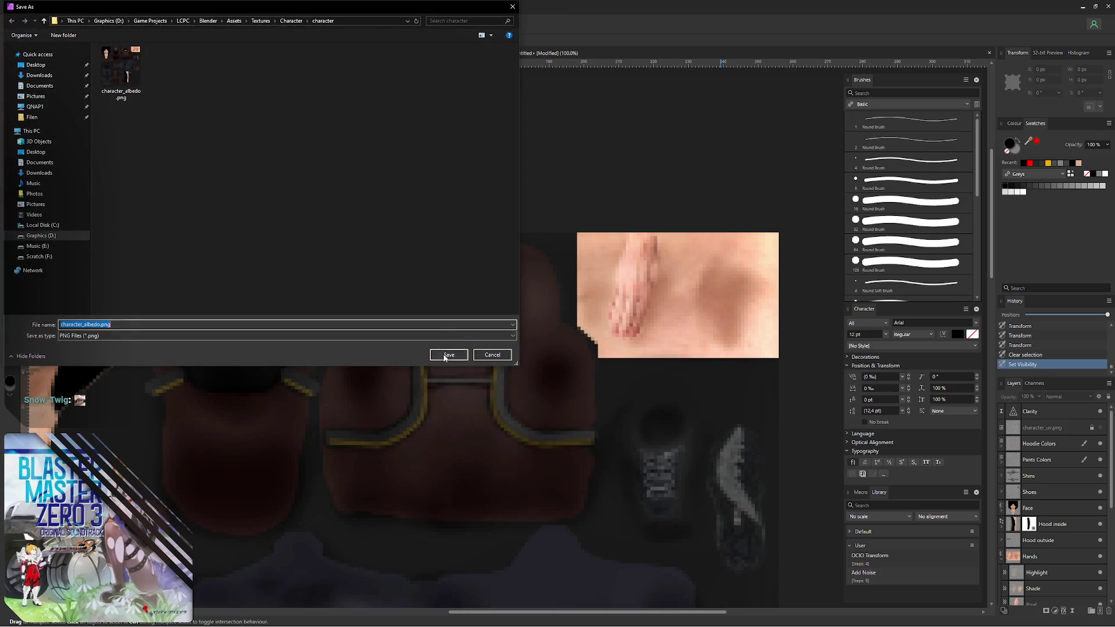
pyautogui.click(448, 356)
pyautogui.click(584, 350)
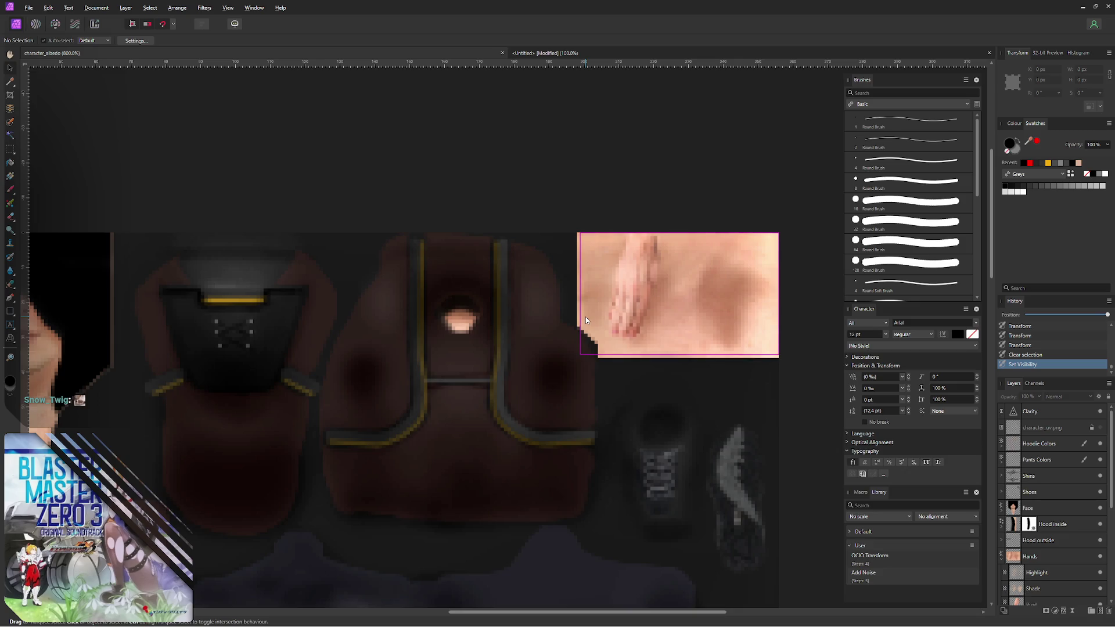
pyautogui.hotkey('alt', 'Tab')
# - Leave Edit Mode and orbit around the arm to inspect the updated hand texture, hopping to Affinity and back
pyautogui.moveTo(296, 253)
pyautogui.mouseDown(button='middle')
pyautogui.moveTo(317, 244)
pyautogui.moveTo(238, 269)
pyautogui.moveTo(218, 260)
pyautogui.moveTo(238, 268)
pyautogui.moveTo(316, 257)
pyautogui.moveTo(226, 255)
pyautogui.mouseUp(button='middle')
pyautogui.press('Tab')
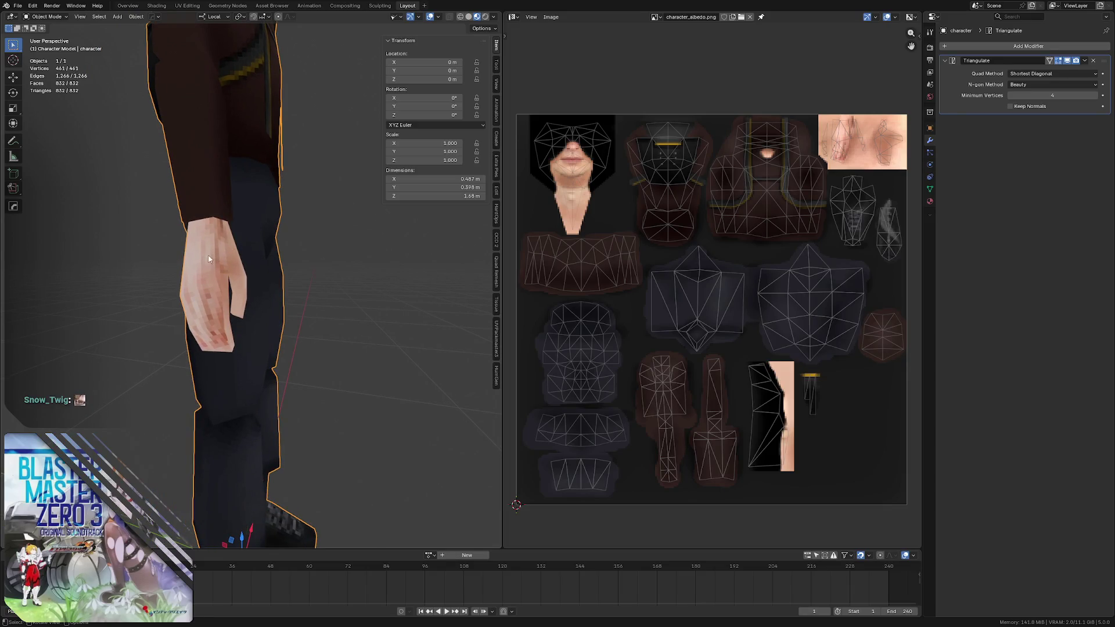
pyautogui.moveTo(209, 259)
pyautogui.mouseDown(button='middle')
pyautogui.moveTo(155, 268)
pyautogui.moveTo(224, 256)
pyautogui.moveTo(253, 227)
pyautogui.mouseUp(button='middle')
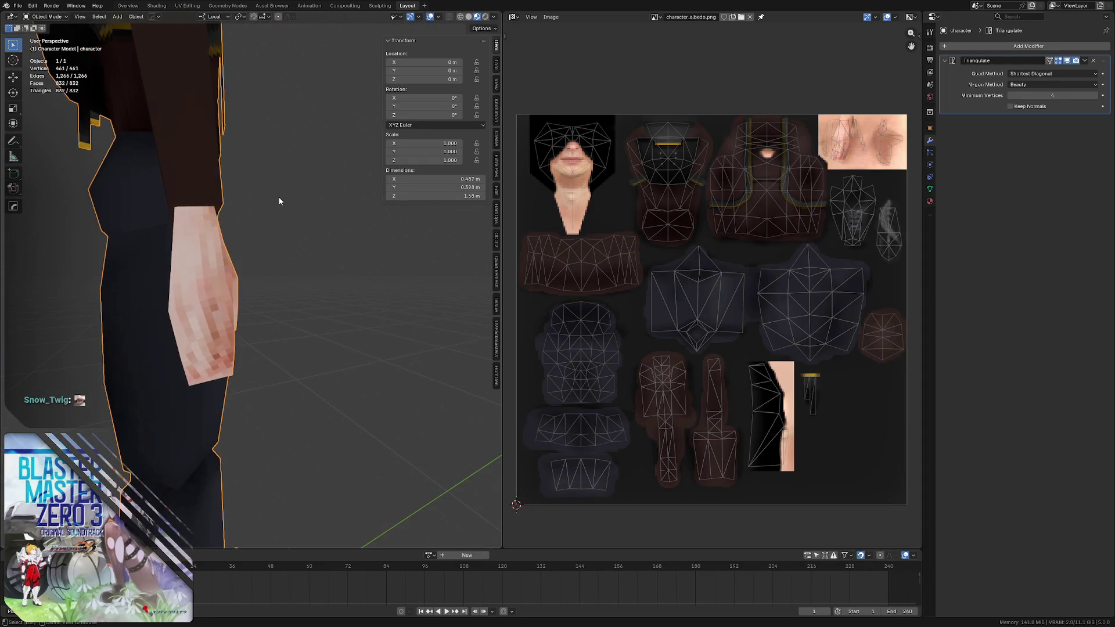
pyautogui.hotkey('alt', 'Tab')
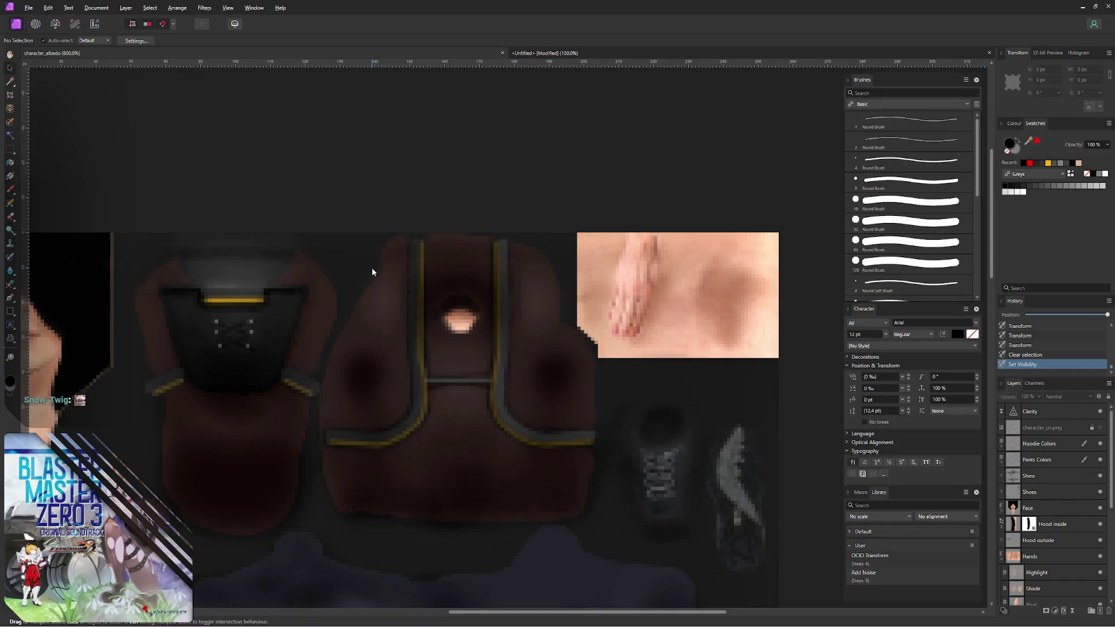
pyautogui.hotkey('alt', 'Tab')
pyautogui.moveTo(276, 183)
pyautogui.mouseDown(button='middle')
pyautogui.moveTo(195, 249)
pyautogui.moveTo(212, 278)
pyautogui.moveTo(235, 279)
pyautogui.moveTo(229, 317)
pyautogui.mouseUp(button='middle')
# - Select finger faces on the hand and move them along the Y axis (G, Y)
pyautogui.click(234, 300)
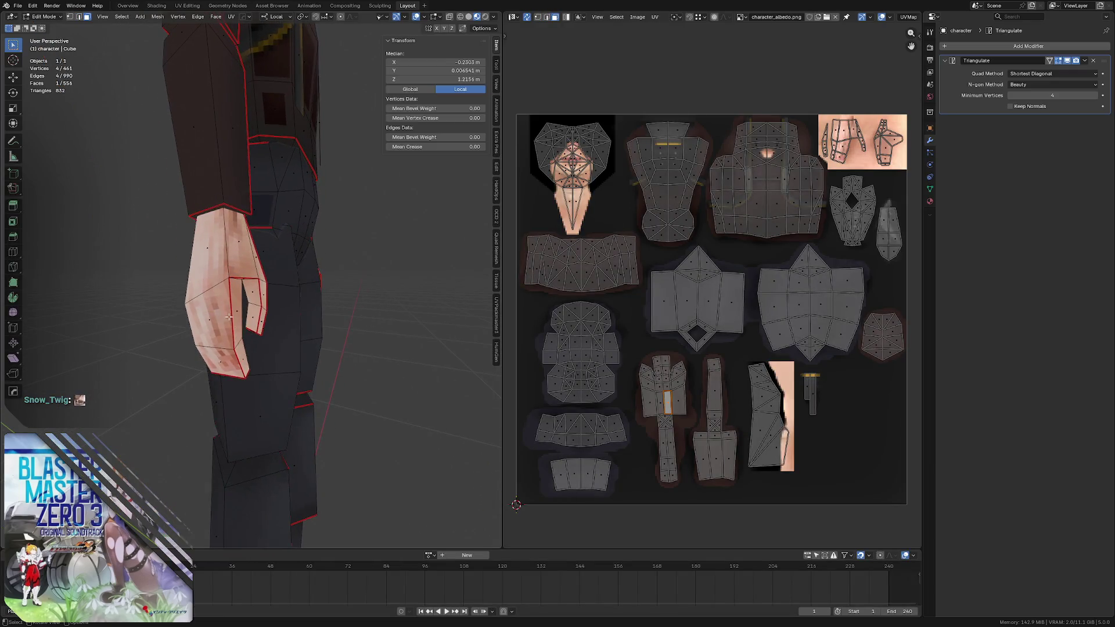
pyautogui.click(237, 310)
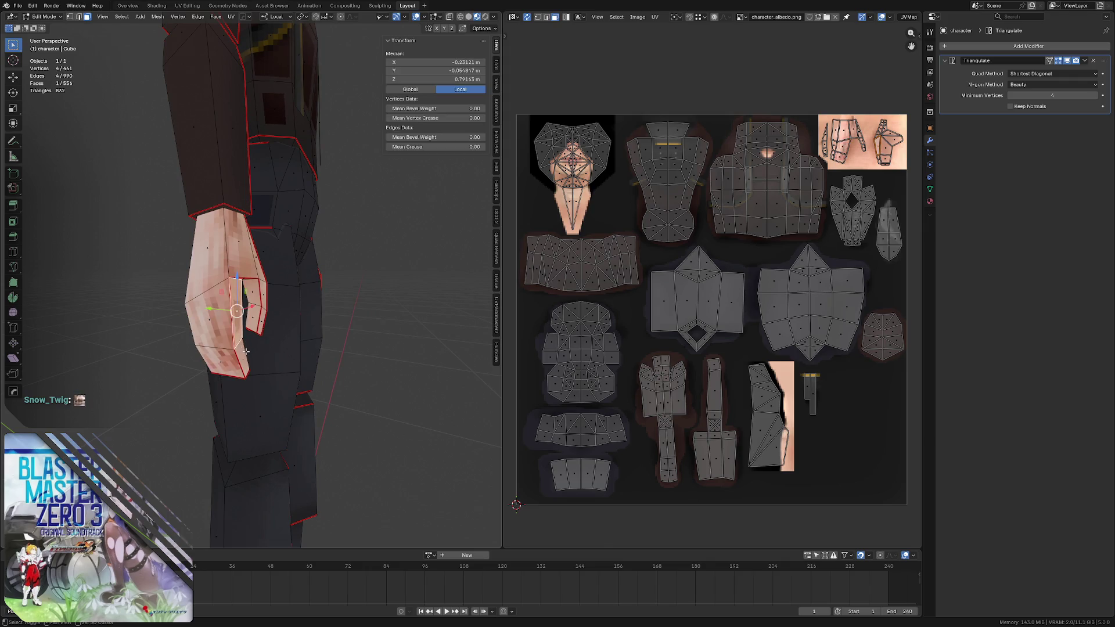
pyautogui.click(246, 352)
pyautogui.press('1')
pyautogui.click(235, 350)
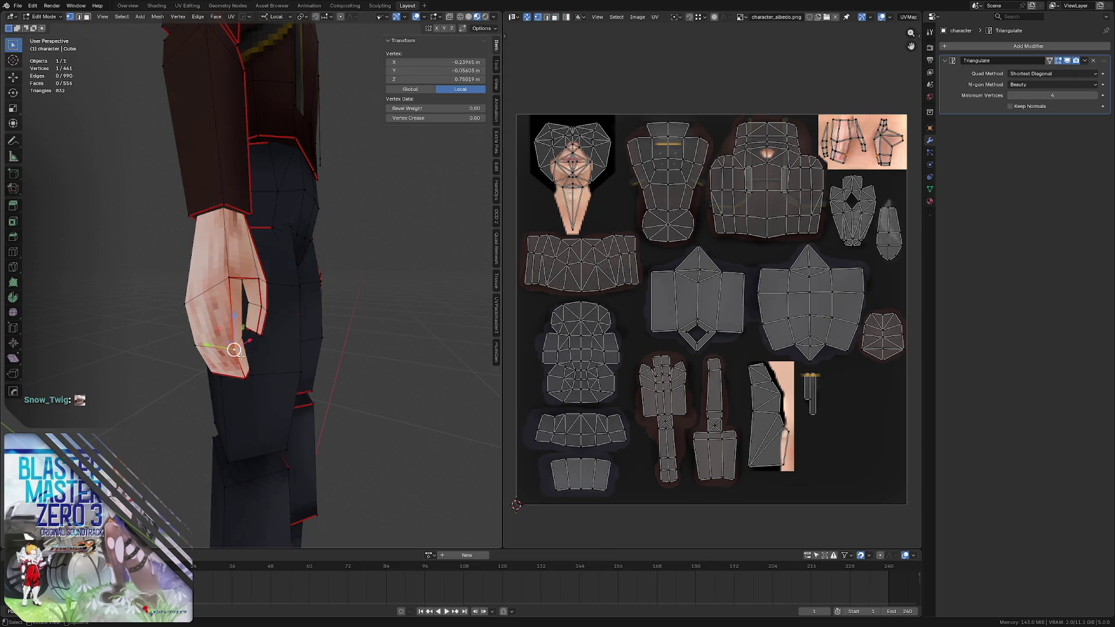
pyautogui.press('3')
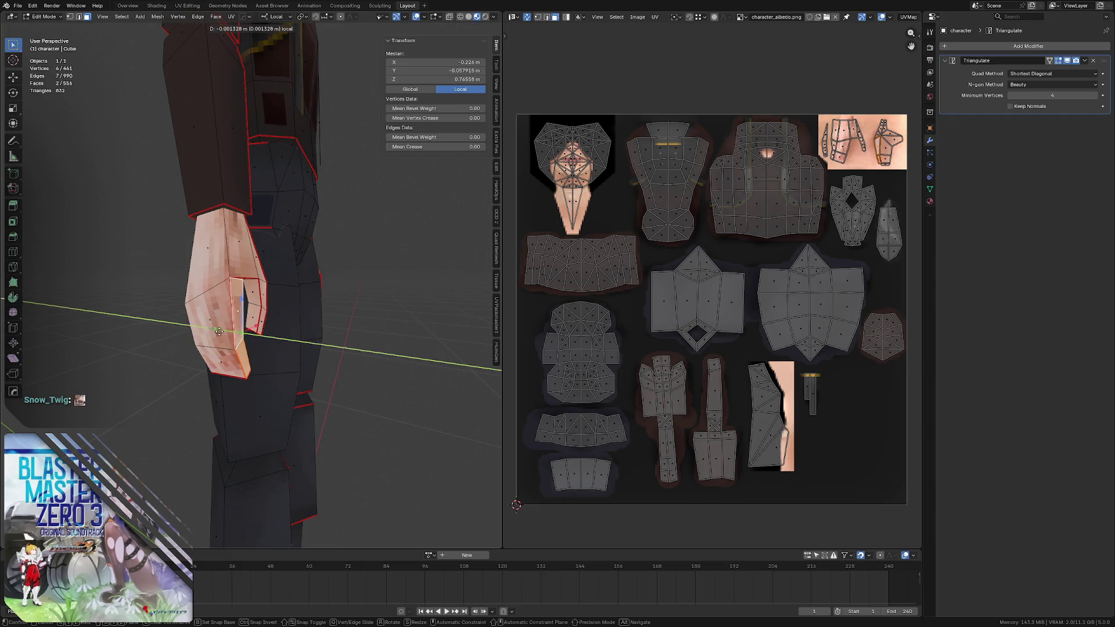
pyautogui.moveTo(297, 262); pyautogui.dragTo(356, 249, button='middle')
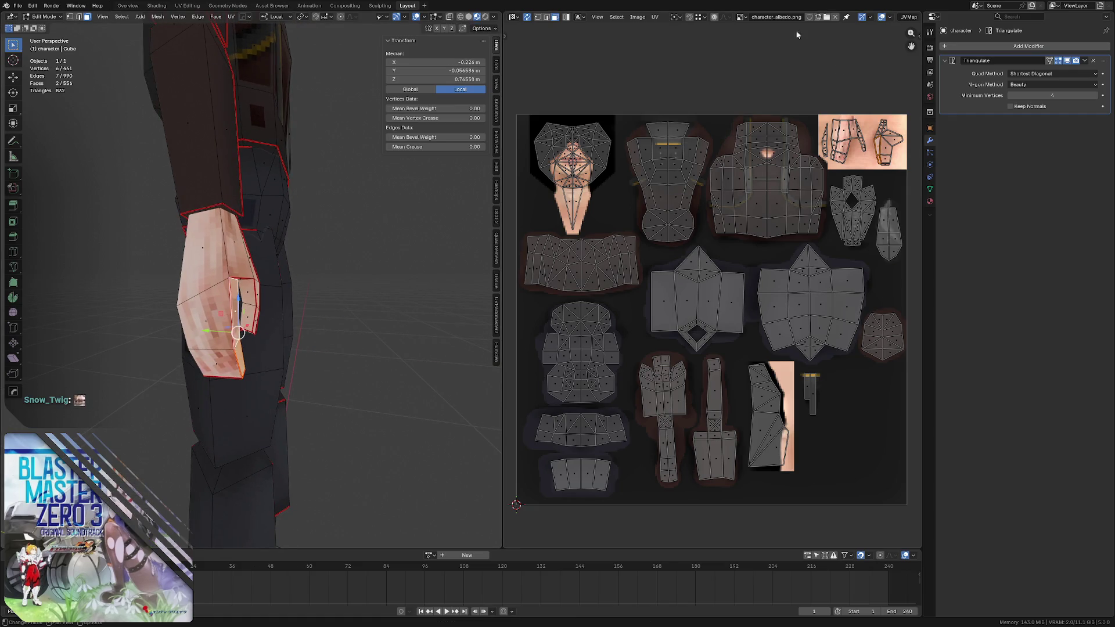
pyautogui.click(481, 29)
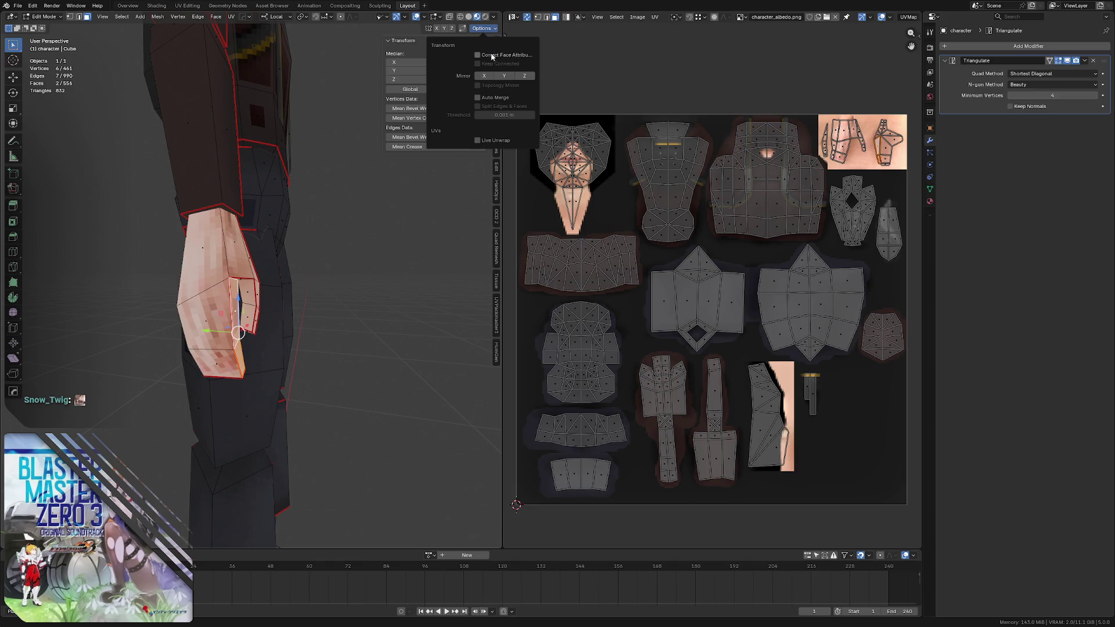
pyautogui.click(211, 327)
pyautogui.press('g')
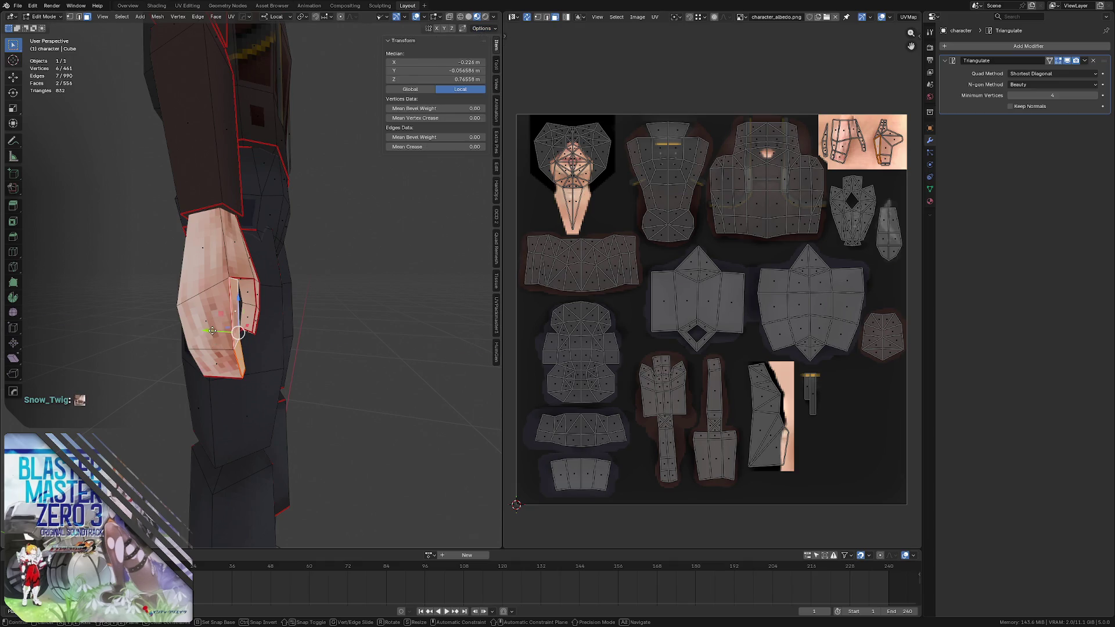
pyautogui.press('y')
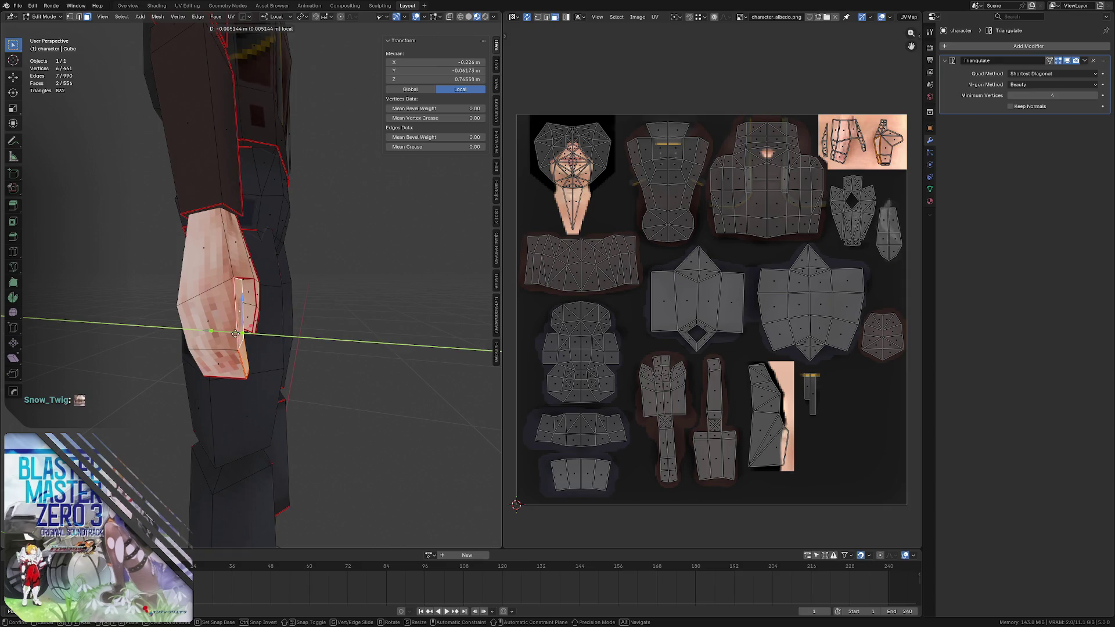
pyautogui.click(243, 334)
# - Add more arm faces to the selection and nudge them along Y as well
pyautogui.moveTo(240, 286)
pyautogui.mouseDown(button='middle')
pyautogui.moveTo(260, 230)
pyautogui.moveTo(231, 229)
pyautogui.mouseUp(button='middle')
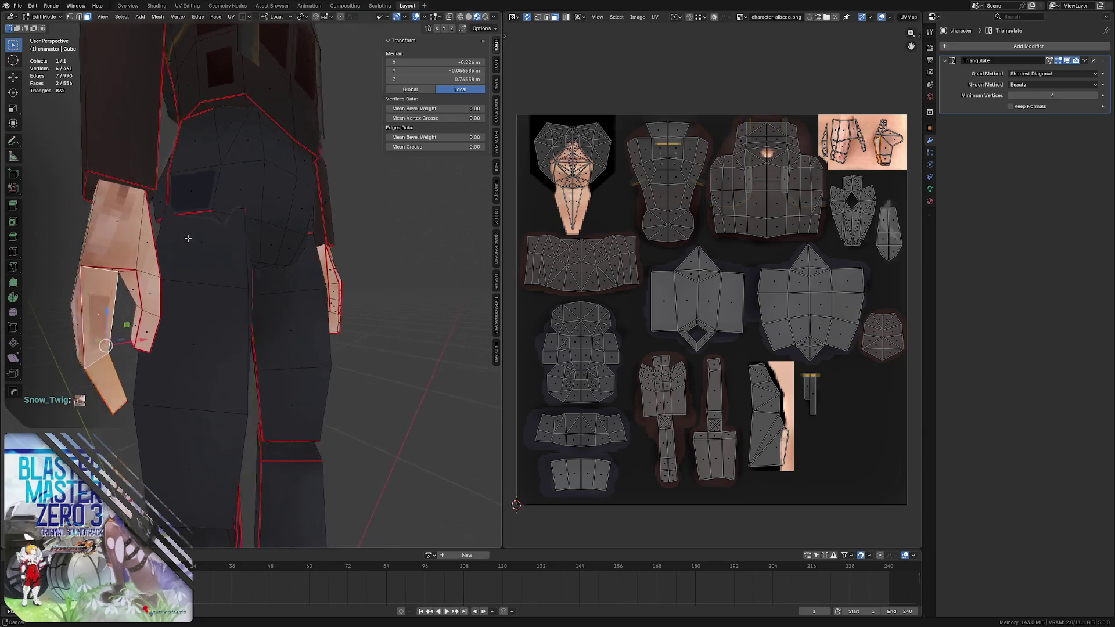
pyautogui.keyDown('shift'); pyautogui.click(139, 293); pyautogui.keyUp('shift')
pyautogui.scroll(2, 160, 306)
pyautogui.keyDown('shift'); pyautogui.click(91, 270); pyautogui.keyUp('shift')
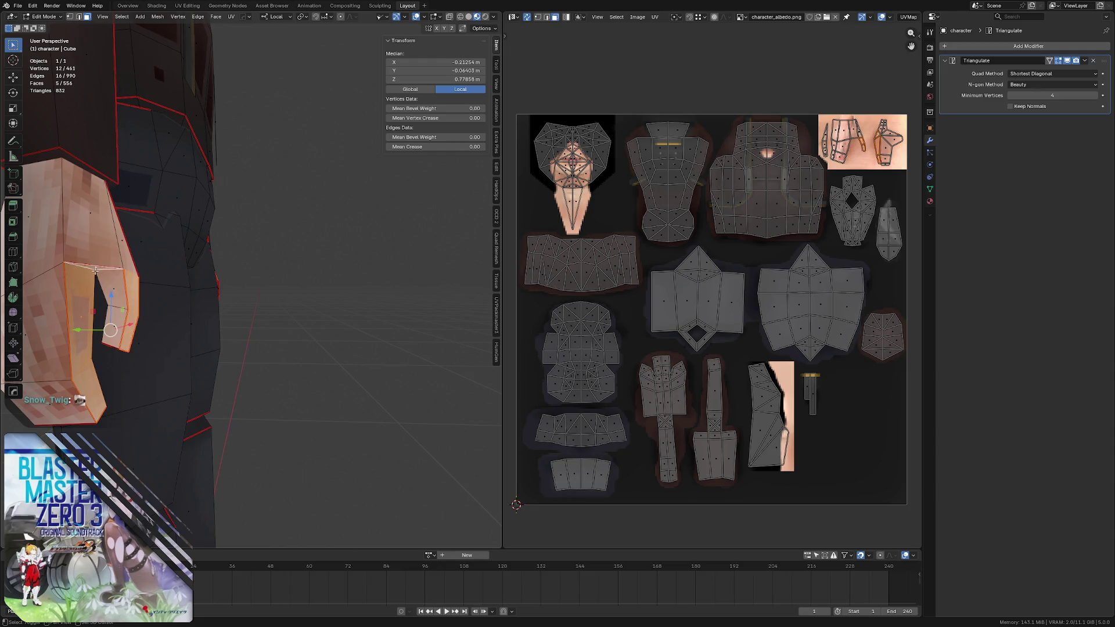
pyautogui.scroll(2, 129, 327)
pyautogui.press('g')
pyautogui.press('y')
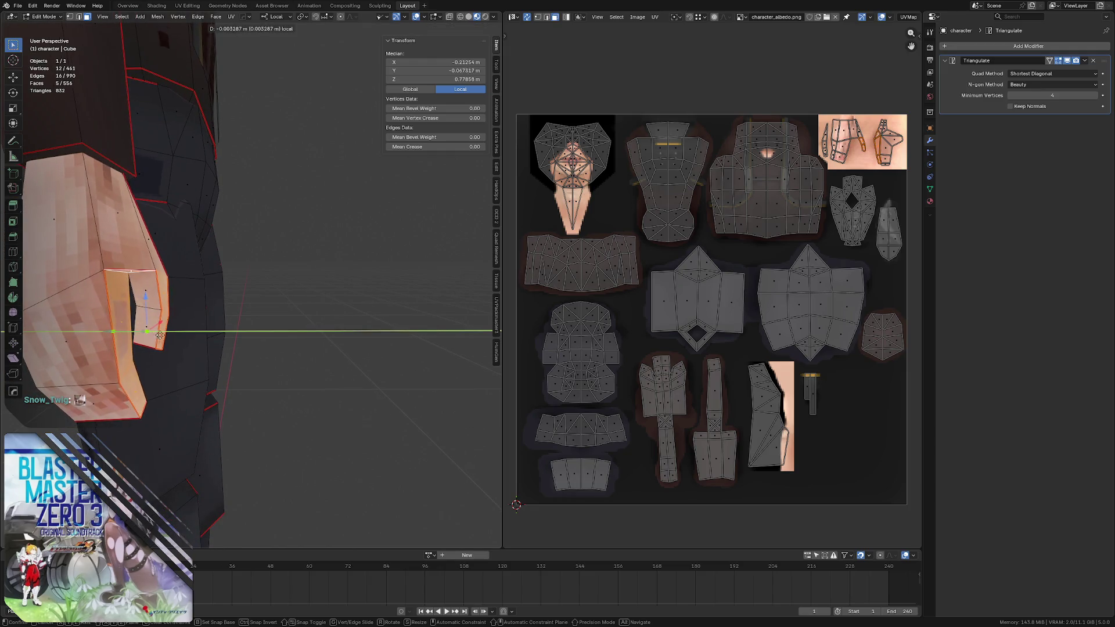
pyautogui.click(132, 318)
# - Select further hand faces, move them along local Y, then return to Object Mode
pyautogui.moveTo(131, 318)
pyautogui.mouseDown(button='middle')
pyautogui.moveTo(151, 294)
pyautogui.moveTo(298, 273)
pyautogui.mouseUp(button='middle')
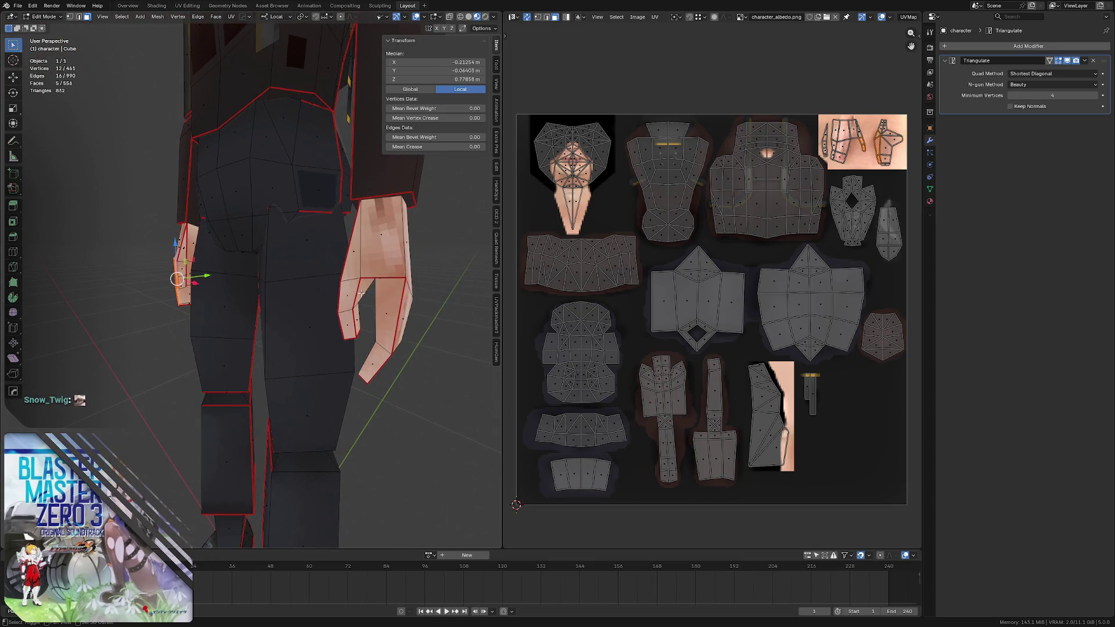
pyautogui.keyDown('shift'); pyautogui.click(349, 294); pyautogui.keyUp('shift')
pyautogui.moveTo(349, 295); pyautogui.dragTo(371, 266, button='middle')
pyautogui.keyDown('shift'); pyautogui.click(388, 300); pyautogui.keyUp('shift')
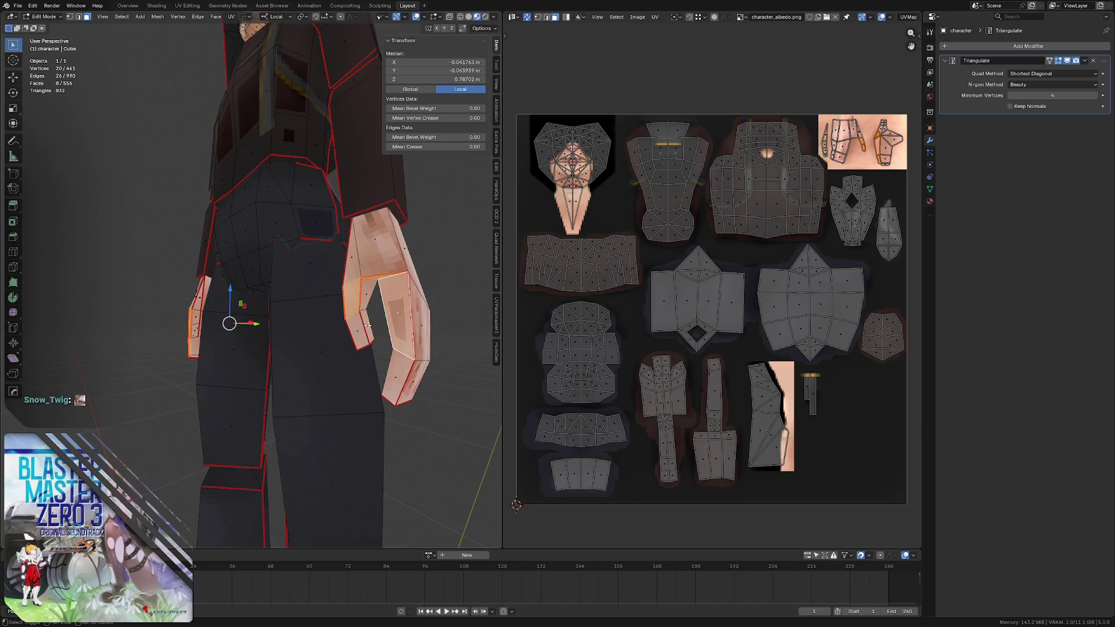
pyautogui.keyDown('shift'); pyautogui.click(357, 331); pyautogui.keyUp('shift')
pyautogui.keyDown('shift'); pyautogui.click(396, 375); pyautogui.keyUp('shift')
pyautogui.moveTo(397, 375)
pyautogui.mouseDown(button='middle')
pyautogui.moveTo(382, 397)
pyautogui.moveTo(264, 311)
pyautogui.mouseUp(button='middle')
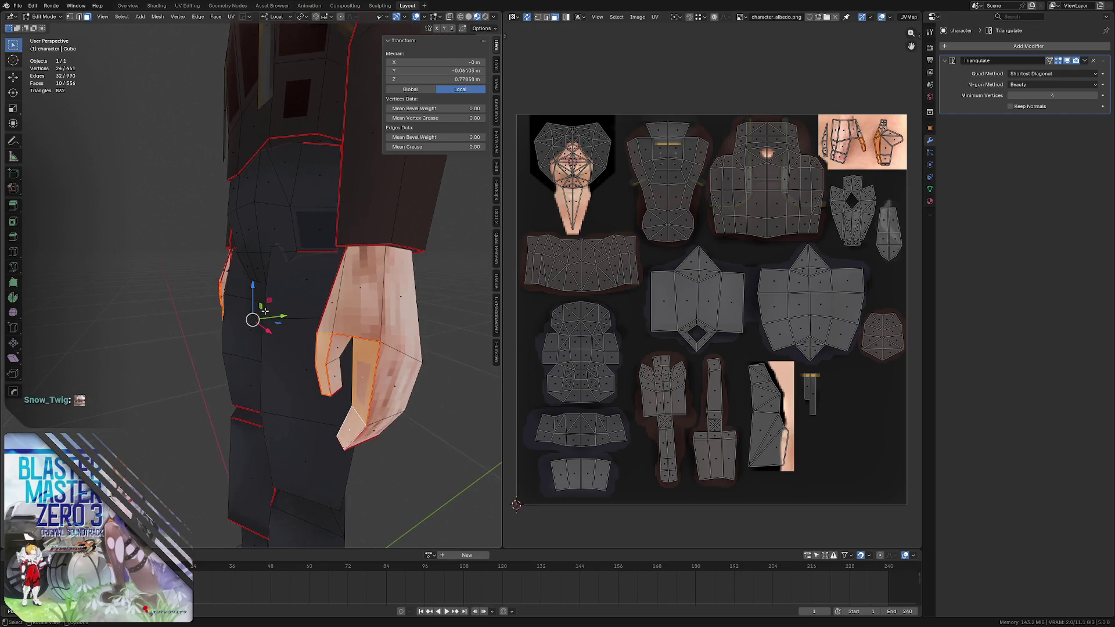
pyautogui.press('g')
pyautogui.press('y')
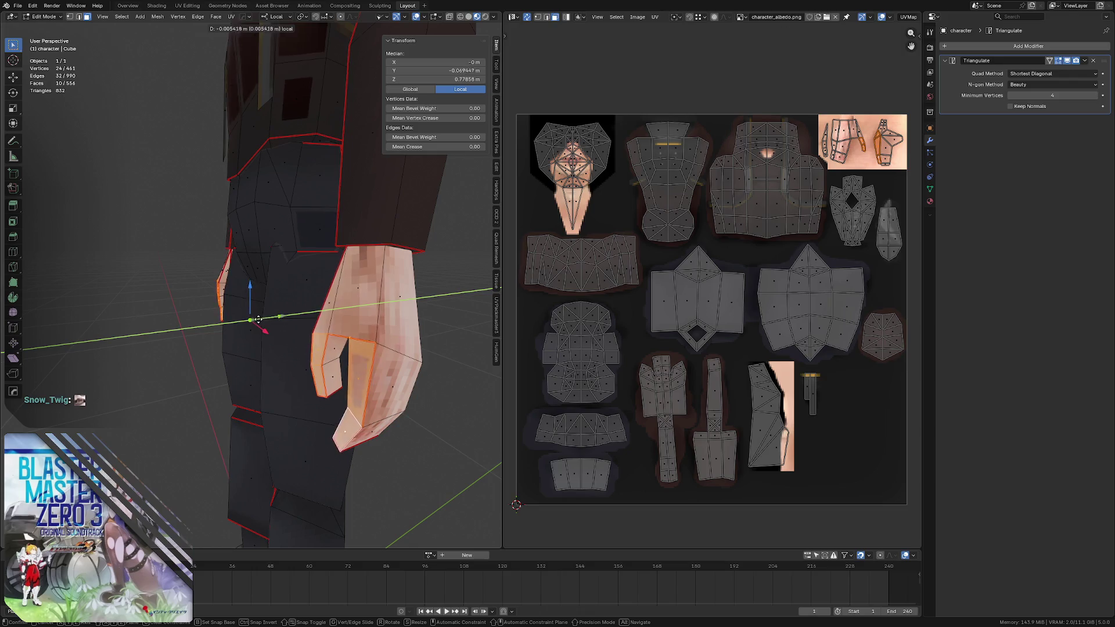
pyautogui.click(220, 325)
pyautogui.scroll(-3, 220, 325)
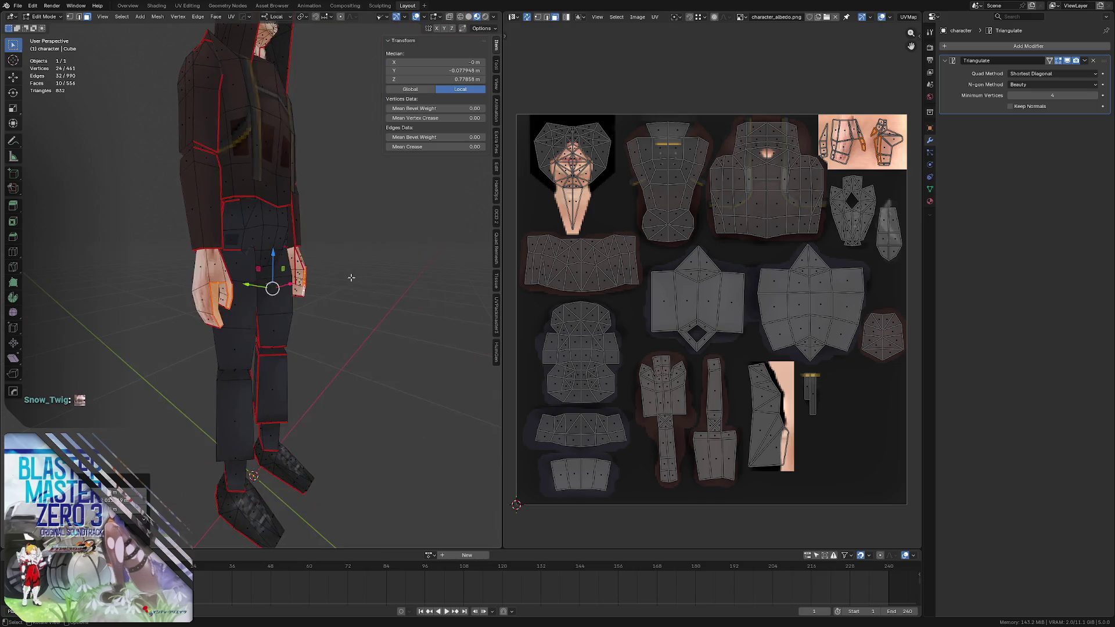
pyautogui.moveTo(220, 325)
pyautogui.mouseDown(button='middle')
pyautogui.moveTo(285, 259)
pyautogui.moveTo(236, 267)
pyautogui.moveTo(307, 248)
pyautogui.moveTo(209, 252)
pyautogui.moveTo(276, 244)
pyautogui.moveTo(251, 242)
pyautogui.moveTo(308, 213)
pyautogui.mouseUp(button='middle')
pyautogui.scroll(3, 285, 259)
pyautogui.press('Tab')
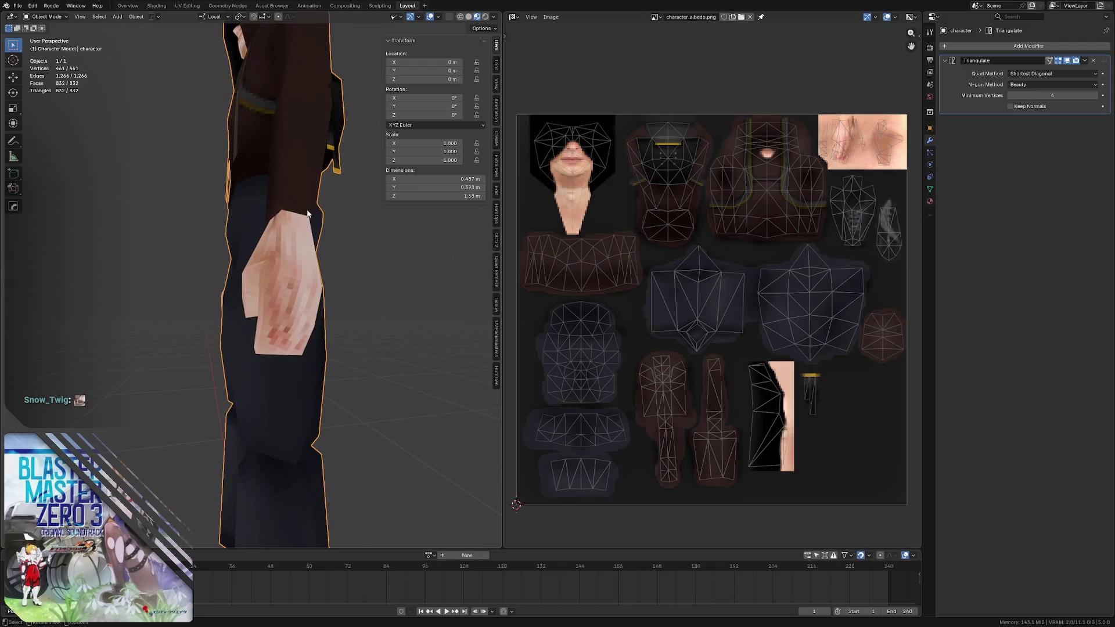
# - Shift the hand pixel layer slightly right, re-export over character_albedo.png and reload it in Blender (Alt+R)
pyautogui.hotkey('alt', 'Tab')
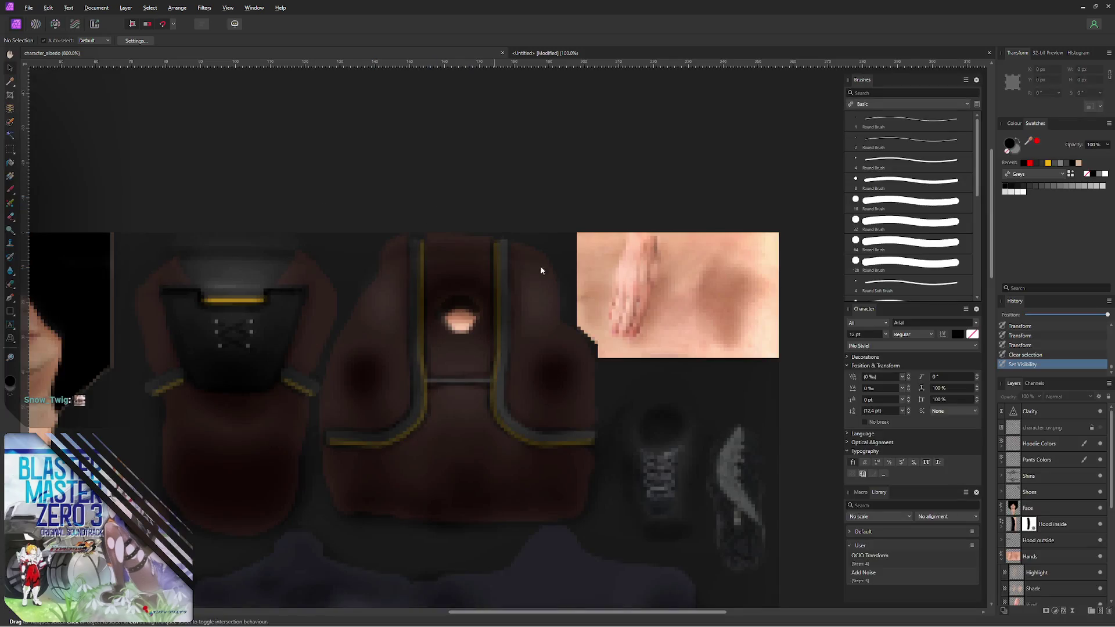
pyautogui.click(635, 286)
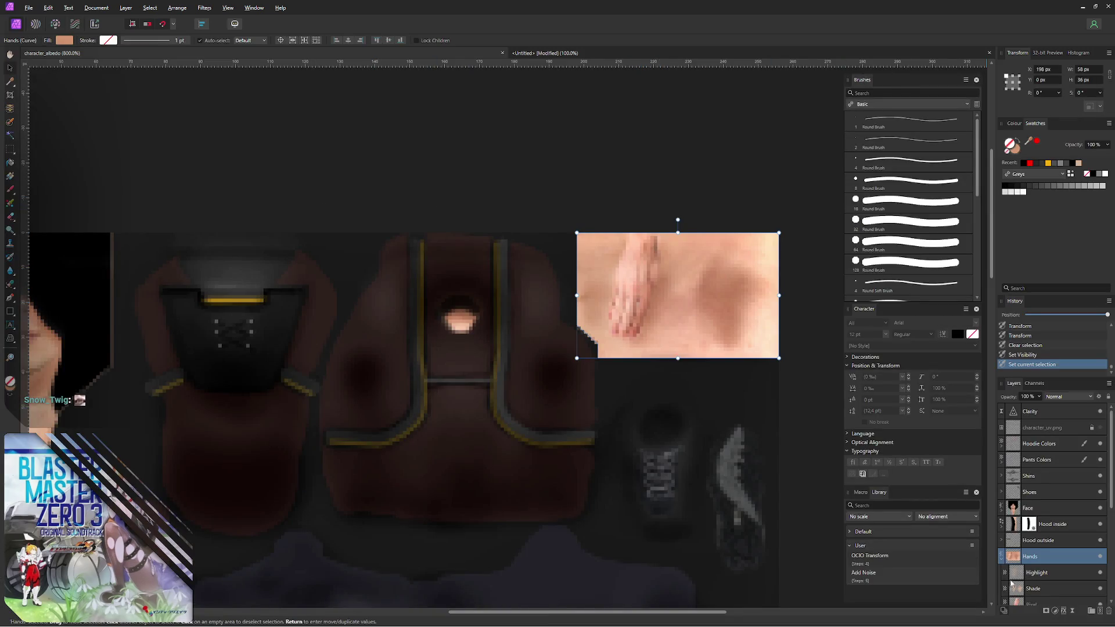
pyautogui.click(1049, 606)
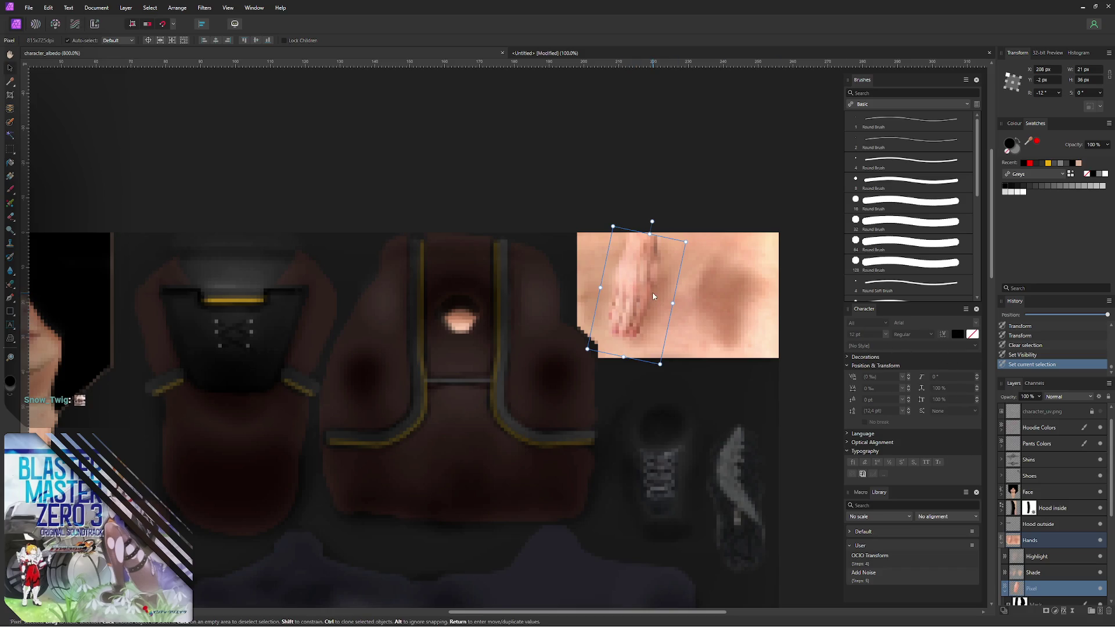
pyautogui.moveTo(650, 296); pyautogui.dragTo(653, 297)
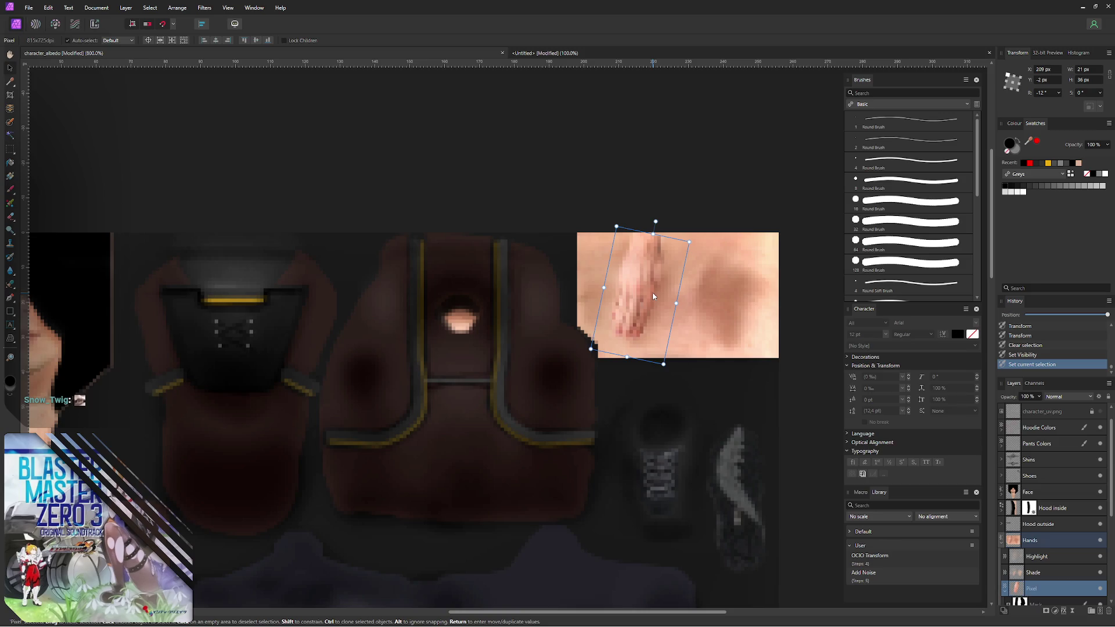
pyautogui.hotkey('ctrl', 'alt', 'shift', 'w')
pyautogui.click(671, 445)
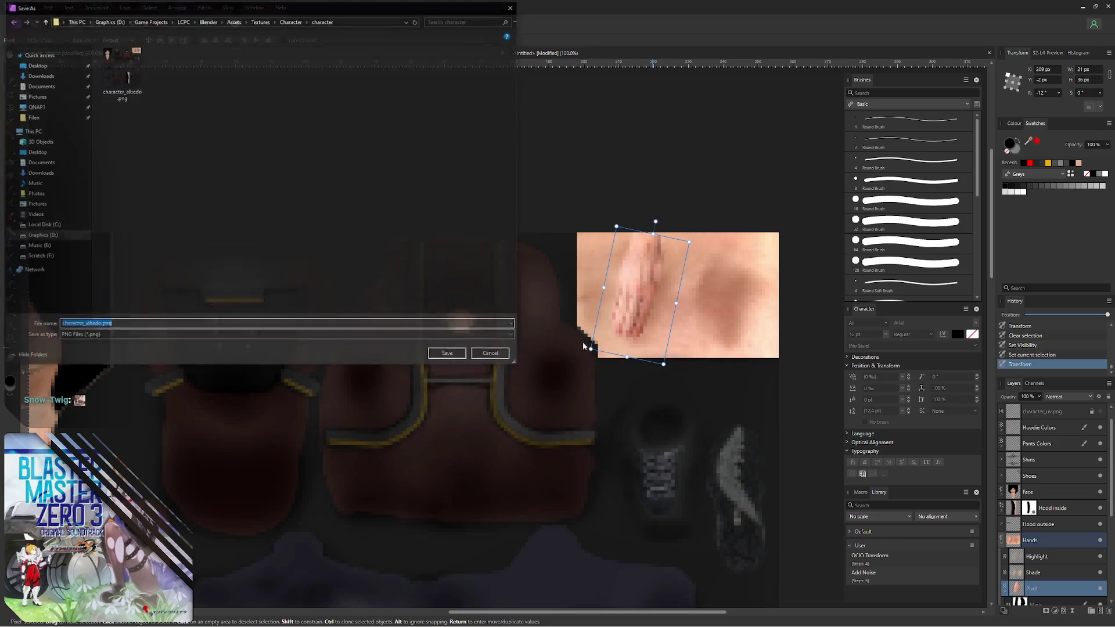
pyautogui.click(442, 352)
pyautogui.click(594, 354)
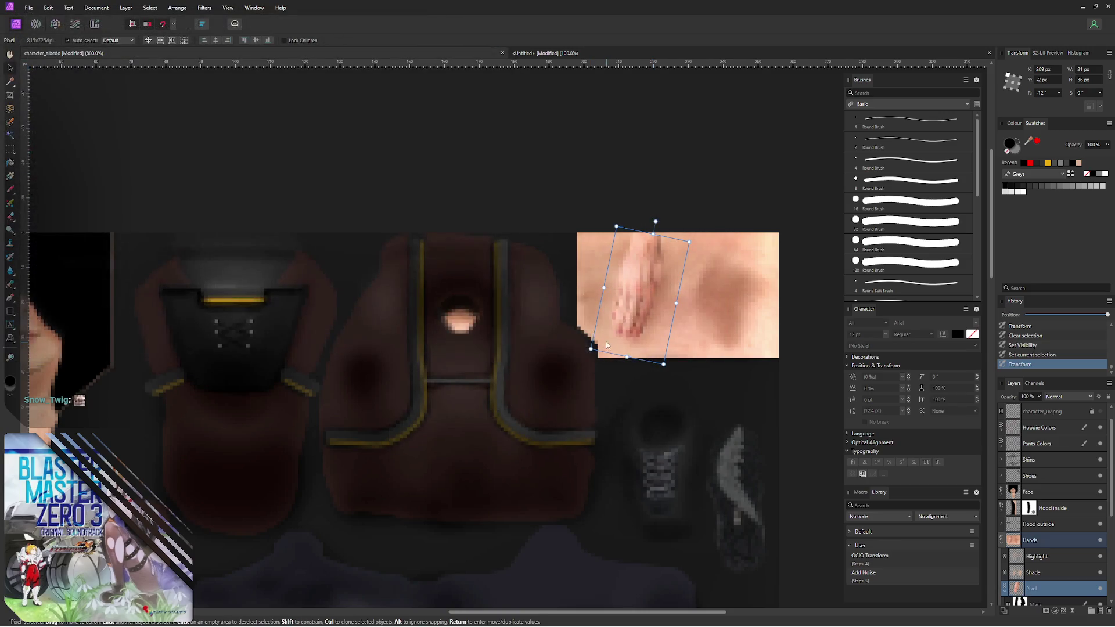
pyautogui.hotkey('alt', 'Tab')
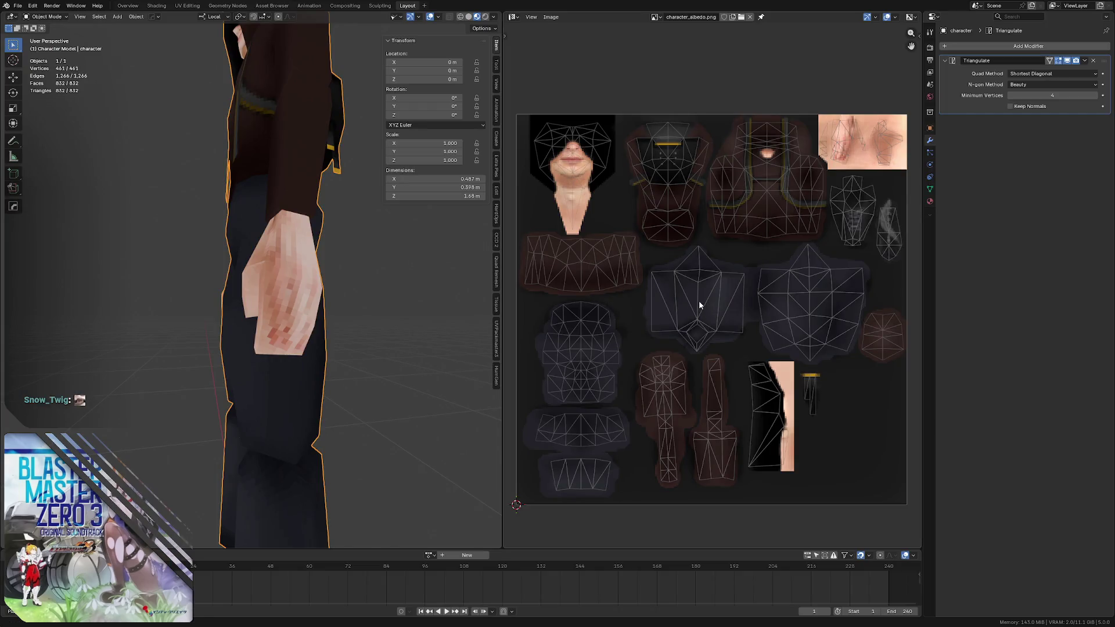
pyautogui.hotkey('alt', 'r')
# - Nudge the hand image one pixel, re-export the albedo again, reload it in Blender and inspect the hand
pyautogui.hotkey('alt', 'Tab')
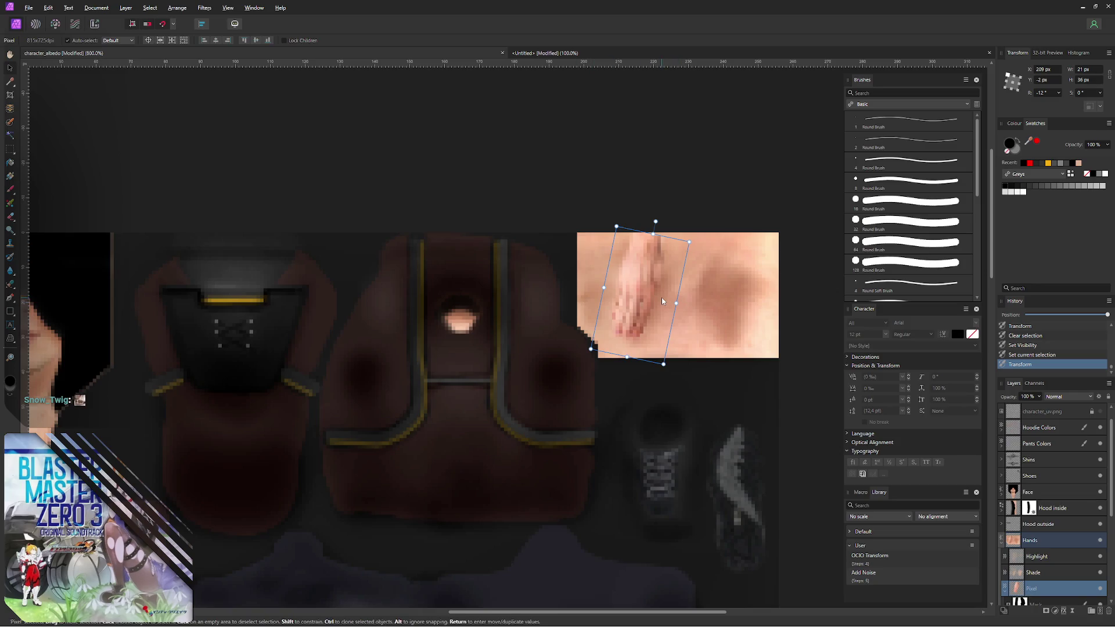
pyautogui.press('Down')
pyautogui.hotkey('ctrl', 'alt', 'shift', 's')
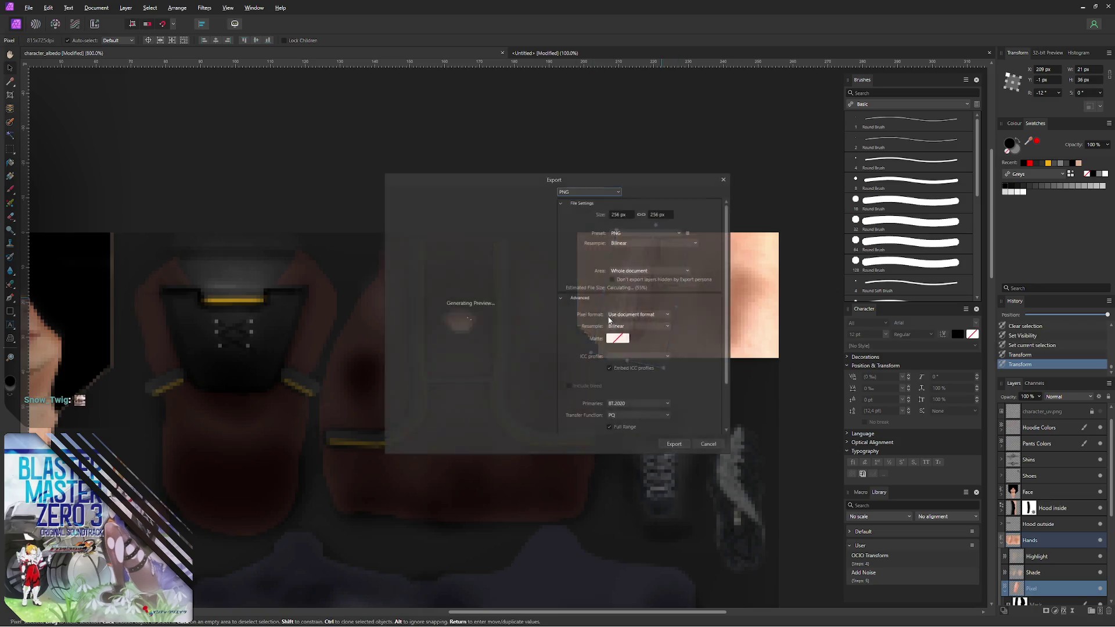
pyautogui.click(669, 444)
pyautogui.press('Return')
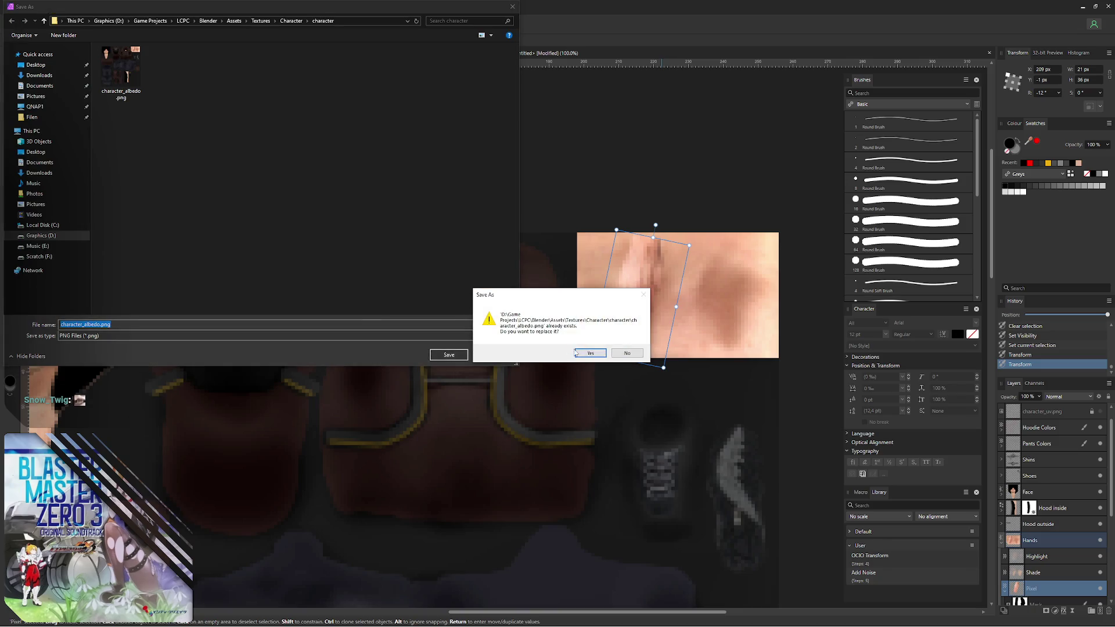
pyautogui.click(576, 352)
pyautogui.hotkey('alt', 'Tab')
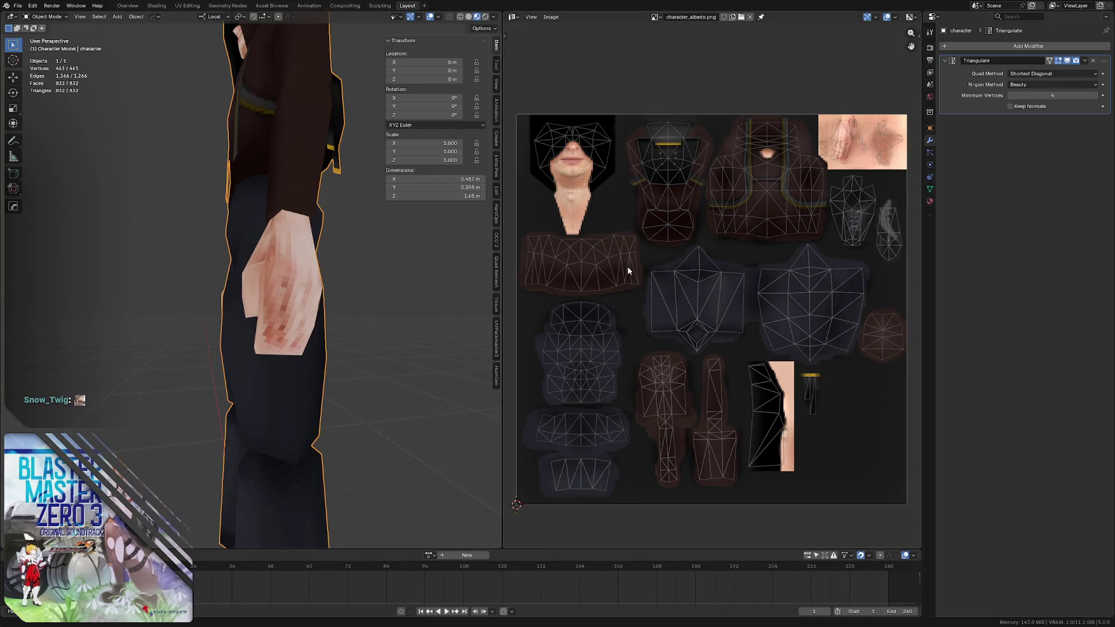
pyautogui.hotkey('alt', 'r')
pyautogui.moveTo(333, 278); pyautogui.dragTo(308, 266, button='middle')
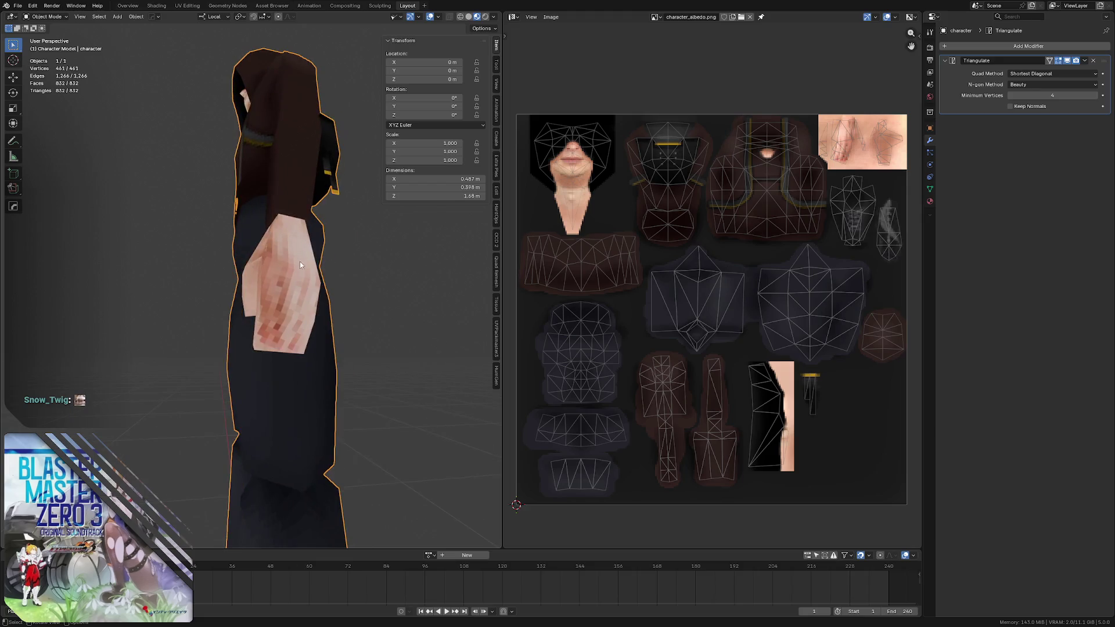
# - Rotate the hand image to about -8.6° (Screen blend tried and undone) and re-export over character_albedo.png
pyautogui.hotkey('alt', 'Tab')
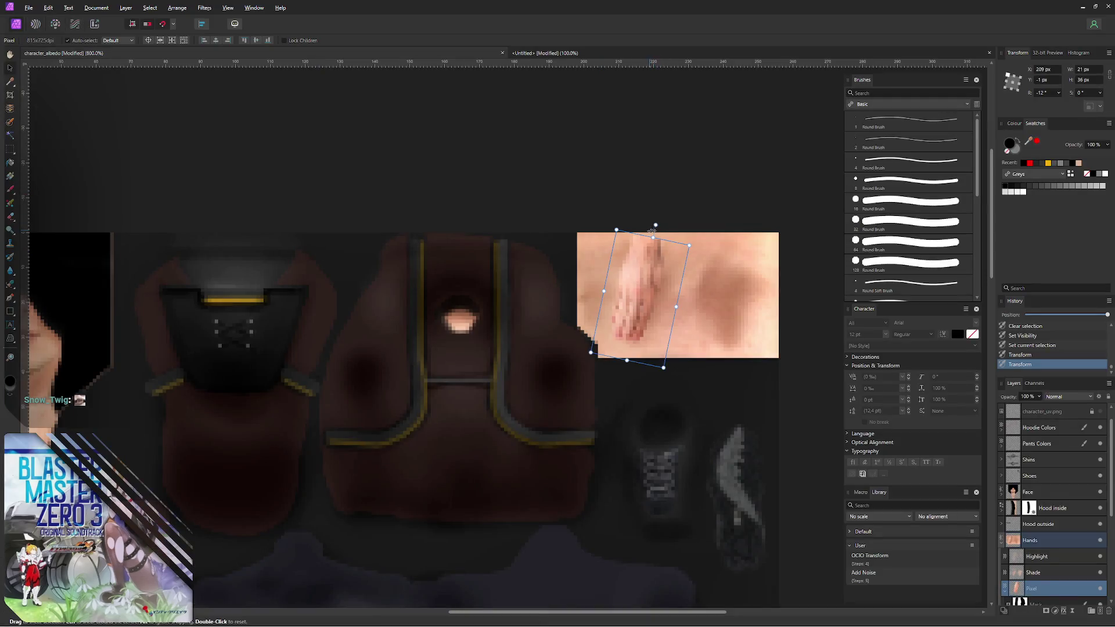
pyautogui.moveTo(655, 225); pyautogui.dragTo(648, 225)
pyautogui.hotkey('alt', 'shift', 's')
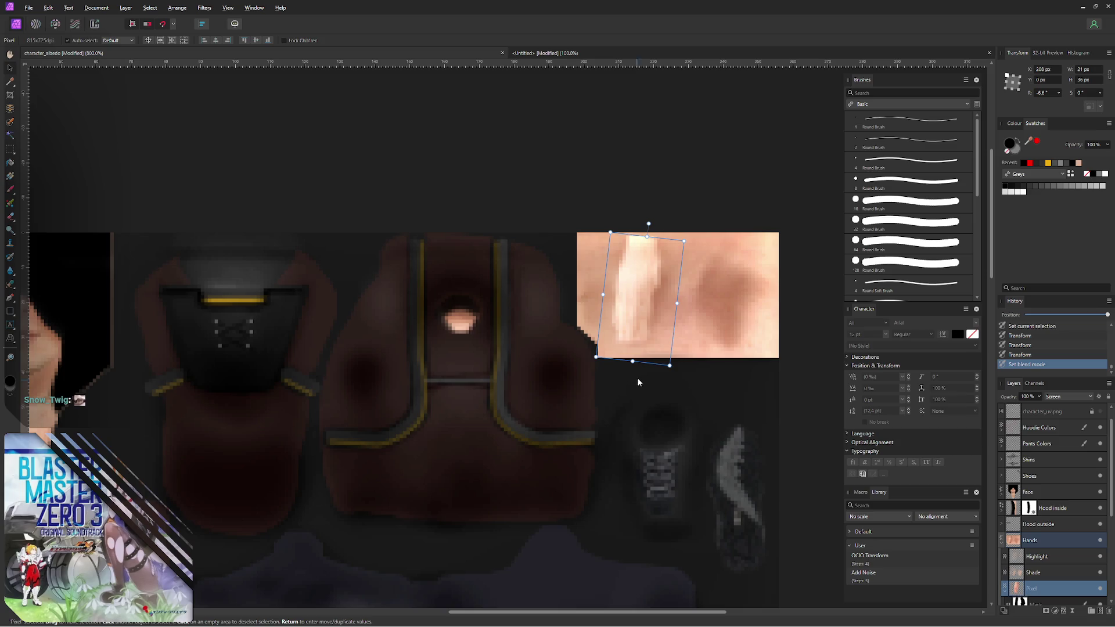
pyautogui.hotkey('ctrl', 'z')
pyautogui.hotkey('ctrl', 'alt', 'shift', 'w')
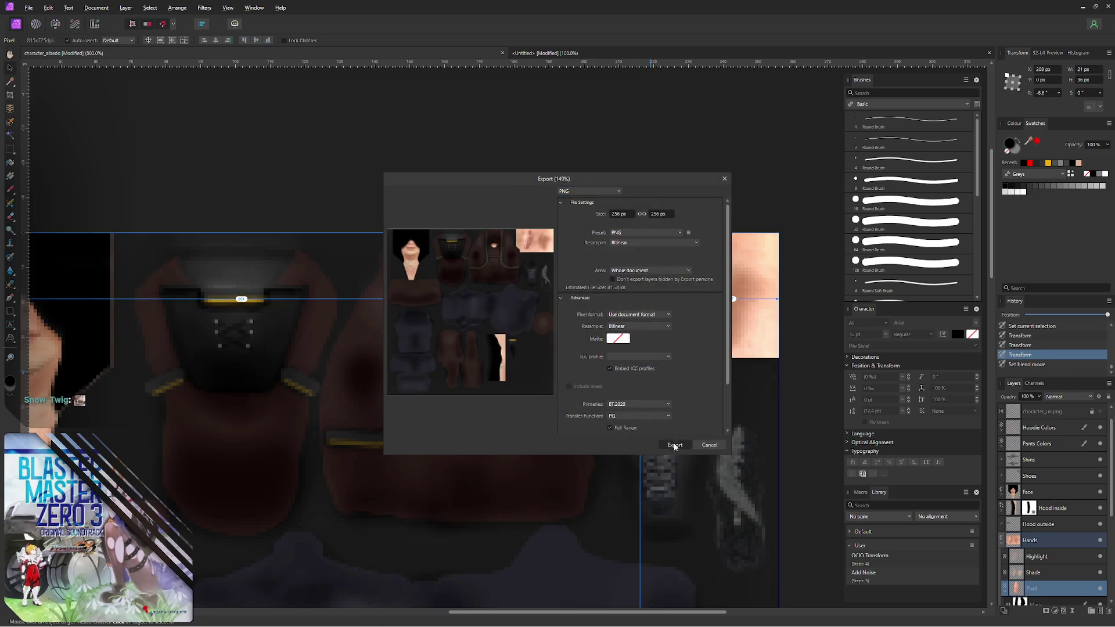
pyautogui.click(675, 446)
pyautogui.click(439, 354)
pyautogui.click(597, 351)
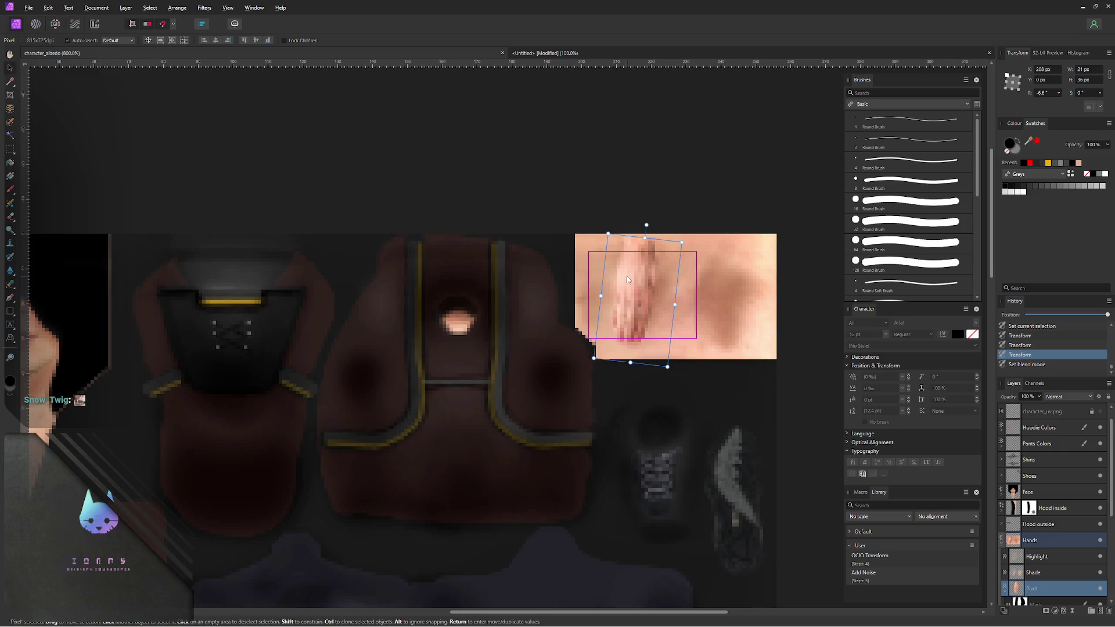
# - Review the hand in Blender, then undo the last rotation and tilt the hand patch further in Affinity
pyautogui.hotkey('alt', 'Tab')
pyautogui.moveTo(310, 273)
pyautogui.mouseDown(button='middle')
pyautogui.moveTo(291, 271)
pyautogui.moveTo(420, 284)
pyautogui.moveTo(321, 297)
pyautogui.mouseUp(button='middle')
pyautogui.scroll(2, 288, 306)
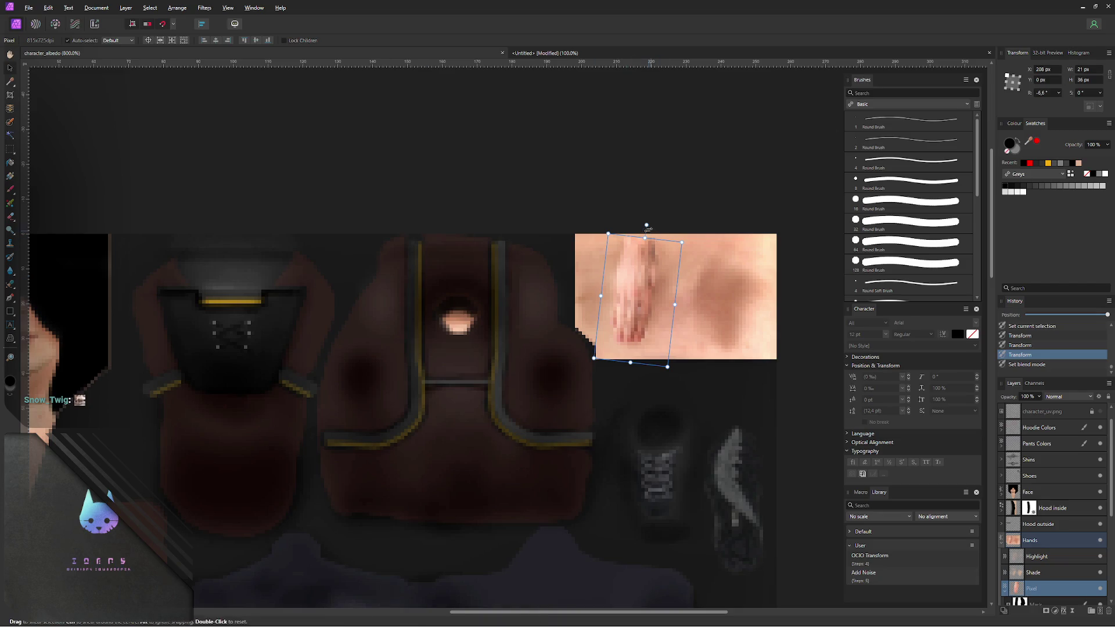
pyautogui.moveTo(648, 224); pyautogui.dragTo(638, 224)
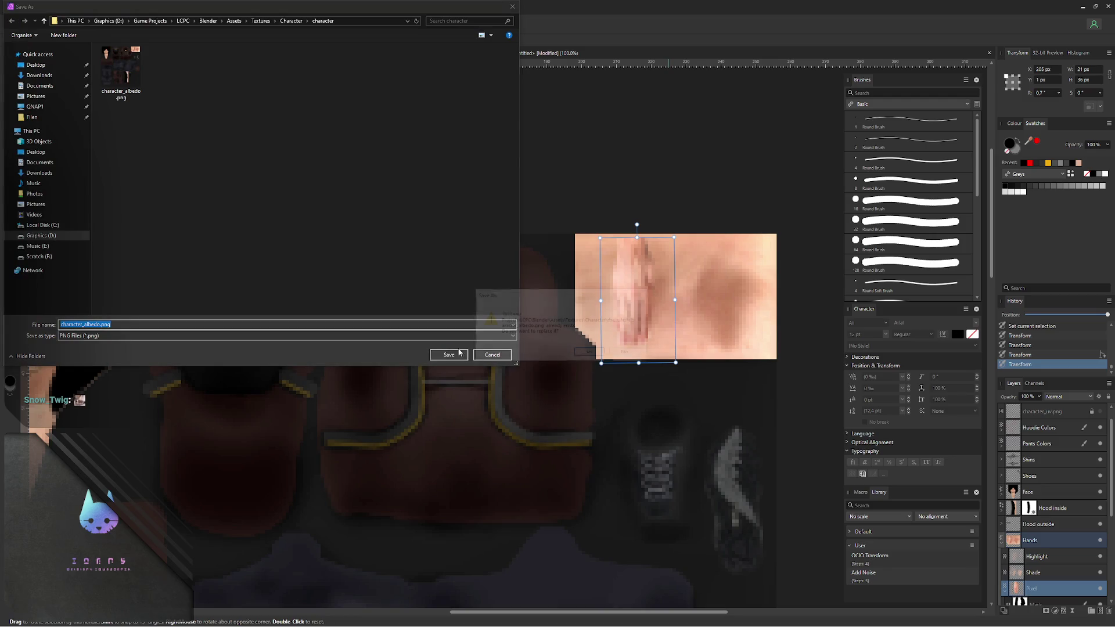
pyautogui.click(595, 352)
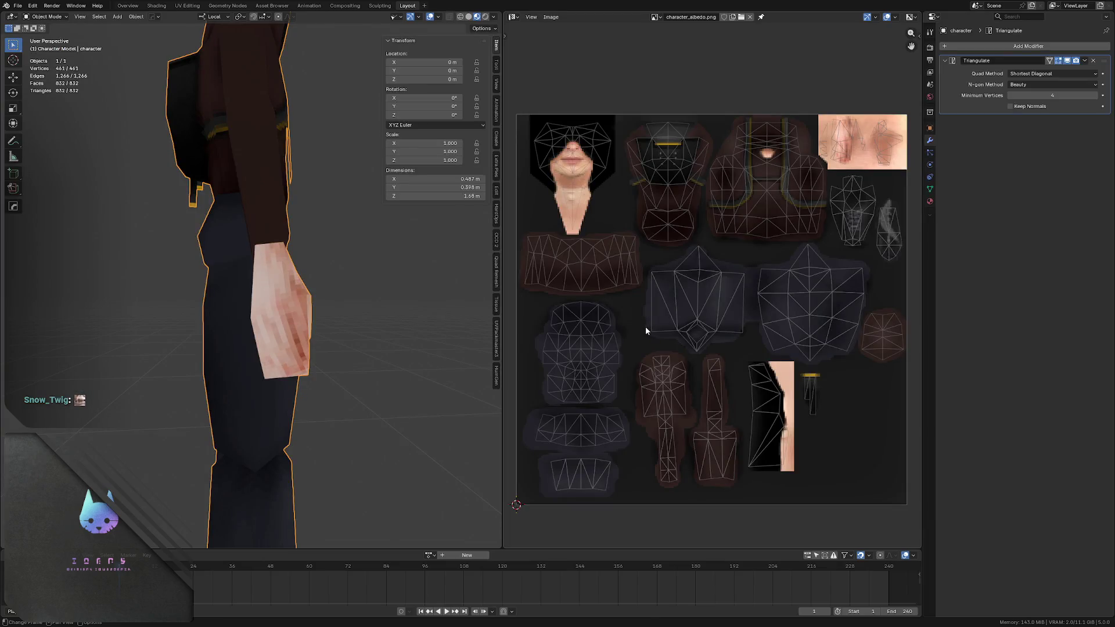
pyautogui.moveTo(317, 297)
pyautogui.mouseDown(button='middle')
pyautogui.moveTo(332, 290)
pyautogui.moveTo(254, 296)
pyautogui.mouseUp(button='middle')
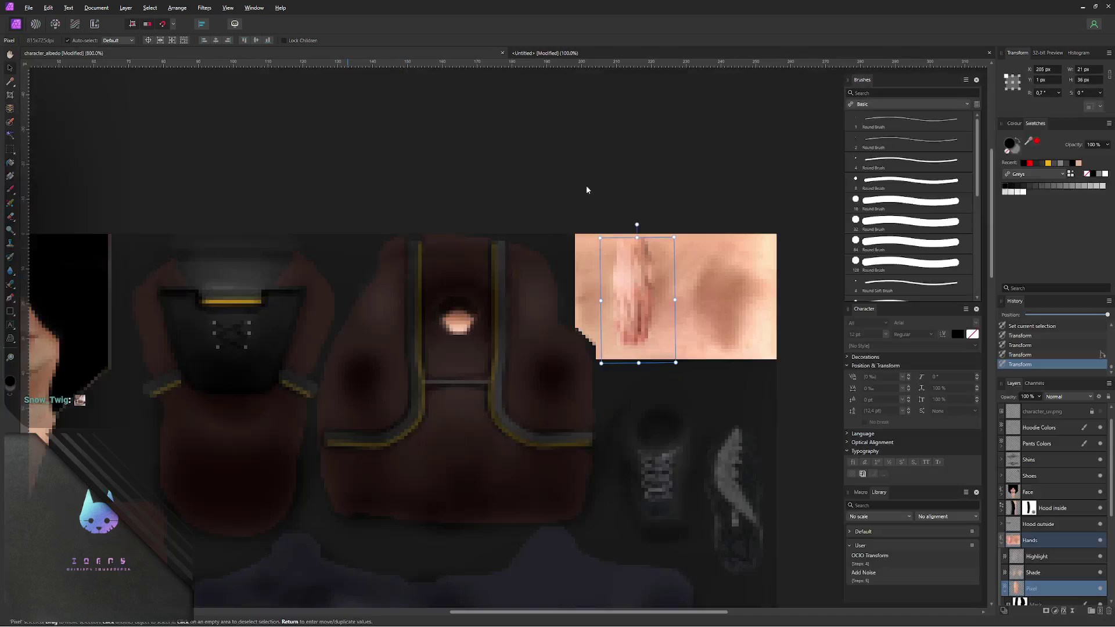
pyautogui.hotkey('ctrl', 'z')
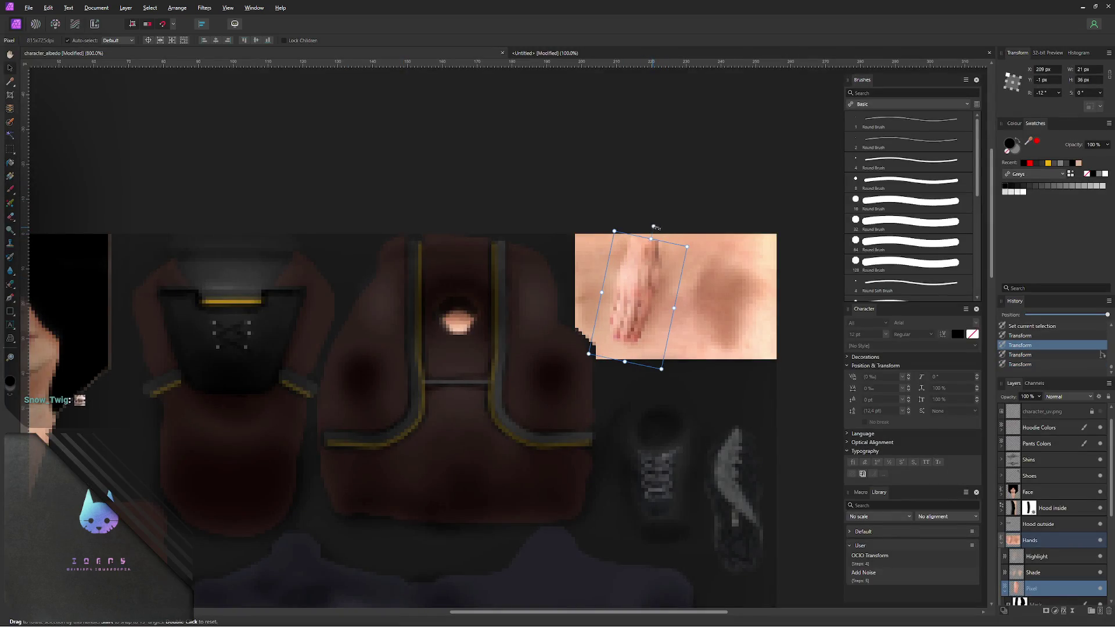
pyautogui.moveTo(655, 227); pyautogui.dragTo(712, 217)
# - Check the patch against the UV overlay, then export as PNG overwriting character_albedo.png
pyautogui.hotkey('ctrl', 'alt', 'shift', 'w')
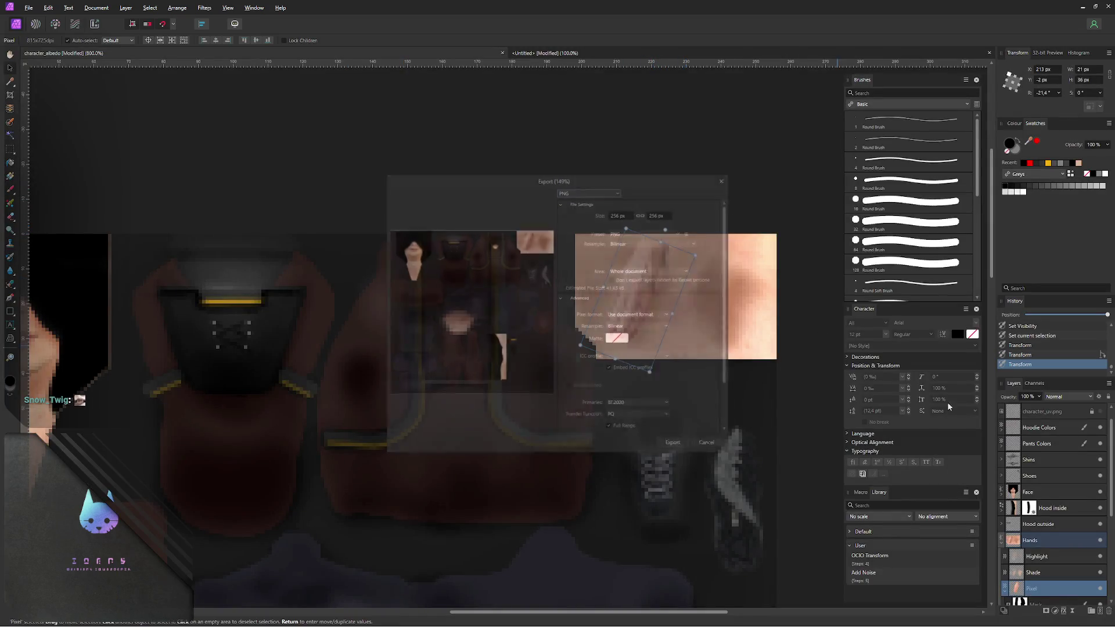
pyautogui.click(1099, 412)
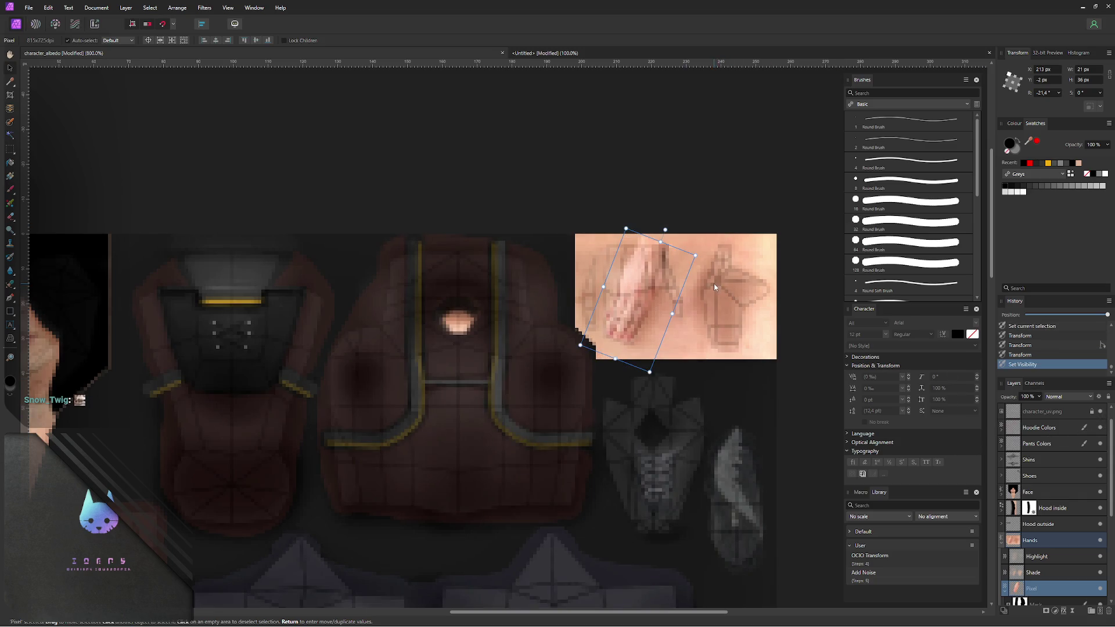
pyautogui.press('v')
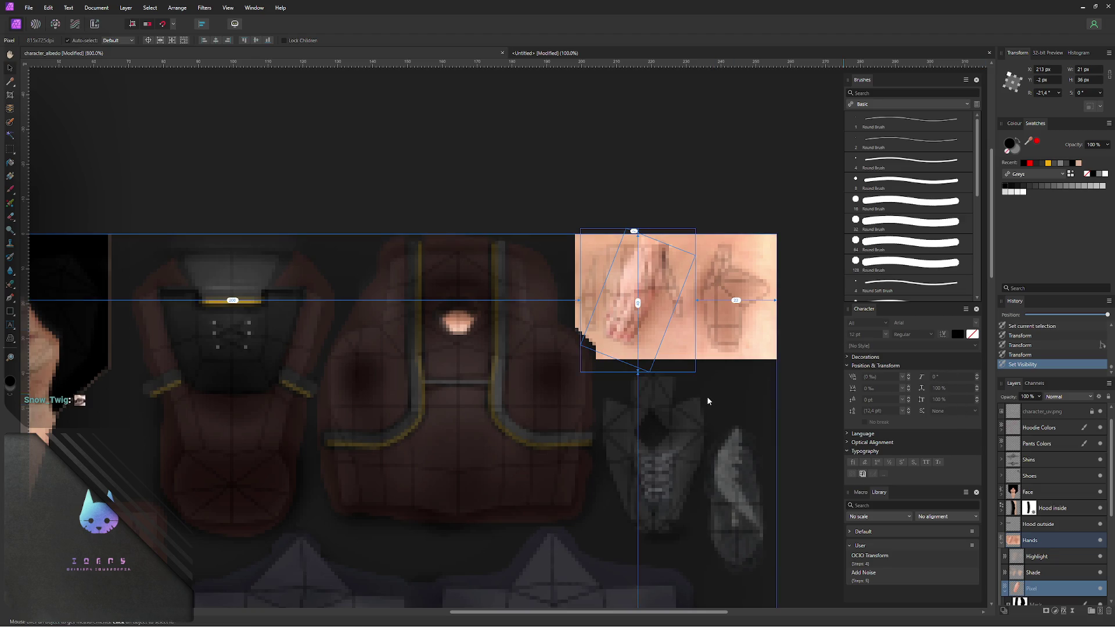
pyautogui.hotkey('ctrl', 'z')
pyautogui.hotkey('ctrl', 'alt', 'shift', 'w')
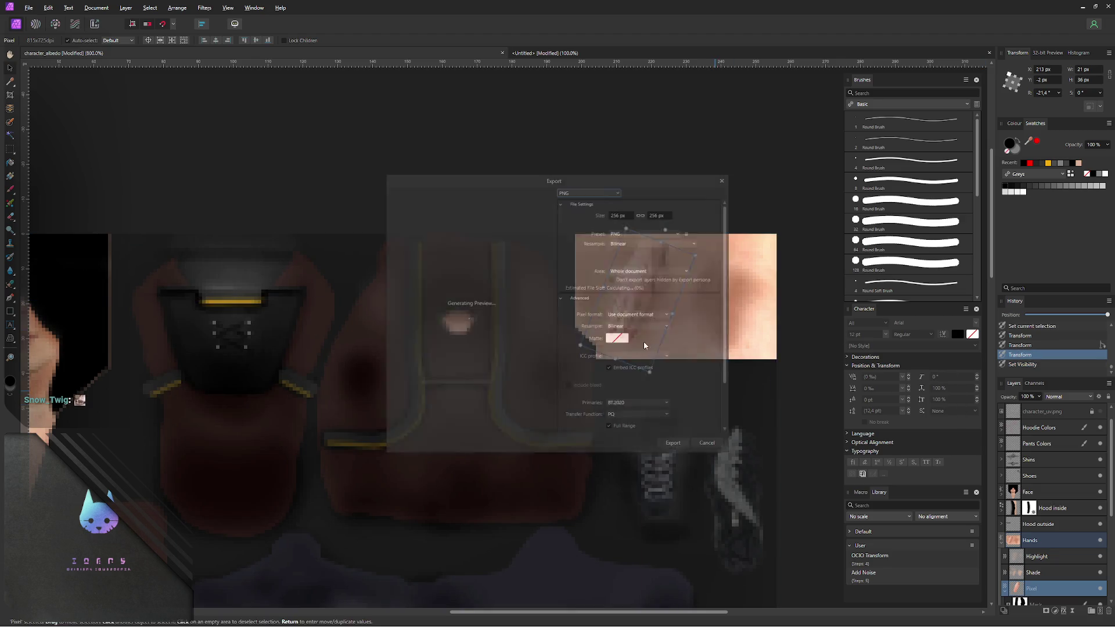
pyautogui.click(675, 445)
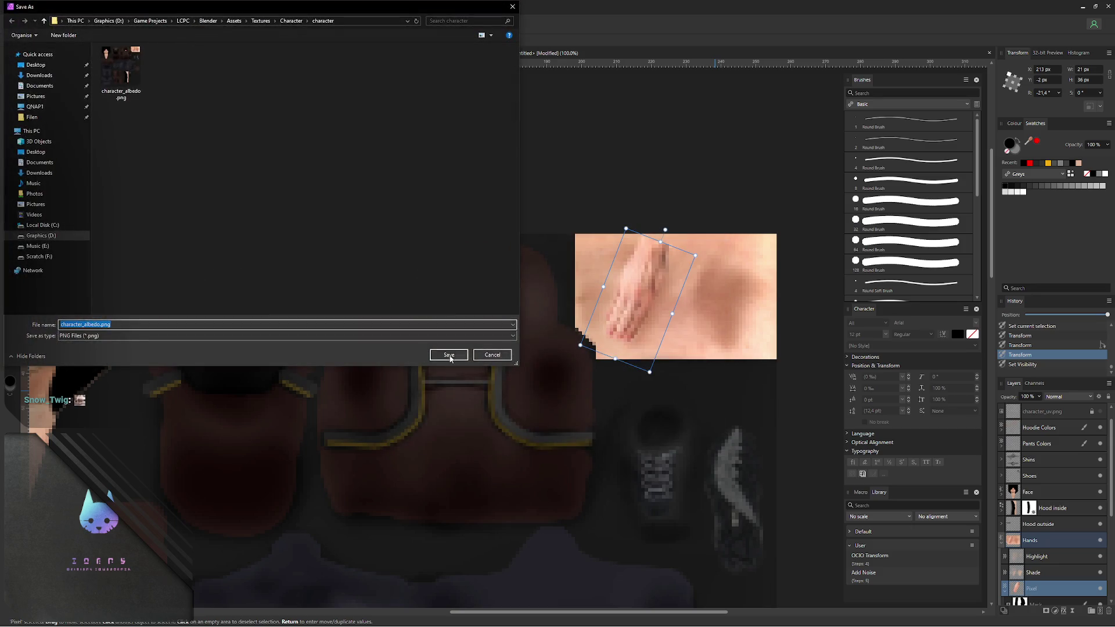
pyautogui.click(450, 358)
pyautogui.click(591, 354)
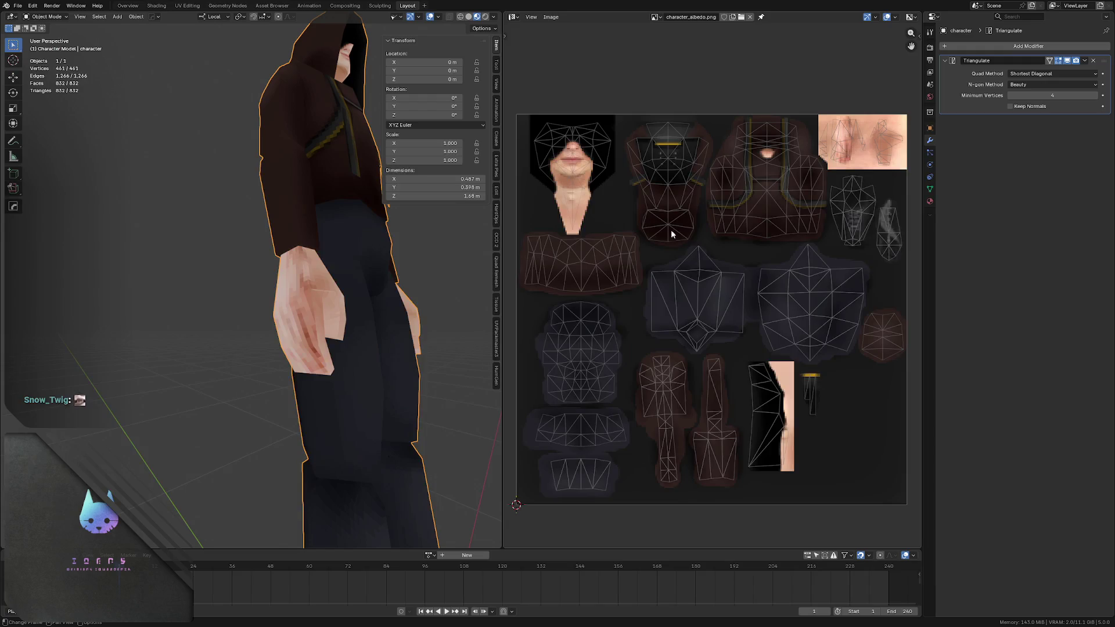
# - Orbit to a side view of the character and around the hand to review the update
pyautogui.moveTo(436, 279); pyautogui.dragTo(372, 291, button='middle')
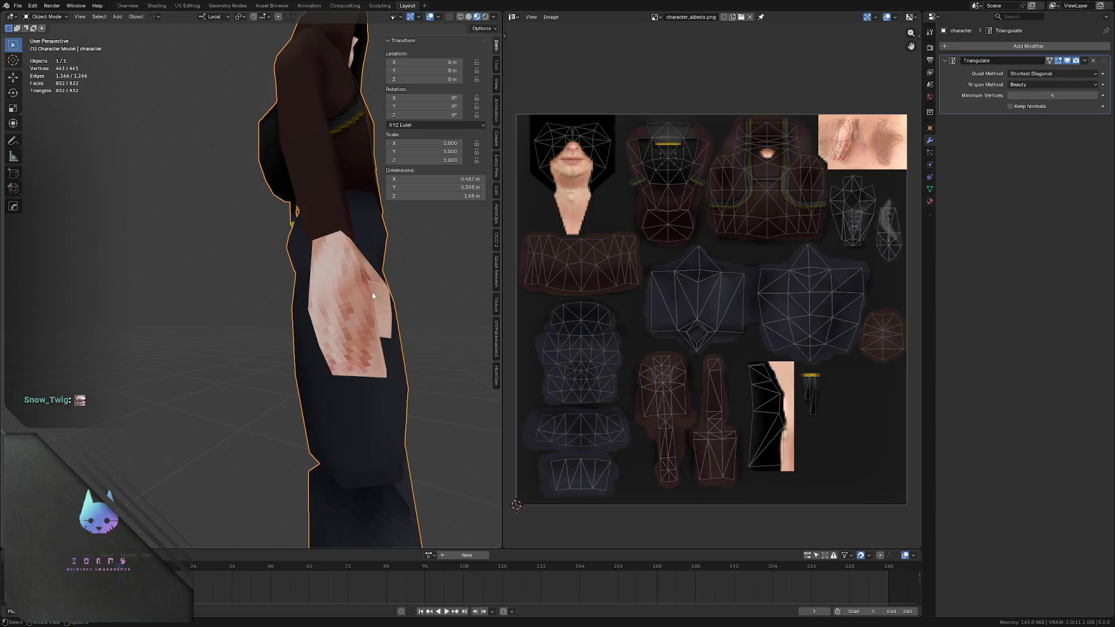
pyautogui.scroll(2, 330, 294)
pyautogui.scroll(-3, 264, 280)
pyautogui.moveTo(263, 281)
pyautogui.mouseDown(button='middle')
pyautogui.moveTo(187, 283)
pyautogui.moveTo(203, 292)
pyautogui.moveTo(241, 272)
pyautogui.mouseUp(button='middle')
pyautogui.scroll(2, 271, 285)
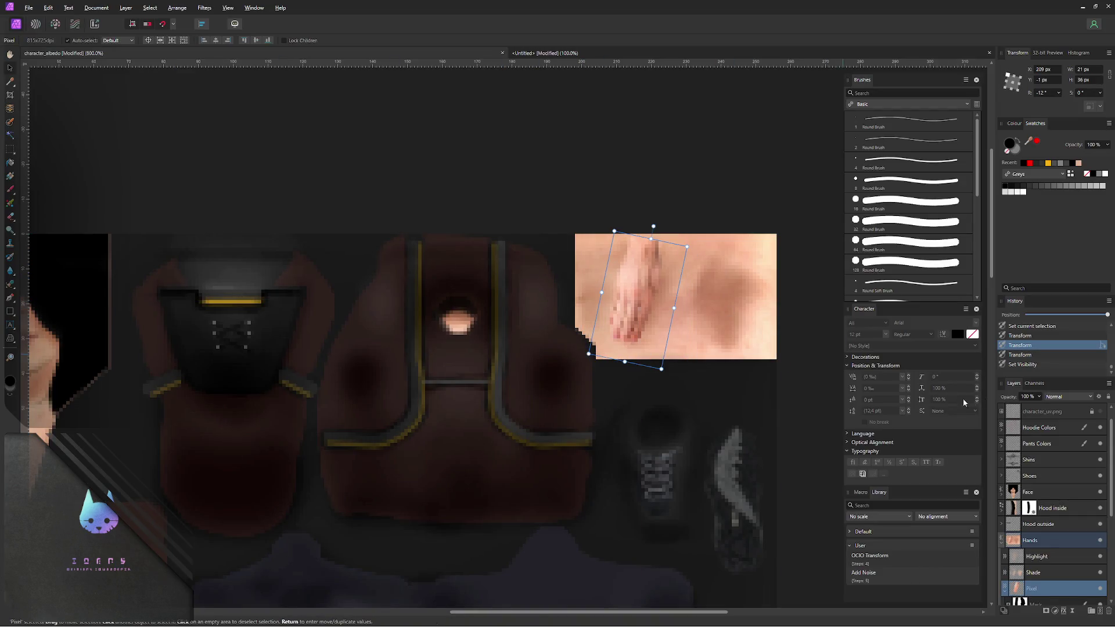
# - Export the texture once more over character_albedo.png
pyautogui.hotkey('ctrl', 'alt', 'shift', 'w')
pyautogui.click(675, 445)
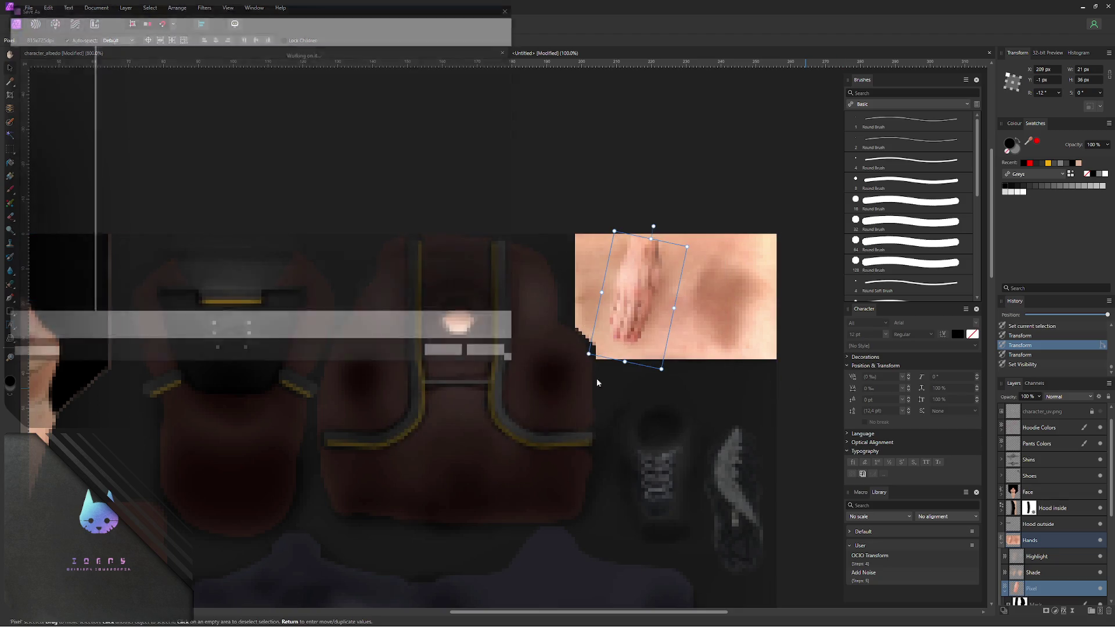
pyautogui.click(448, 354)
pyautogui.click(590, 353)
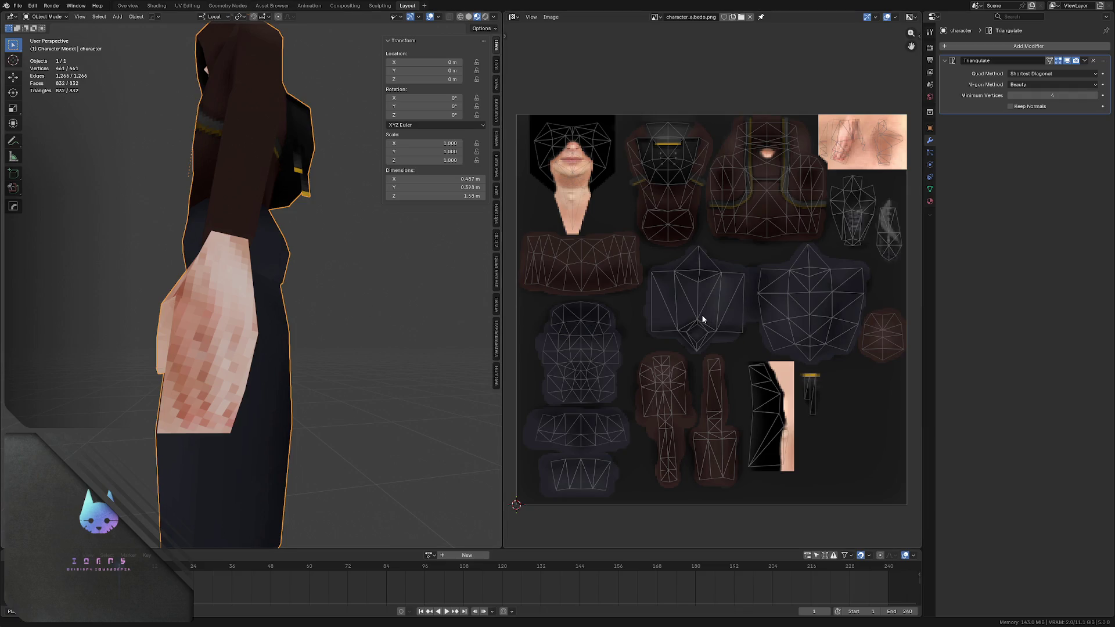
# - Reload the image in Blender, review the character from the front, then lower the hand patch layer's opacity
pyautogui.hotkey('alt', 'r')
pyautogui.moveTo(278, 297)
pyautogui.mouseDown(button='middle')
pyautogui.moveTo(270, 303)
pyautogui.moveTo(268, 267)
pyautogui.moveTo(258, 288)
pyautogui.moveTo(236, 296)
pyautogui.moveTo(369, 304)
pyautogui.moveTo(219, 324)
pyautogui.moveTo(276, 293)
pyautogui.moveTo(196, 271)
pyautogui.moveTo(195, 254)
pyautogui.moveTo(265, 219)
pyautogui.mouseUp(button='middle')
pyautogui.scroll(-5, 265, 219)
pyautogui.moveTo(247, 281)
pyautogui.mouseDown(button='middle')
pyautogui.moveTo(234, 241)
pyautogui.moveTo(134, 268)
pyautogui.mouseUp(button='middle')
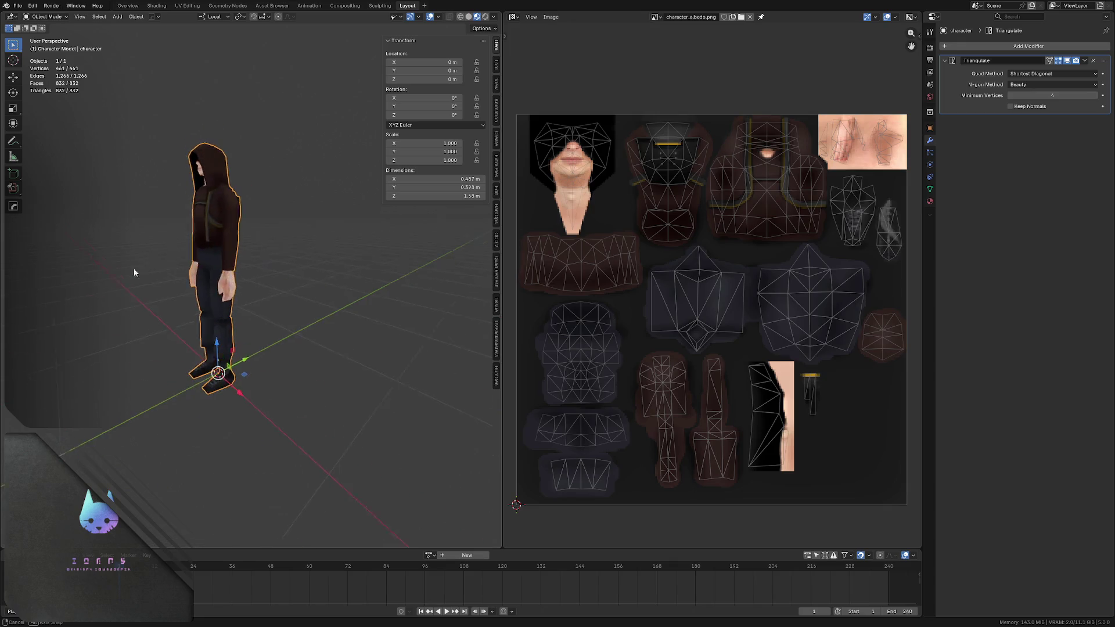
pyautogui.scroll(2, 184, 265)
pyautogui.scroll(2, 198, 255)
pyautogui.scroll(2, 210, 237)
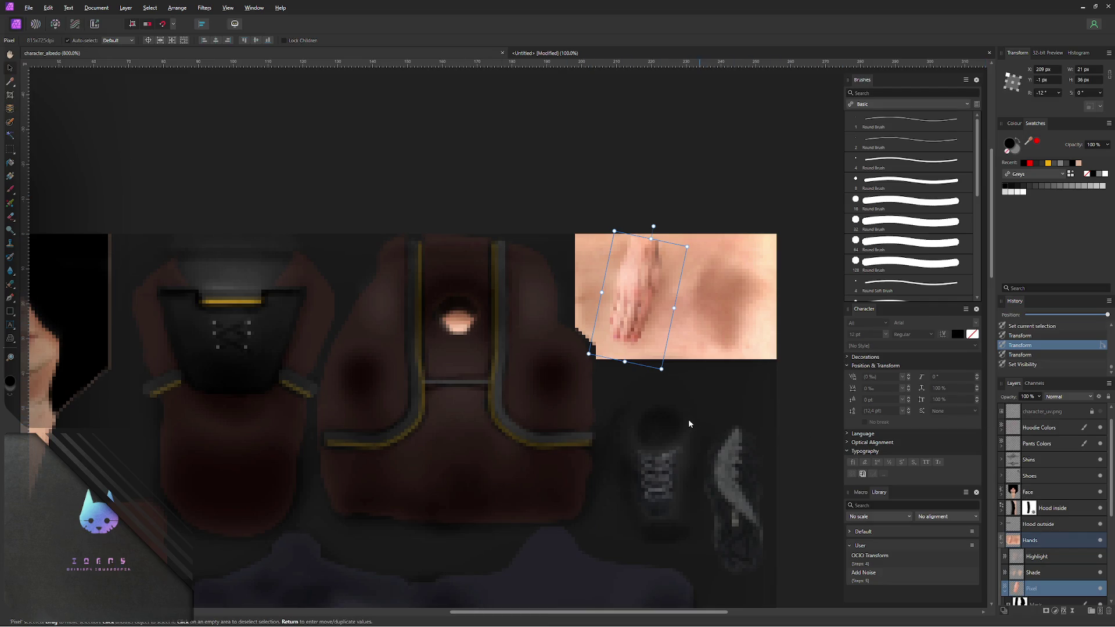
pyautogui.press('8')
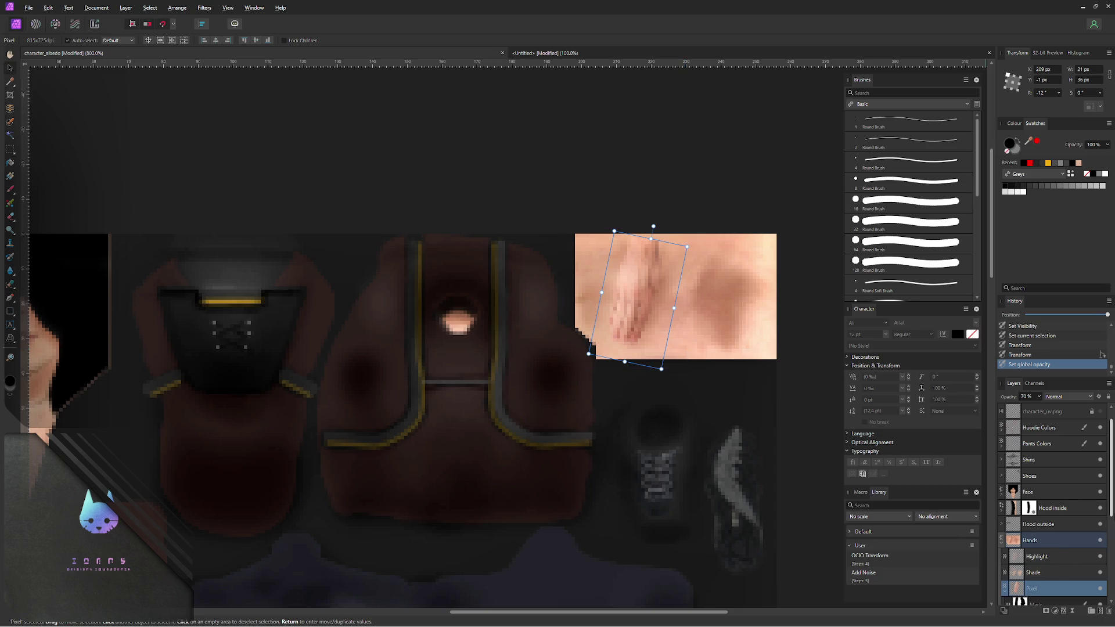
pyautogui.scroll(-1, 1111, 510)
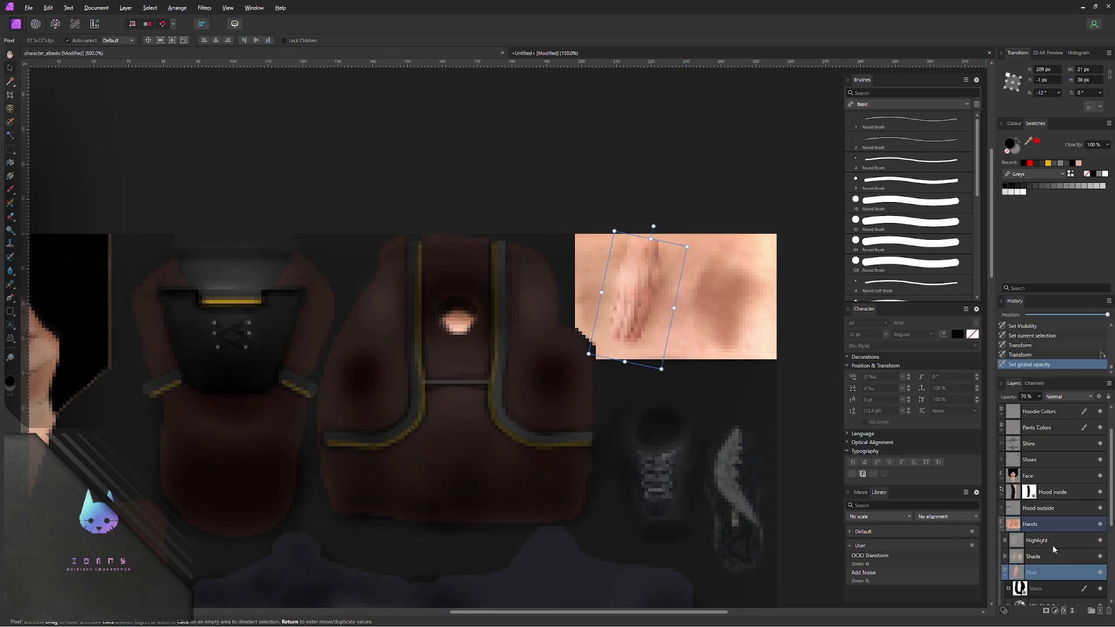
# - On the Shade layer (Multiply), sample a skin colour and paint darker shading strokes onto the hand patch
pyautogui.click(1044, 560)
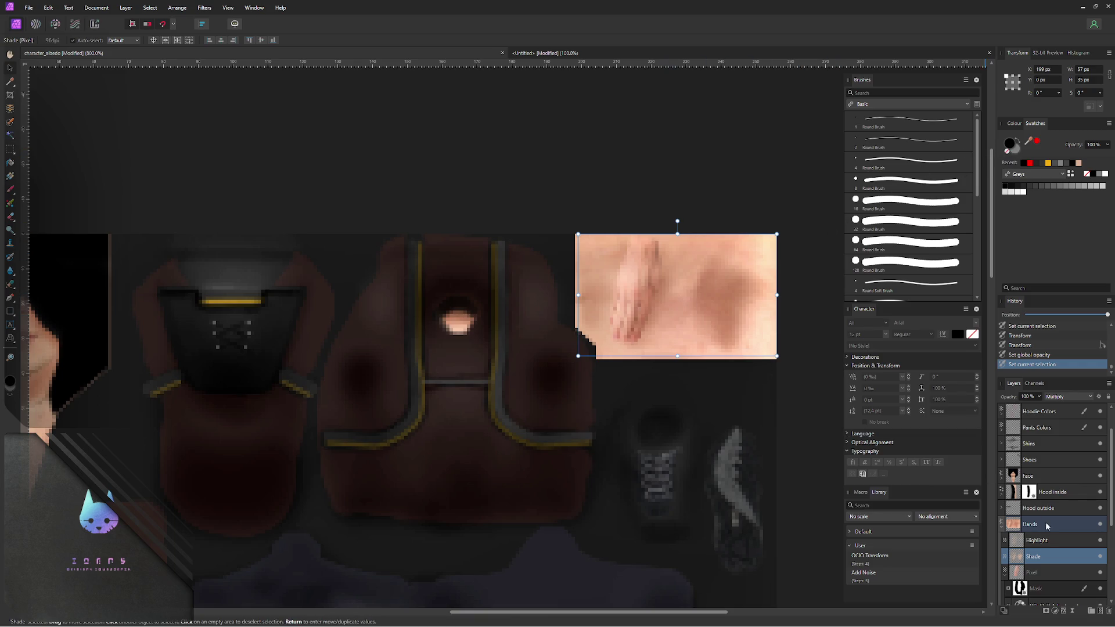
pyautogui.click(1069, 397)
pyautogui.click(1055, 407)
pyautogui.moveTo(829, 253)
pyautogui.keyDown('alt'); pyautogui.mouseDown()
pyautogui.moveTo(691, 329)
pyautogui.moveTo(702, 333)
pyautogui.mouseUp(); pyautogui.keyUp('alt')
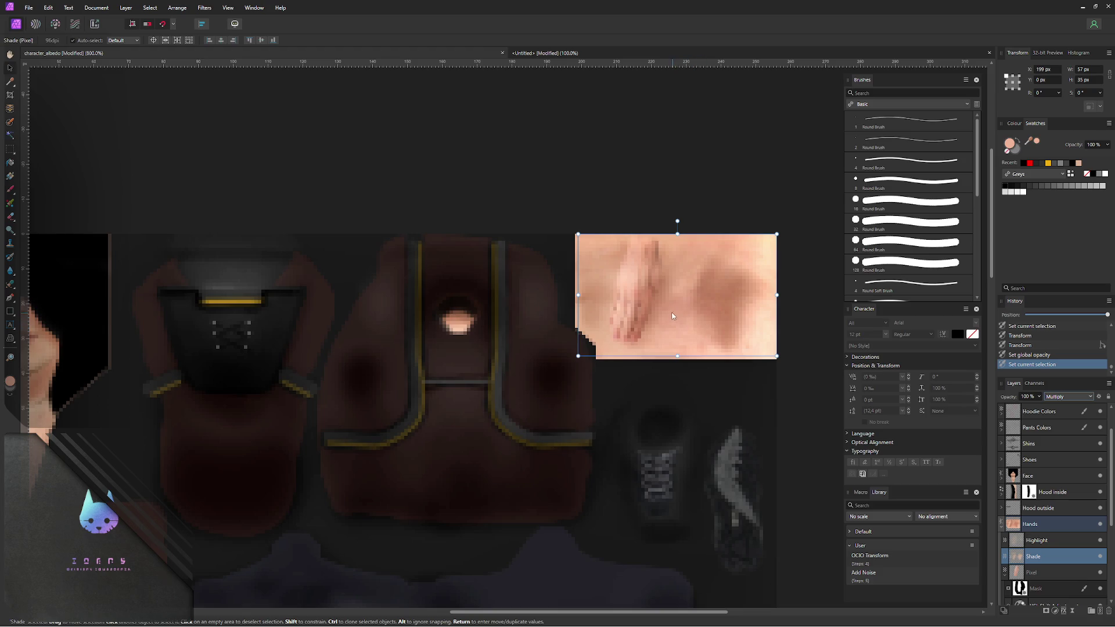
pyautogui.press('b')
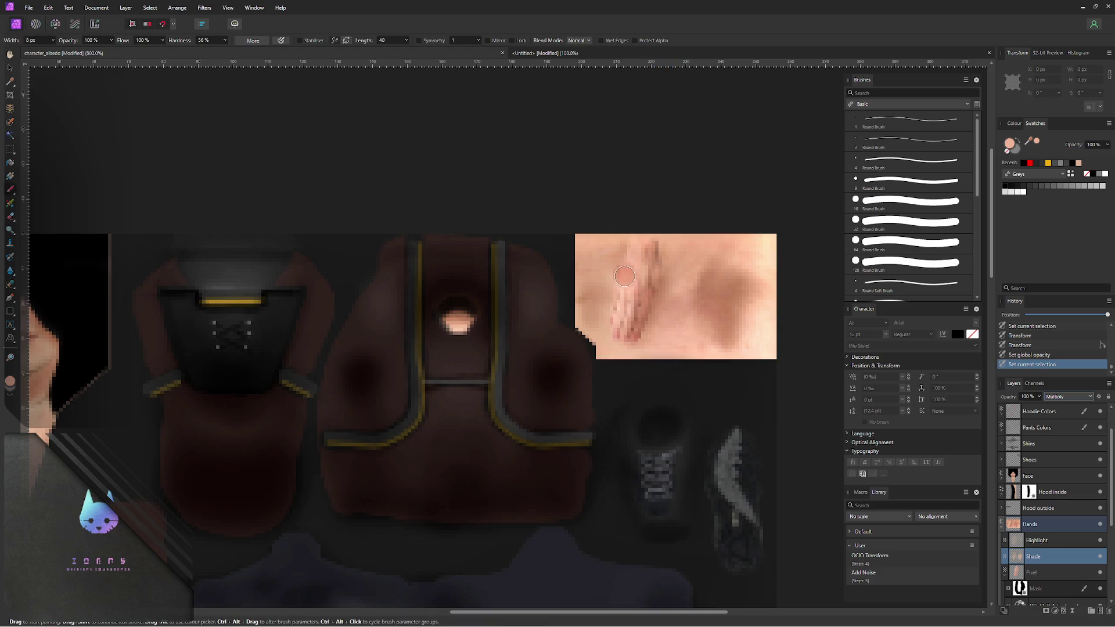
pyautogui.moveTo(633, 268)
pyautogui.mouseDown()
pyautogui.moveTo(641, 296)
pyautogui.moveTo(624, 316)
pyautogui.mouseUp()
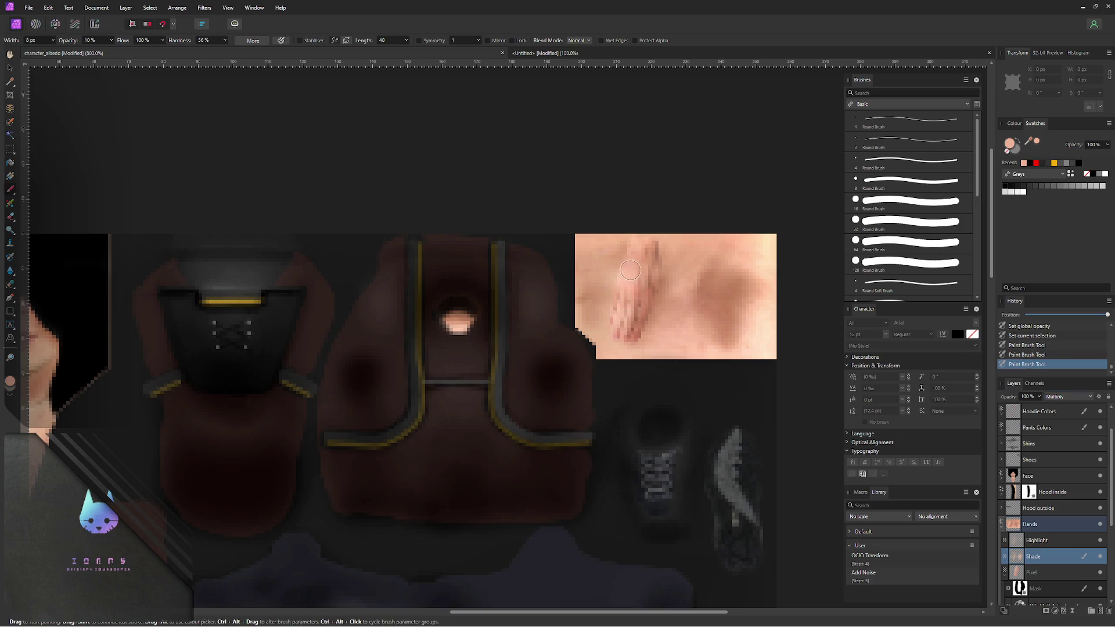
pyautogui.moveTo(630, 272); pyautogui.dragTo(629, 328)
# - Export the texture as PNG, replacing character_albedo.png
pyautogui.hotkey('ctrl', 'alt', 'shift', 'w')
pyautogui.click(672, 445)
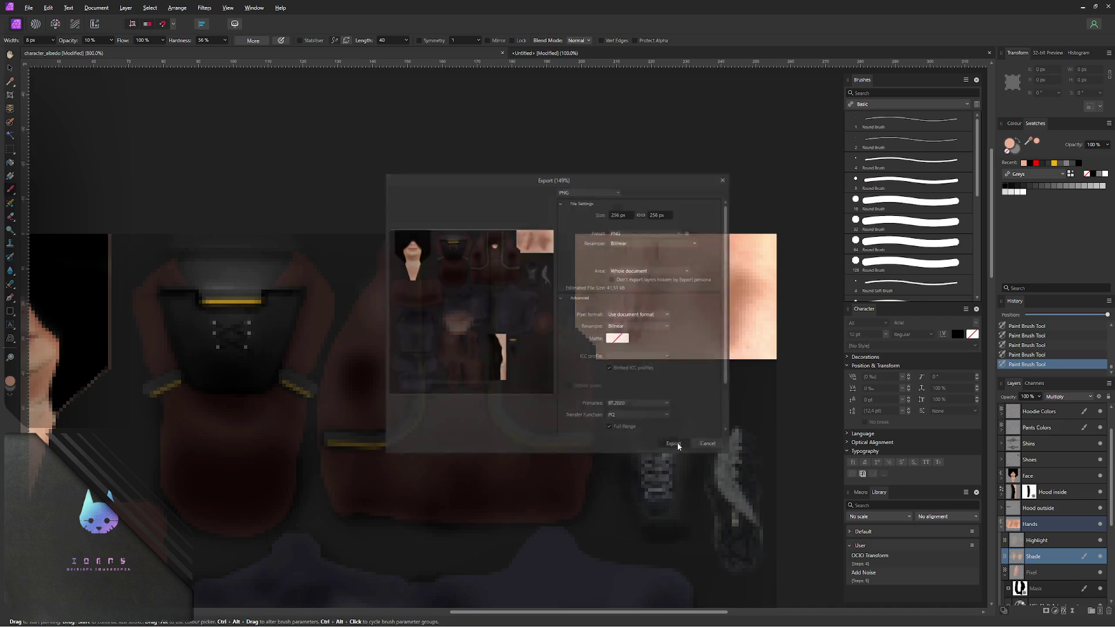
pyautogui.click(447, 355)
pyautogui.click(590, 353)
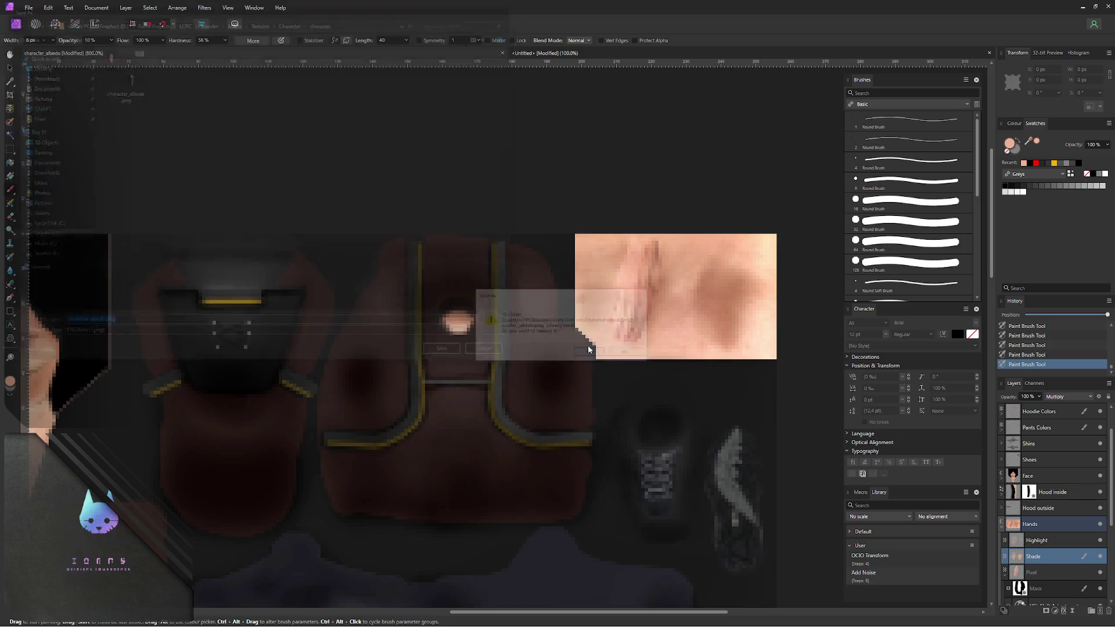
pyautogui.hotkey('alt', 'Tab')
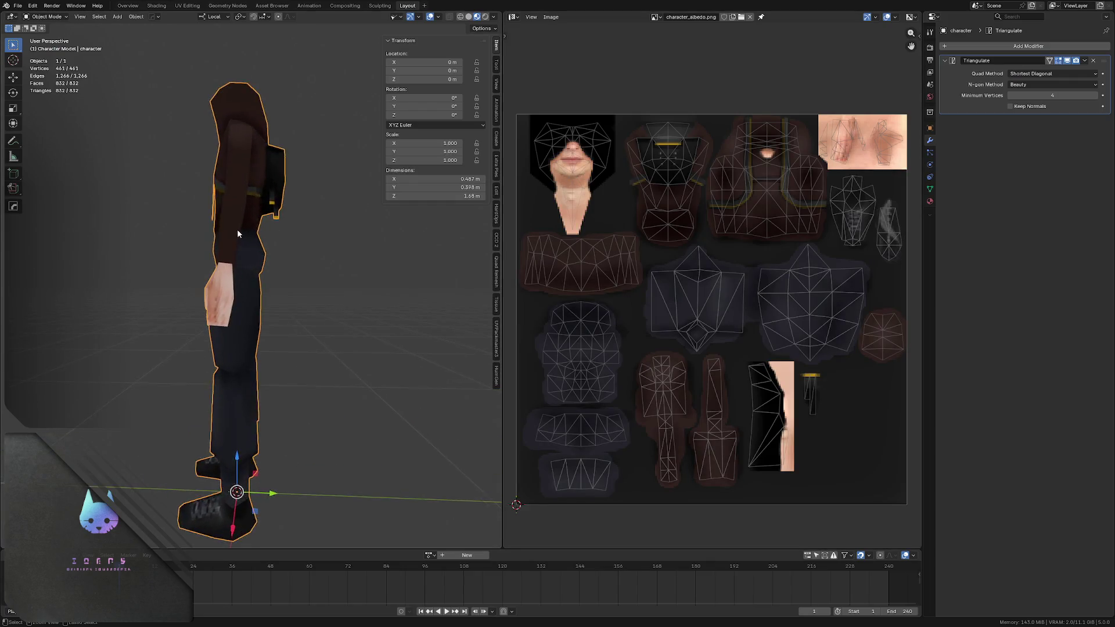
pyautogui.moveTo(242, 268)
pyautogui.mouseDown(button='middle')
pyautogui.moveTo(200, 248)
pyautogui.moveTo(230, 252)
pyautogui.mouseUp(button='middle')
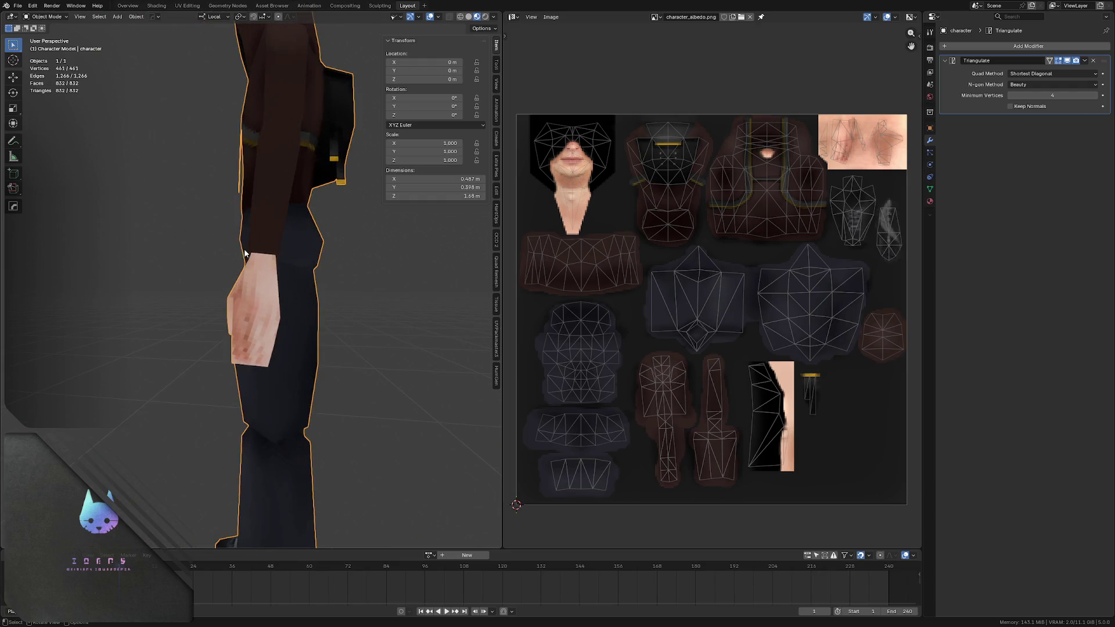
pyautogui.moveTo(229, 251)
pyautogui.mouseDown(button='middle')
pyautogui.moveTo(356, 256)
pyautogui.moveTo(214, 255)
pyautogui.moveTo(239, 226)
pyautogui.mouseUp(button='middle')
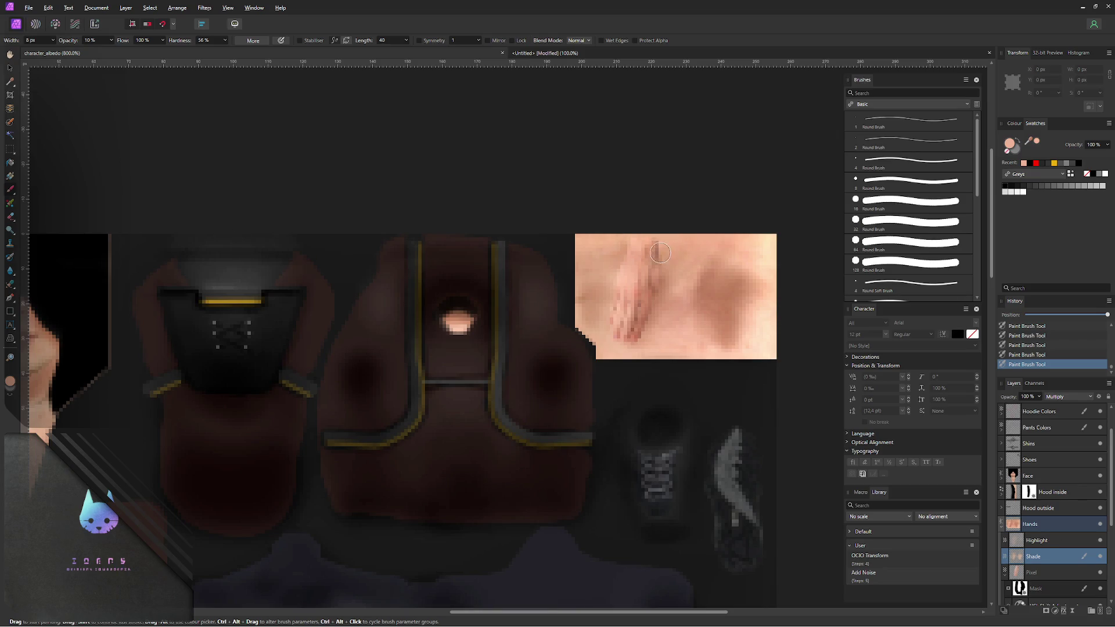
# - Try highlight strokes on the hand, undo them, then paint black into the hand patch's Mask layer
pyautogui.click(1047, 543)
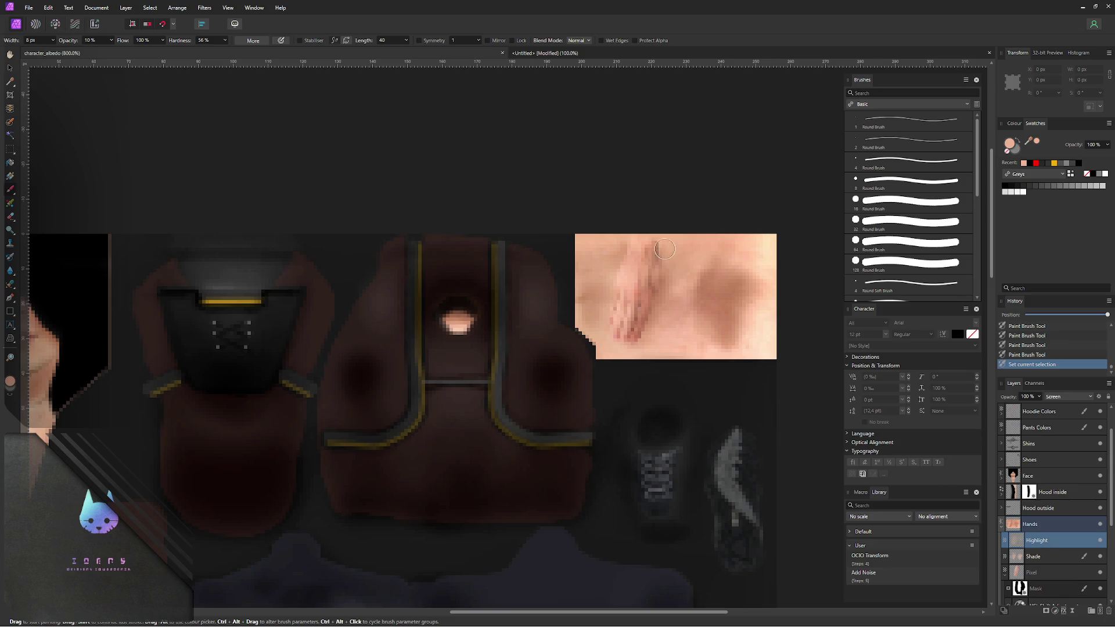
pyautogui.moveTo(649, 272); pyautogui.dragTo(656, 245)
pyautogui.moveTo(645, 261); pyautogui.dragTo(660, 244)
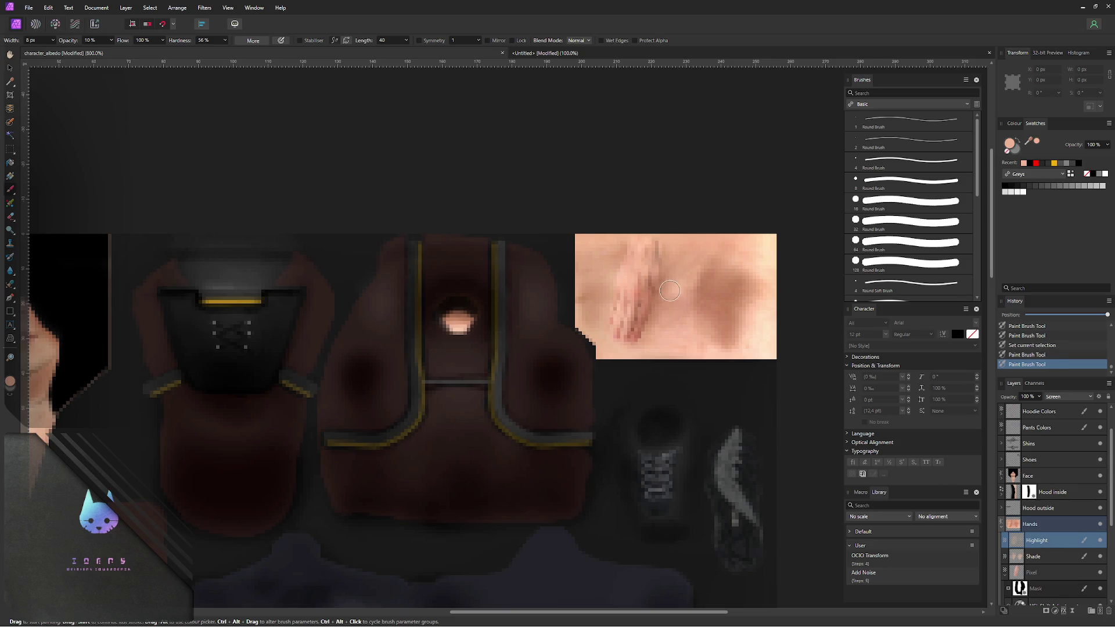
pyautogui.hotkey('ctrl', 'z')
pyautogui.hotkey('ctrl', 'z')
pyautogui.click(1022, 590)
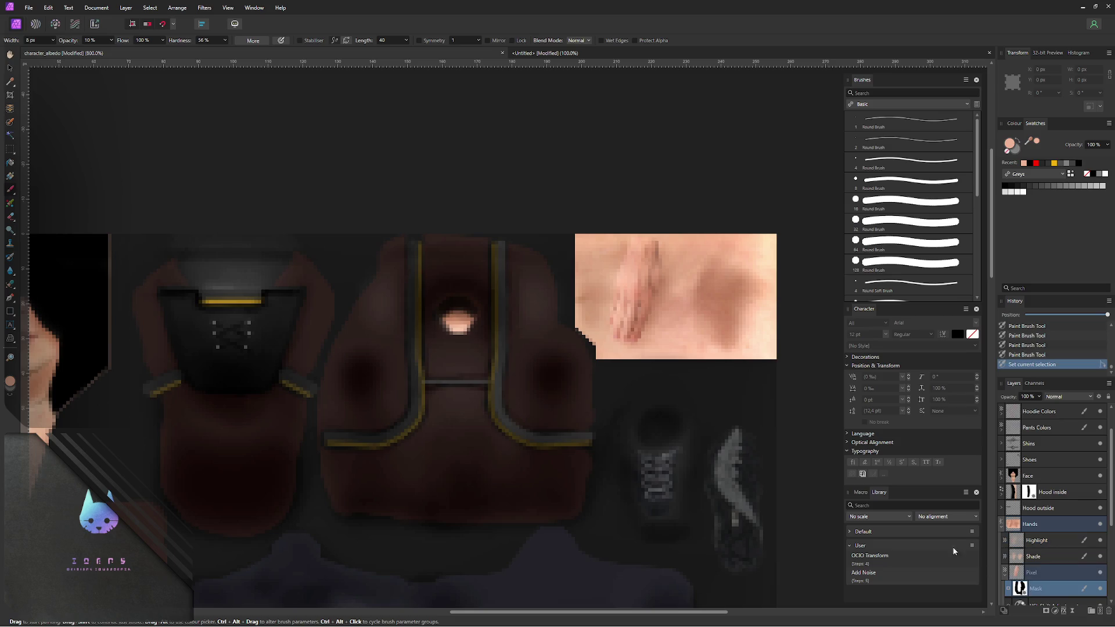
pyautogui.click(1091, 176)
pyautogui.moveTo(655, 261); pyautogui.dragTo(661, 256)
pyautogui.click(661, 256)
# - Re-export the texture as PNG, replacing the existing character_albedo.png
pyautogui.hotkey('ctrl', 'alt', 'shift', 's')
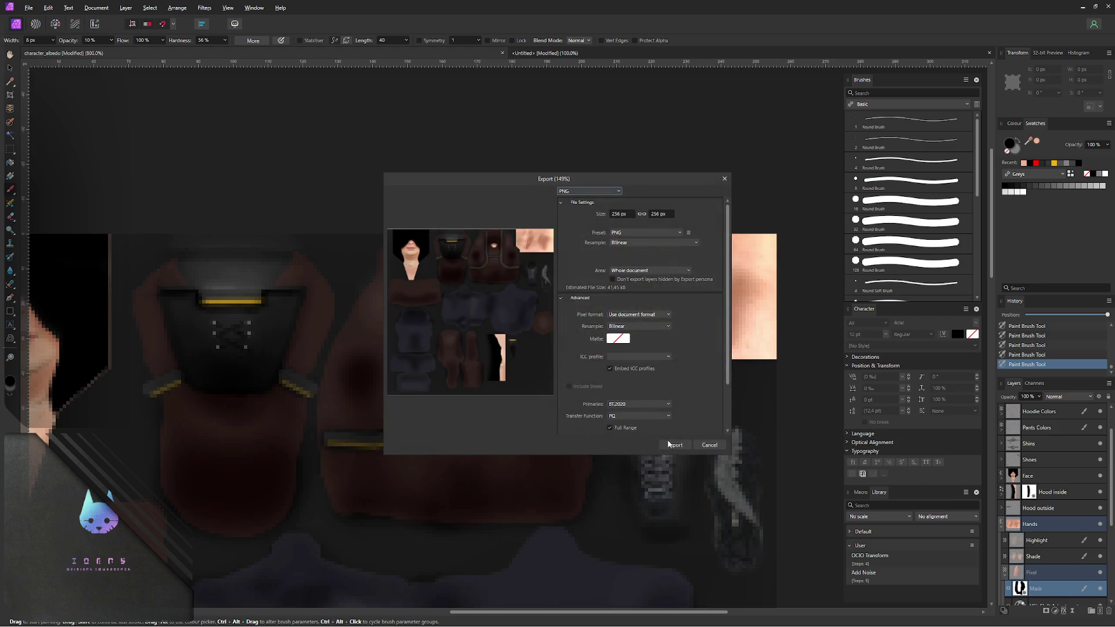
pyautogui.click(673, 446)
pyautogui.click(448, 355)
pyautogui.click(589, 354)
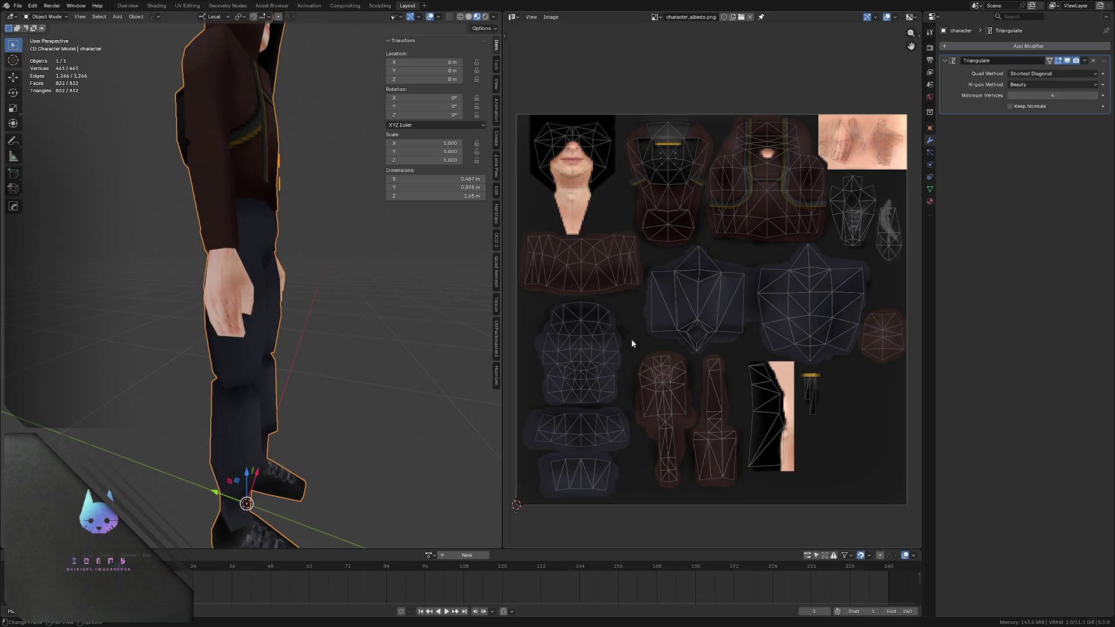
pyautogui.scroll(3, 271, 268)
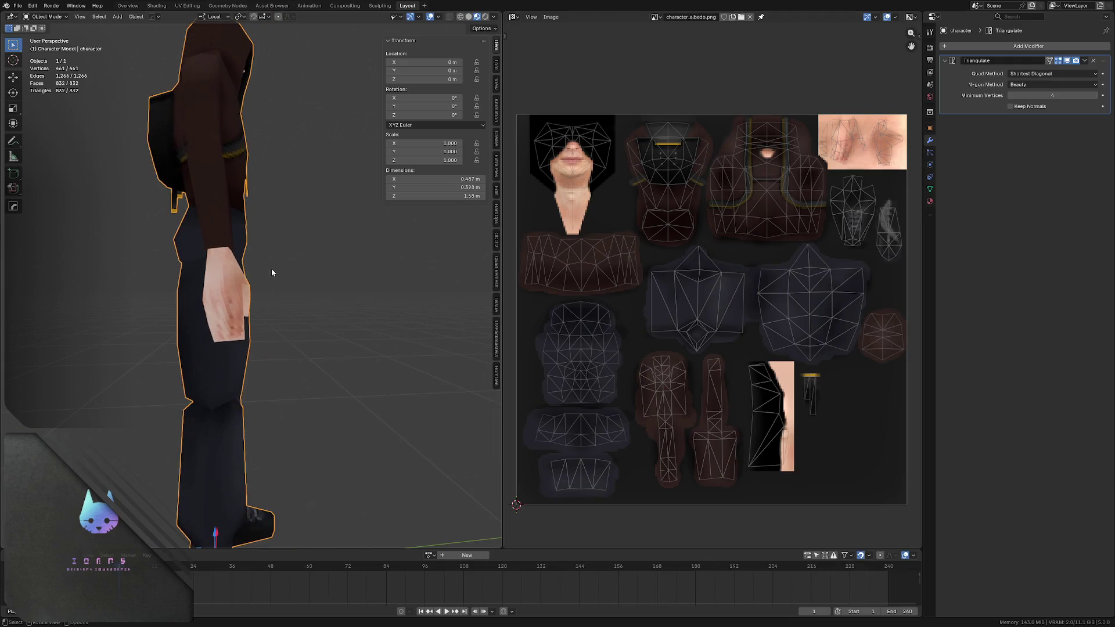
# - Review the character's updated hand from front and side views and save the .blend file
pyautogui.moveTo(271, 273)
pyautogui.mouseDown(button='middle')
pyautogui.moveTo(271, 242)
pyautogui.moveTo(210, 206)
pyautogui.moveTo(251, 199)
pyautogui.mouseUp(button='middle')
pyautogui.scroll(3, 211, 206)
pyautogui.scroll(-2, 264, 202)
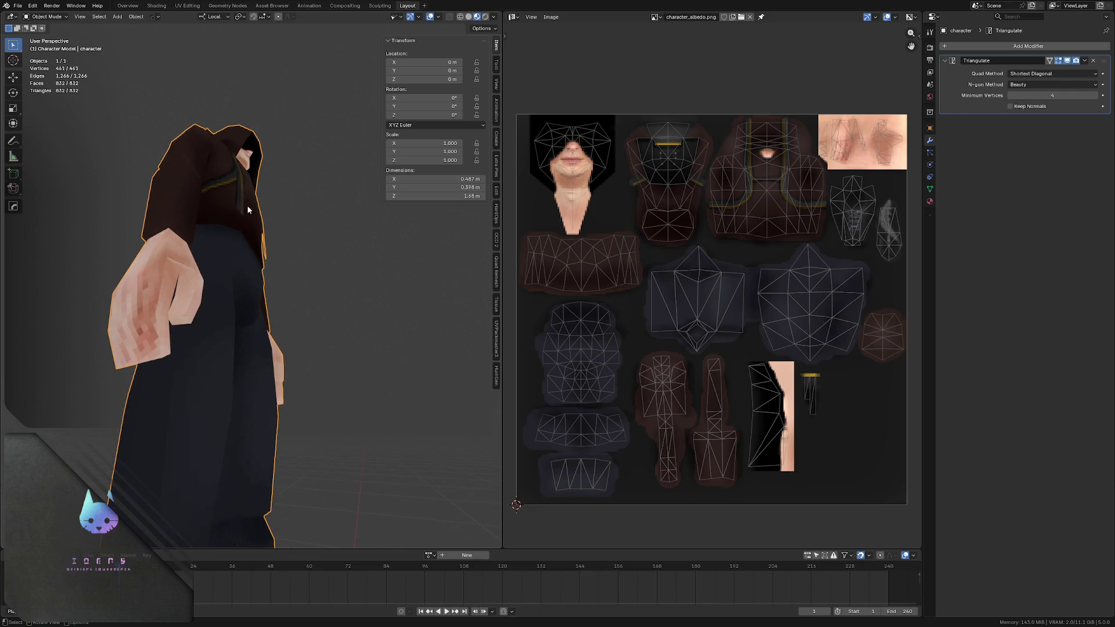
pyautogui.moveTo(223, 216)
pyautogui.mouseDown(button='middle')
pyautogui.moveTo(213, 215)
pyautogui.moveTo(224, 229)
pyautogui.moveTo(219, 202)
pyautogui.moveTo(236, 198)
pyautogui.moveTo(233, 187)
pyautogui.mouseUp(button='middle')
pyautogui.scroll(-3, 213, 216)
pyautogui.hotkey('ctrl', 's')
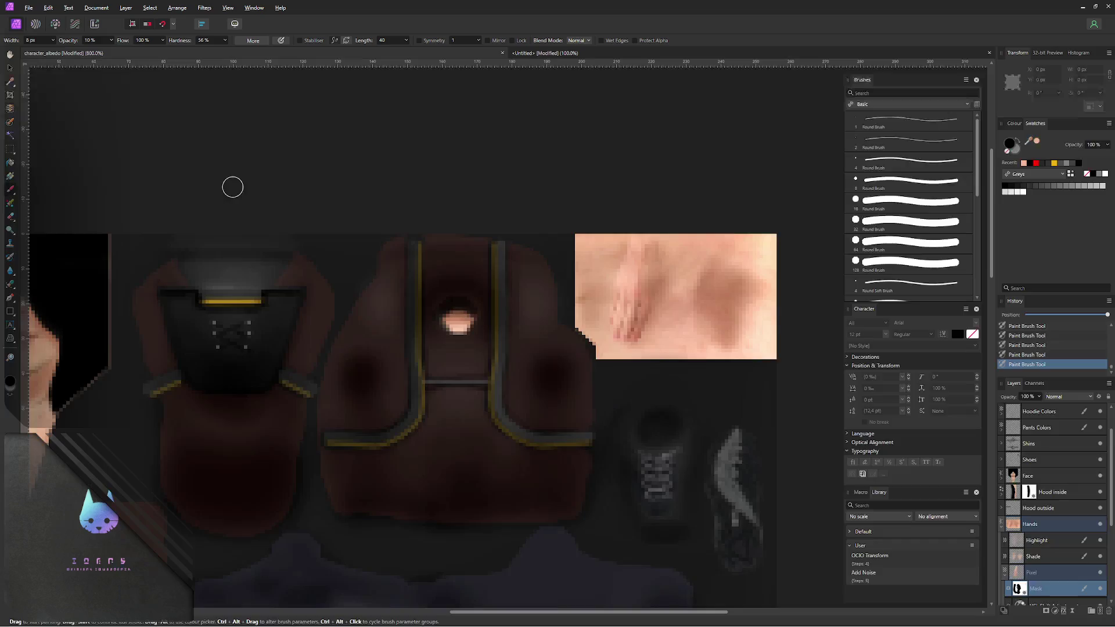
pyautogui.hscroll(-3, 444, 207)
pyautogui.hscroll(-4, 394, 209)
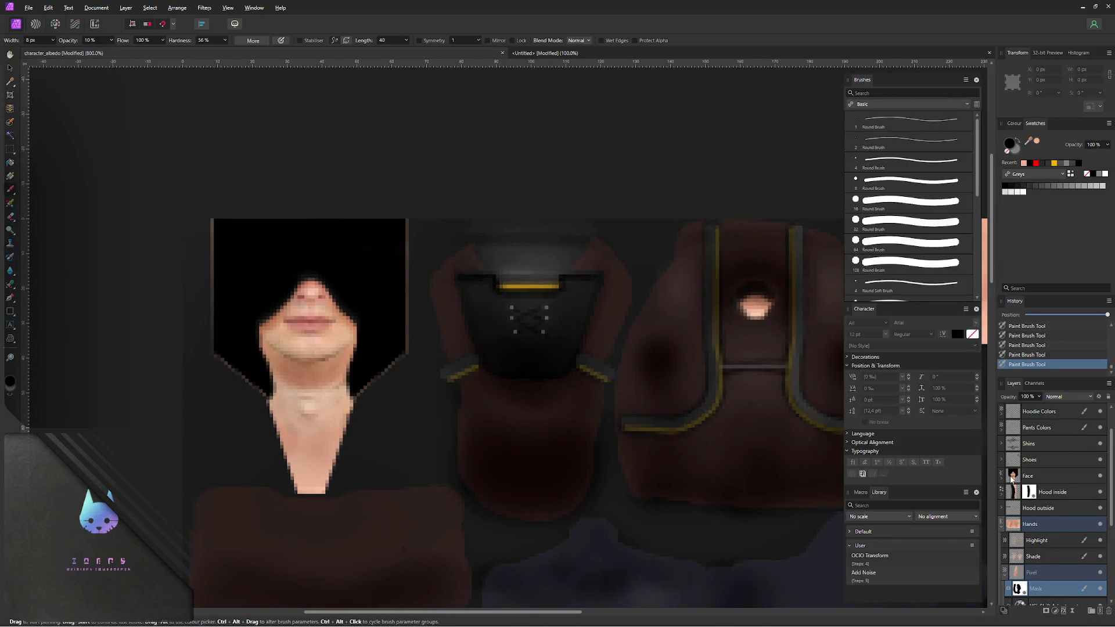
# - Add a Gaussian Blur layer effect to the Face group's Shadow layer to soften the hood shadow
pyautogui.click(1002, 476)
pyautogui.click(1044, 497)
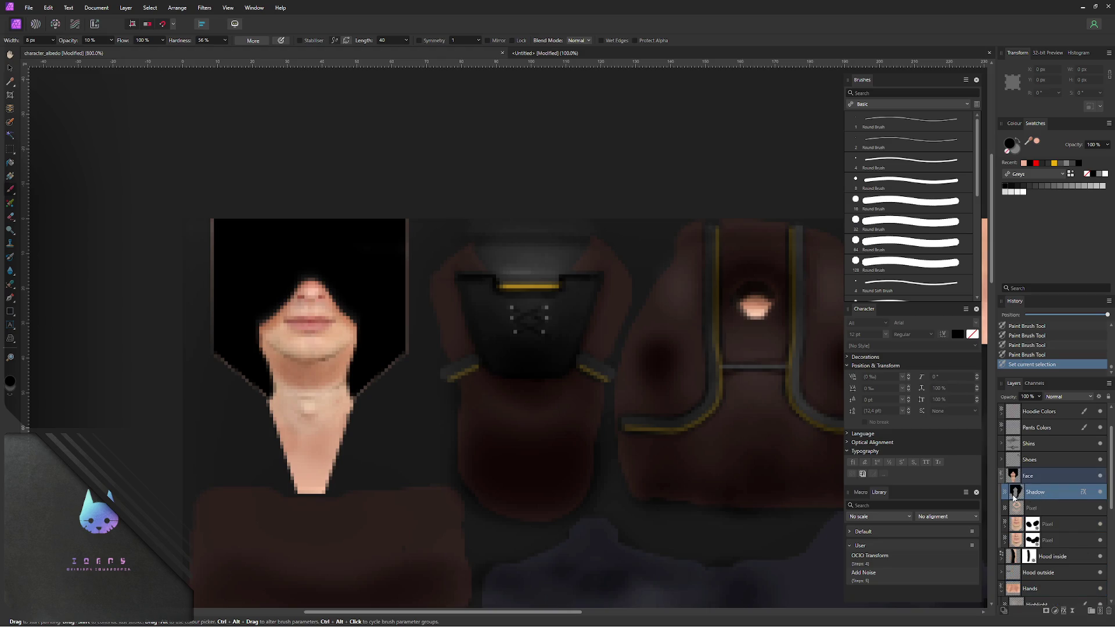
pyautogui.click(1085, 496)
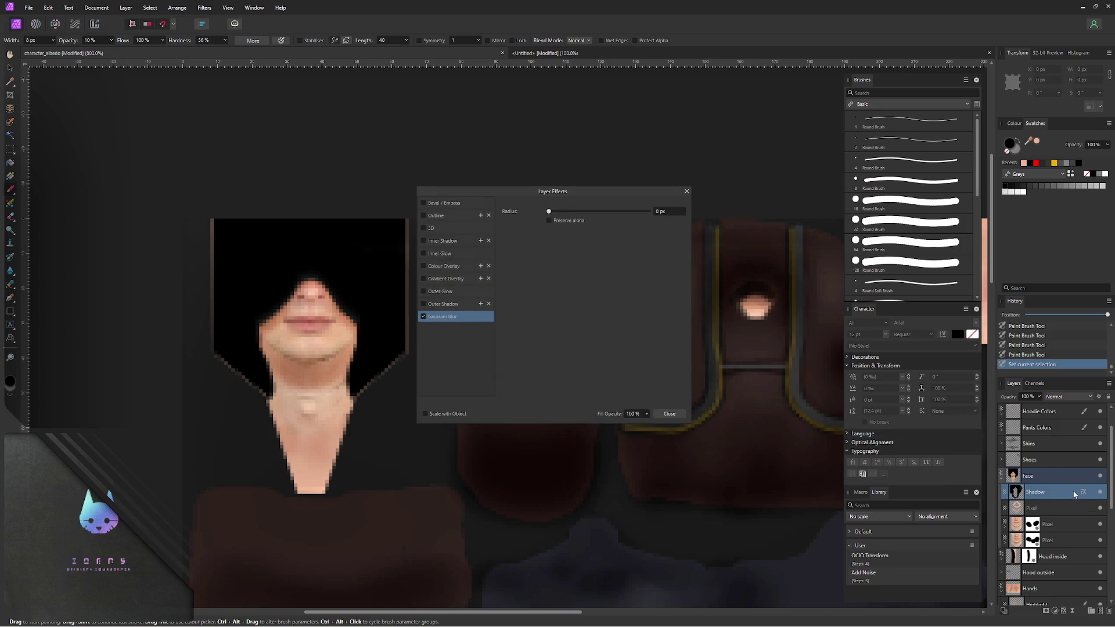
pyautogui.click(665, 213)
pyautogui.write('5')
pyautogui.press('Return')
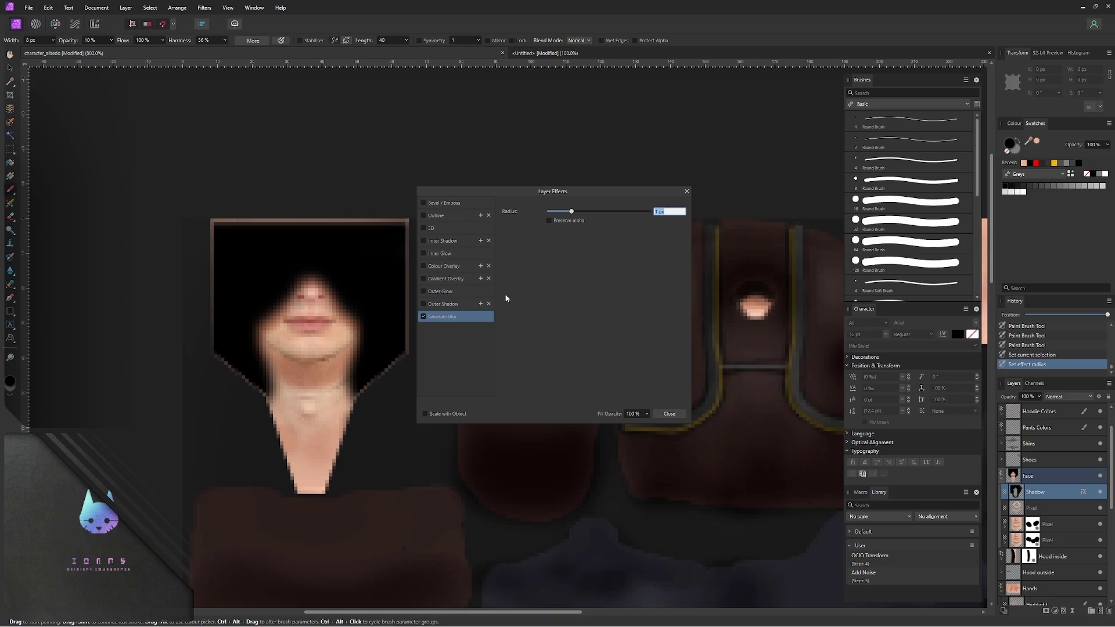
pyautogui.click(670, 416)
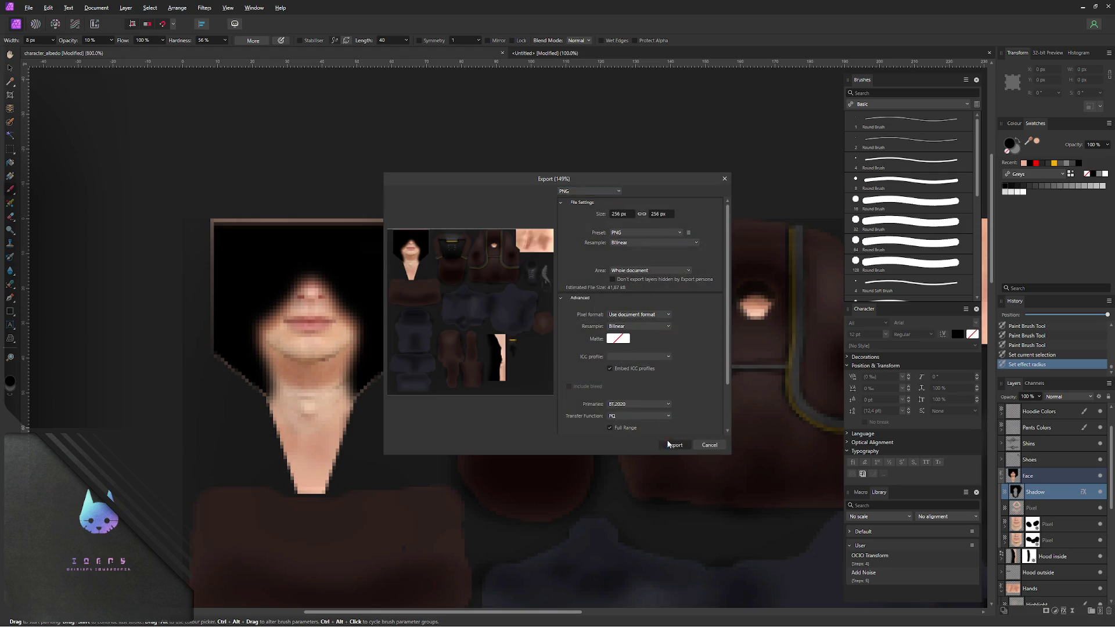
# - Re-export the texture as PNG, overwriting character_albedo.png
pyautogui.click(668, 444)
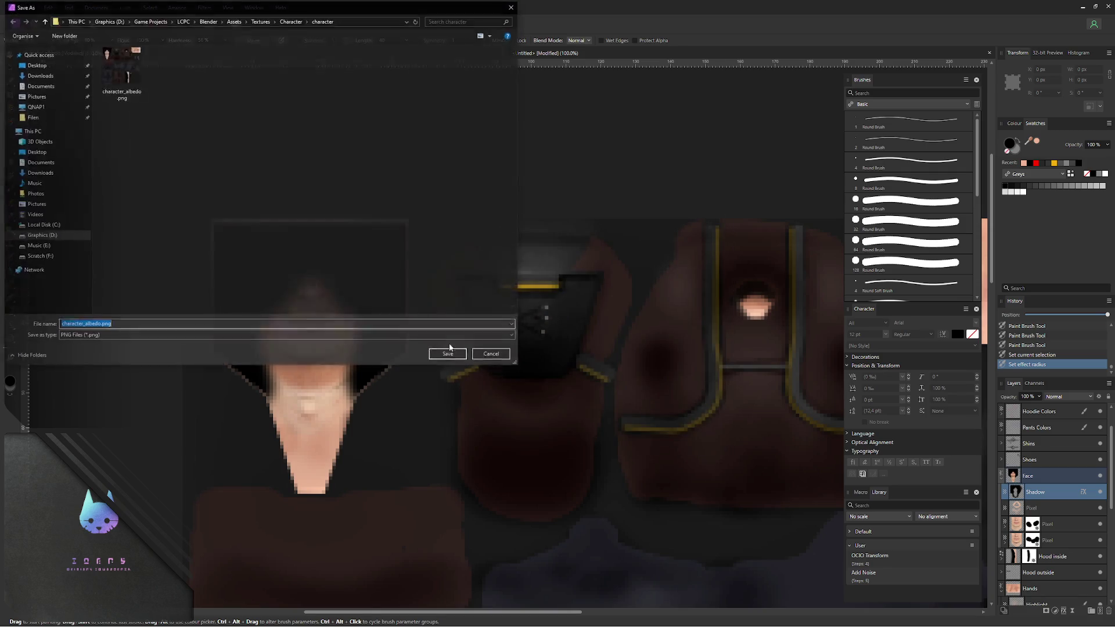
pyautogui.click(432, 355)
pyautogui.click(590, 352)
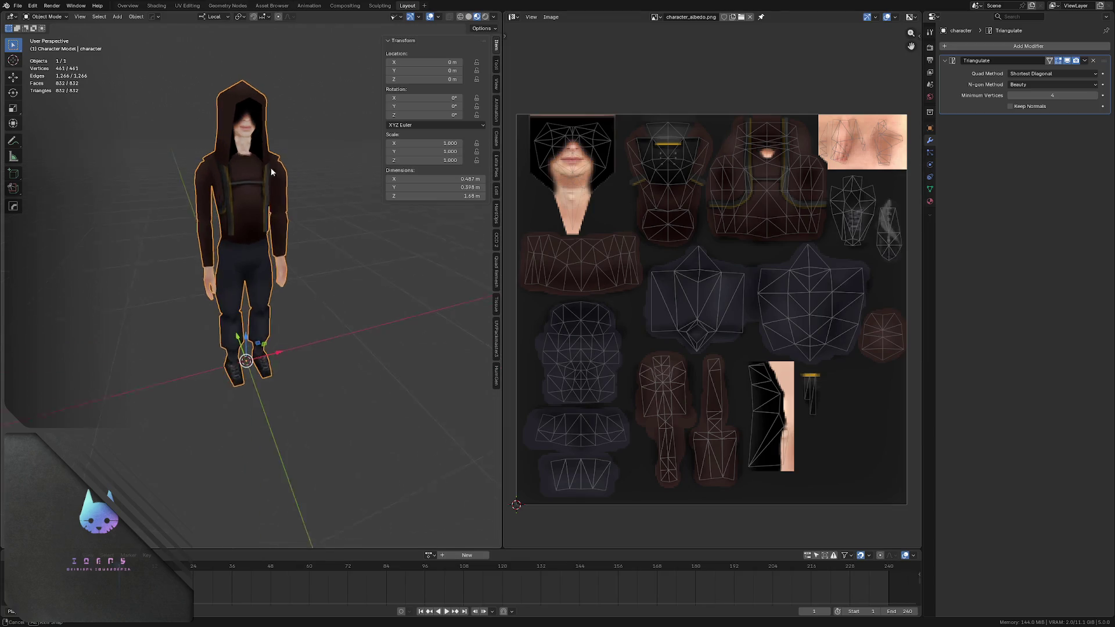
# - Inspect the blurred face shadow around the hood and backpack, deselect the character and save
pyautogui.moveTo(271, 167)
pyautogui.mouseDown(button='middle')
pyautogui.moveTo(247, 144)
pyautogui.moveTo(214, 143)
pyautogui.moveTo(239, 137)
pyautogui.mouseUp(button='middle')
pyautogui.scroll(2, 243, 171)
pyautogui.scroll(1, 244, 172)
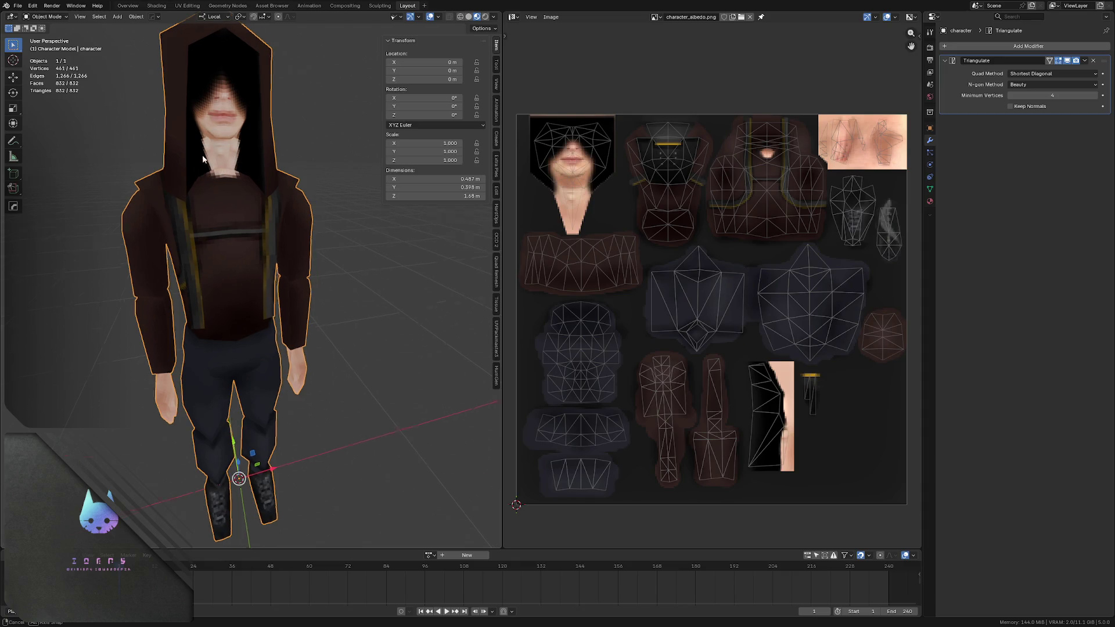
pyautogui.scroll(-2, 203, 173)
pyautogui.hotkey('alt', 'a')
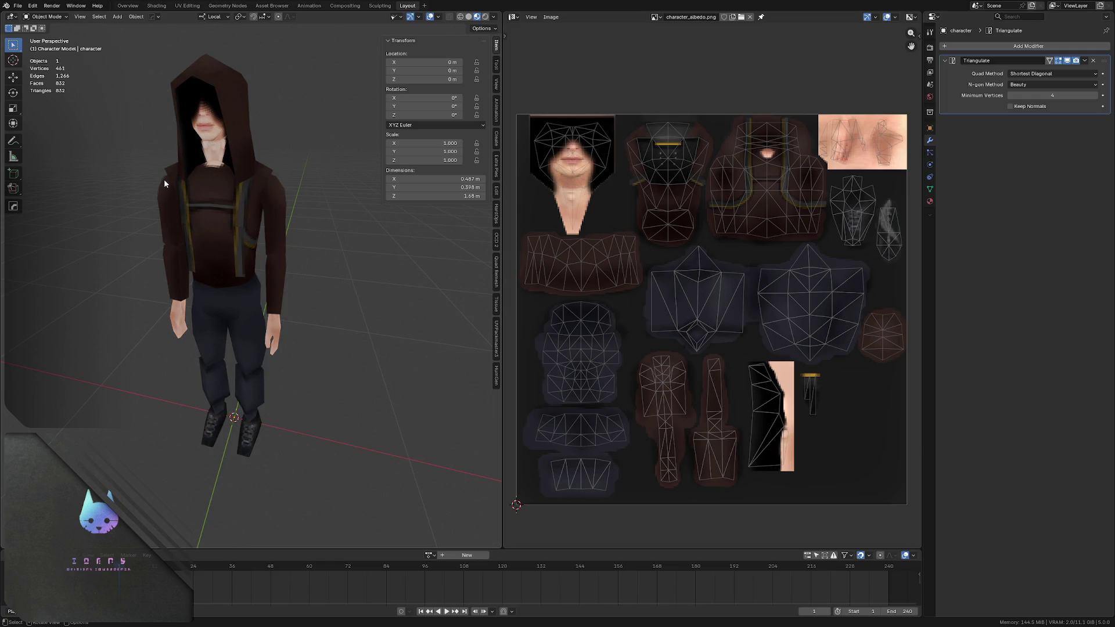
pyautogui.moveTo(215, 191)
pyautogui.mouseDown(button='middle')
pyautogui.moveTo(235, 188)
pyautogui.moveTo(183, 170)
pyautogui.moveTo(210, 166)
pyautogui.mouseUp(button='middle')
pyautogui.scroll(2, 200, 155)
pyautogui.scroll(-2, 199, 155)
pyautogui.scroll(-2, 209, 166)
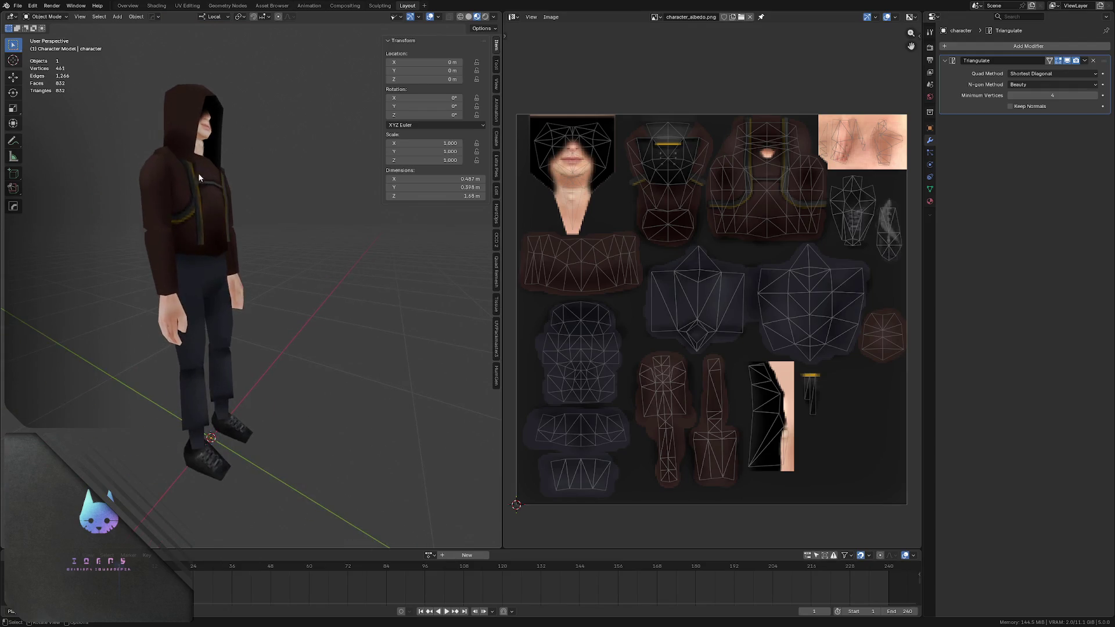
pyautogui.scroll(-2, 199, 176)
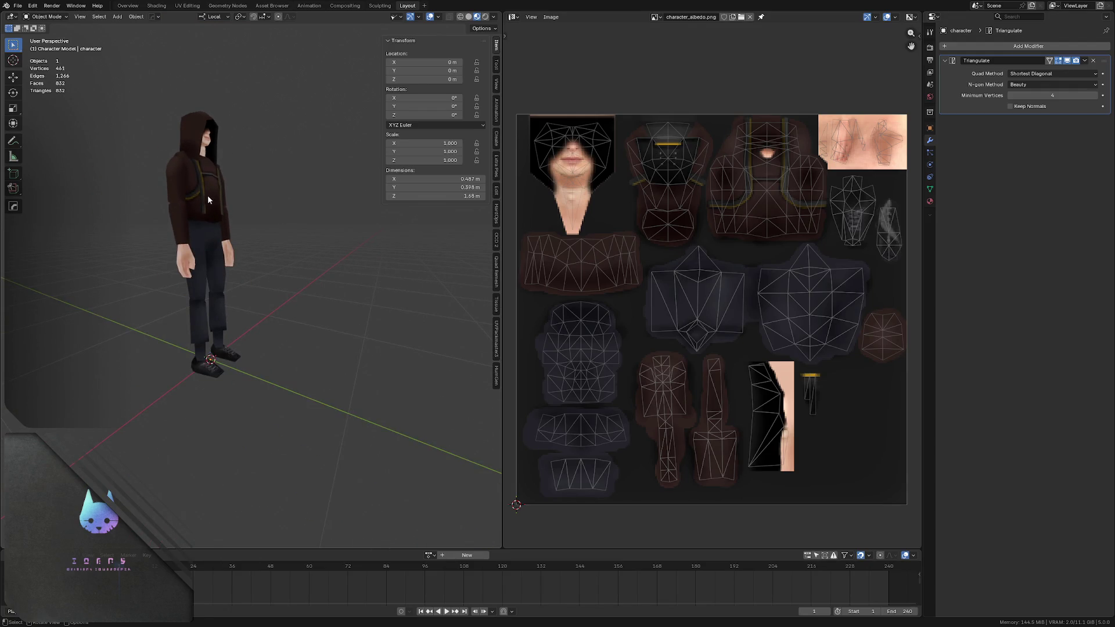
pyautogui.moveTo(207, 195); pyautogui.dragTo(195, 156, button='middle')
pyautogui.scroll(2, 205, 183)
pyautogui.scroll(2, 210, 168)
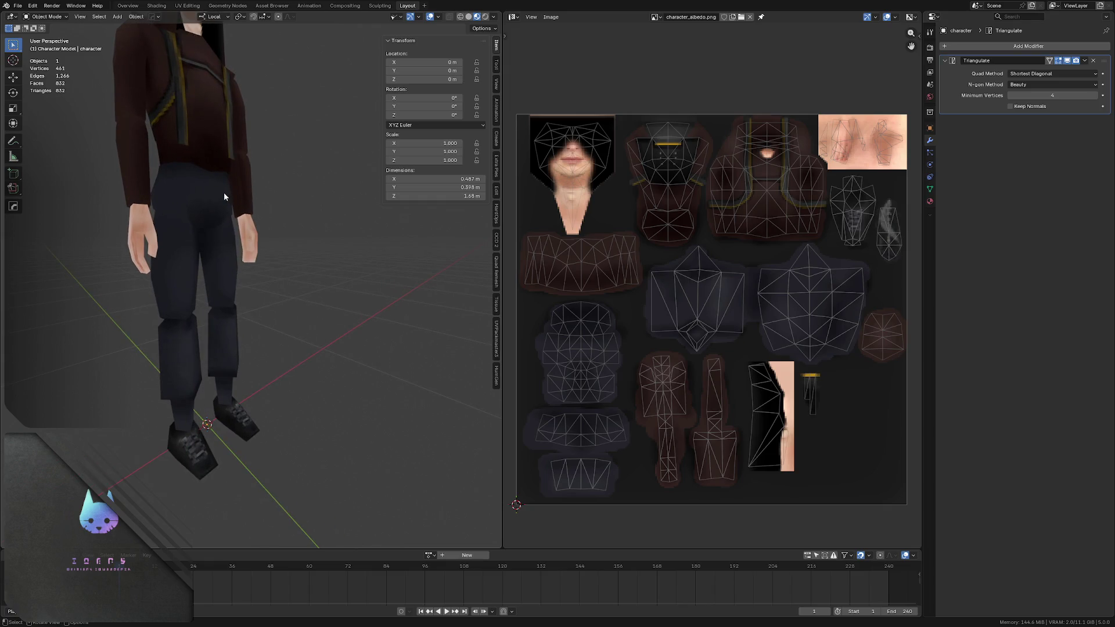
pyautogui.moveTo(224, 193); pyautogui.dragTo(168, 182, button='middle')
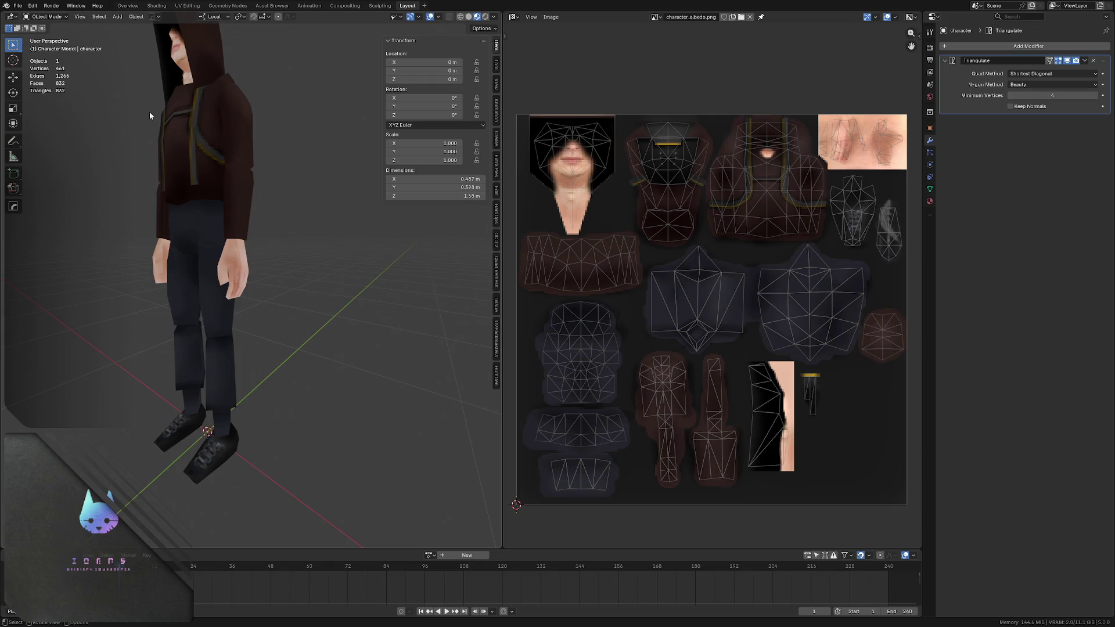
pyautogui.moveTo(149, 111)
pyautogui.mouseDown(button='middle')
pyautogui.moveTo(163, 161)
pyautogui.moveTo(70, 141)
pyautogui.moveTo(234, 150)
pyautogui.moveTo(232, 186)
pyautogui.moveTo(235, 172)
pyautogui.moveTo(243, 184)
pyautogui.mouseUp(button='middle')
pyautogui.hotkey('ctrl', 's')
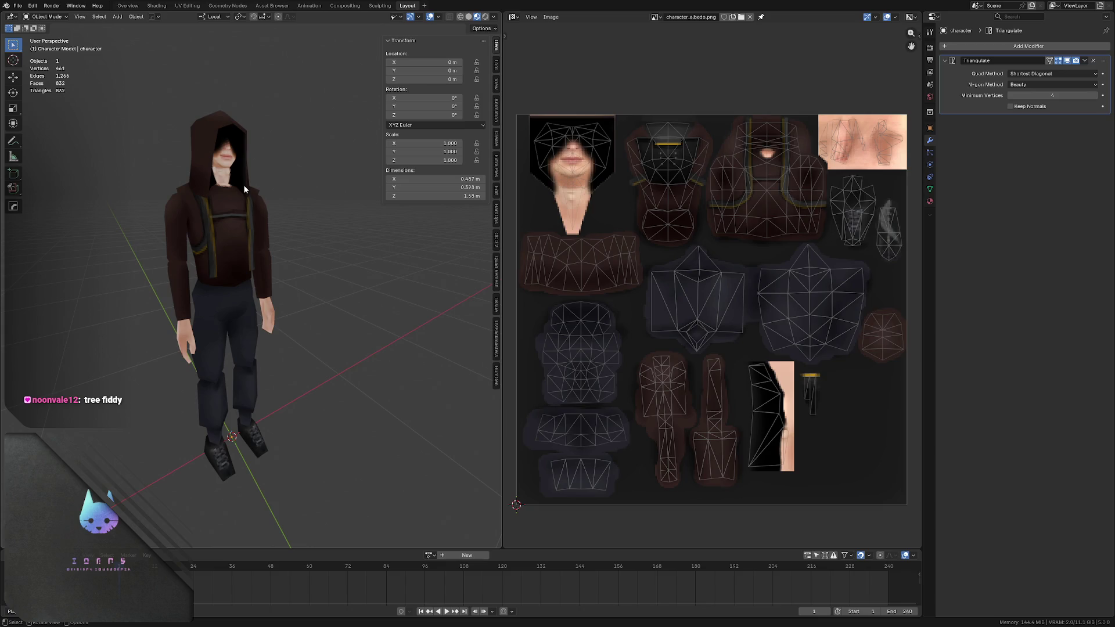
pyautogui.moveTo(181, 225)
pyautogui.mouseDown(button='middle')
pyautogui.moveTo(274, 235)
pyautogui.moveTo(183, 256)
pyautogui.moveTo(225, 243)
pyautogui.moveTo(214, 251)
pyautogui.mouseUp(button='middle')
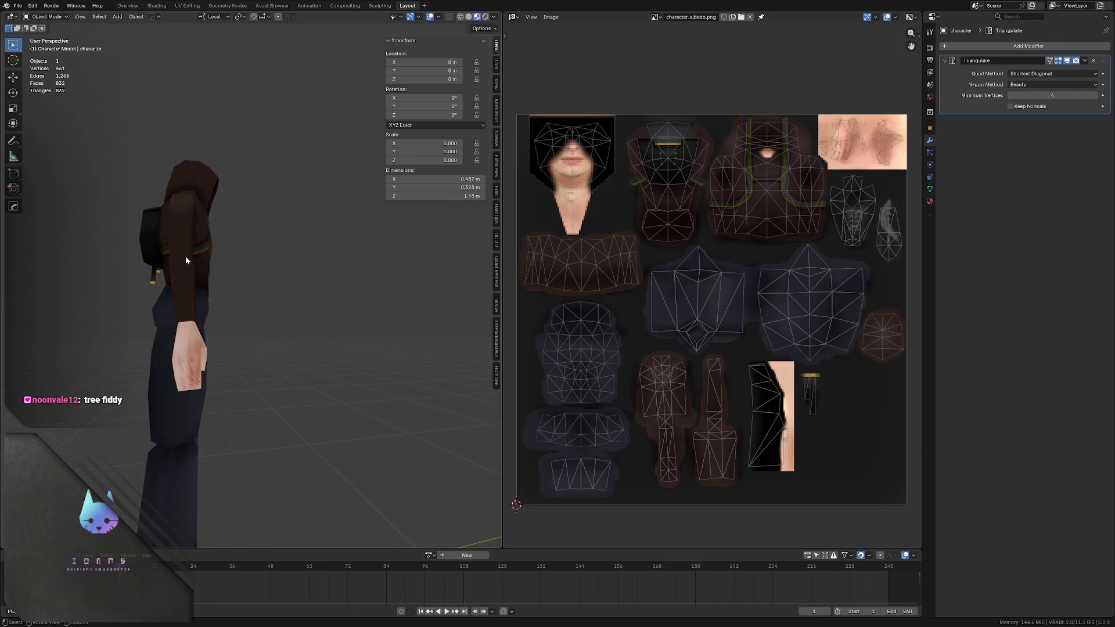
# - Orbit the hooded character through front, side and rear views to review it
pyautogui.moveTo(202, 239); pyautogui.dragTo(318, 182, button='middle')
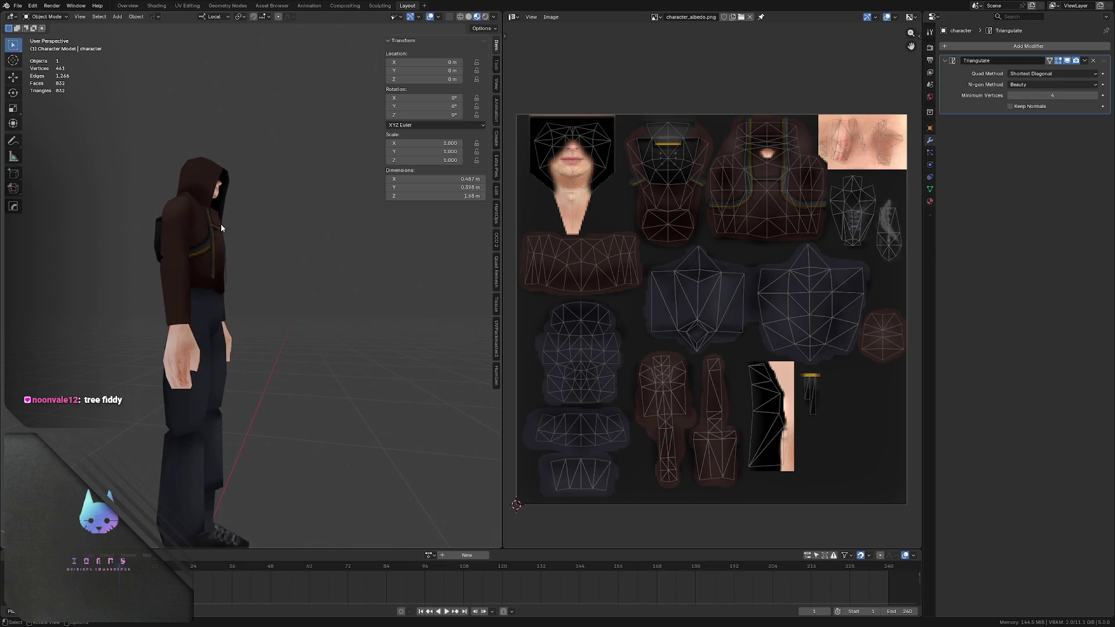
pyautogui.moveTo(213, 238); pyautogui.dragTo(190, 250, button='middle')
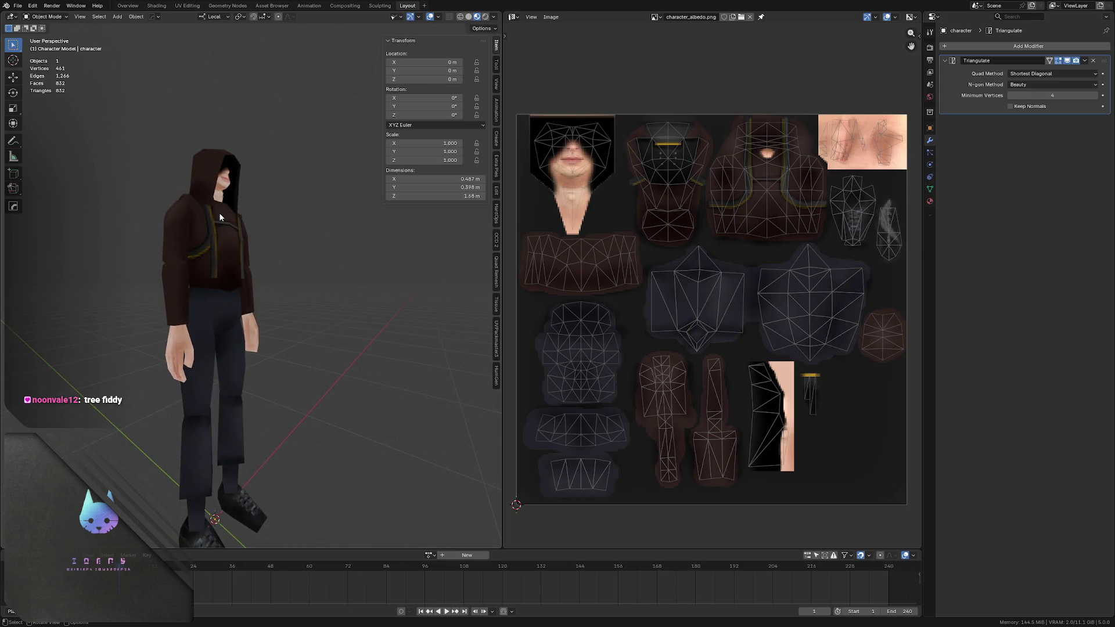
pyautogui.moveTo(219, 212)
pyautogui.mouseDown(button='middle')
pyautogui.moveTo(168, 281)
pyautogui.moveTo(222, 246)
pyautogui.mouseUp(button='middle')
pyautogui.scroll(3, 222, 245)
pyautogui.scroll(1, 215, 226)
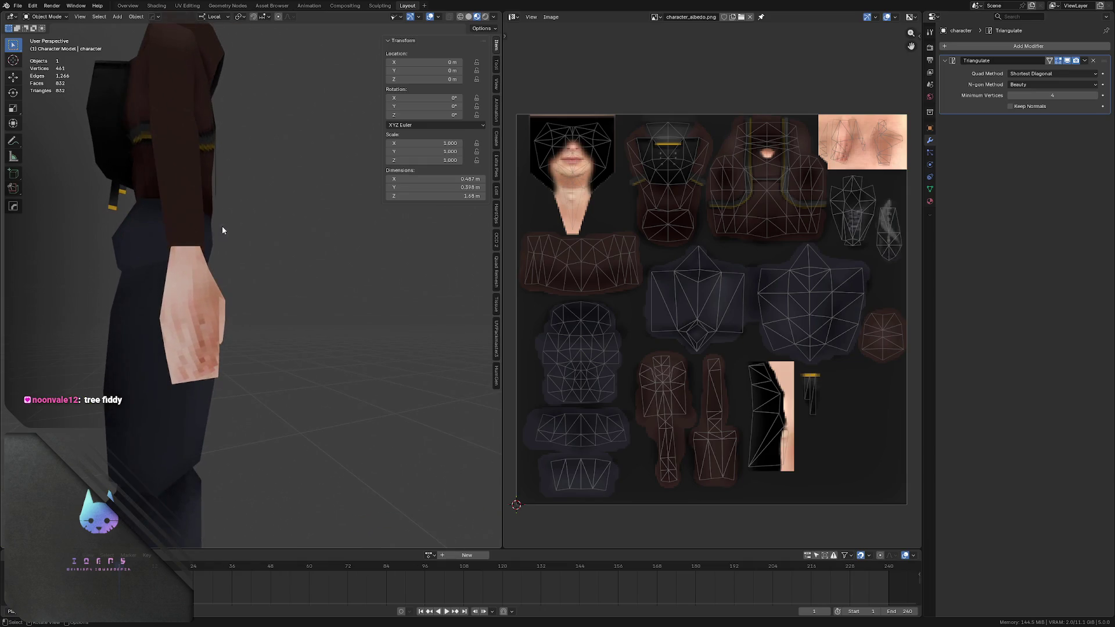
pyautogui.scroll(-3, 200, 219)
pyautogui.scroll(-1, 211, 206)
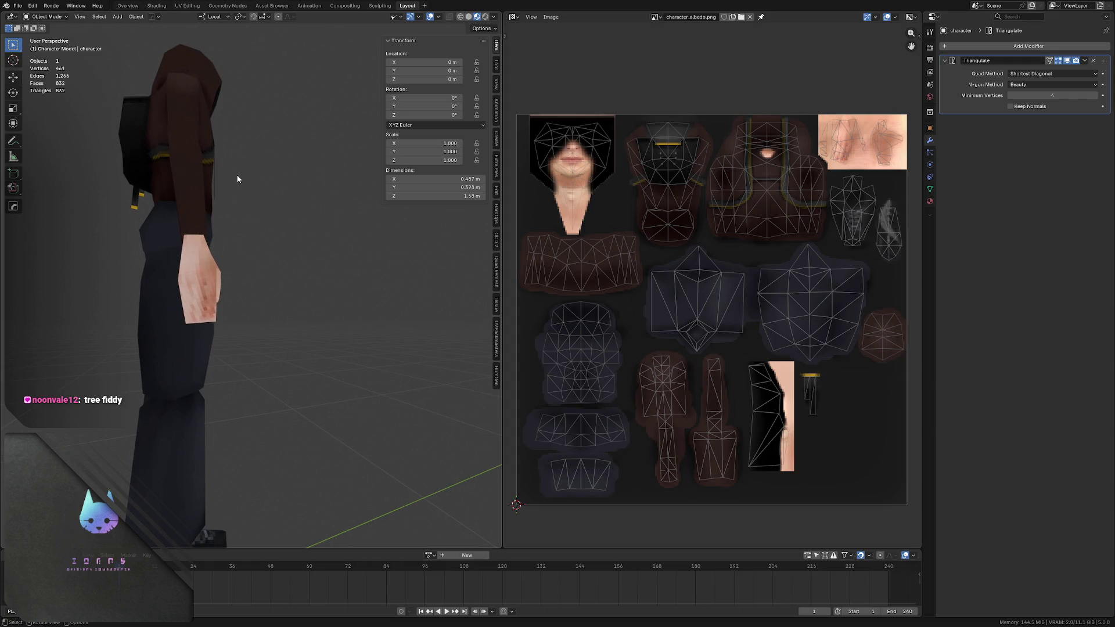
pyautogui.moveTo(238, 179)
pyautogui.mouseDown(button='middle')
pyautogui.moveTo(173, 166)
pyautogui.moveTo(196, 166)
pyautogui.moveTo(183, 158)
pyautogui.mouseUp(button='middle')
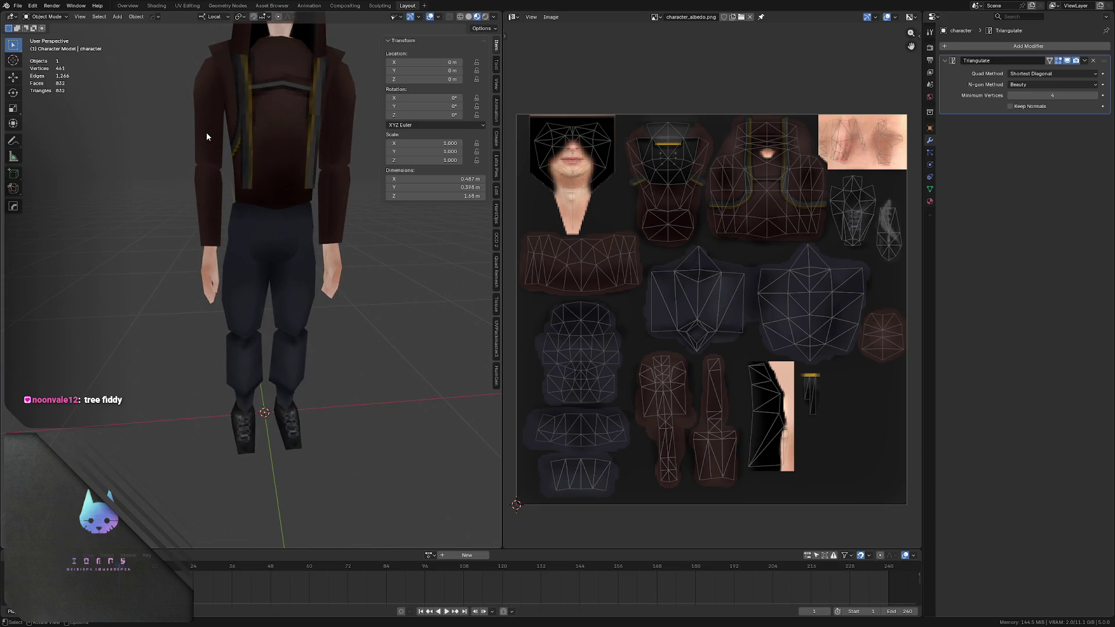
pyautogui.moveTo(206, 132)
pyautogui.mouseDown(button='middle')
pyautogui.moveTo(250, 143)
pyautogui.moveTo(228, 142)
pyautogui.moveTo(223, 126)
pyautogui.moveTo(226, 139)
pyautogui.mouseUp(button='middle')
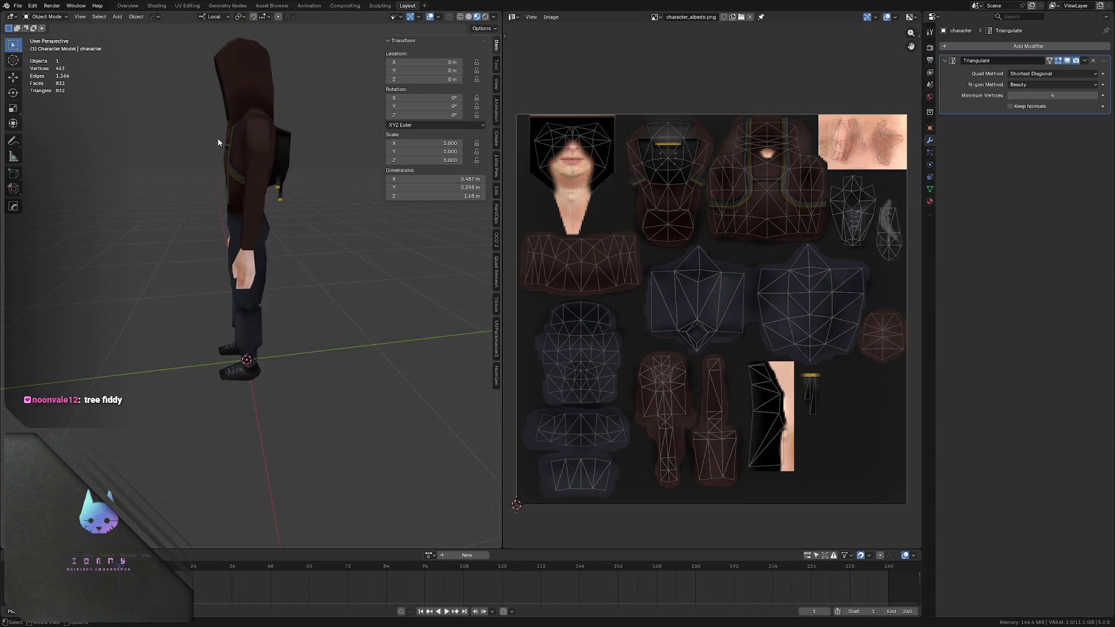
pyautogui.moveTo(217, 137)
pyautogui.mouseDown(button='middle')
pyautogui.moveTo(176, 126)
pyautogui.moveTo(324, 124)
pyautogui.moveTo(223, 153)
pyautogui.moveTo(254, 144)
pyautogui.mouseUp(button='middle')
pyautogui.scroll(-2, 244, 138)
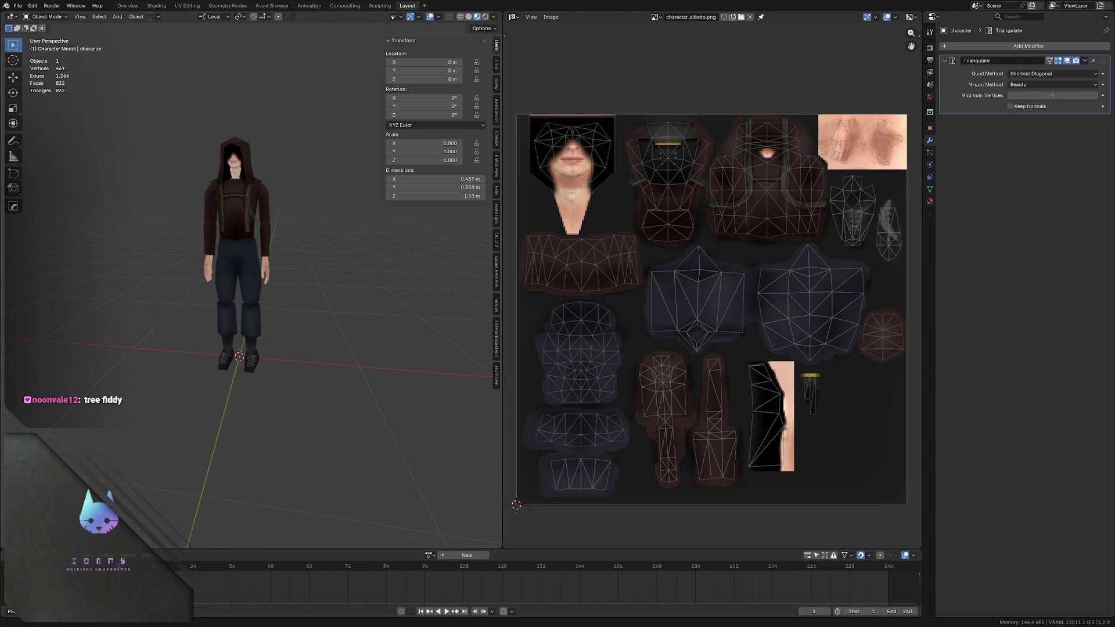
# - Unhide the scene's other character models with Alt+H
pyautogui.hotkey('alt', 'h')
pyautogui.moveTo(204, 180)
pyautogui.mouseDown(button='middle')
pyautogui.moveTo(176, 180)
pyautogui.moveTo(246, 156)
pyautogui.moveTo(191, 192)
pyautogui.mouseUp(button='middle')
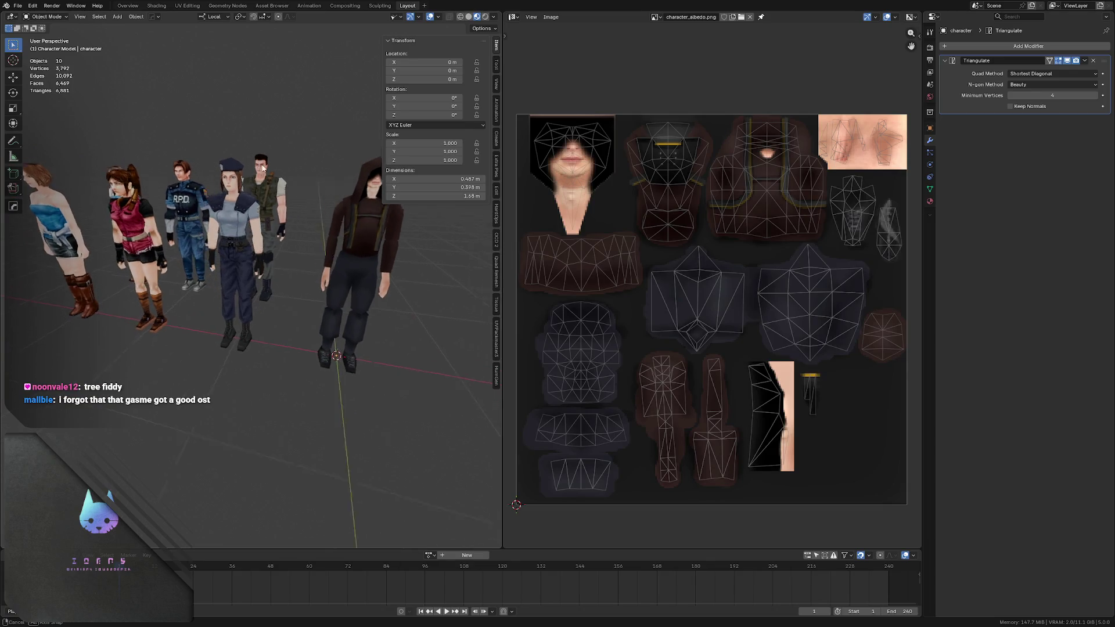
# - Isolate the Leon Kennedy model in local view, inspect it from several angles, then leave local view
pyautogui.click(191, 192)
pyautogui.press('KP_Divide')
pyautogui.scroll(3, 218, 188)
pyautogui.scroll(-3, 227, 184)
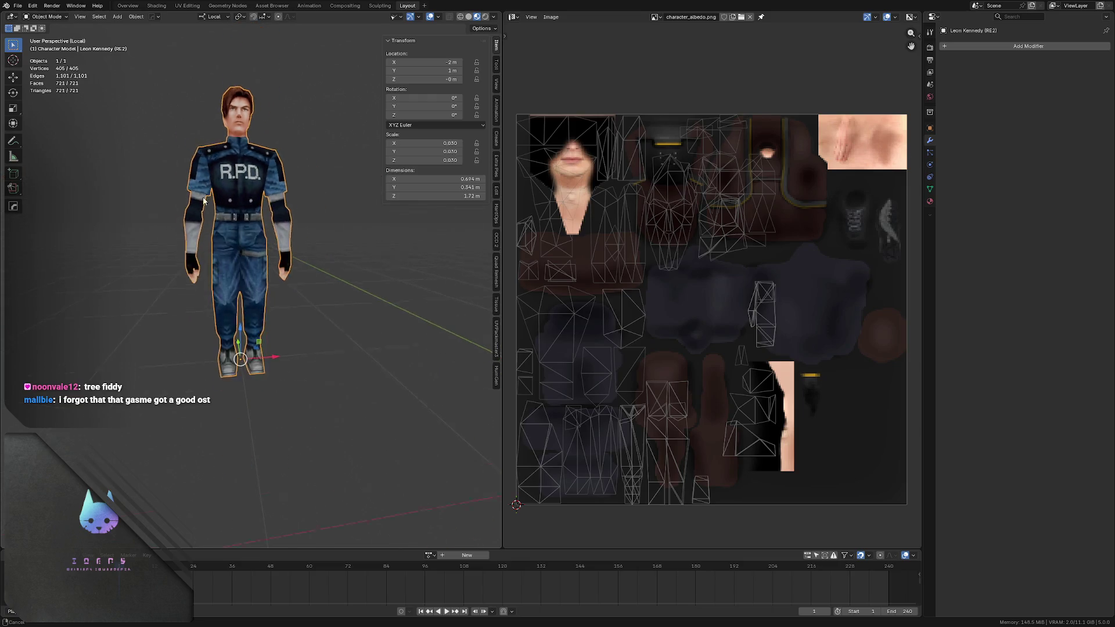
pyautogui.scroll(-1, 237, 181)
pyautogui.click(299, 217)
pyautogui.moveTo(300, 217)
pyautogui.mouseDown(button='middle')
pyautogui.moveTo(239, 199)
pyautogui.moveTo(267, 193)
pyautogui.moveTo(248, 211)
pyautogui.mouseUp(button='middle')
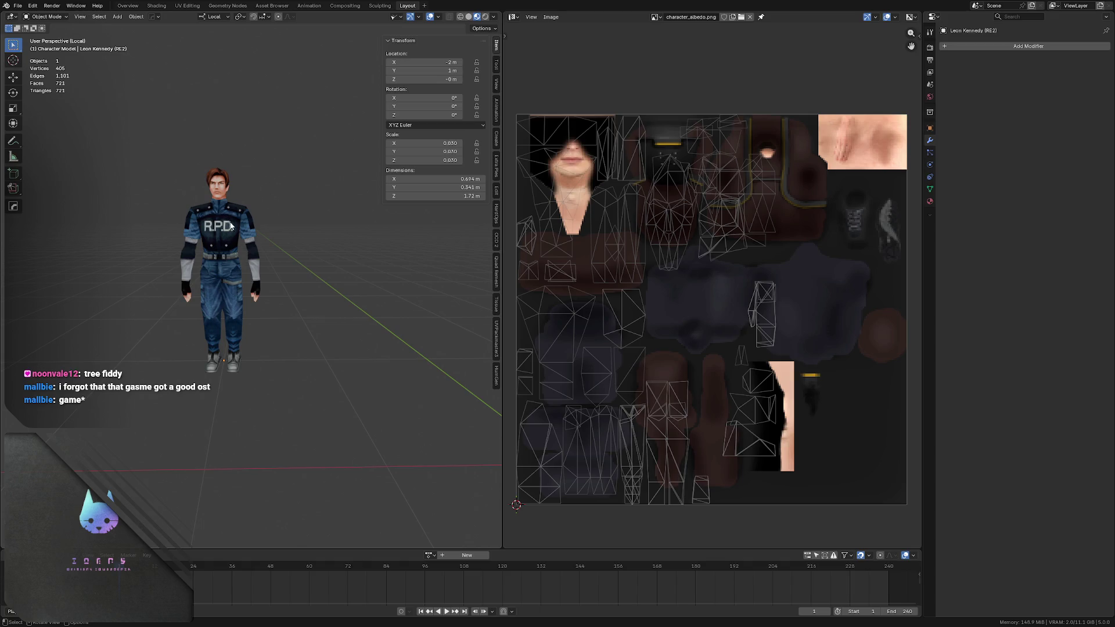
pyautogui.moveTo(228, 235); pyautogui.dragTo(233, 177, button='middle')
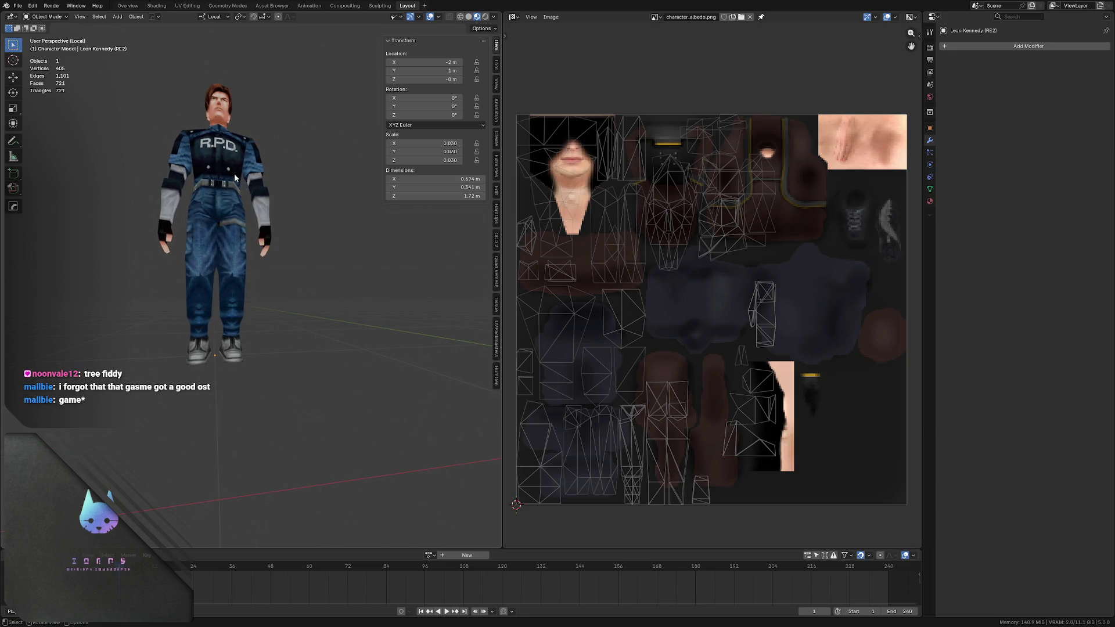
pyautogui.moveTo(196, 161)
pyautogui.mouseDown(button='middle')
pyautogui.moveTo(175, 177)
pyautogui.moveTo(236, 188)
pyautogui.mouseUp(button='middle')
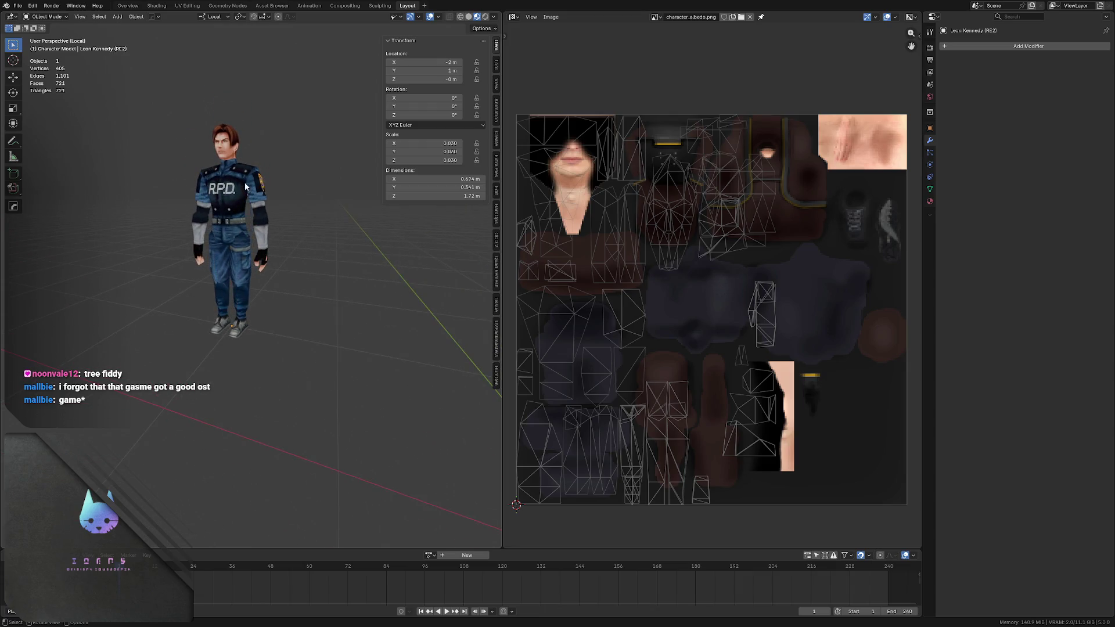
pyautogui.press('KP_Divide')
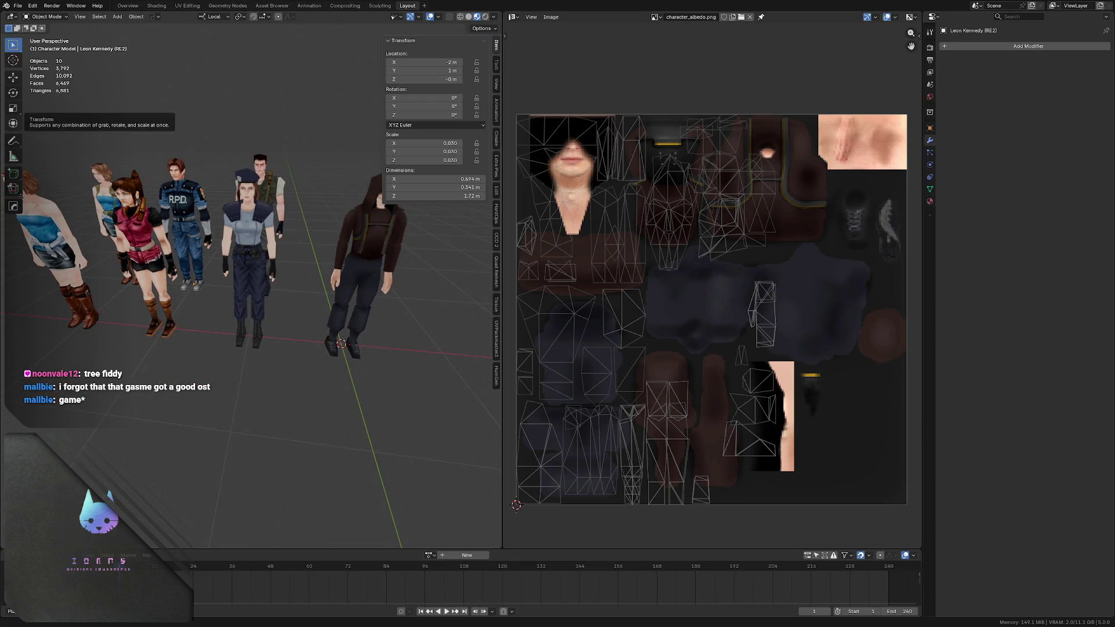
# - Hide the other characters again, save the scene and switch to Affinity Photo
pyautogui.hotkey('shift', 'h')
pyautogui.moveTo(298, 195); pyautogui.dragTo(246, 212, button='middle')
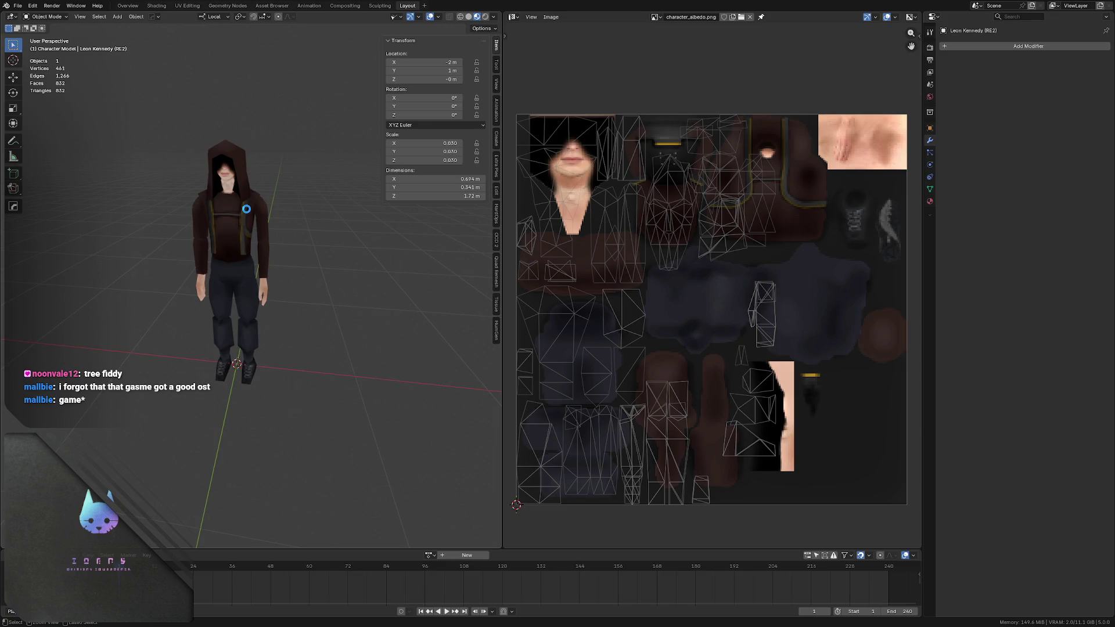
pyautogui.hotkey('ctrl', 's')
pyautogui.hotkey('alt', 'Tab')
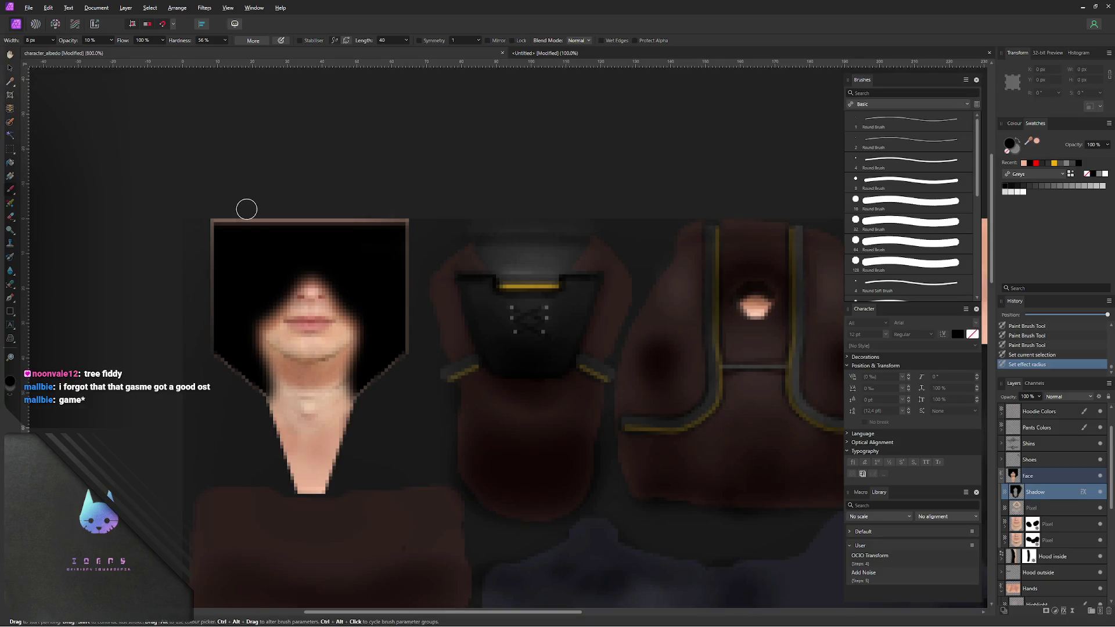
# - Switch from Affinity Photo back to the Blender window
pyautogui.hotkey('alt', 'Tab')
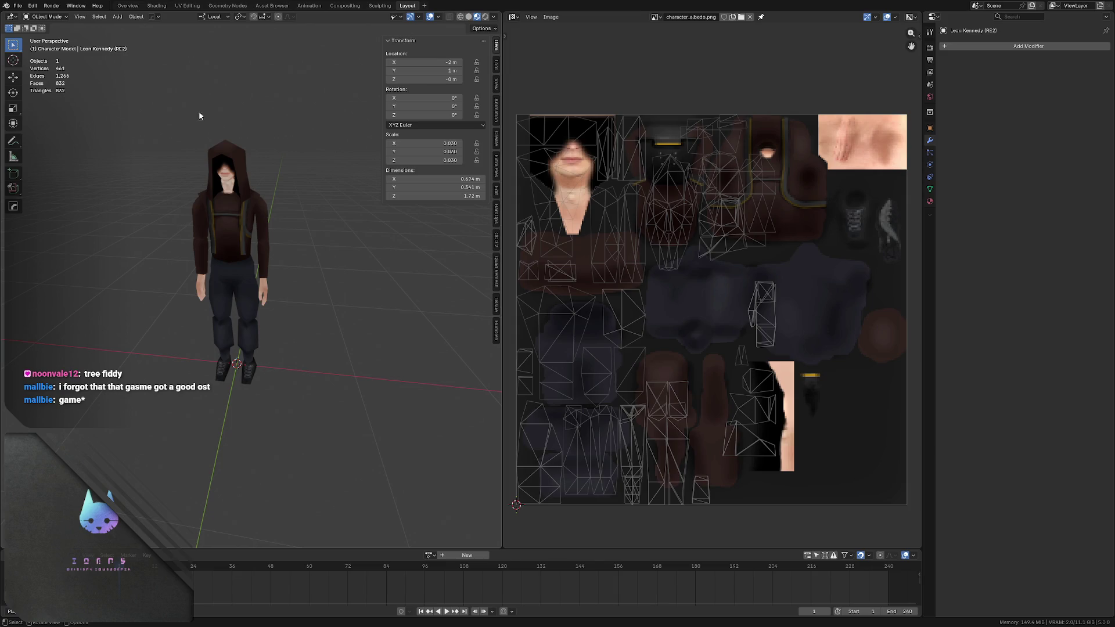
pyautogui.scroll(2, 202, 188)
pyautogui.scroll(2, 218, 188)
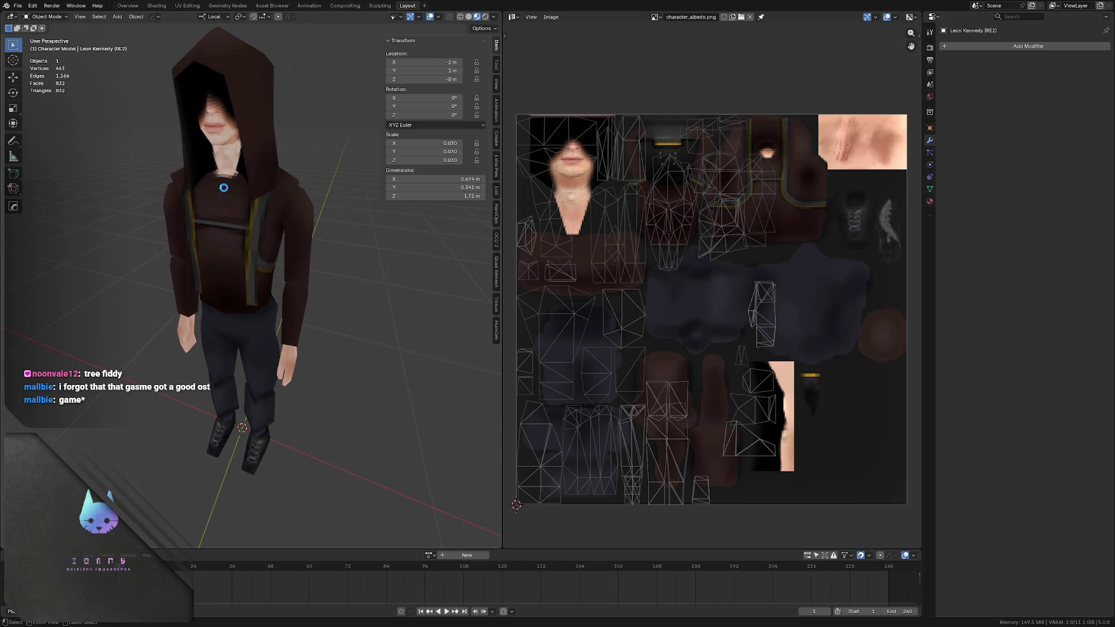
# - Save the file, review the character from side and front, then select it and enter Edit Mode
pyautogui.hotkey('ctrl', 's')
pyautogui.scroll(2, 224, 187)
pyautogui.moveTo(255, 190)
pyautogui.mouseDown(button='middle')
pyautogui.moveTo(272, 179)
pyautogui.moveTo(207, 206)
pyautogui.moveTo(212, 217)
pyautogui.mouseUp(button='middle')
pyautogui.scroll(-3, 212, 182)
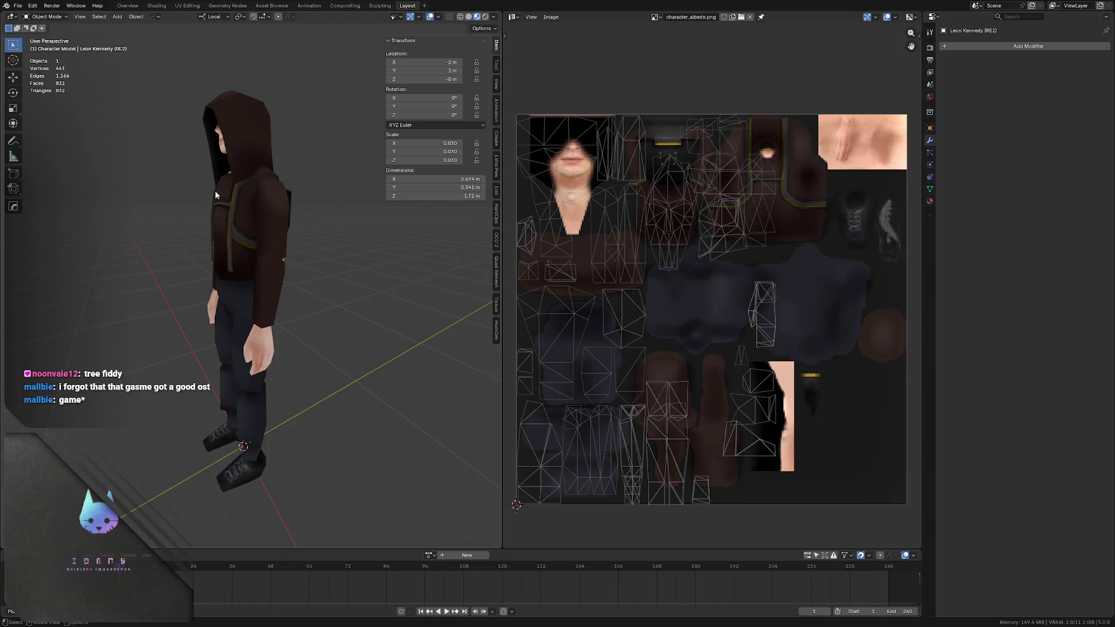
pyautogui.moveTo(158, 190)
pyautogui.mouseDown(button='middle')
pyautogui.moveTo(319, 194)
pyautogui.moveTo(212, 212)
pyautogui.moveTo(286, 196)
pyautogui.moveTo(237, 187)
pyautogui.moveTo(262, 184)
pyautogui.mouseUp(button='middle')
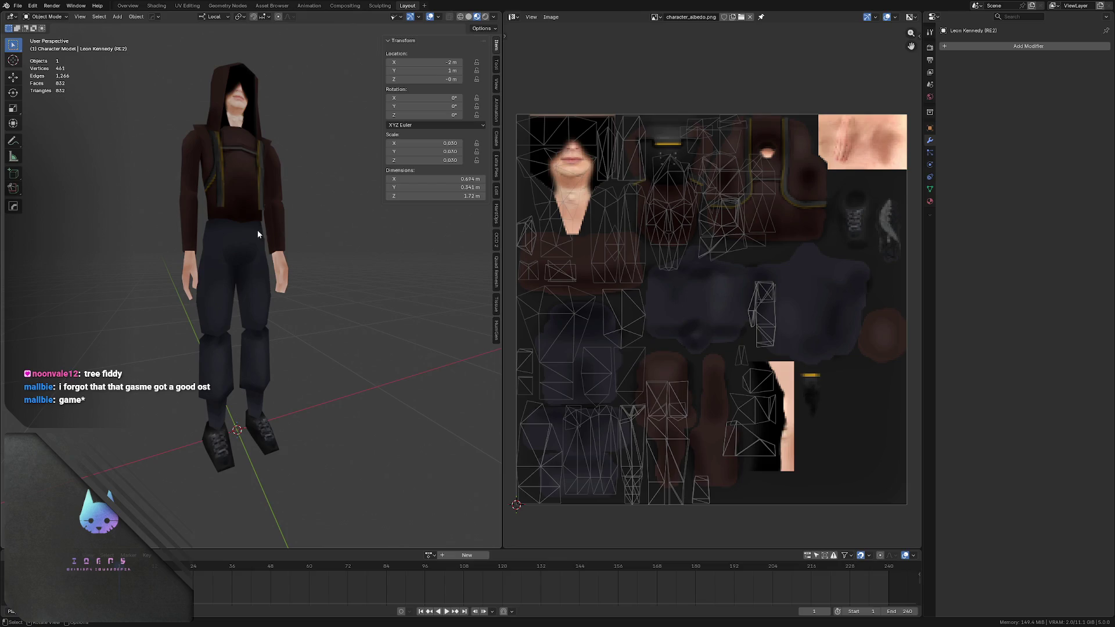
pyautogui.click(237, 237)
pyautogui.press('Tab')
pyautogui.scroll(3, 234, 228)
# - Shift-select the waist faces around the torso one by one
pyautogui.click(231, 220)
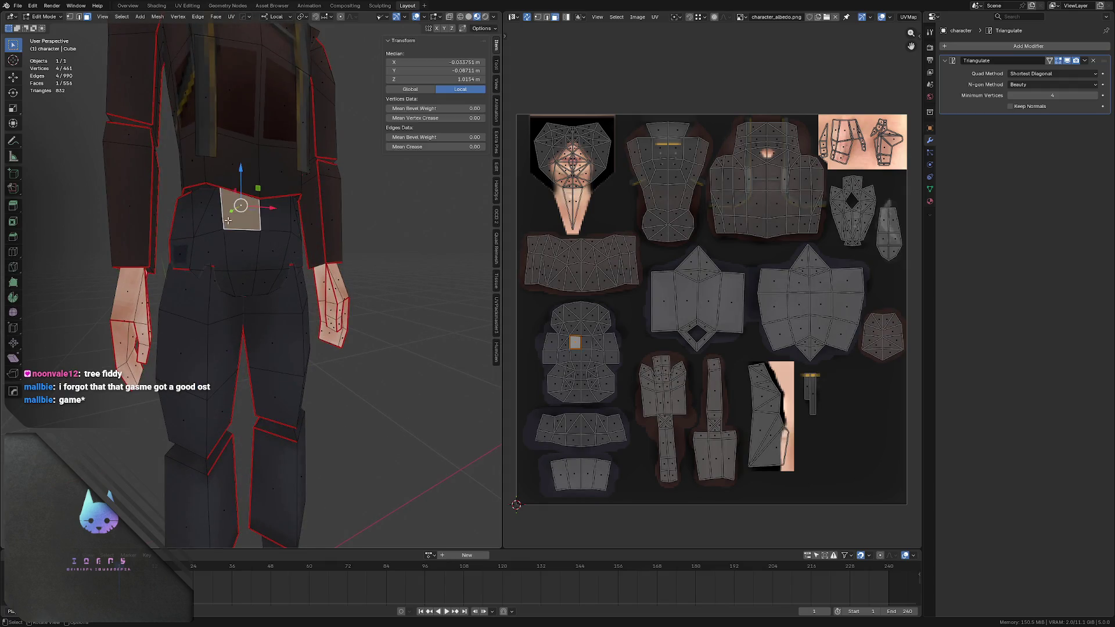
pyautogui.keyDown('shift'); pyautogui.click(272, 214); pyautogui.keyUp('shift')
pyautogui.moveTo(272, 214)
pyautogui.mouseDown(button='middle')
pyautogui.moveTo(301, 225)
pyautogui.moveTo(196, 219)
pyautogui.moveTo(312, 227)
pyautogui.mouseUp(button='middle')
pyautogui.keyDown('shift'); pyautogui.click(301, 225); pyautogui.keyUp('shift')
pyautogui.keyDown('shift'); pyautogui.click(197, 219); pyautogui.keyUp('shift')
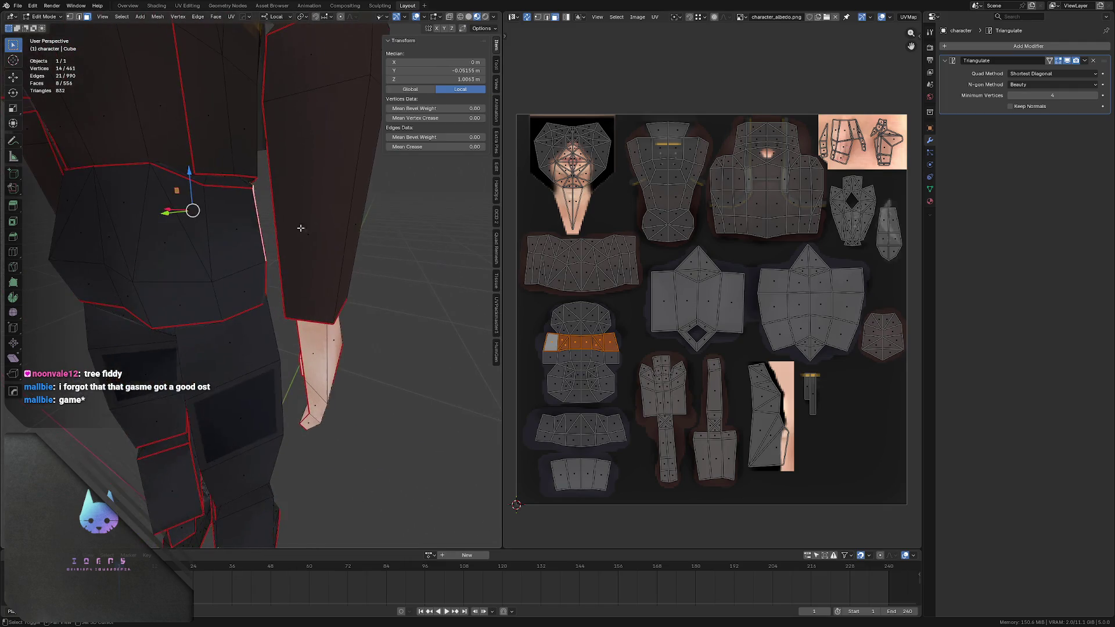
pyautogui.keyDown('shift'); pyautogui.click(235, 229); pyautogui.keyUp('shift')
pyautogui.keyDown('shift'); pyautogui.click(166, 240); pyautogui.keyUp('shift')
pyautogui.keyDown('shift'); pyautogui.click(179, 196); pyautogui.keyUp('shift')
pyautogui.keyDown('shift'); pyautogui.click(117, 205); pyautogui.keyUp('shift')
pyautogui.moveTo(92, 205)
pyautogui.mouseDown(button='middle')
pyautogui.moveTo(262, 206)
pyautogui.moveTo(147, 227)
pyautogui.moveTo(219, 211)
pyautogui.moveTo(169, 216)
pyautogui.moveTo(194, 201)
pyautogui.moveTo(201, 218)
pyautogui.moveTo(255, 221)
pyautogui.mouseUp(button='middle')
pyautogui.keyDown('shift'); pyautogui.click(262, 212); pyautogui.keyUp('shift')
pyautogui.keyDown('shift'); pyautogui.click(147, 226); pyautogui.keyUp('shift')
pyautogui.keyDown('shift'); pyautogui.click(104, 228); pyautogui.keyUp('shift')
# - Clear the selection, drop back to Object Mode and re-enter Edit Mode on the character
pyautogui.click(255, 221)
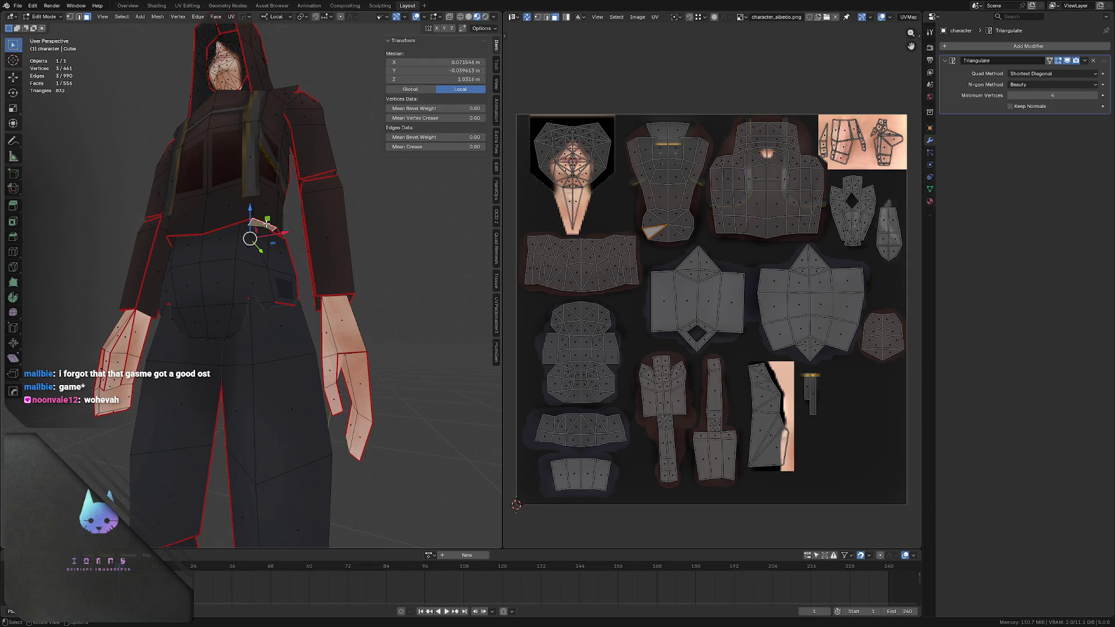
pyautogui.hotkey('alt', 'a')
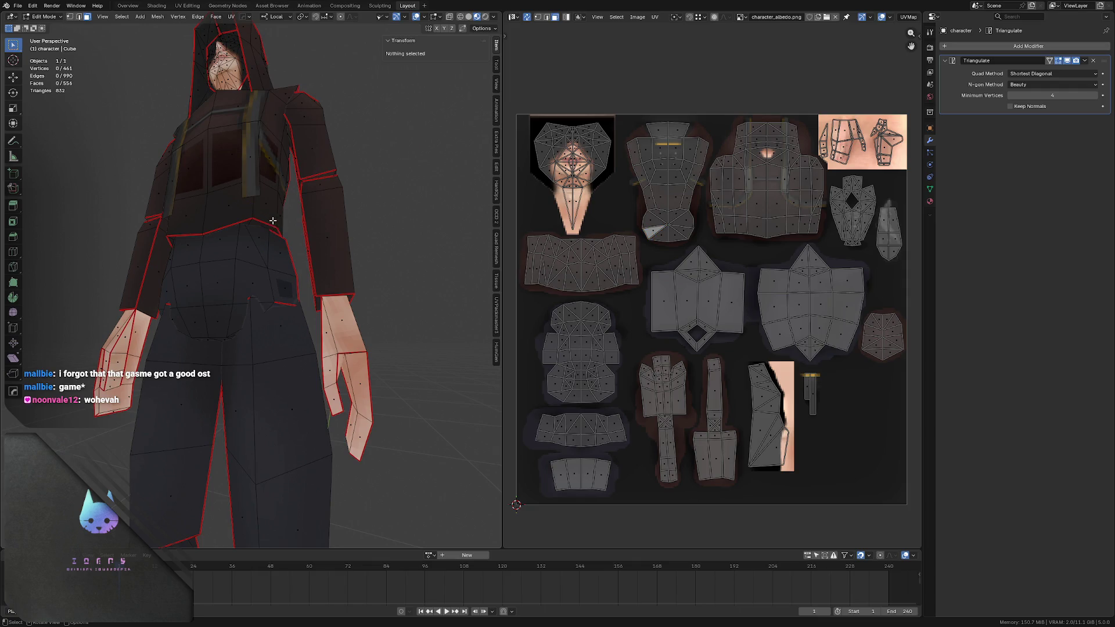
pyautogui.scroll(3, 263, 224)
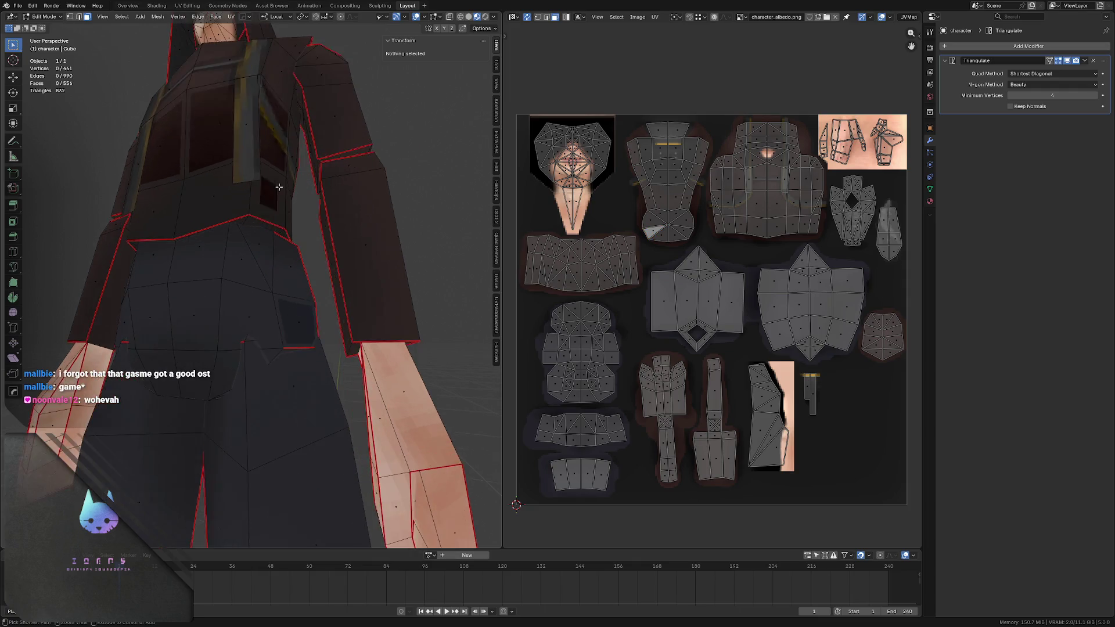
pyautogui.moveTo(262, 225); pyautogui.dragTo(118, 222, button='middle')
pyautogui.hotkey('ctrl', 'Tab')
pyautogui.click(117, 223)
pyautogui.moveTo(214, 218); pyautogui.dragTo(243, 191, button='middle')
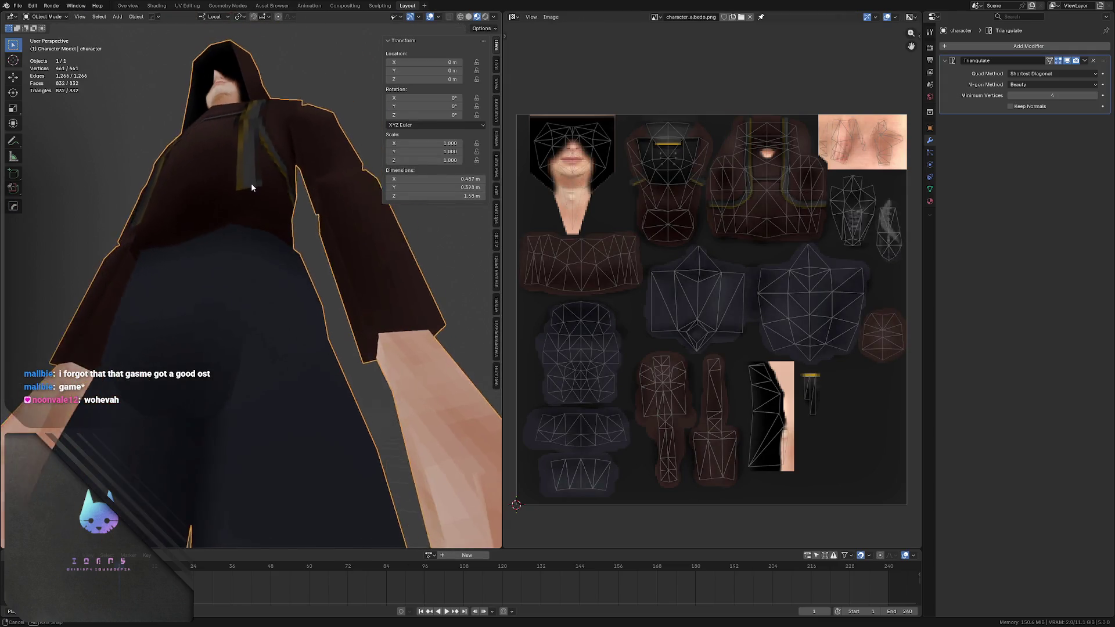
pyautogui.scroll(3, 215, 226)
pyautogui.press('Tab')
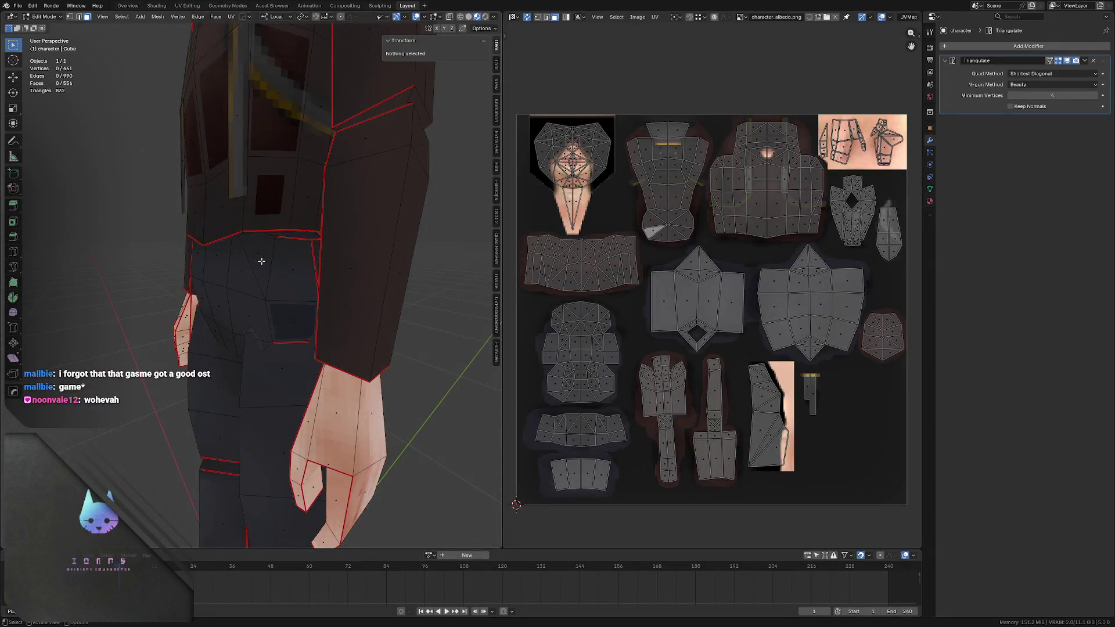
# - Shift-select the full ring of waistband faces so both UV strips show on the texture
pyautogui.click(272, 244)
pyautogui.keyDown('shift'); pyautogui.click(219, 254); pyautogui.keyUp('shift')
pyautogui.moveTo(218, 254); pyautogui.dragTo(159, 266, button='middle')
pyautogui.keyDown('shift'); pyautogui.click(110, 273); pyautogui.keyUp('shift')
pyautogui.keyDown('shift'); pyautogui.click(71, 279); pyautogui.keyUp('shift')
pyautogui.moveTo(69, 280); pyautogui.dragTo(261, 244, button='middle')
pyautogui.scroll(3, 329, 238)
pyautogui.keyDown('shift'); pyautogui.click(342, 256); pyautogui.keyUp('shift')
pyautogui.keyDown('shift'); pyautogui.click(268, 228); pyautogui.keyUp('shift')
pyautogui.keyDown('shift'); pyautogui.click(243, 253); pyautogui.keyUp('shift')
pyautogui.keyDown('shift'); pyautogui.click(214, 229); pyautogui.keyUp('shift')
pyautogui.moveTo(202, 227)
pyautogui.mouseDown(button='middle')
pyautogui.moveTo(174, 231)
pyautogui.moveTo(272, 238)
pyautogui.moveTo(175, 236)
pyautogui.moveTo(243, 243)
pyautogui.moveTo(306, 226)
pyautogui.mouseUp(button='middle')
pyautogui.keyDown('shift'); pyautogui.click(201, 248); pyautogui.keyUp('shift')
pyautogui.keyDown('shift'); pyautogui.click(130, 252); pyautogui.keyUp('shift')
pyautogui.keyDown('shift'); pyautogui.click(272, 238); pyautogui.keyUp('shift')
pyautogui.keyDown('shift'); pyautogui.click(218, 245); pyautogui.keyUp('shift')
pyautogui.keyDown('shift'); pyautogui.click(243, 243); pyautogui.keyUp('shift')
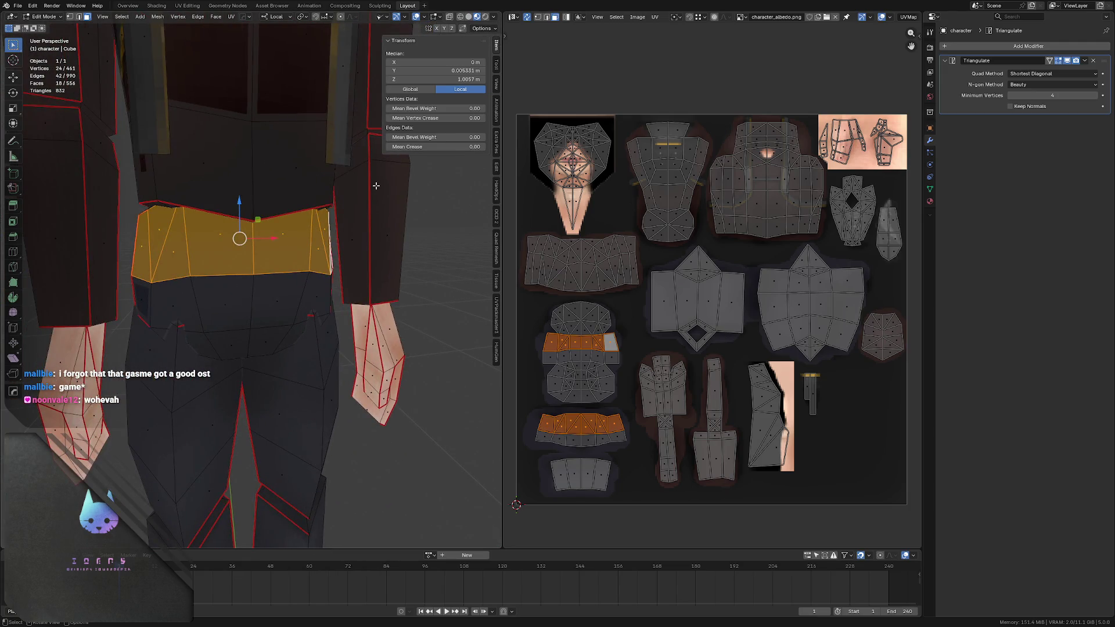
pyautogui.moveTo(194, 211); pyautogui.dragTo(123, 209, button='middle')
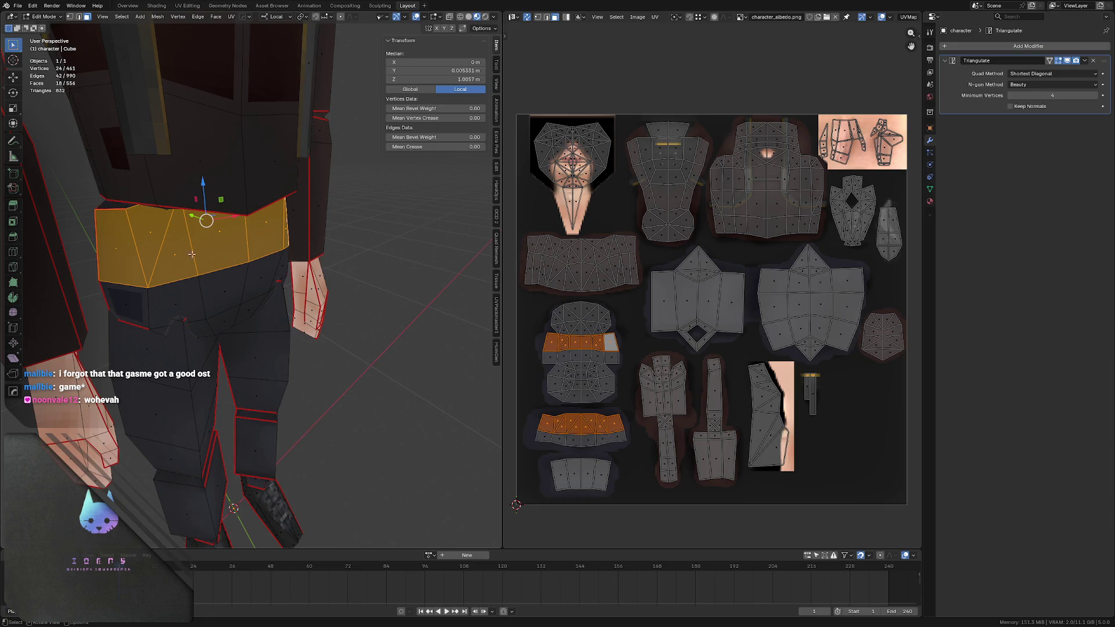
pyautogui.press('1')
pyautogui.click(219, 262)
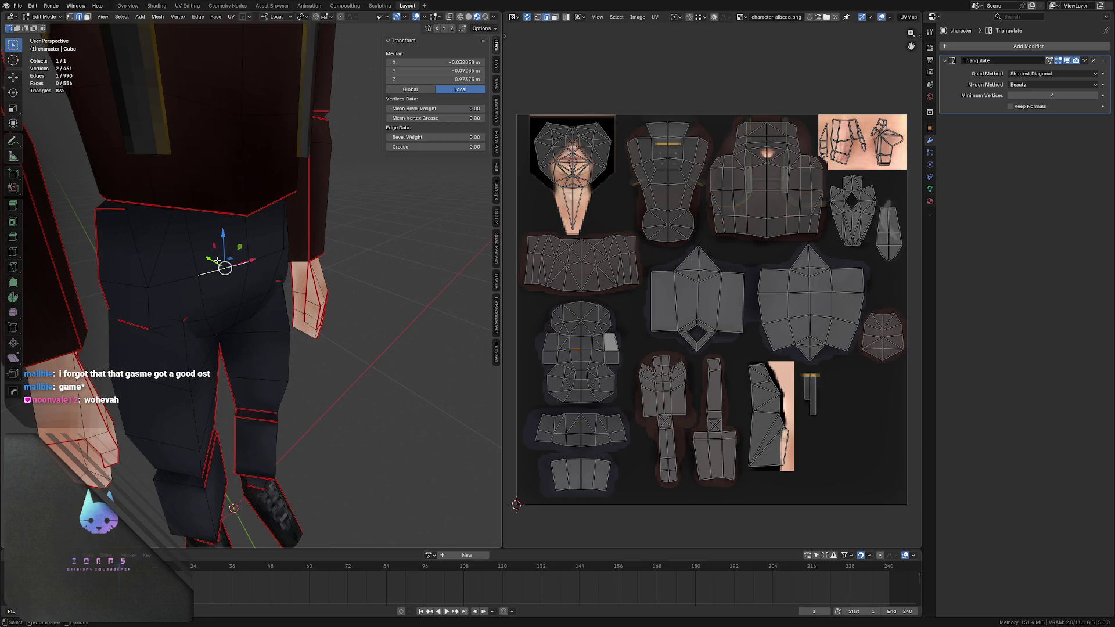
pyautogui.moveTo(211, 248)
pyautogui.mouseDown(button='middle')
pyautogui.moveTo(209, 216)
pyautogui.moveTo(186, 224)
pyautogui.mouseUp(button='middle')
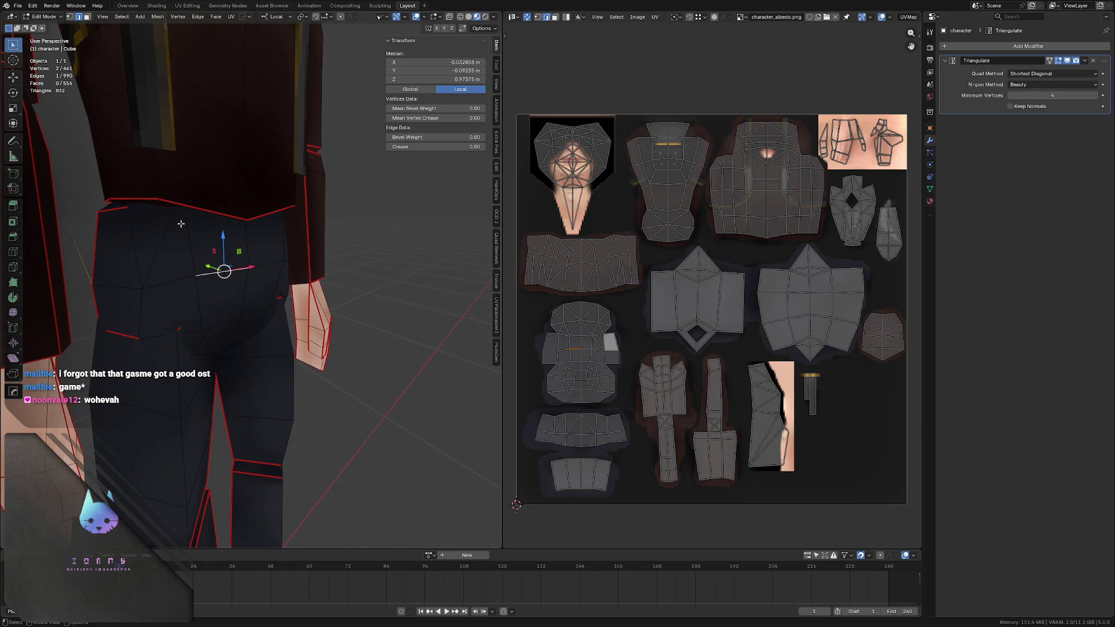
pyautogui.click(117, 214)
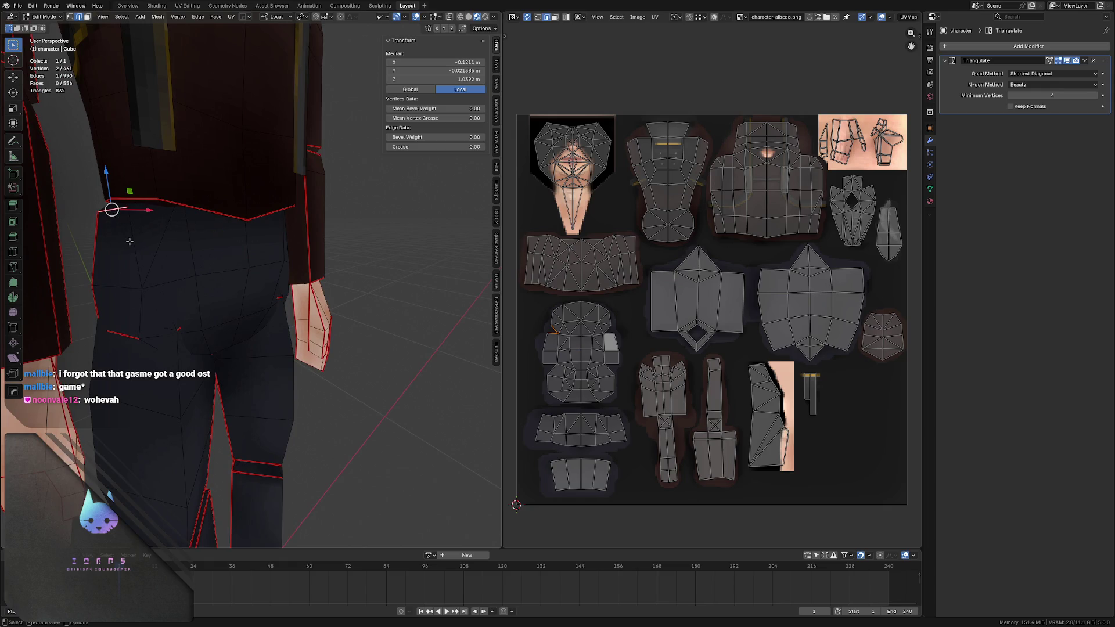
pyautogui.click(118, 286)
pyautogui.moveTo(129, 260)
pyautogui.mouseDown(button='middle')
pyautogui.moveTo(136, 234)
pyautogui.moveTo(251, 206)
pyautogui.mouseUp(button='middle')
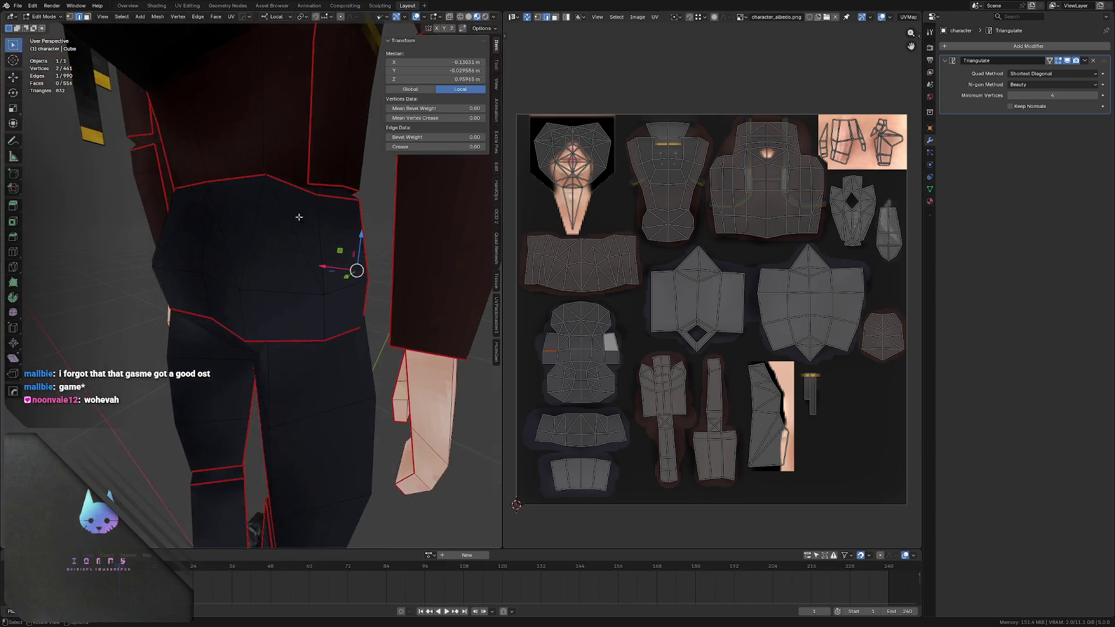
pyautogui.click(272, 272)
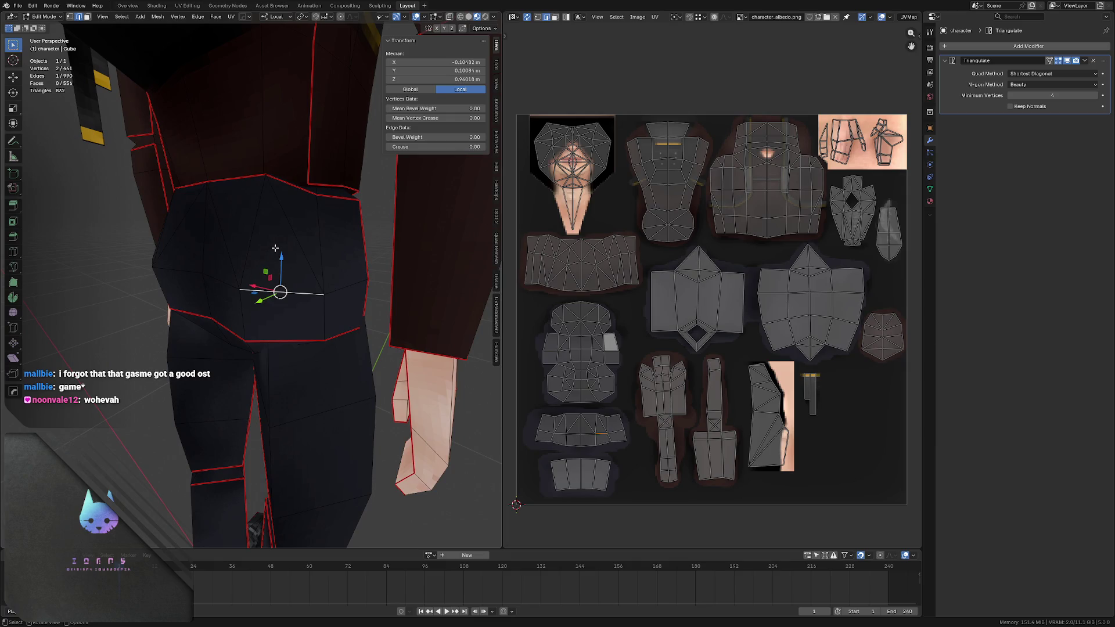
pyautogui.click(334, 199)
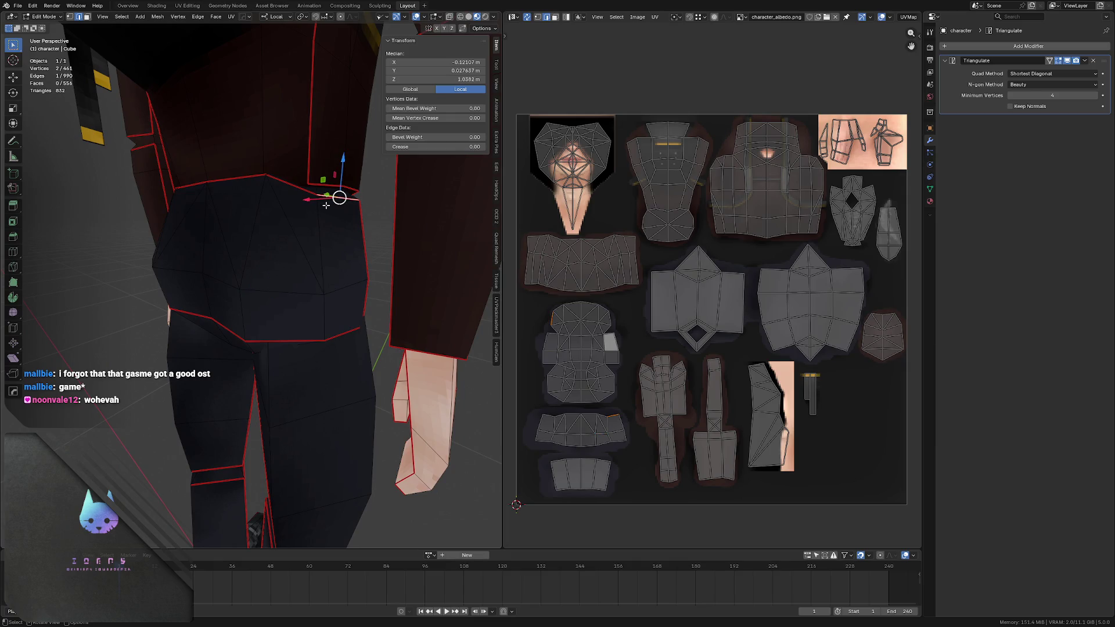
pyautogui.click(280, 291)
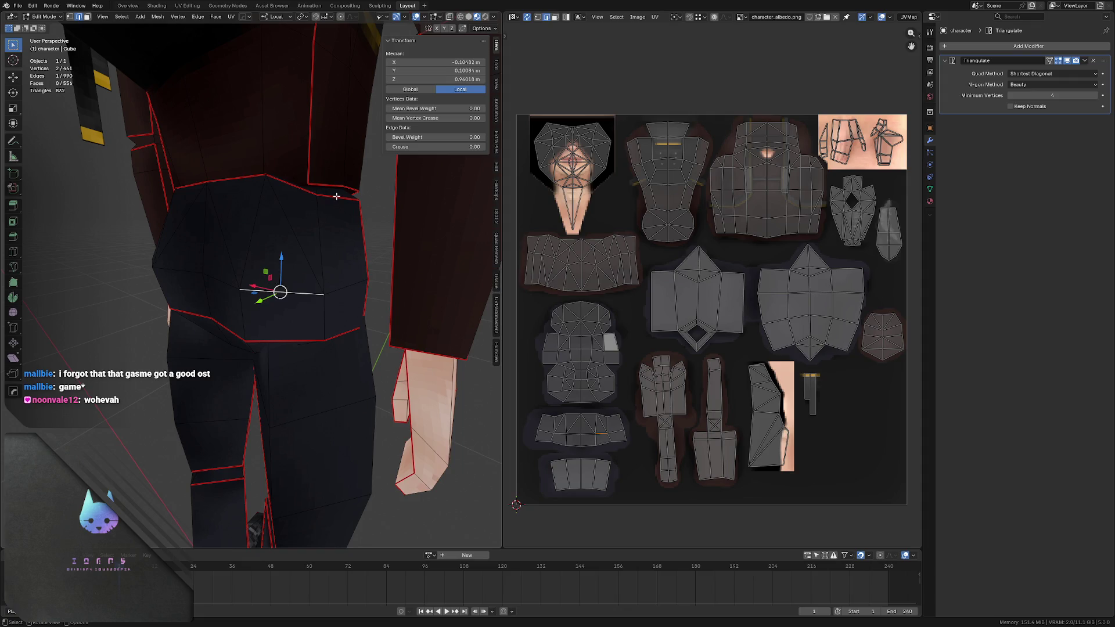
pyautogui.scroll(-1, 270, 199)
pyautogui.scroll(-1, 270, 196)
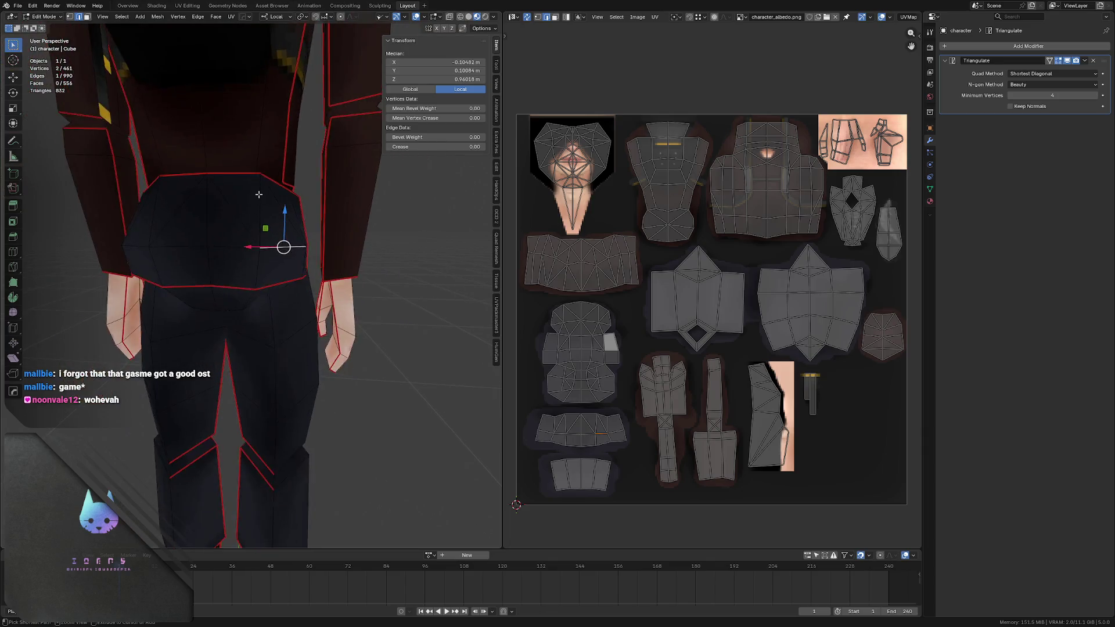
pyautogui.scroll(-1, 271, 195)
pyautogui.moveTo(270, 196)
pyautogui.mouseDown(button='middle')
pyautogui.moveTo(223, 204)
pyautogui.moveTo(252, 190)
pyautogui.moveTo(227, 186)
pyautogui.mouseUp(button='middle')
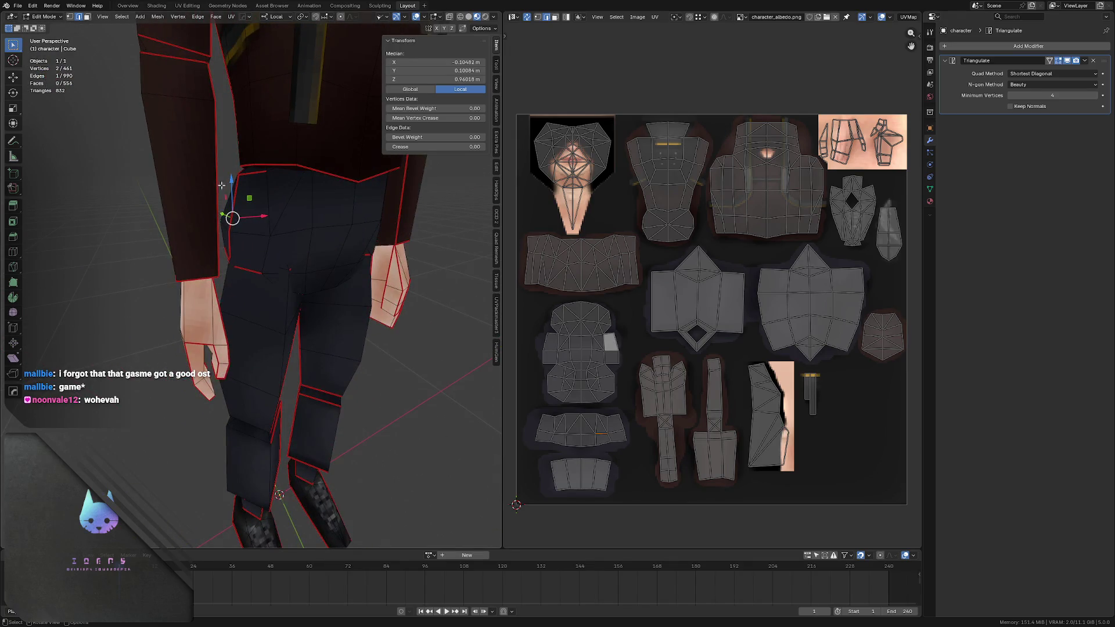
pyautogui.click(300, 229)
pyautogui.click(282, 178)
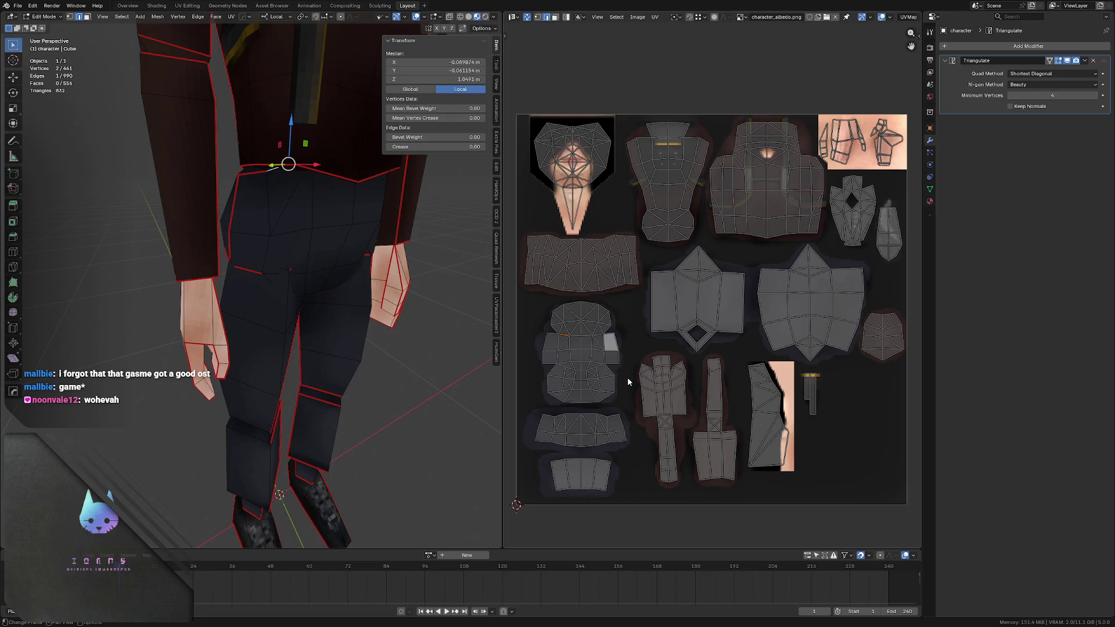
pyautogui.hotkey('alt', 'Tab')
pyautogui.keyDown('ctrl'); pyautogui.scroll(-1, 398, 240); pyautogui.keyUp('ctrl')
# - Show the character_uv.png wireframe layer over the pants pieces and deselect with the Move tool
pyautogui.moveTo(474, 336); pyautogui.dragTo(406, 122, button='middle')
pyautogui.moveTo(421, 358); pyautogui.dragTo(457, 204, button='middle')
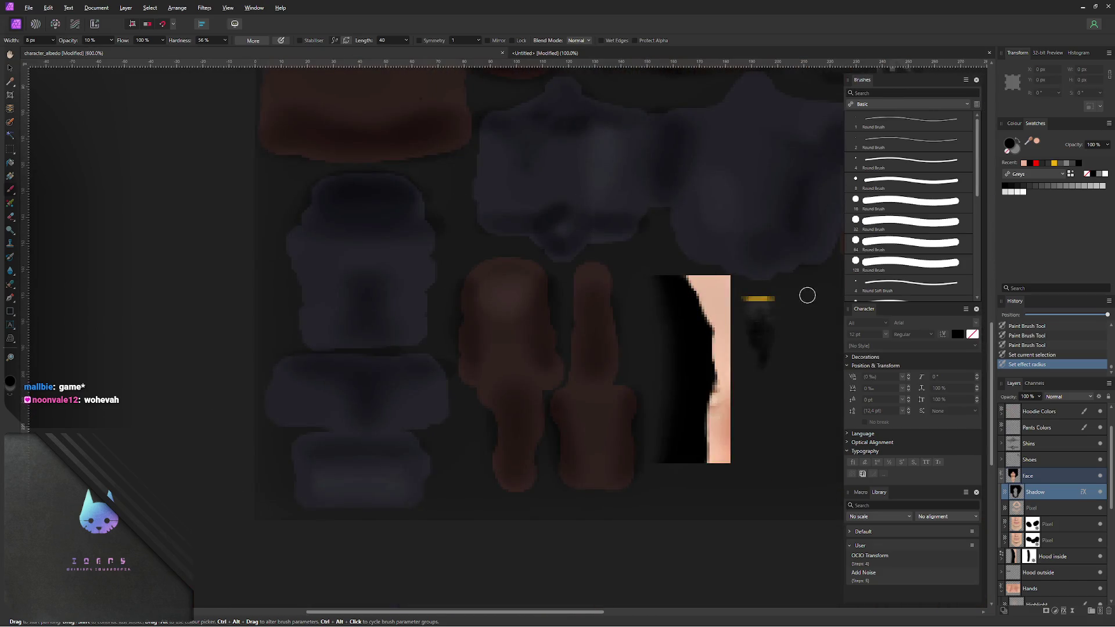
pyautogui.scroll(2, 1100, 438)
pyautogui.click(1100, 428)
pyautogui.keyDown('ctrl'); pyautogui.scroll(2, 410, 329); pyautogui.keyUp('ctrl')
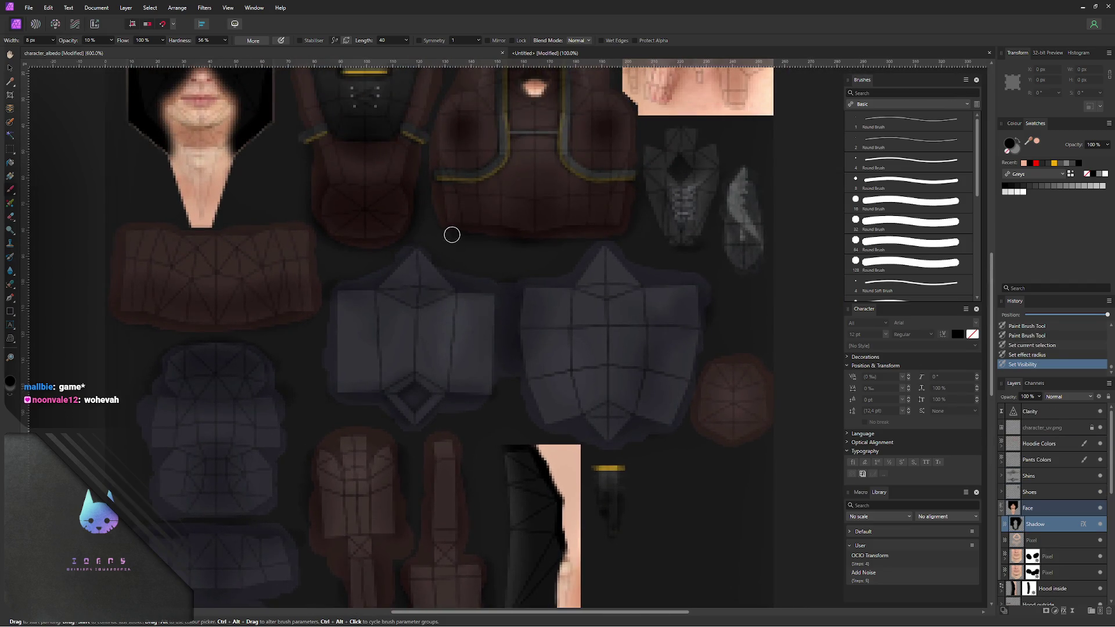
pyautogui.moveTo(390, 274); pyautogui.dragTo(354, 372, button='middle')
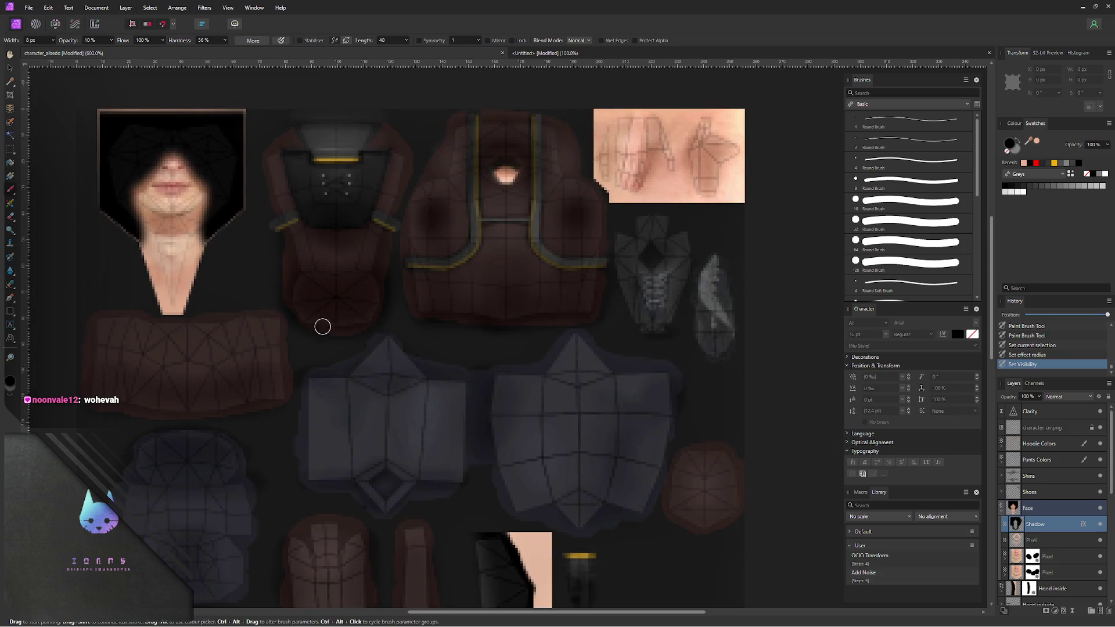
pyautogui.moveTo(322, 326); pyautogui.dragTo(398, 266, button='middle')
pyautogui.press('v')
pyautogui.moveTo(346, 346); pyautogui.dragTo(429, 207, button='middle')
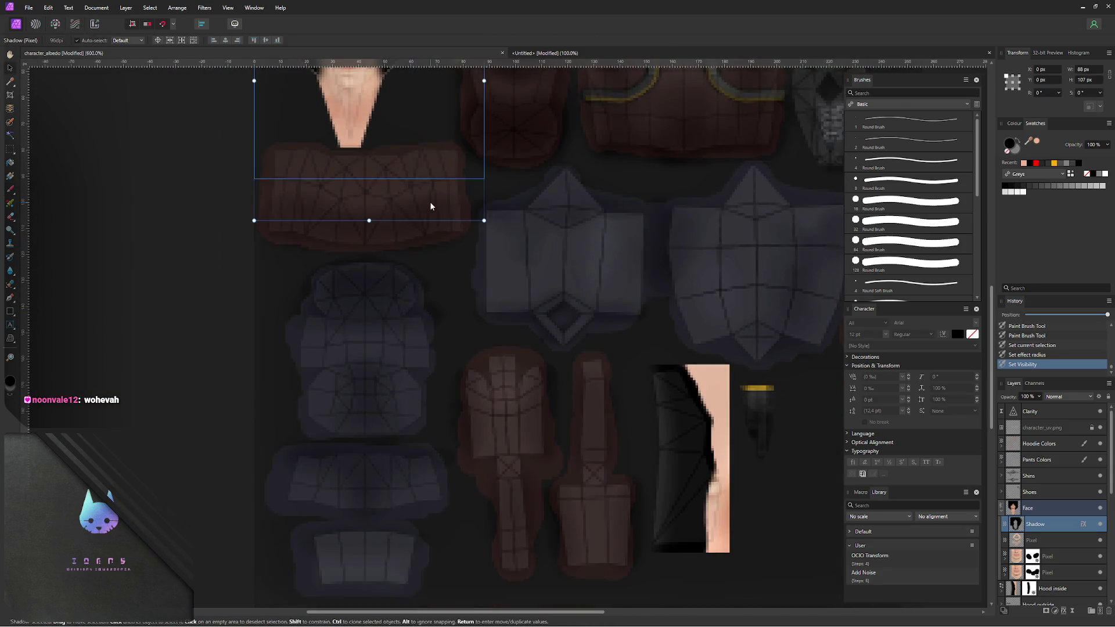
pyautogui.click(214, 329)
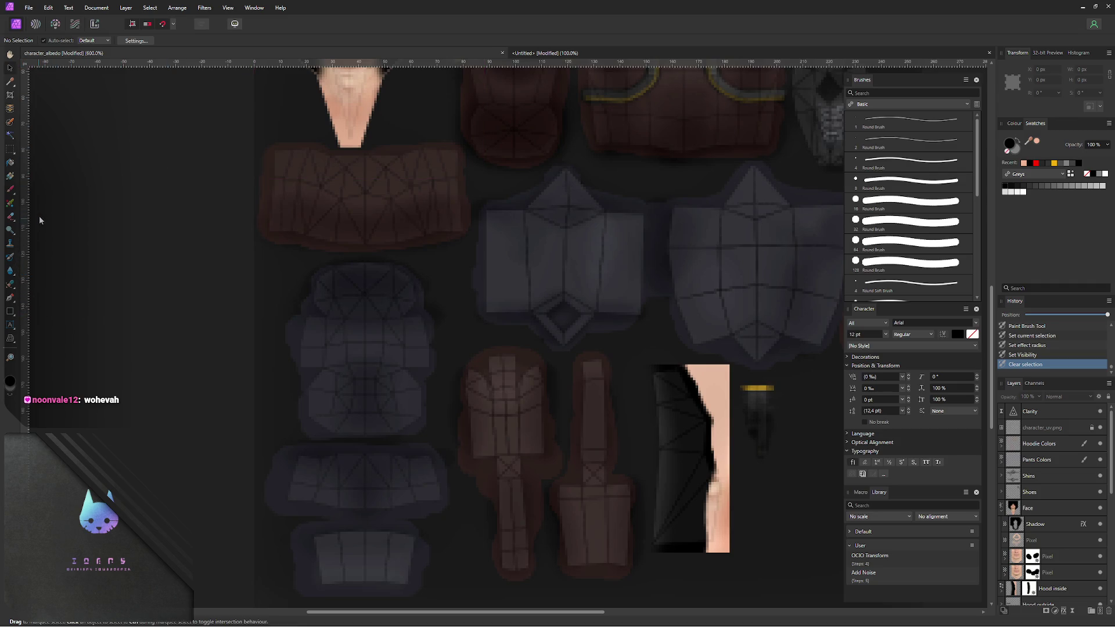
pyautogui.keyDown('shift'); pyautogui.hscroll(1, 201, 274); pyautogui.keyUp('shift')
pyautogui.keyDown('shift'); pyautogui.hscroll(2, 240, 299); pyautogui.keyUp('shift')
# - Draw a white stripe line across the pants UV piece and place a duplicate below it
pyautogui.press('p')
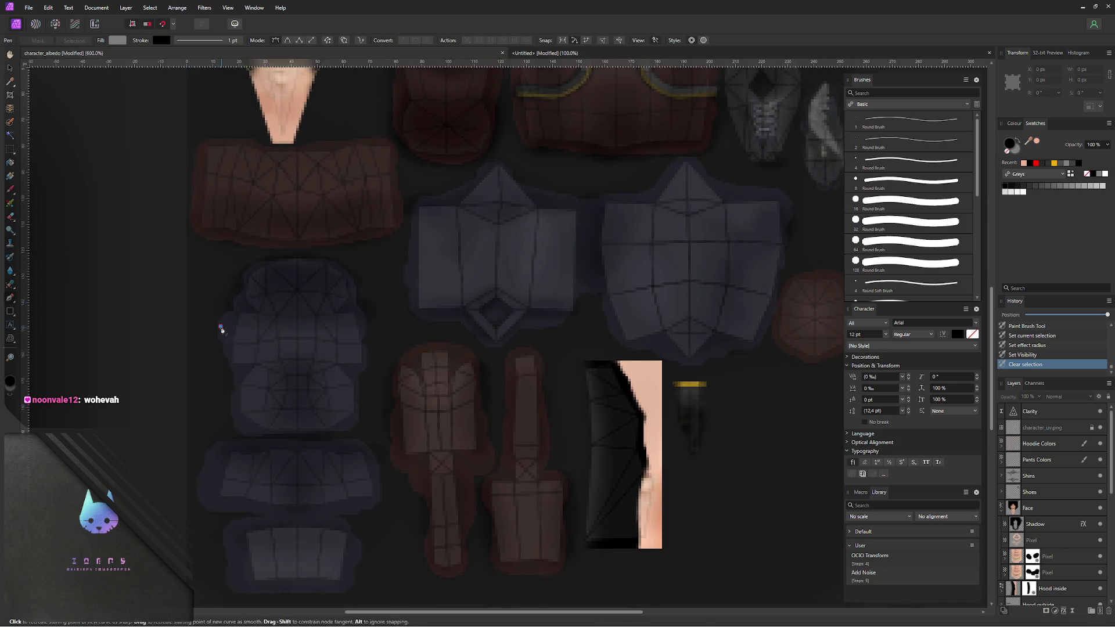
pyautogui.moveTo(357, 332); pyautogui.dragTo(377, 327)
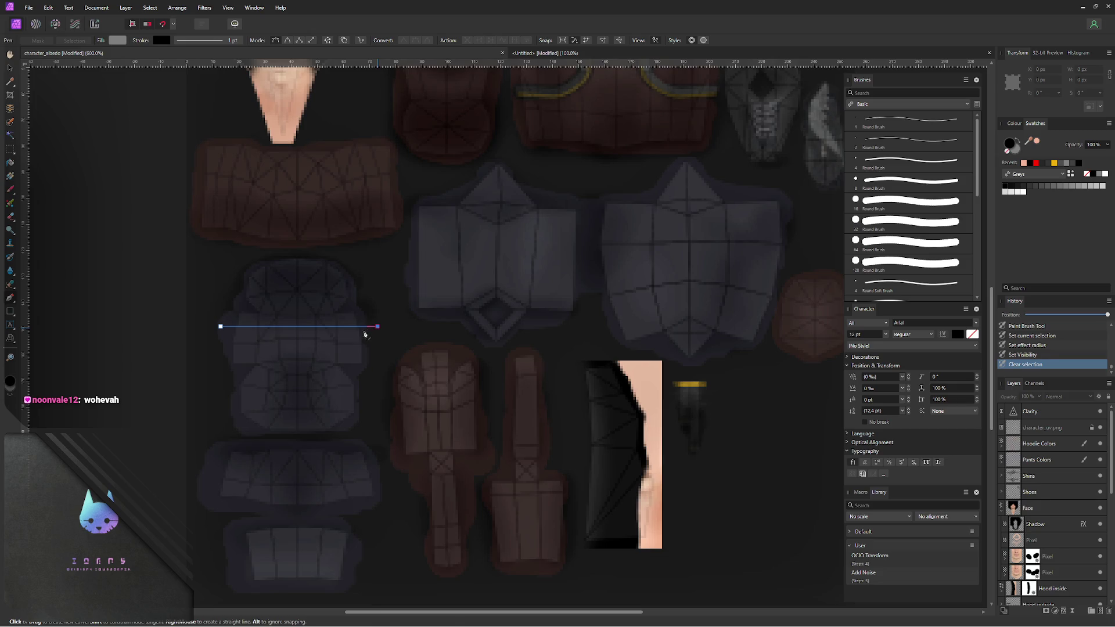
pyautogui.press('v')
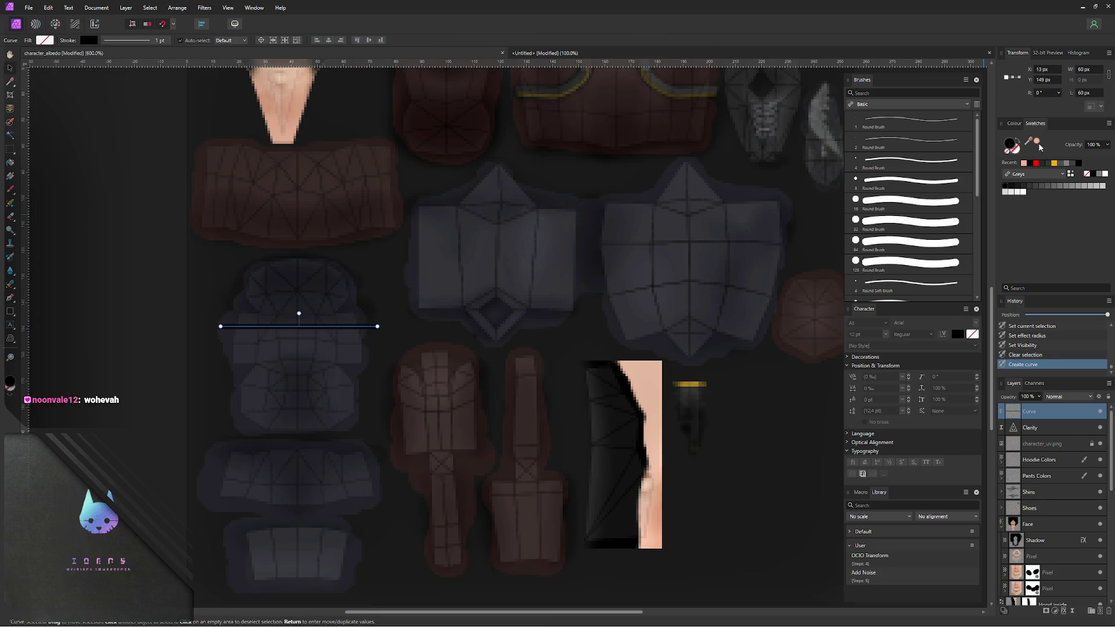
pyautogui.click(1105, 174)
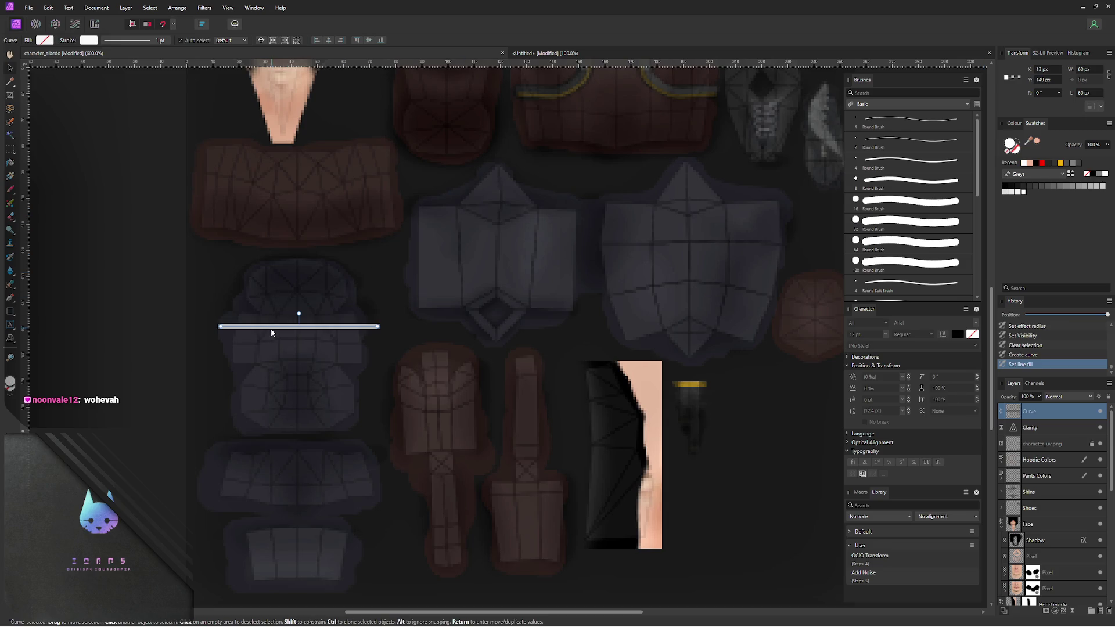
pyautogui.moveTo(380, 327); pyautogui.dragTo(368, 327)
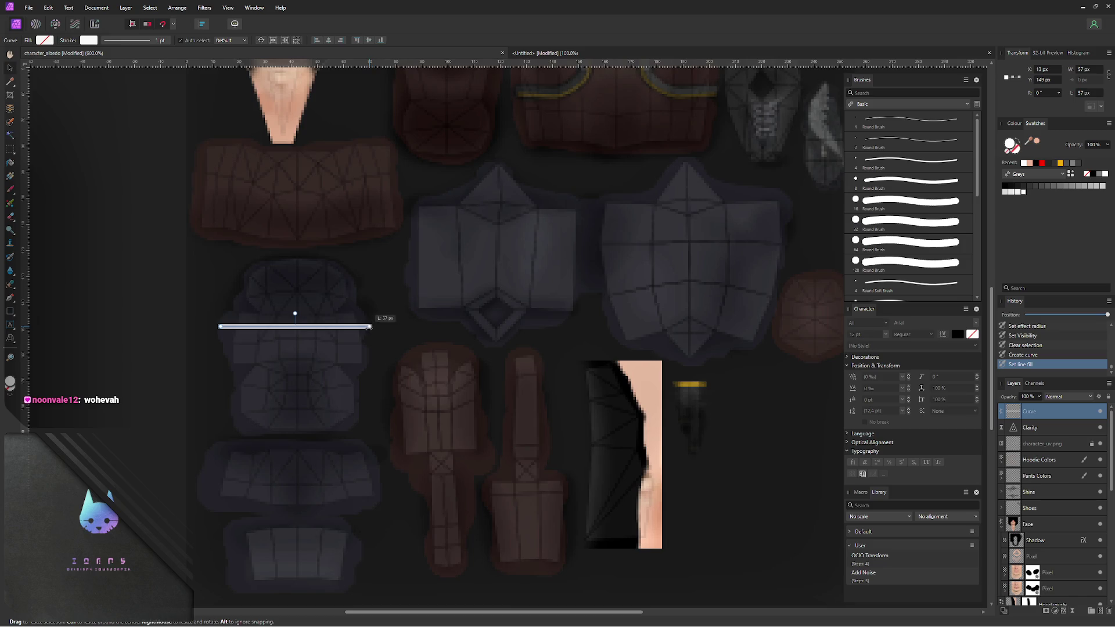
pyautogui.moveTo(226, 327)
pyautogui.mouseDown()
pyautogui.moveTo(269, 326)
pyautogui.moveTo(256, 466)
pyautogui.mouseUp()
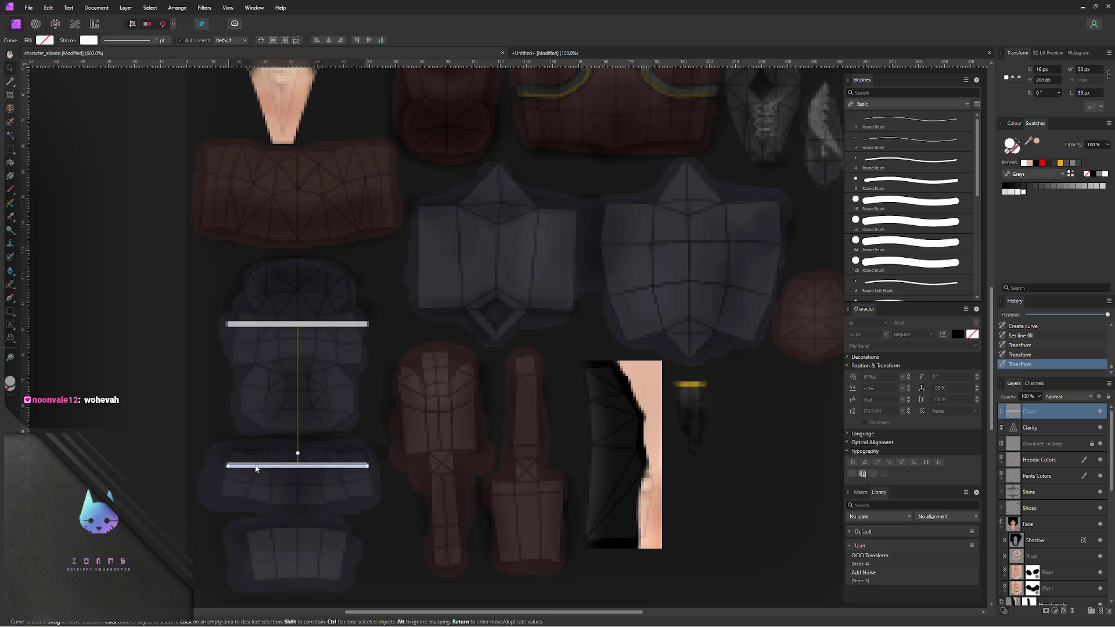
pyautogui.keyDown('ctrl'); pyautogui.moveTo(256, 468); pyautogui.dragTo(256, 464); pyautogui.keyUp('ctrl')
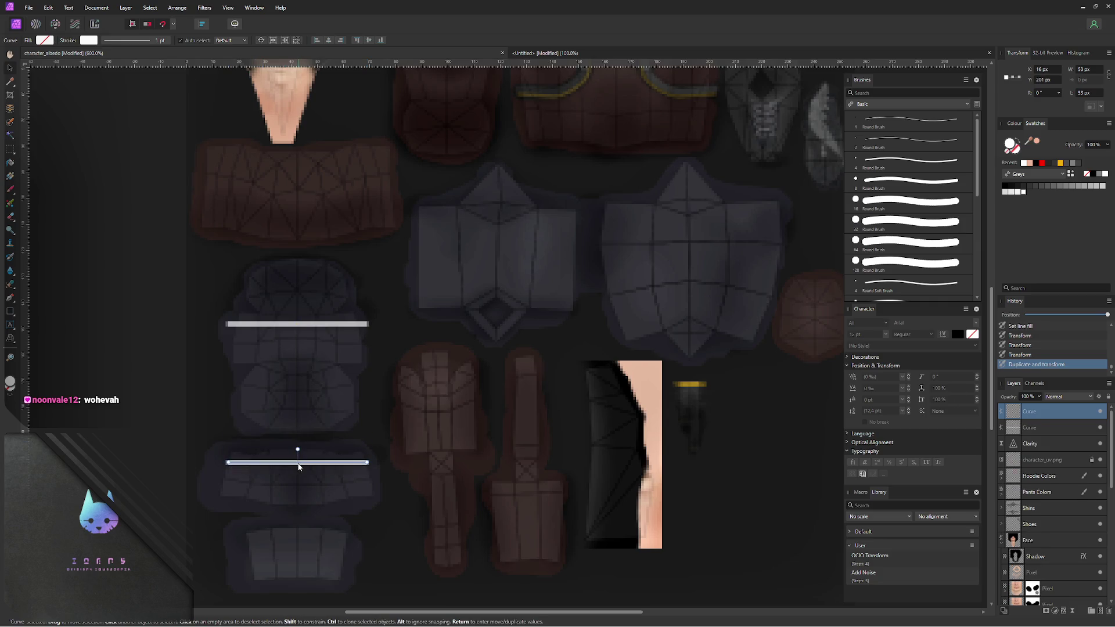
# - Add a smooth middle node to each stripe line and adjust both curves' curvature
pyautogui.press('a')
pyautogui.doubleClick(297, 462)
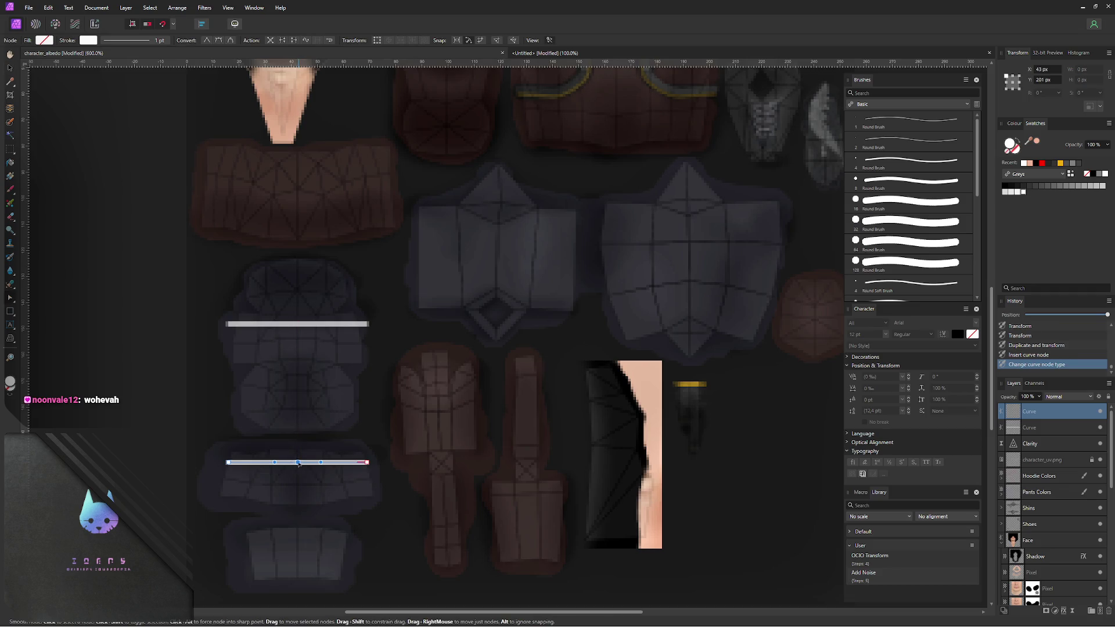
pyautogui.doubleClick(297, 324)
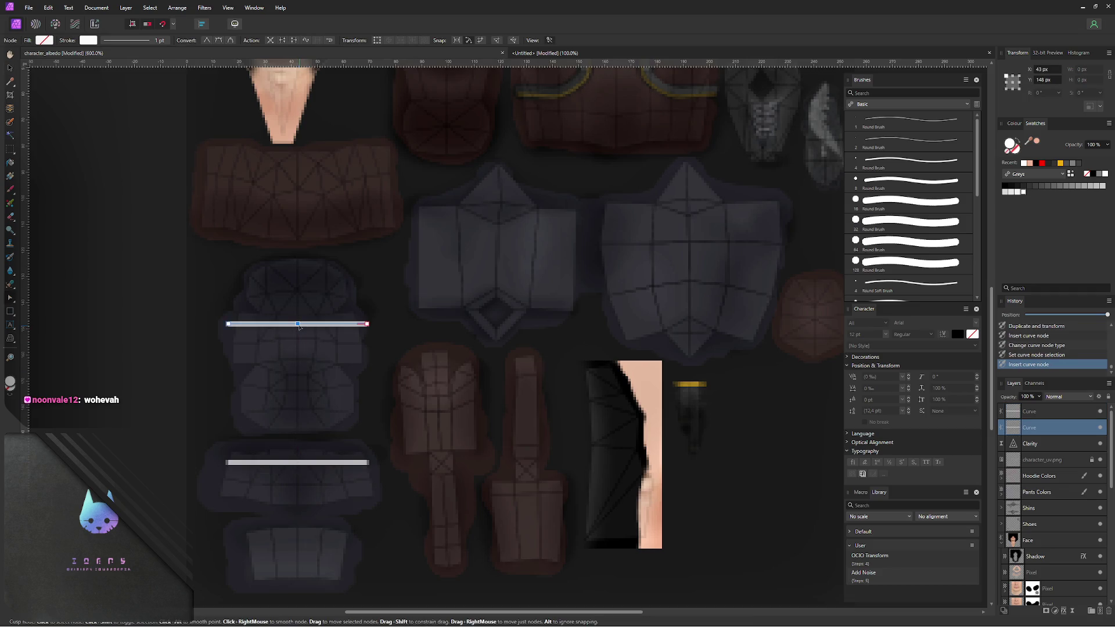
pyautogui.click(296, 324)
pyautogui.moveTo(297, 325); pyautogui.dragTo(294, 430)
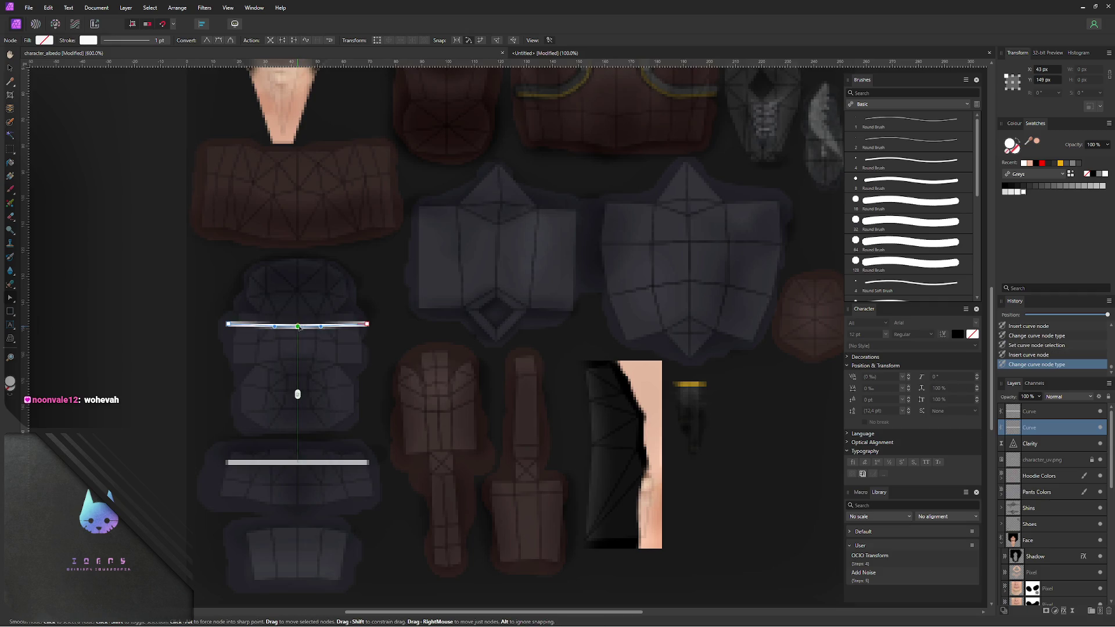
pyautogui.click(299, 463)
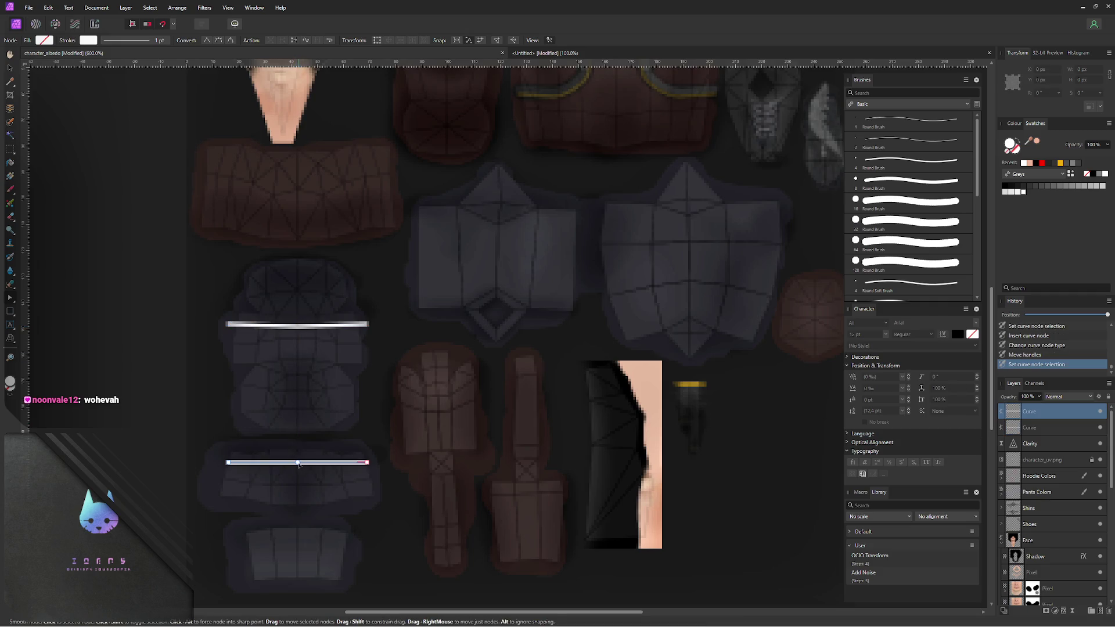
pyautogui.click(299, 462)
pyautogui.moveTo(297, 393); pyautogui.dragTo(298, 460)
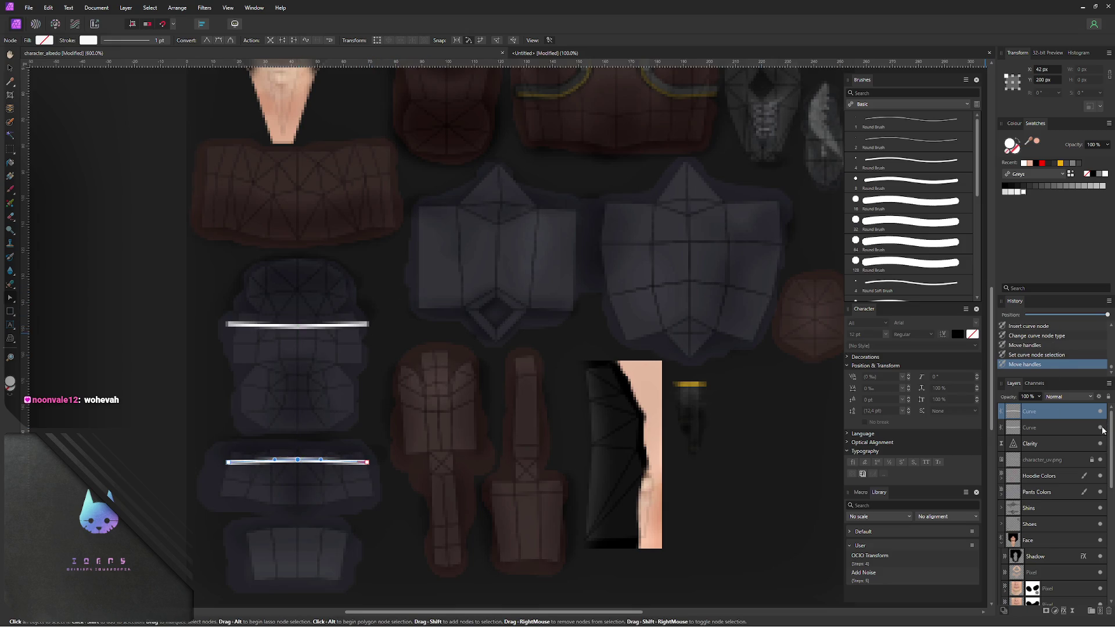
# - Hide the UV wireframe layer and move both stripe curves below it
pyautogui.click(1101, 460)
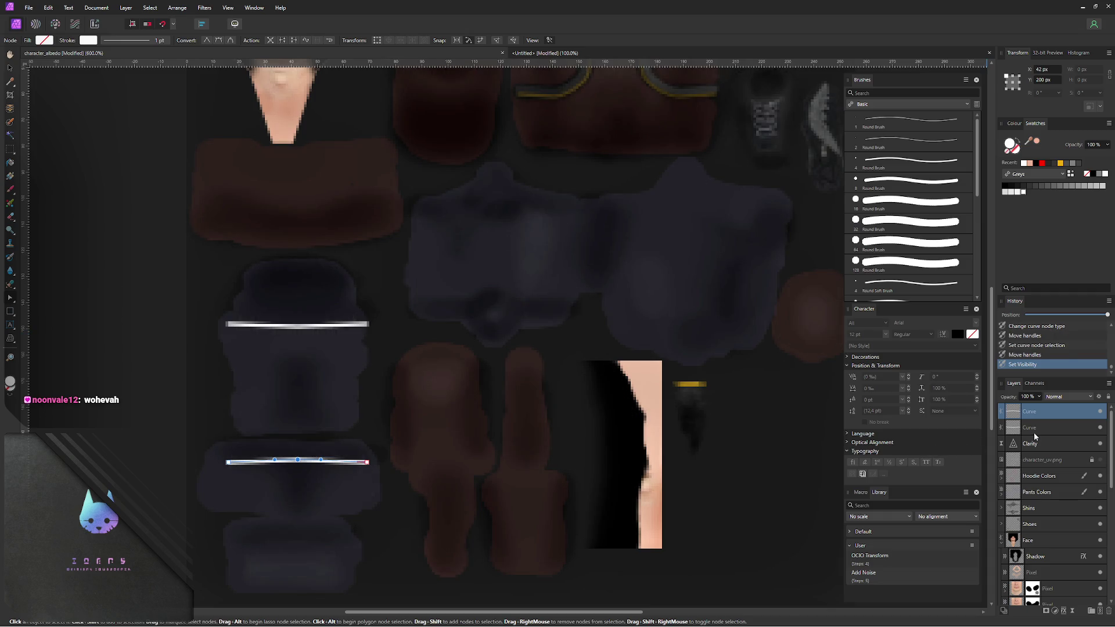
pyautogui.click(1047, 429)
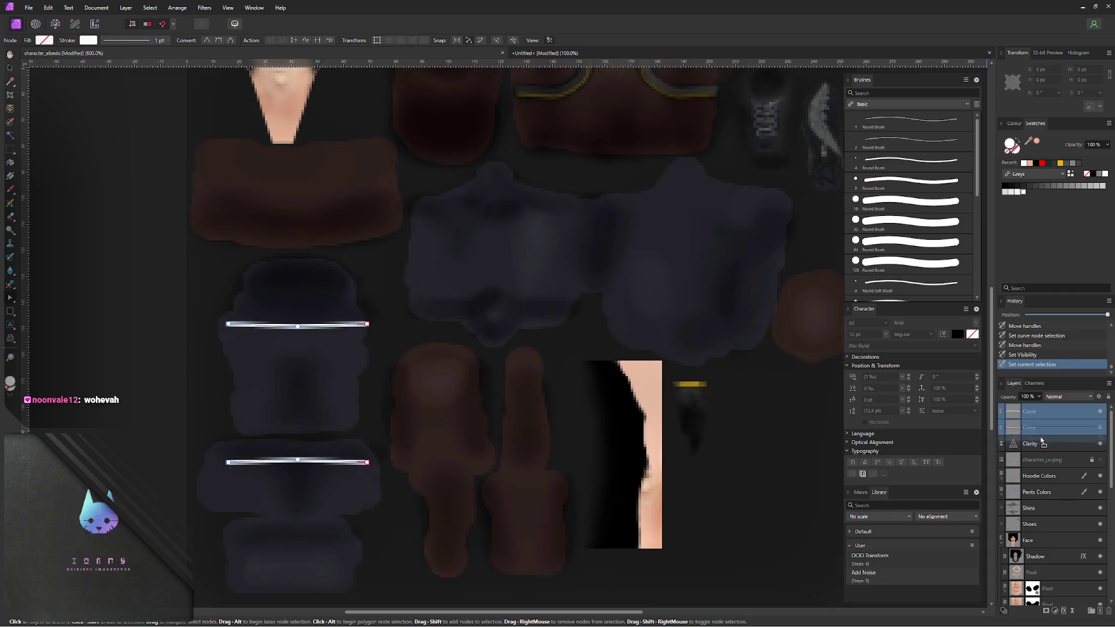
pyautogui.moveTo(1037, 473); pyautogui.dragTo(1033, 472)
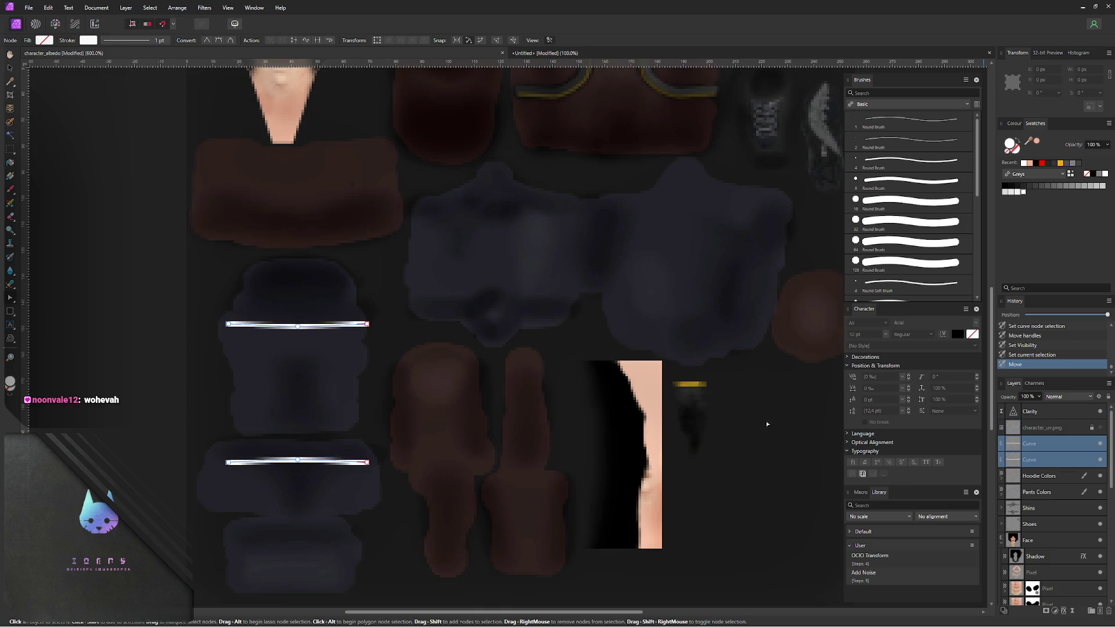
pyautogui.click(144, 368)
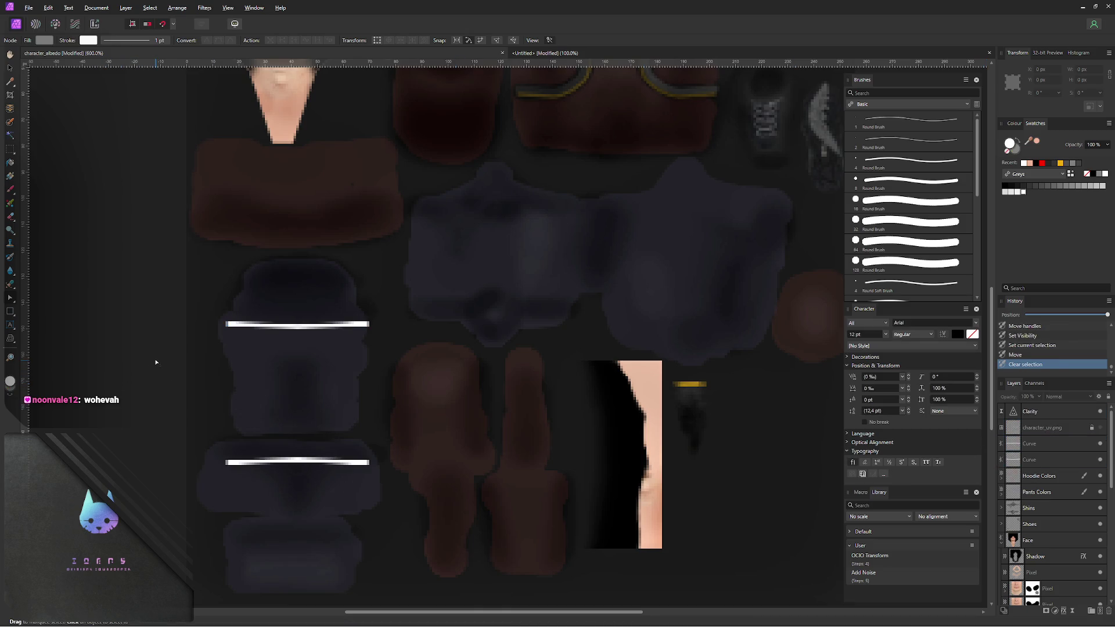
# - Export the PNG over character_albedo.png, confirming replace, and view the character in Blender's Object Mode
pyautogui.hotkey('ctrl', 'alt', 'shift', 'w')
pyautogui.click(675, 445)
pyautogui.click(449, 355)
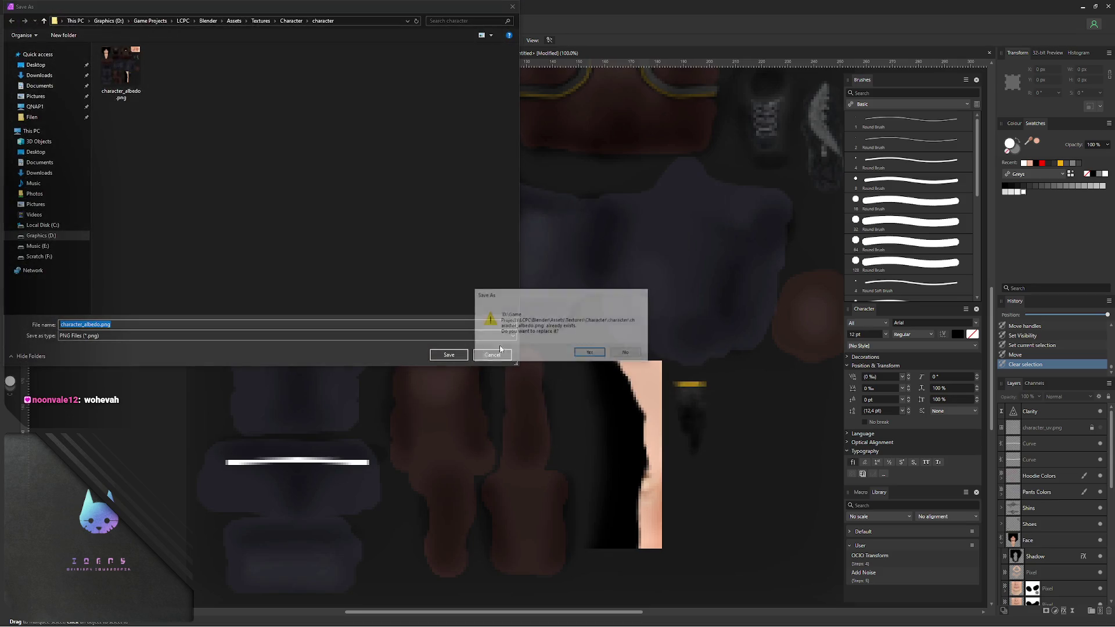
pyautogui.click(589, 354)
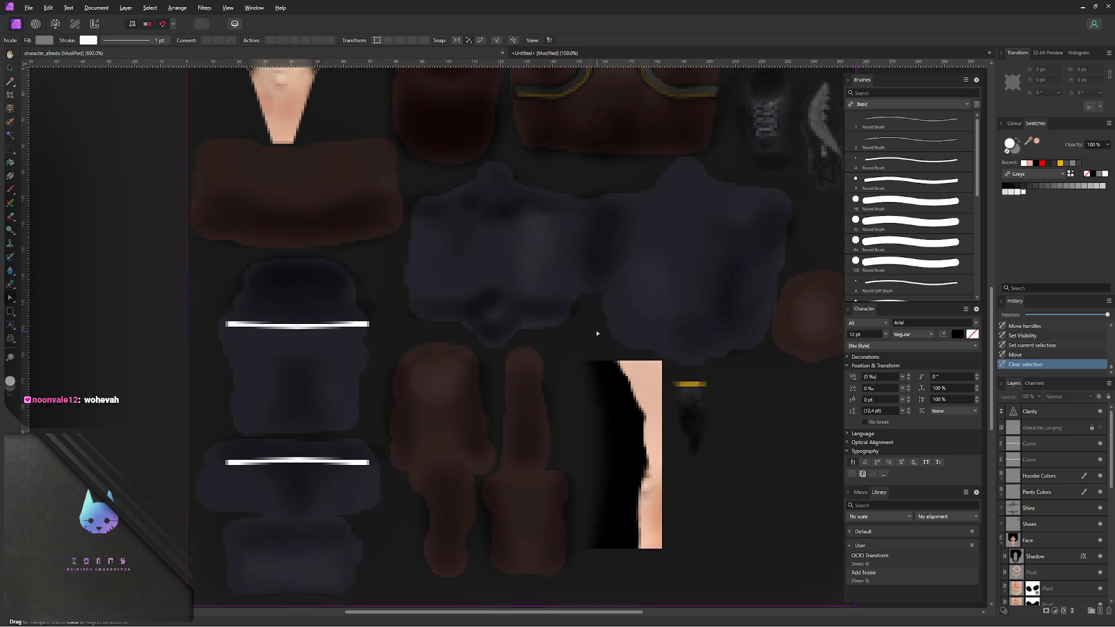
pyautogui.hotkey('alt', 'Tab')
pyautogui.press('Tab')
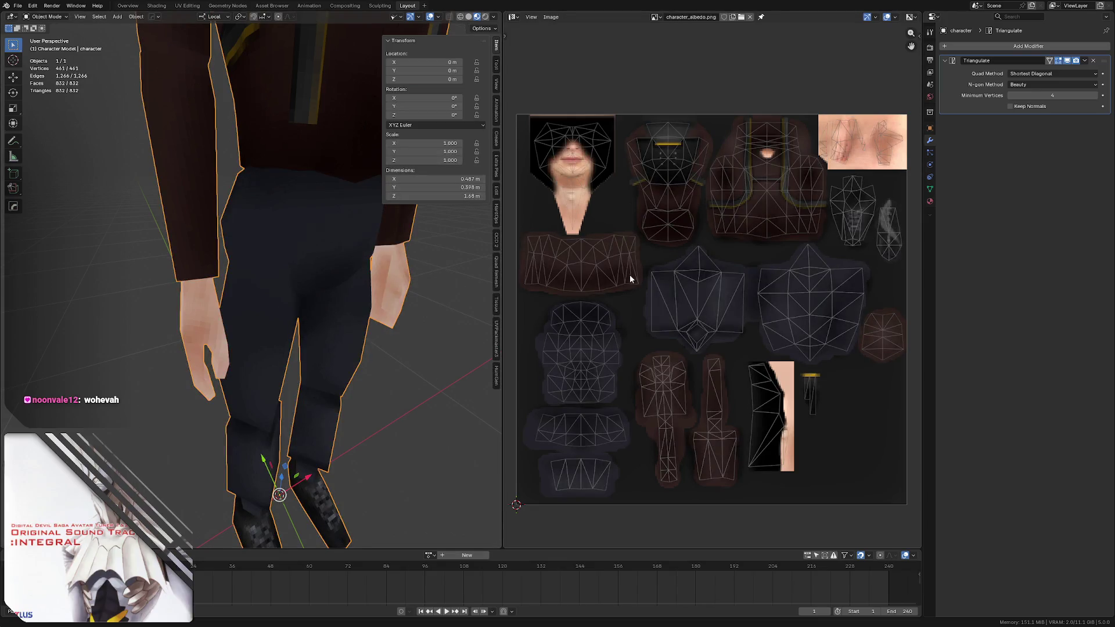
pyautogui.moveTo(322, 247)
pyautogui.mouseDown(button='middle')
pyautogui.moveTo(267, 274)
pyautogui.moveTo(158, 241)
pyautogui.moveTo(84, 245)
pyautogui.moveTo(149, 226)
pyautogui.moveTo(257, 223)
pyautogui.moveTo(292, 235)
pyautogui.moveTo(199, 238)
pyautogui.moveTo(209, 238)
pyautogui.mouseUp(button='middle')
# - Save the Blender project and return to Affinity Photo
pyautogui.hotkey('ctrl', 's')
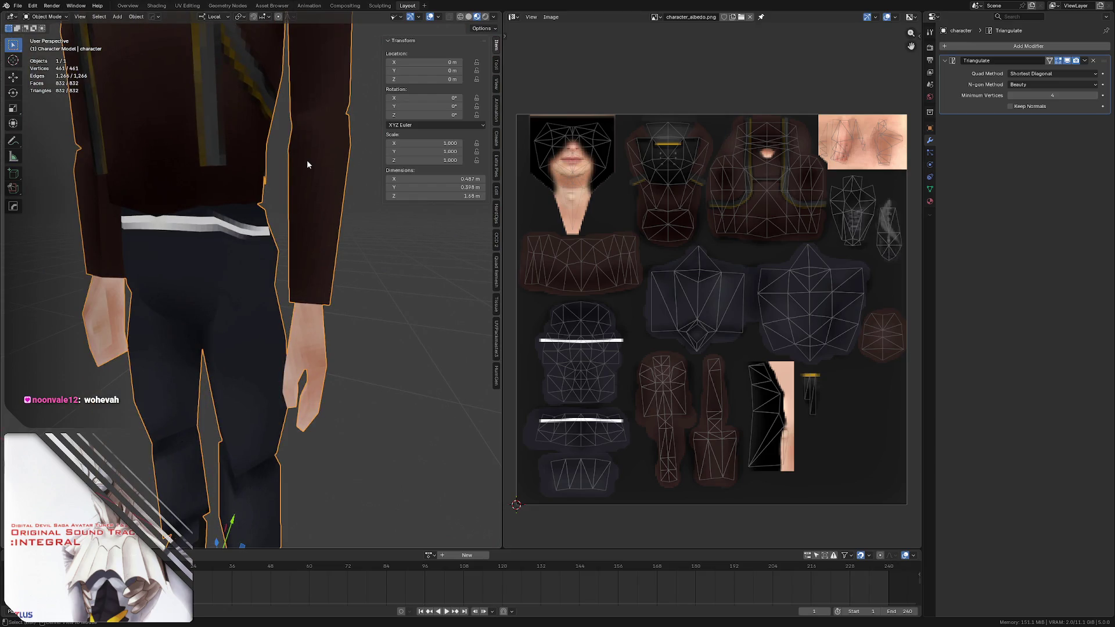
pyautogui.hotkey('alt', 'Tab')
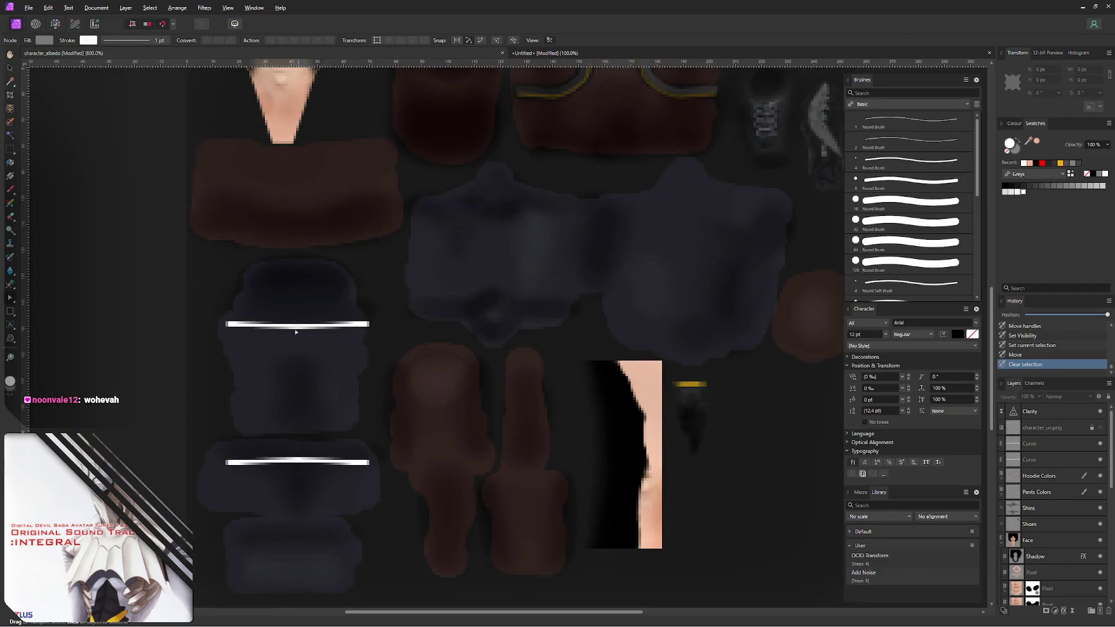
# - With the UV wireframe shown, lower the top stripe's end nodes to arch it, then hide the wireframe
pyautogui.click(546, 345)
pyautogui.click(1100, 428)
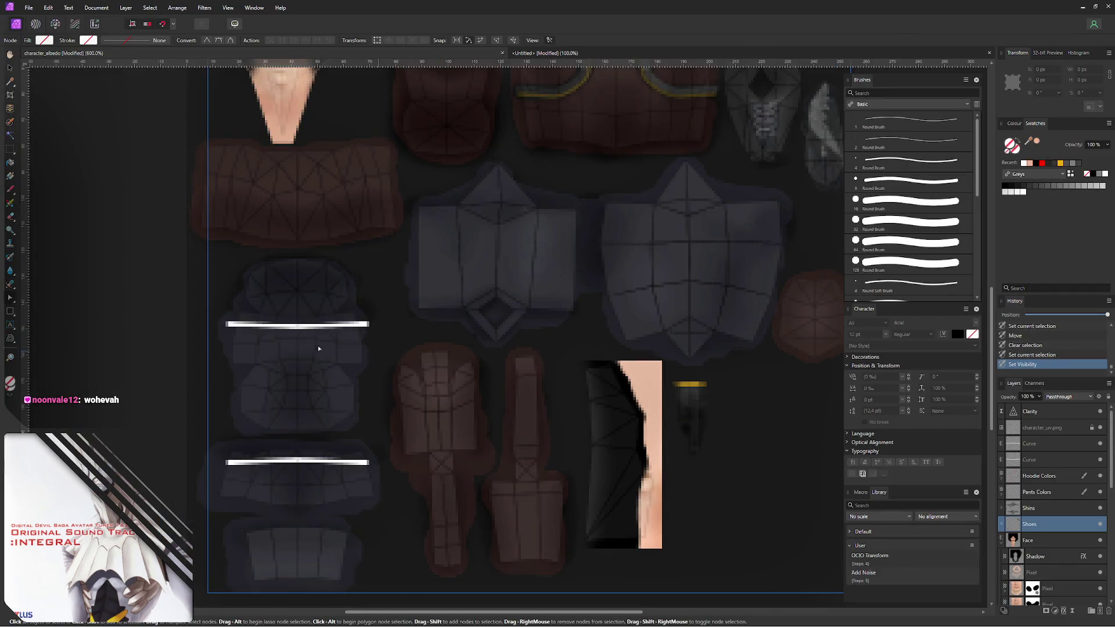
pyautogui.click(299, 326)
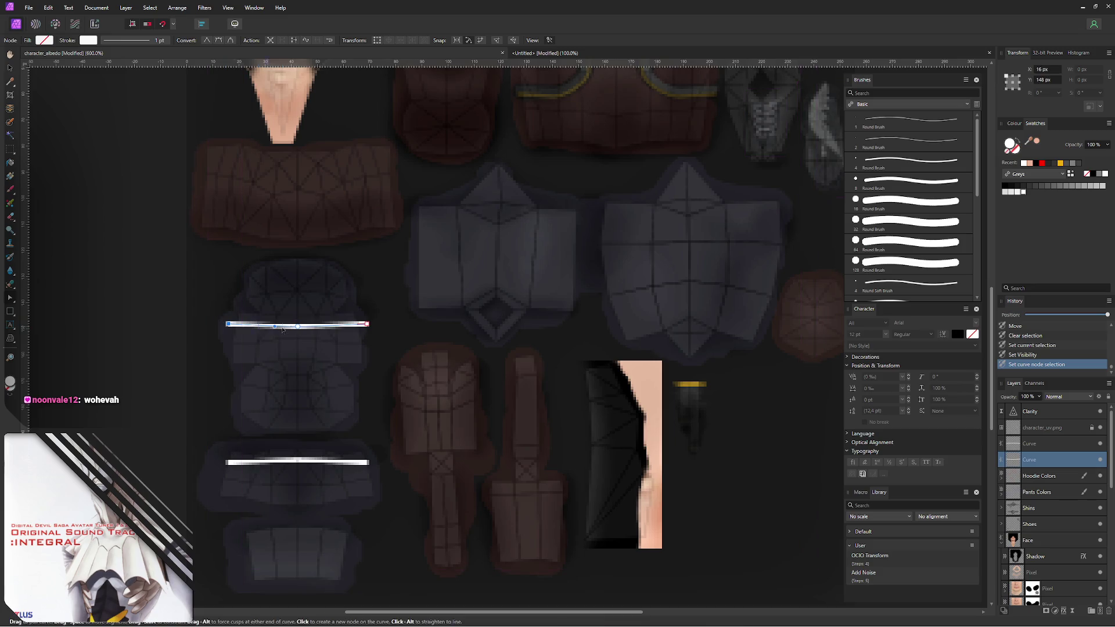
pyautogui.press('Down')
pyautogui.press('Down')
pyautogui.press('Down')
pyautogui.press('Down')
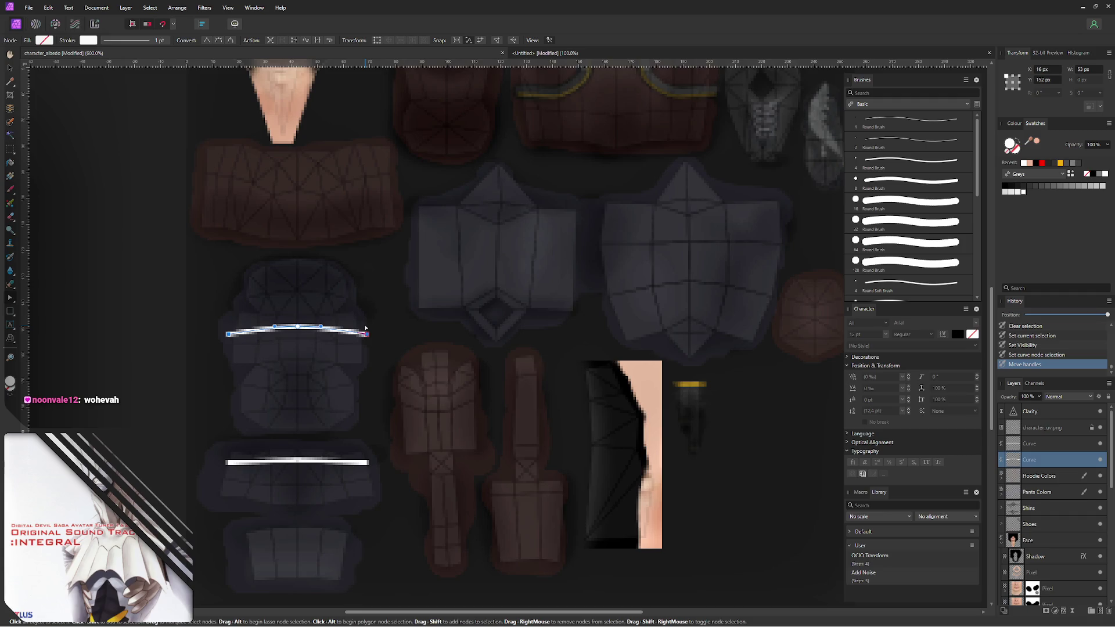
pyautogui.click(1106, 429)
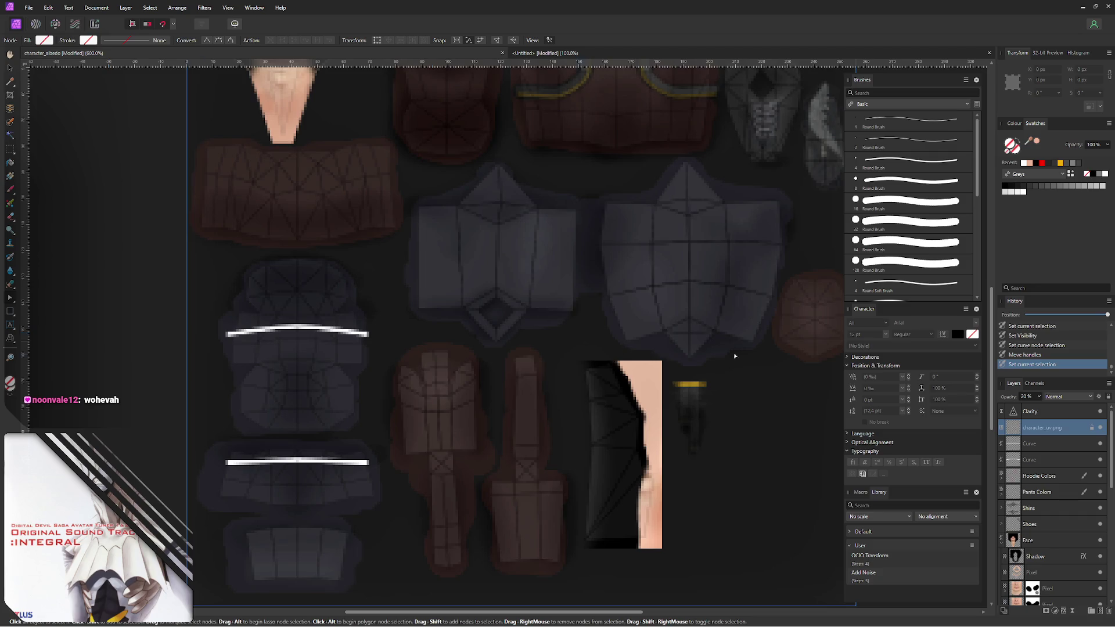
pyautogui.click(1100, 429)
pyautogui.click(133, 342)
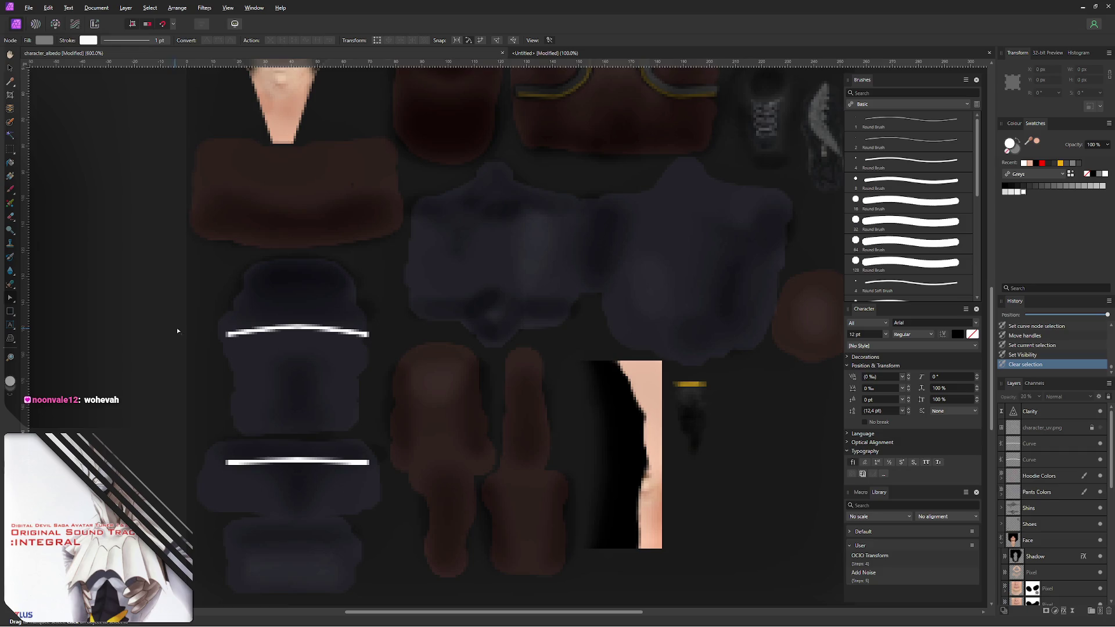
# - Export over character_albedo.png, check the waist stripes in Blender, and reselect the top curve's nodes
pyautogui.hotkey('ctrl', 'alt', 'shift', 'w')
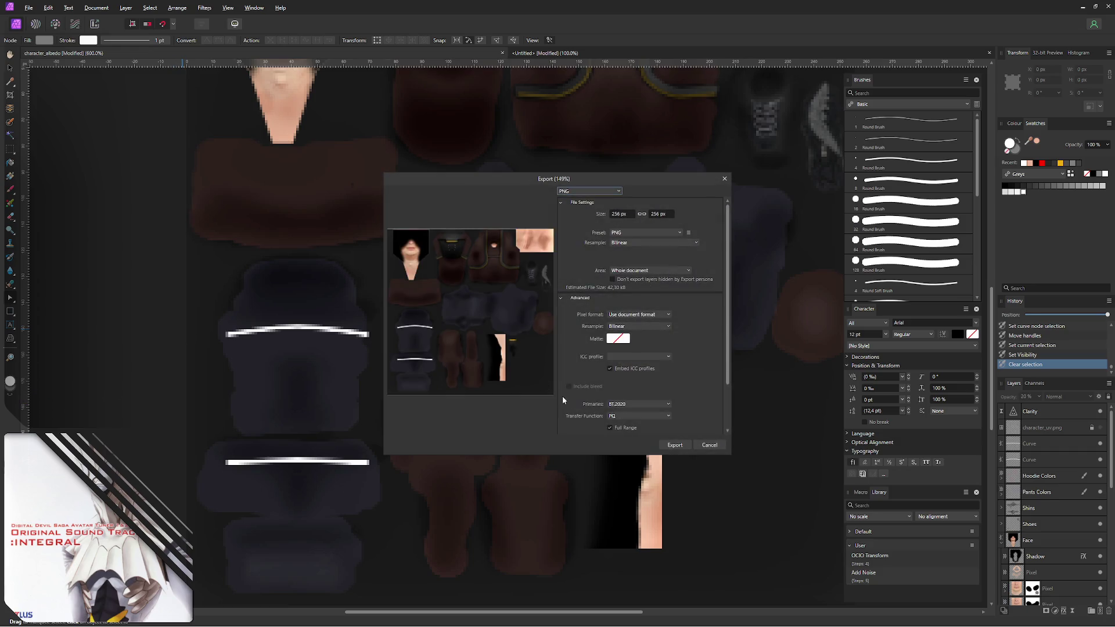
pyautogui.click(674, 445)
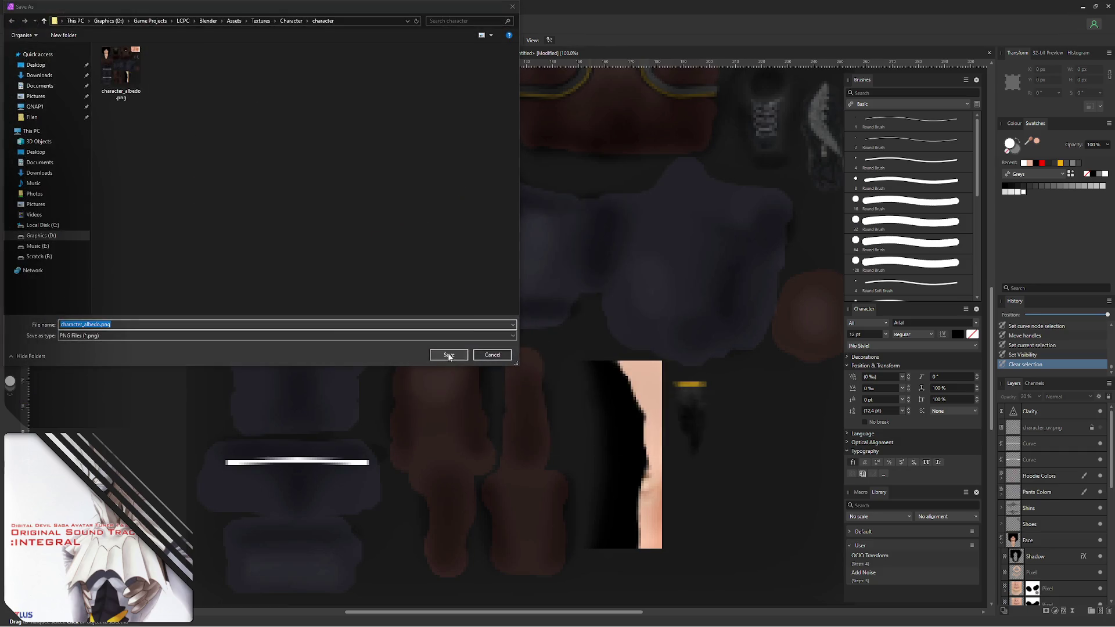
pyautogui.click(448, 354)
pyautogui.click(589, 352)
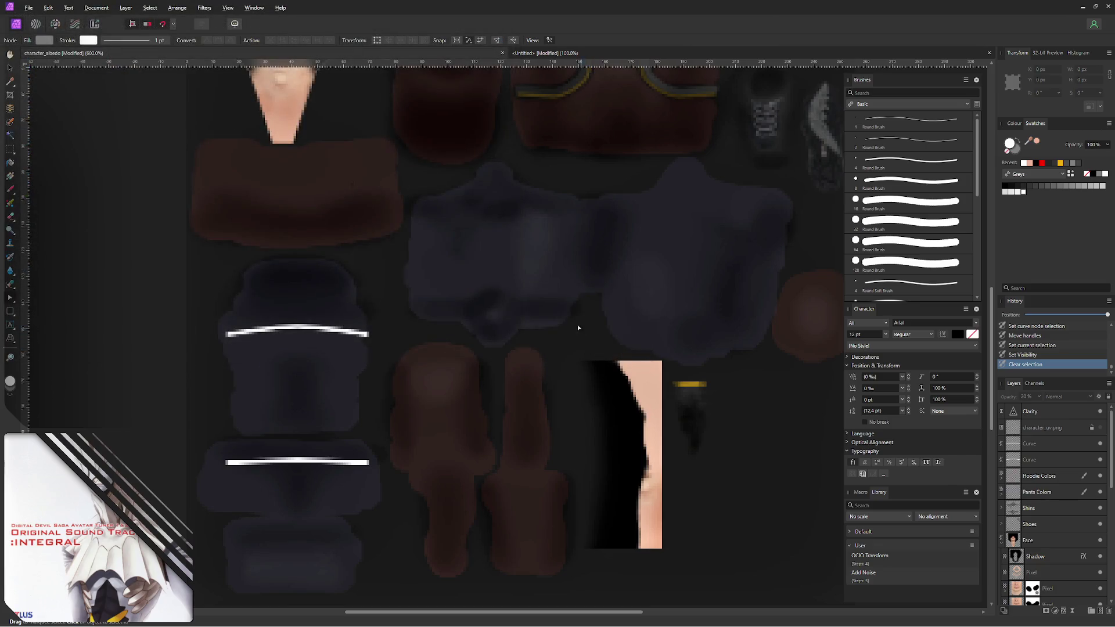
pyautogui.hotkey('alt', 'Tab')
pyautogui.moveTo(251, 244)
pyautogui.mouseDown(button='middle')
pyautogui.moveTo(197, 233)
pyautogui.moveTo(260, 245)
pyautogui.moveTo(182, 247)
pyautogui.mouseUp(button='middle')
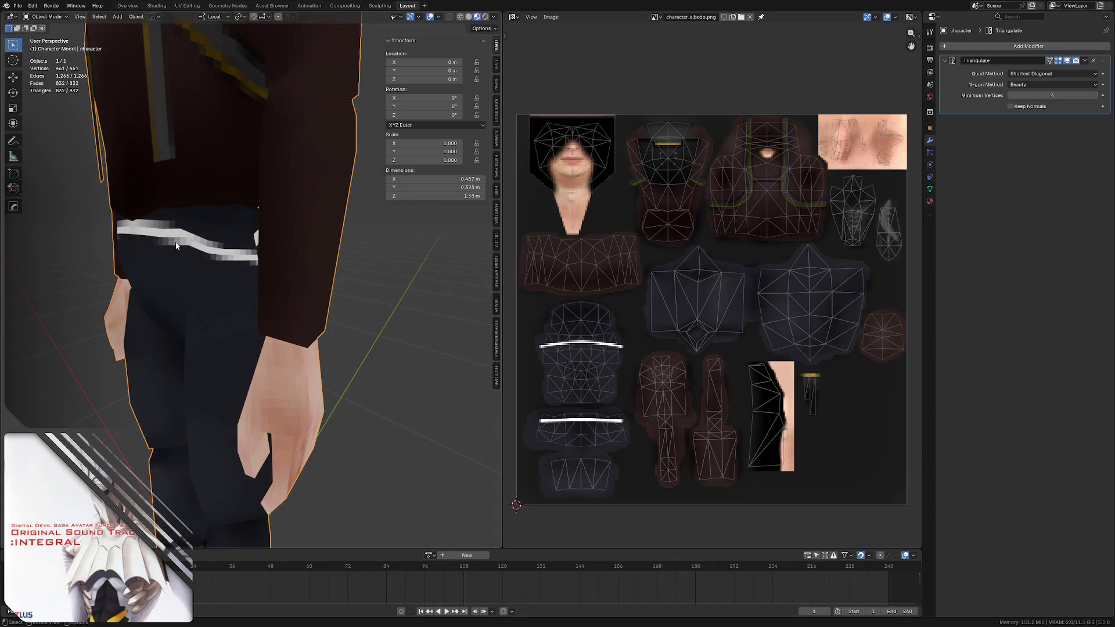
pyautogui.hotkey('alt', 'Tab')
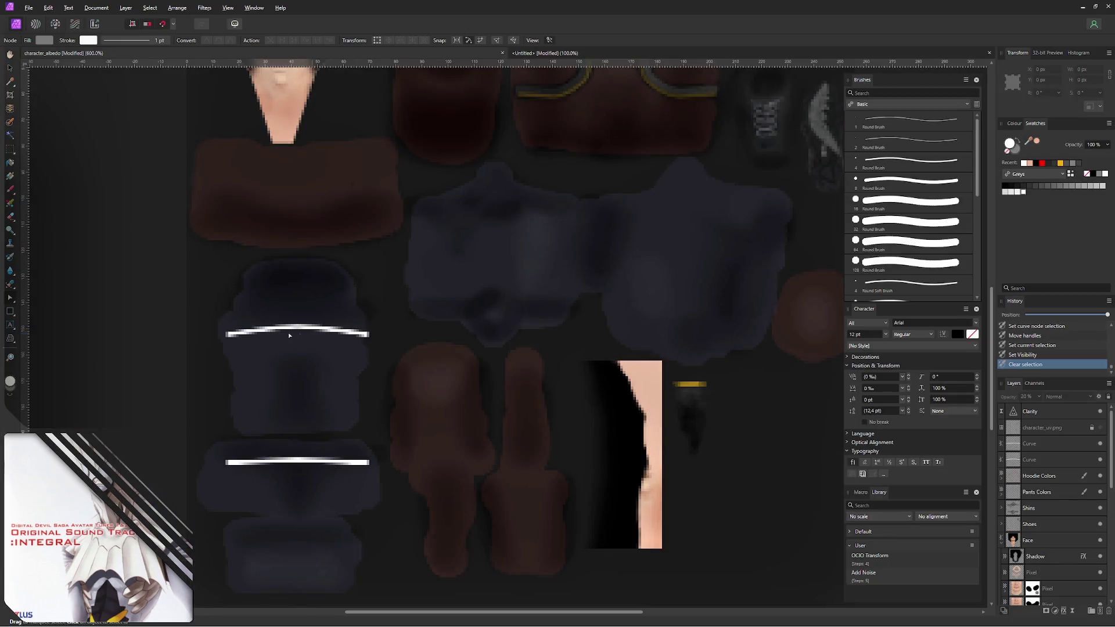
pyautogui.click(299, 330)
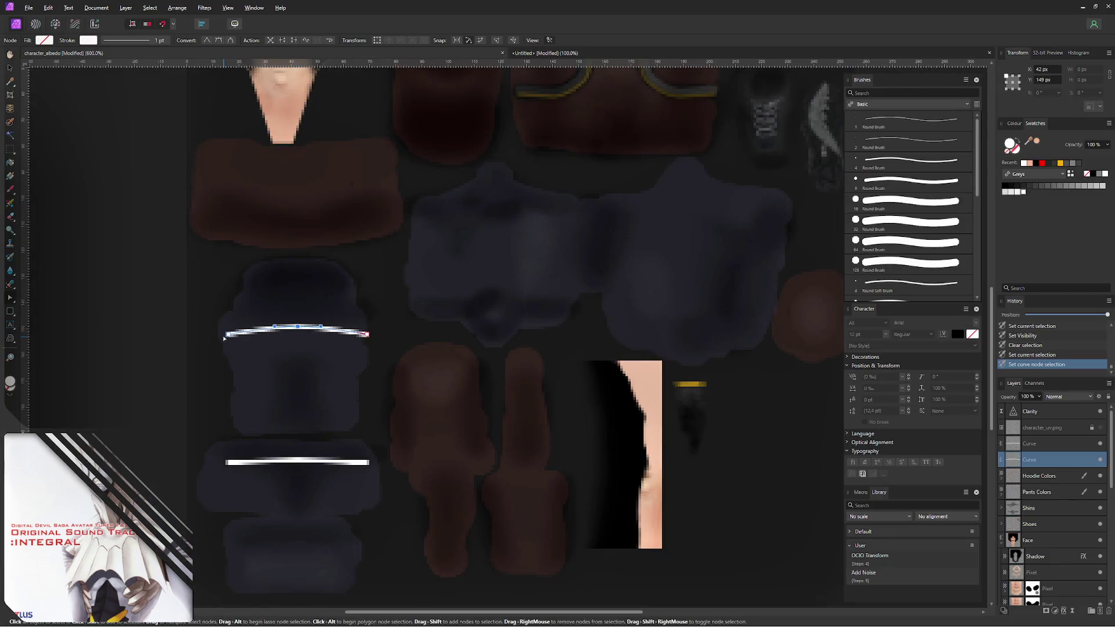
# - Straighten the top stripe by raising its ends and re-export over character_albedo.png, viewing it in Blender
pyautogui.press('Up')
pyautogui.press('Up')
pyautogui.press('Up')
pyautogui.press('Up')
pyautogui.press('Up')
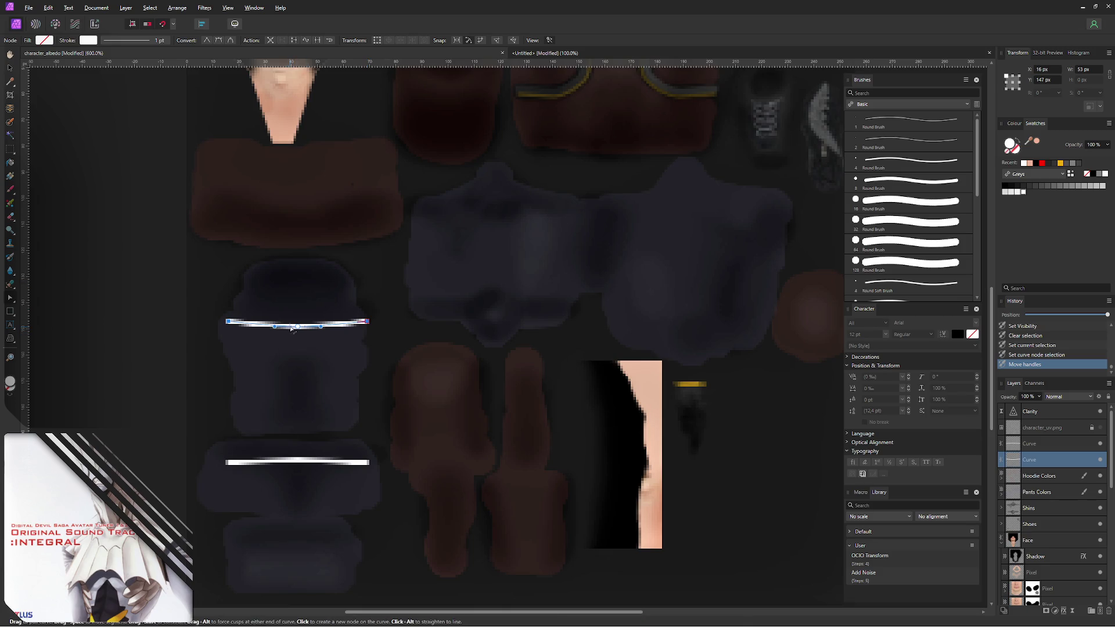
pyautogui.moveTo(295, 324); pyautogui.dragTo(295, 330)
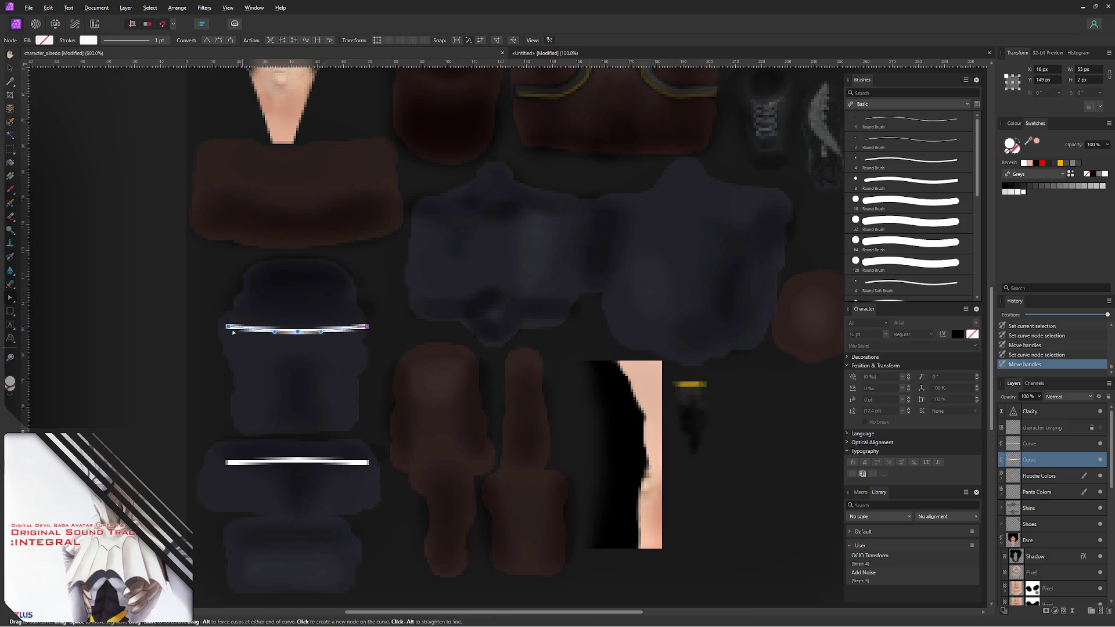
pyautogui.click(368, 327)
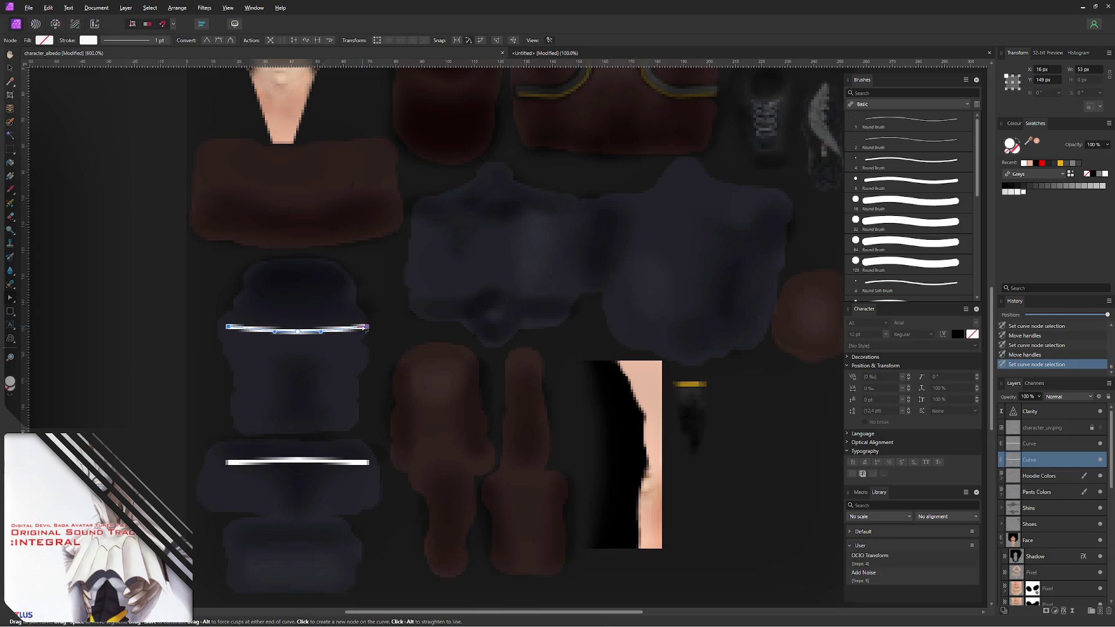
pyautogui.moveTo(368, 327); pyautogui.dragTo(364, 326)
pyautogui.hotkey('ctrl', 'alt', 'shift', 'w')
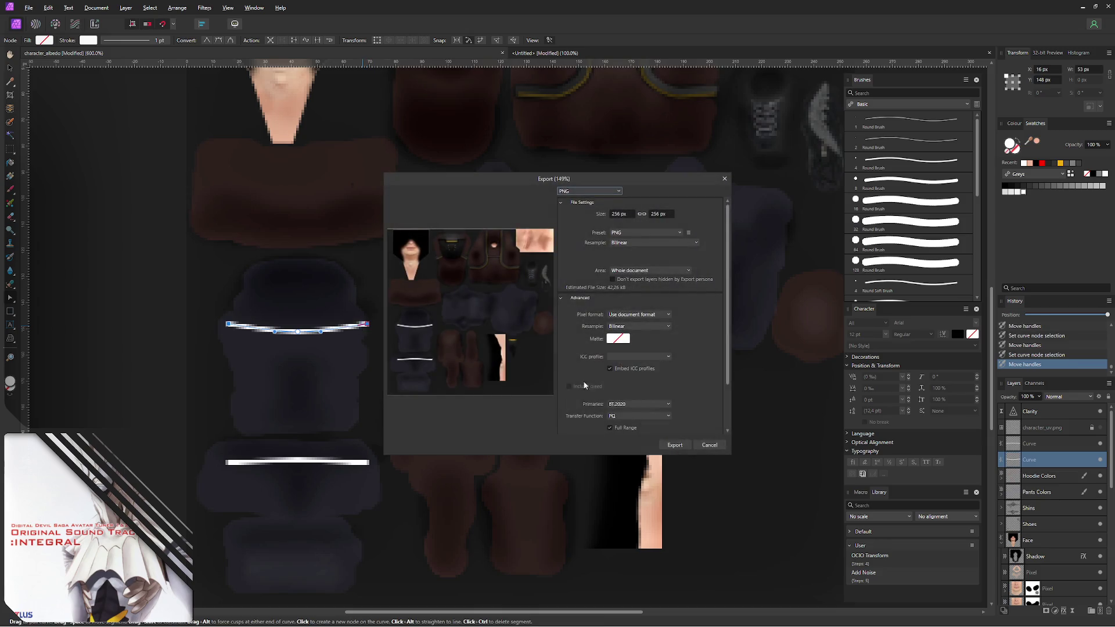
pyautogui.click(677, 440)
pyautogui.click(445, 355)
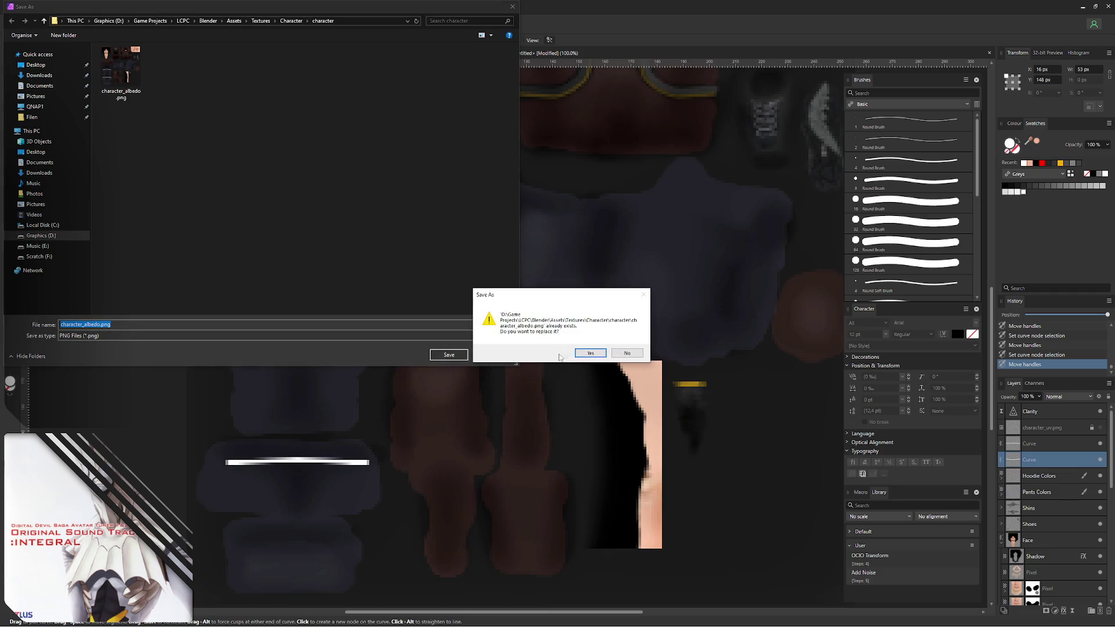
pyautogui.click(589, 353)
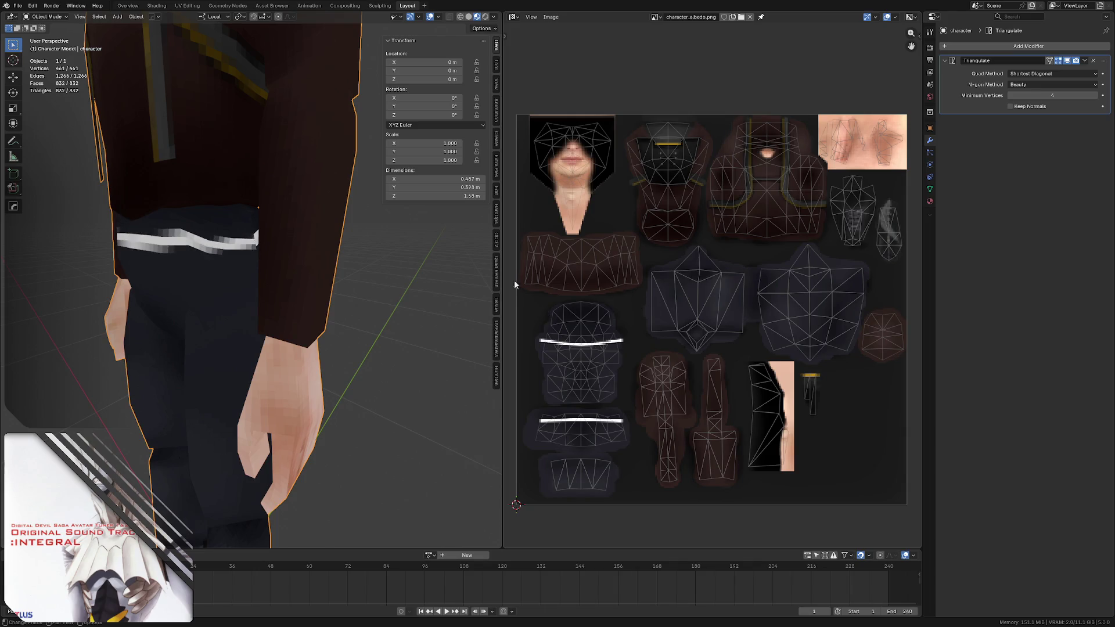
pyautogui.moveTo(238, 247)
pyautogui.mouseDown(button='middle')
pyautogui.moveTo(44, 259)
pyautogui.moveTo(243, 252)
pyautogui.moveTo(233, 255)
pyautogui.mouseUp(button='middle')
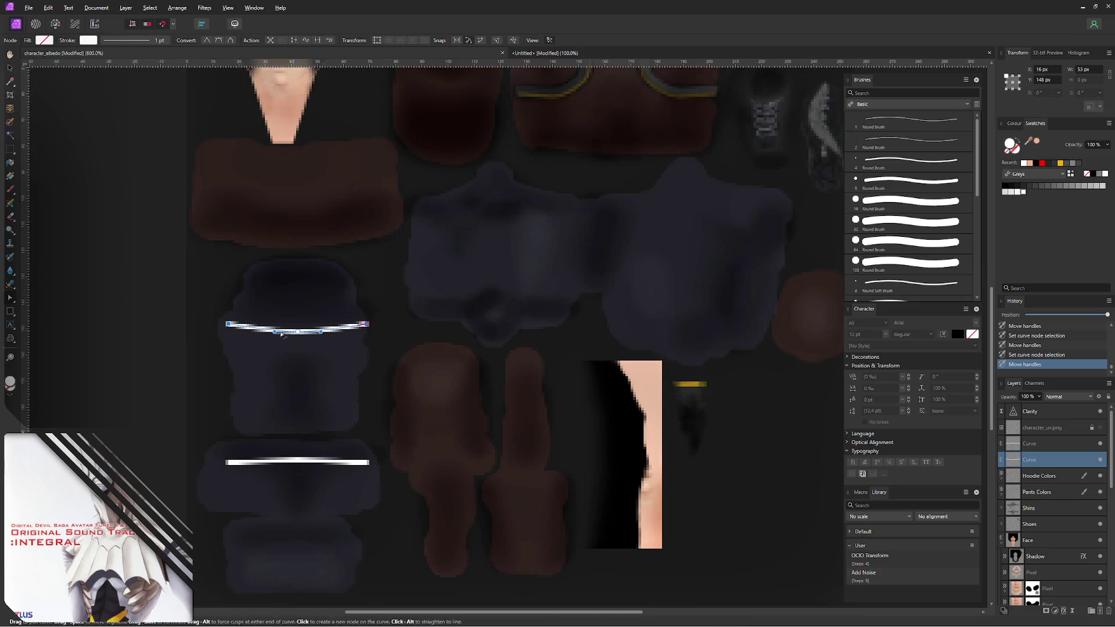
# - Nudge the upper stripe down slightly and export again over character_albedo.png, checking the front in Blender
pyautogui.press('Down')
pyautogui.press('Down')
pyautogui.press('Down')
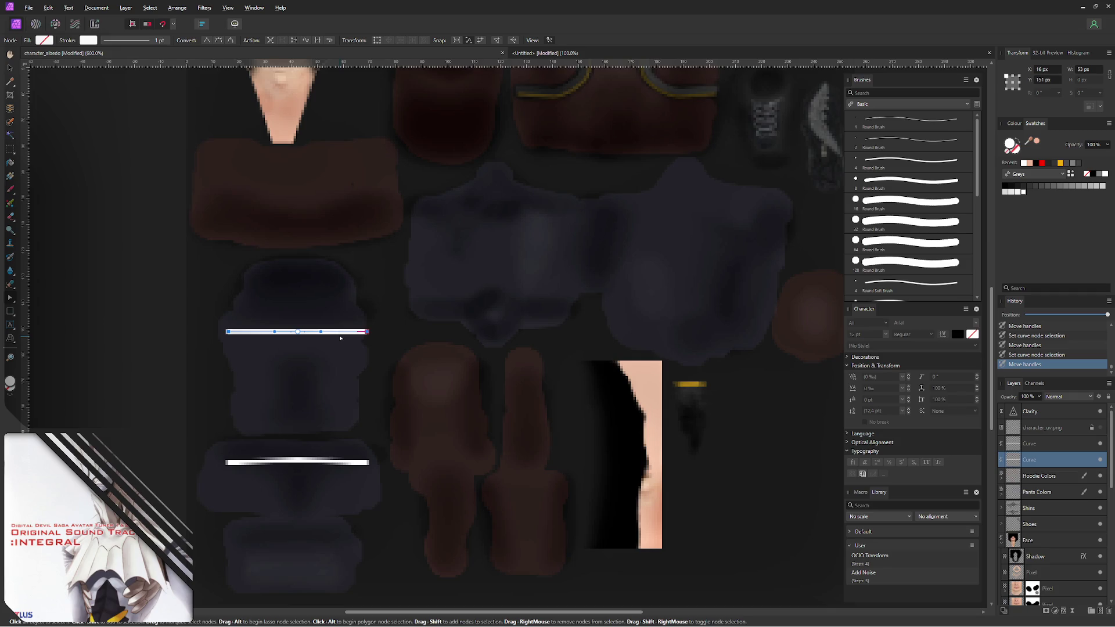
pyautogui.hotkey('ctrl', 'alt', 'shift', 'w')
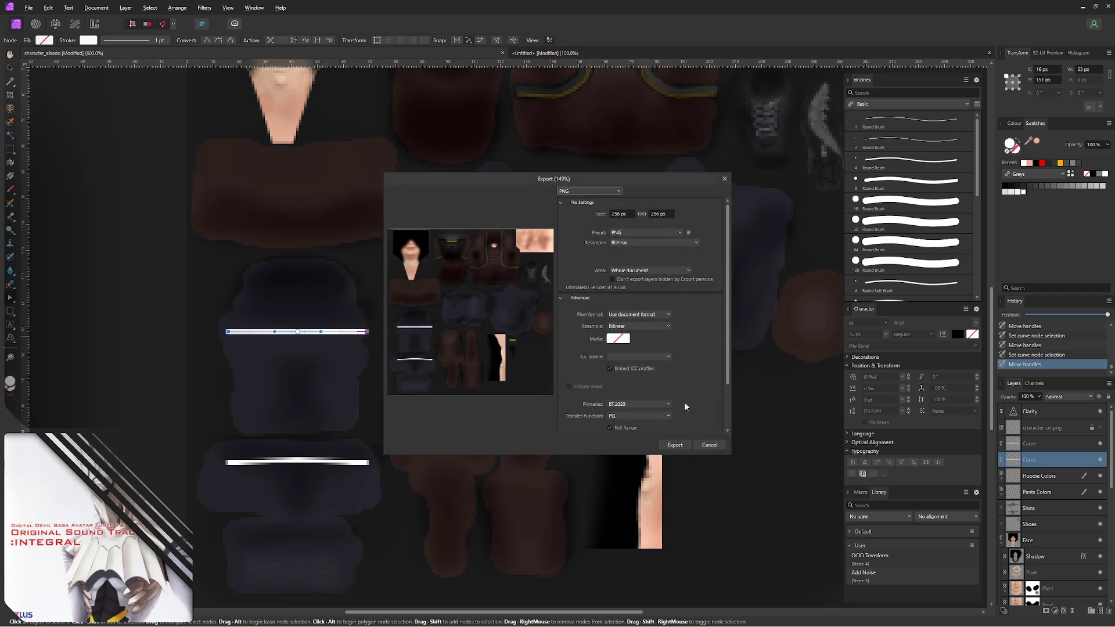
pyautogui.click(668, 444)
pyautogui.press('Return')
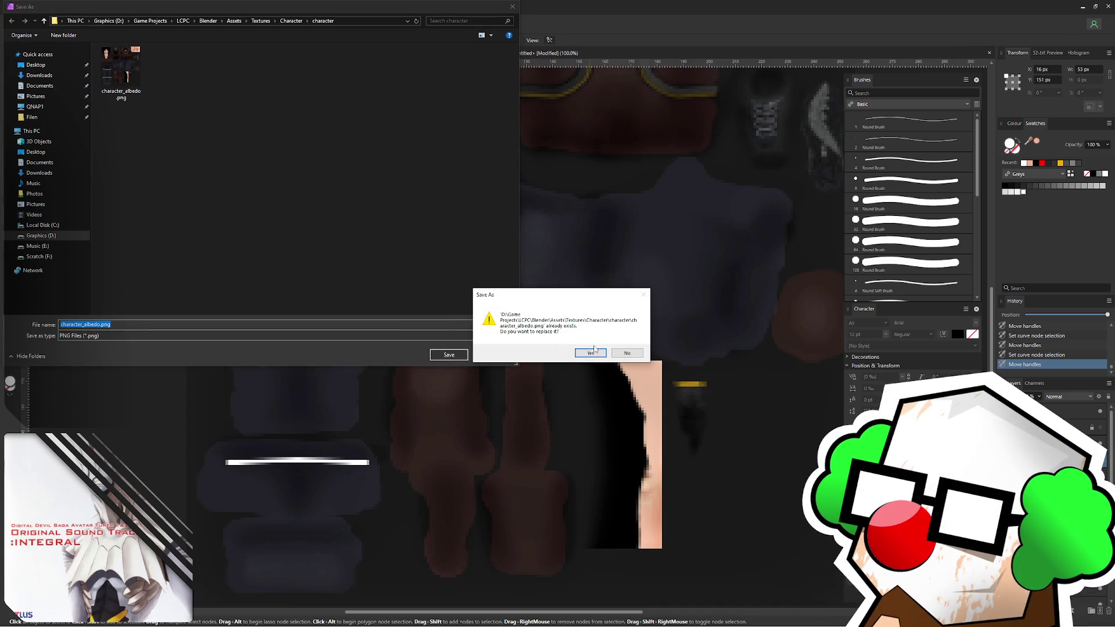
pyautogui.click(590, 350)
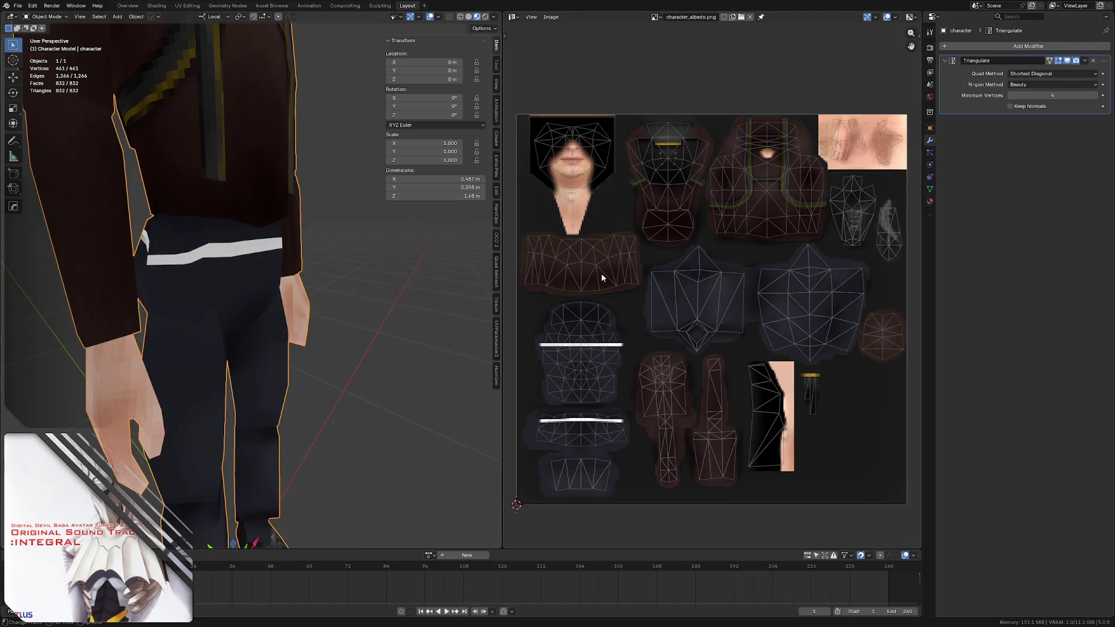
pyautogui.moveTo(244, 256)
pyautogui.mouseDown(button='middle')
pyautogui.moveTo(193, 251)
pyautogui.moveTo(237, 259)
pyautogui.mouseUp(button='middle')
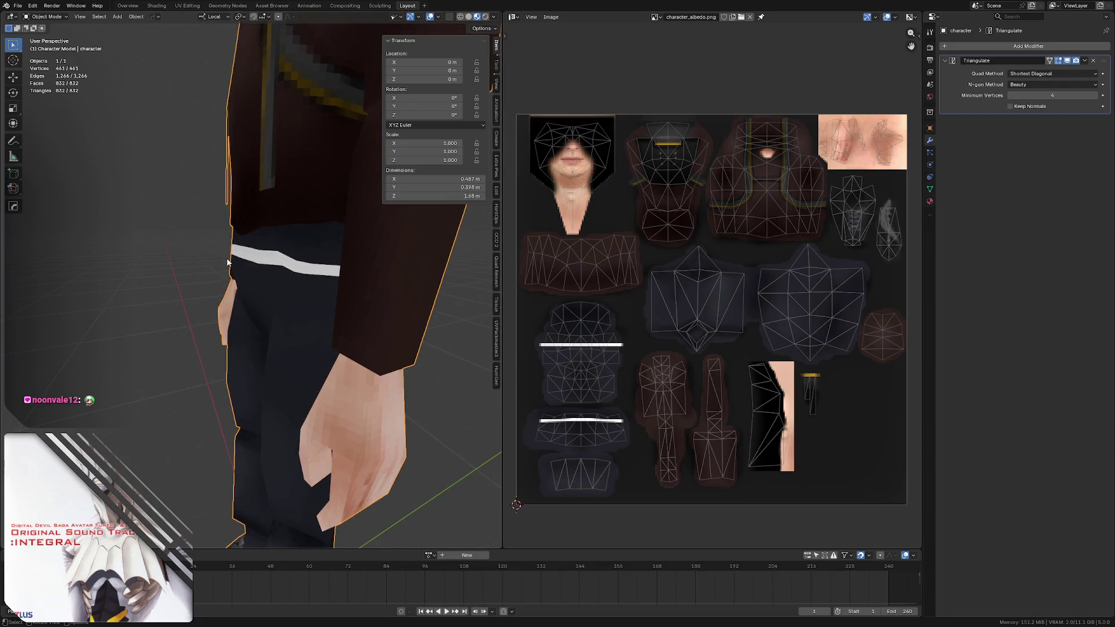
# - Nudge the top stripe up slightly and export the PNG, overwriting character_albedo.png
pyautogui.moveTo(265, 253)
pyautogui.mouseDown(button='middle')
pyautogui.moveTo(220, 247)
pyautogui.moveTo(232, 266)
pyautogui.moveTo(124, 263)
pyautogui.moveTo(255, 261)
pyautogui.moveTo(280, 240)
pyautogui.mouseUp(button='middle')
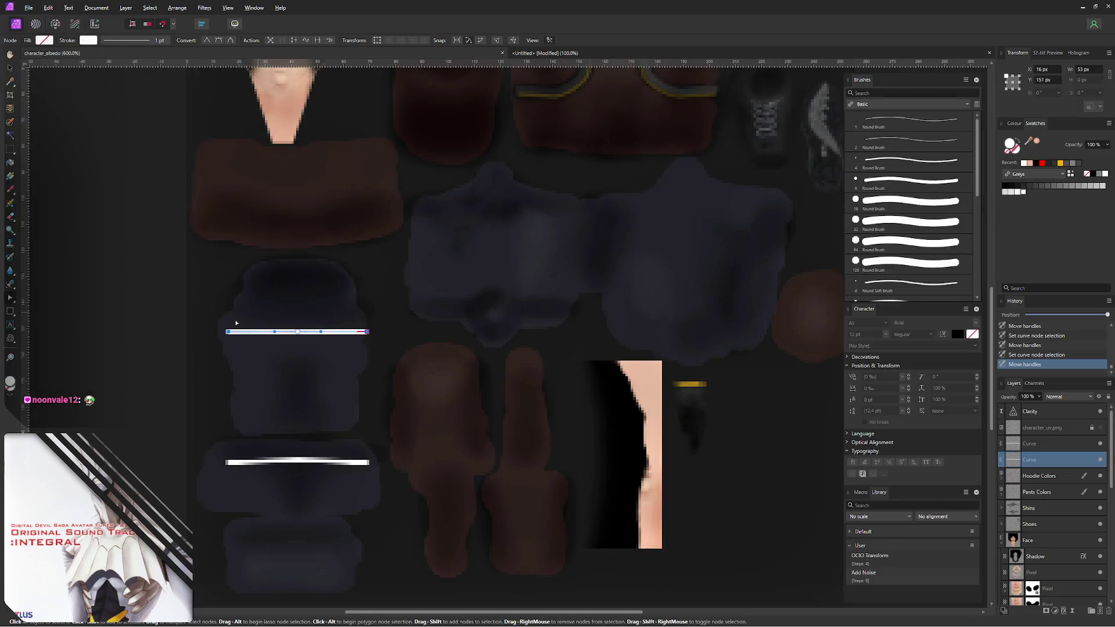
pyautogui.press('Up')
pyautogui.hotkey('ctrl', 'alt', 'shift', 'w')
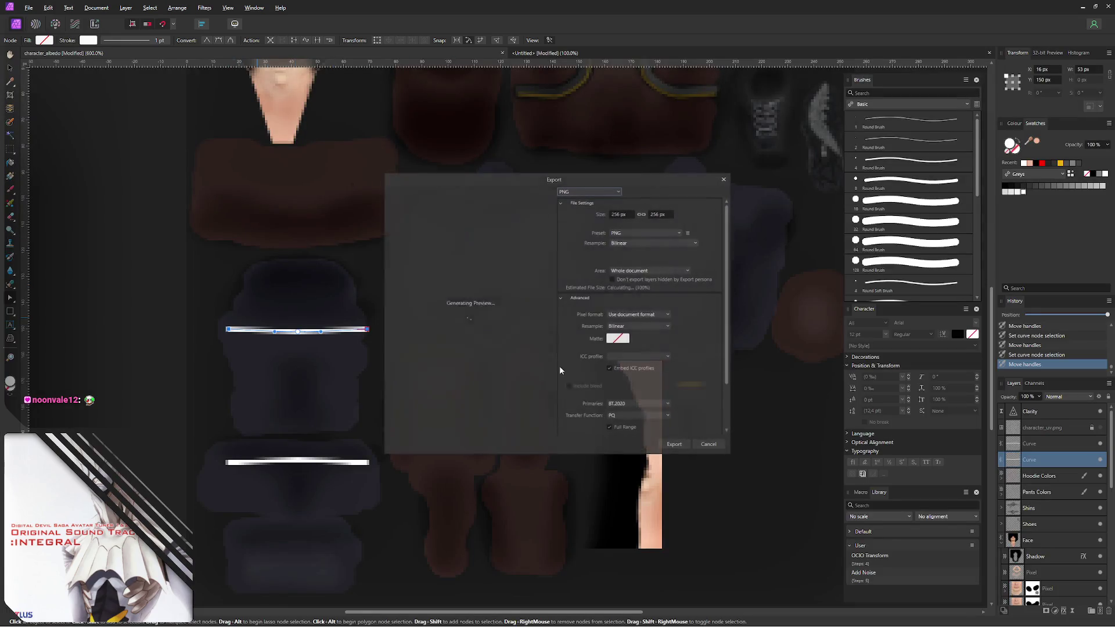
pyautogui.press('Return')
pyautogui.press('Return')
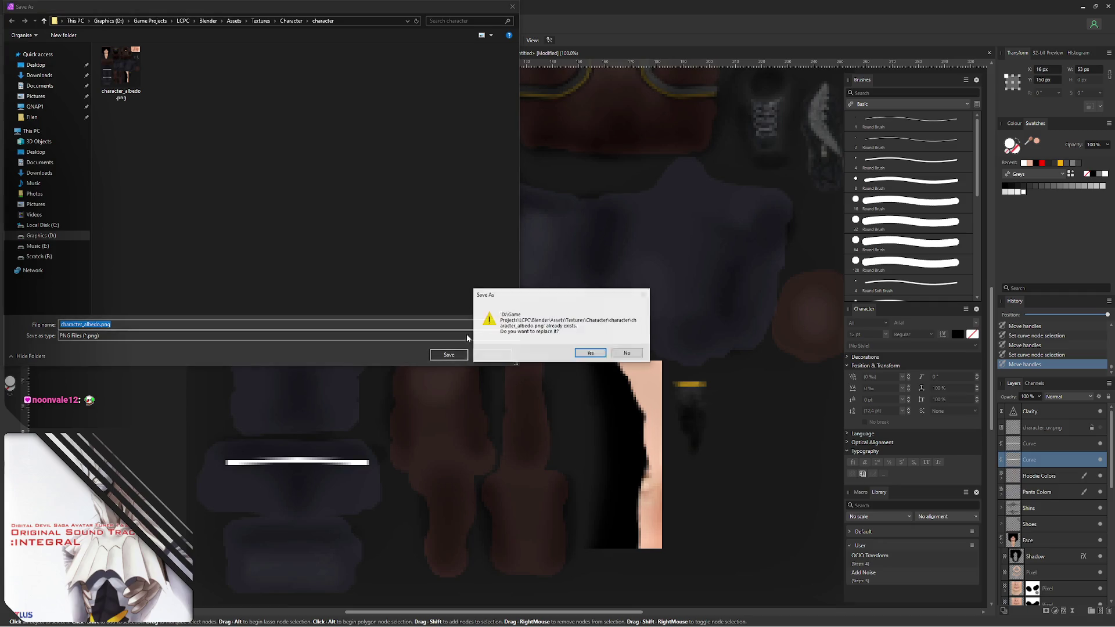
pyautogui.click(589, 352)
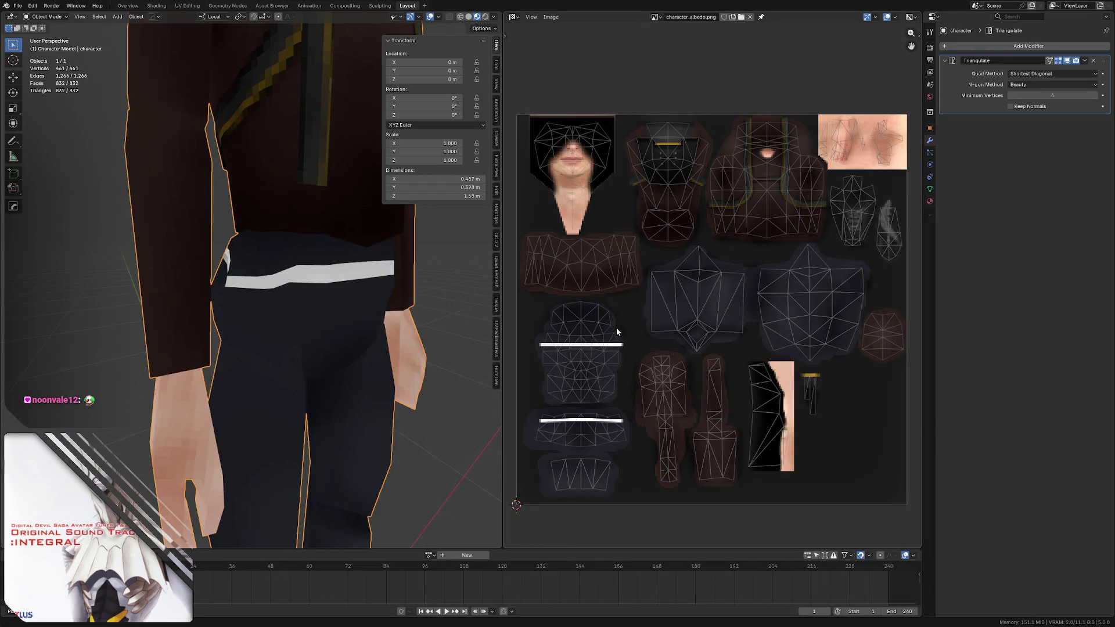
# - Reload the updated texture on the model with Alt+R
pyautogui.hotkey('alt', 'r')
pyautogui.scroll(1, 312, 266)
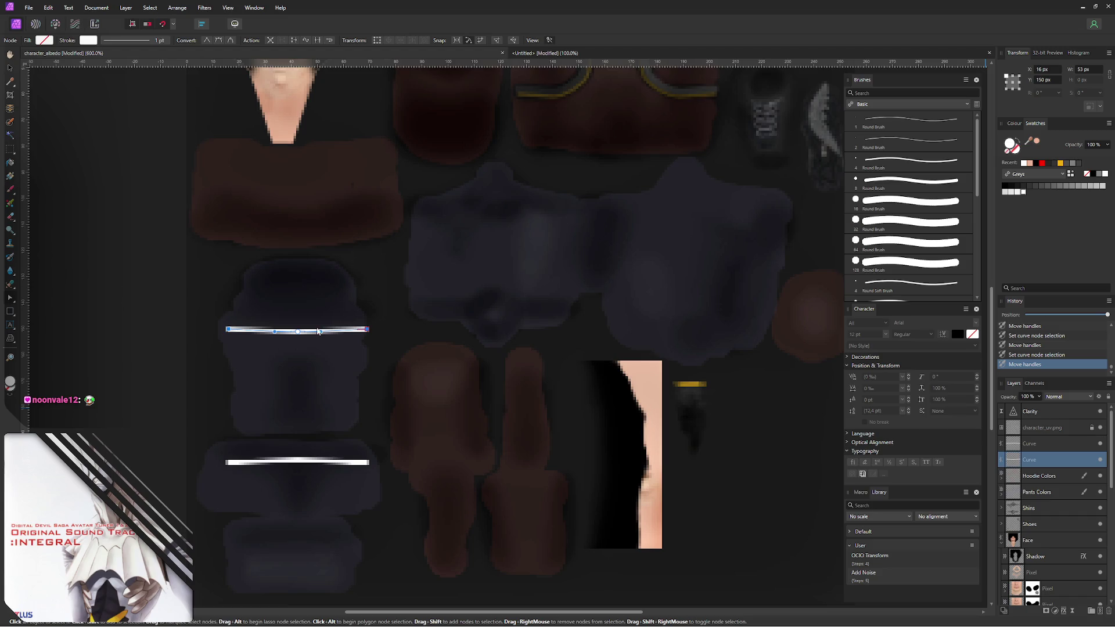
# - Show the UV wireframe and reshape the upper stripe with an extra node and adjusted handles
pyautogui.click(1100, 428)
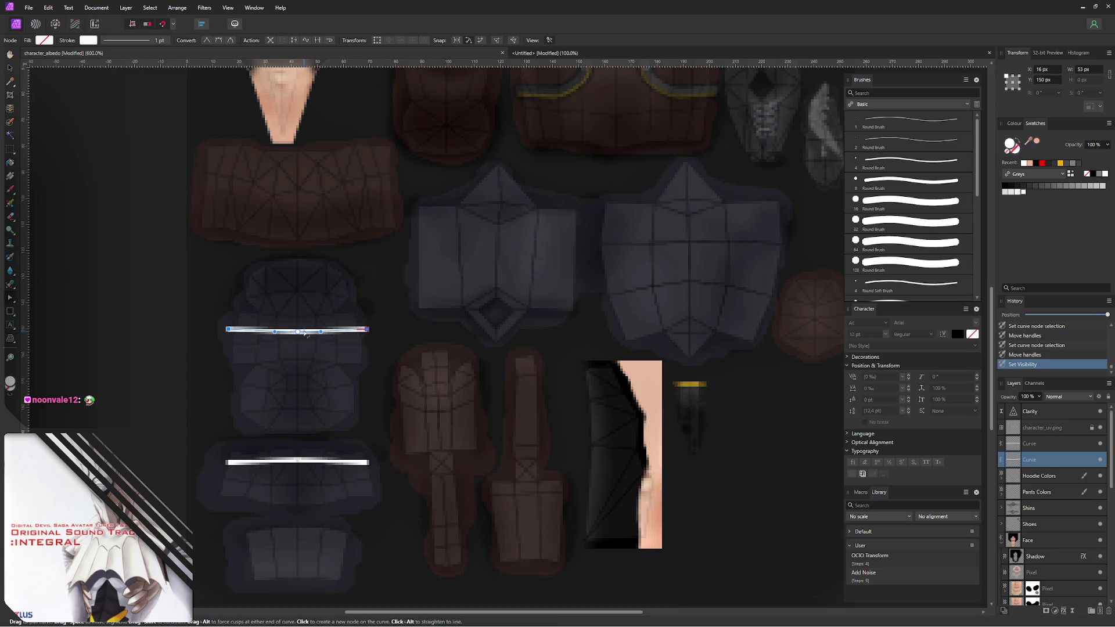
pyautogui.moveTo(306, 334); pyautogui.dragTo(306, 335)
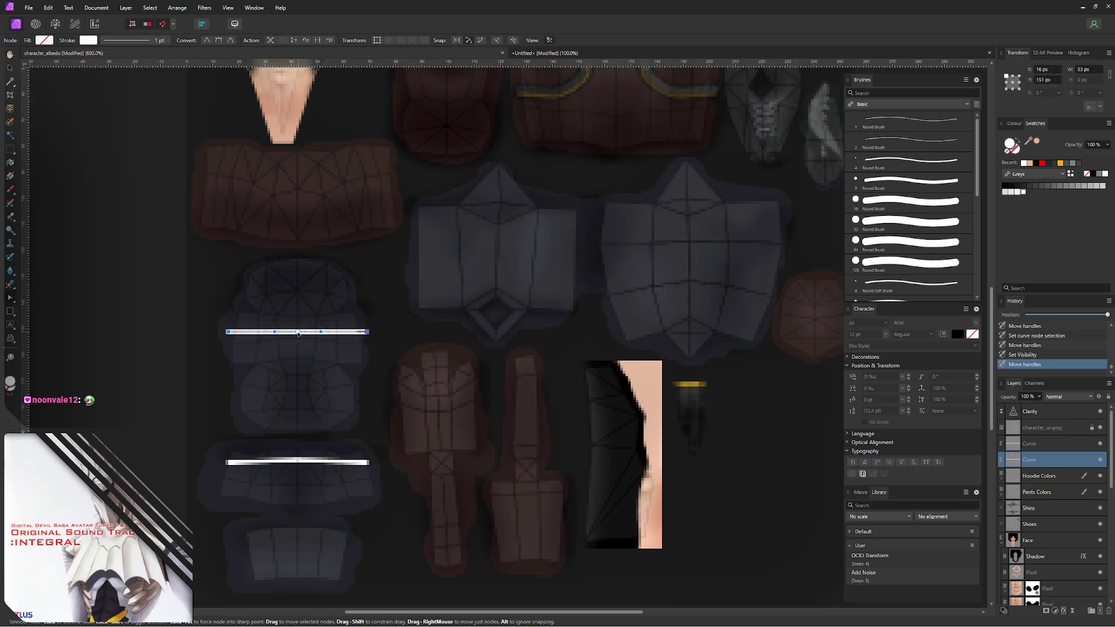
pyautogui.click(300, 332)
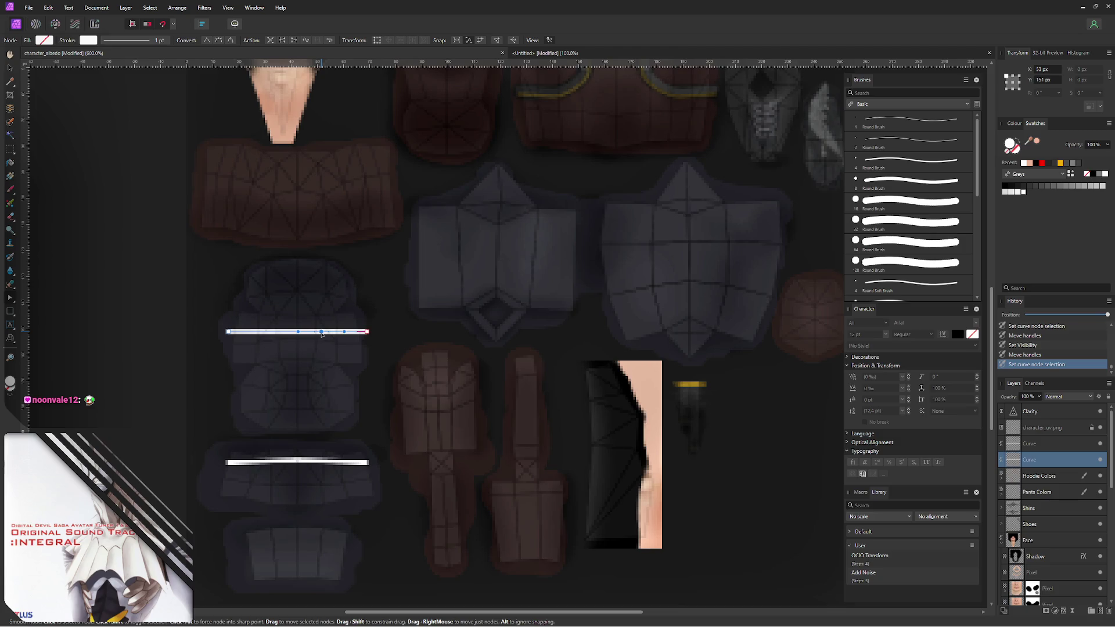
pyautogui.click(270, 332)
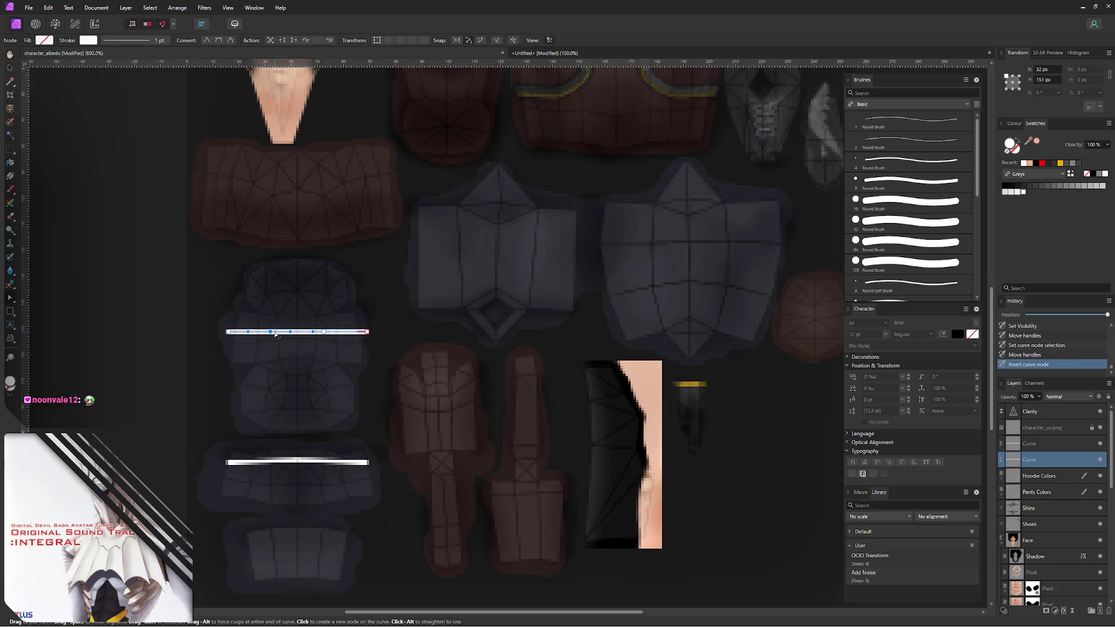
pyautogui.moveTo(287, 334); pyautogui.dragTo(289, 333)
pyautogui.moveTo(317, 333); pyautogui.dragTo(321, 336)
pyautogui.click(310, 333)
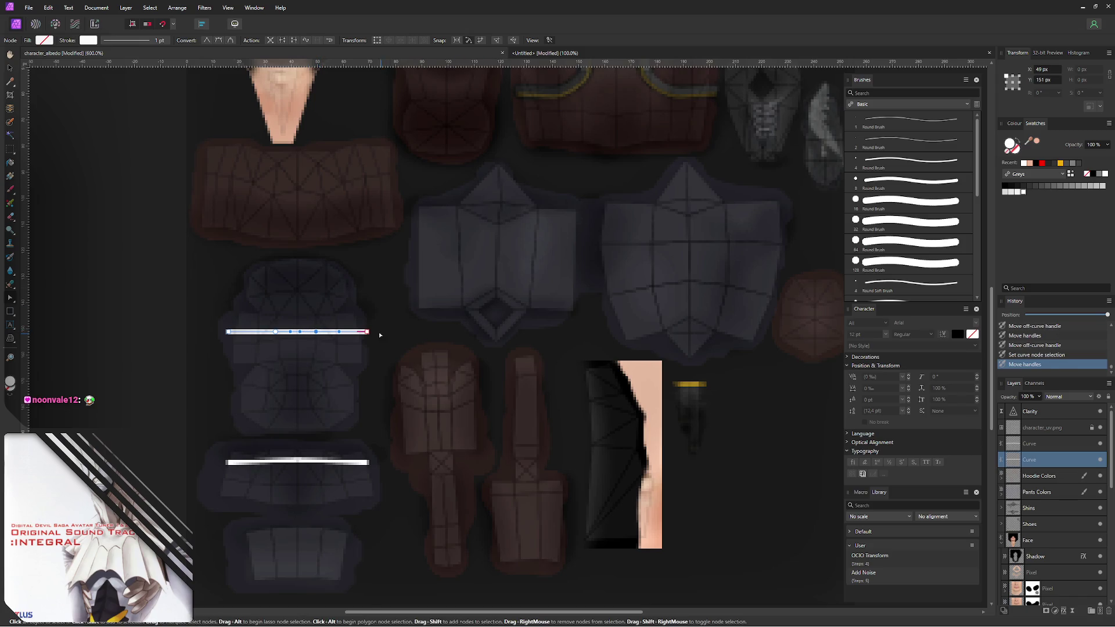
pyautogui.click(227, 332)
pyautogui.moveTo(227, 332); pyautogui.dragTo(225, 334)
pyautogui.hotkey('ctrl', 'z')
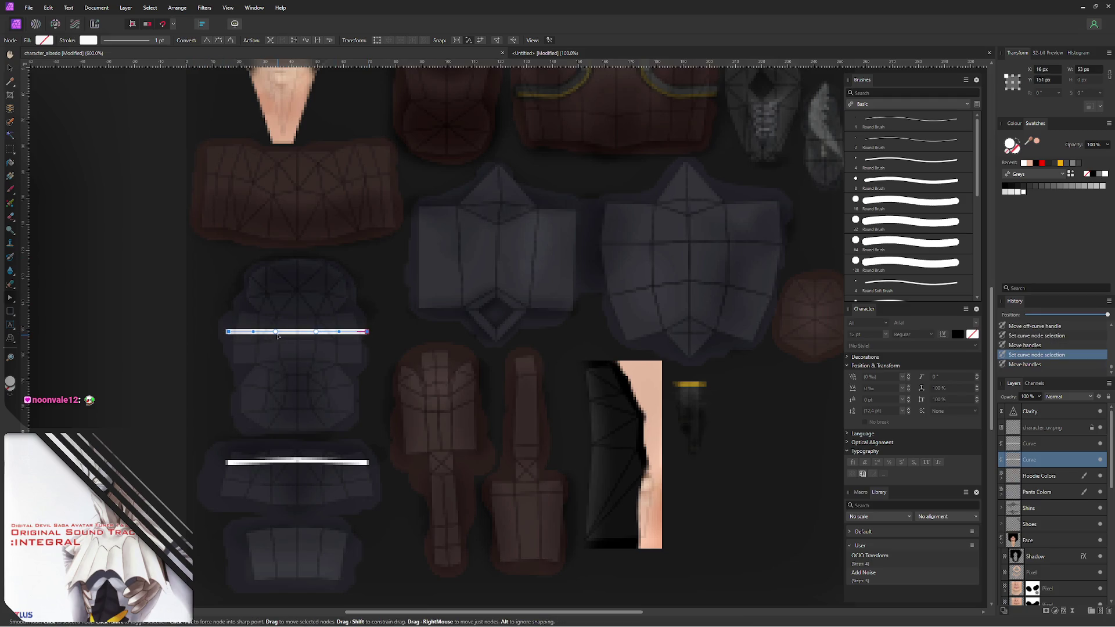
pyautogui.click(316, 333)
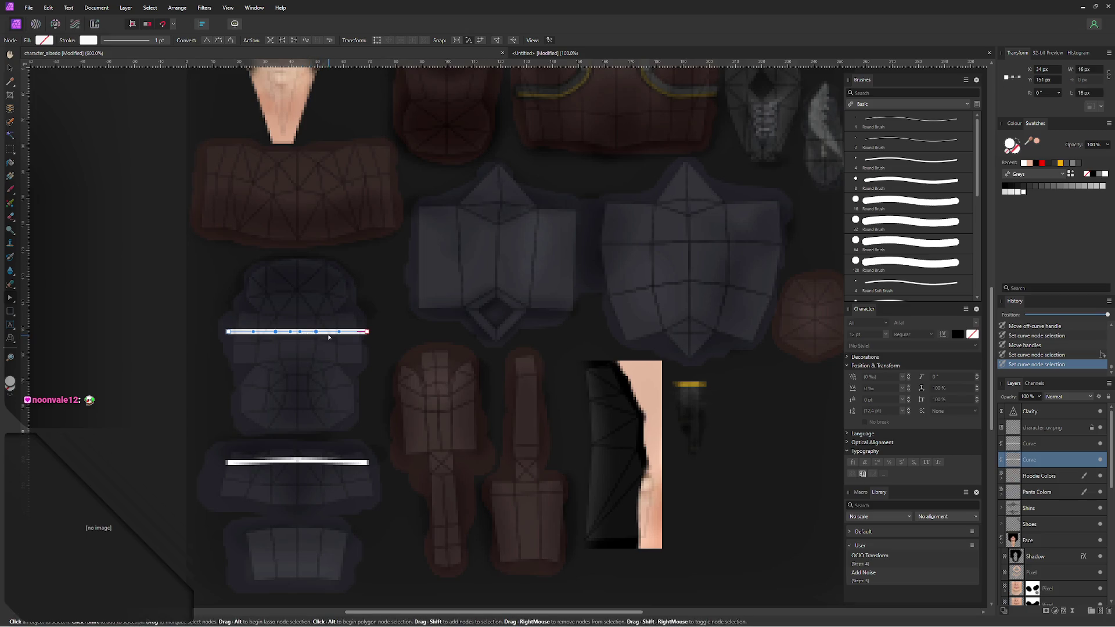
# - Save the document and export the PNG over the existing character_albedo.png
pyautogui.hotkey('ctrl', 's')
pyautogui.hotkey('ctrl', 'alt', 'shift', 'w')
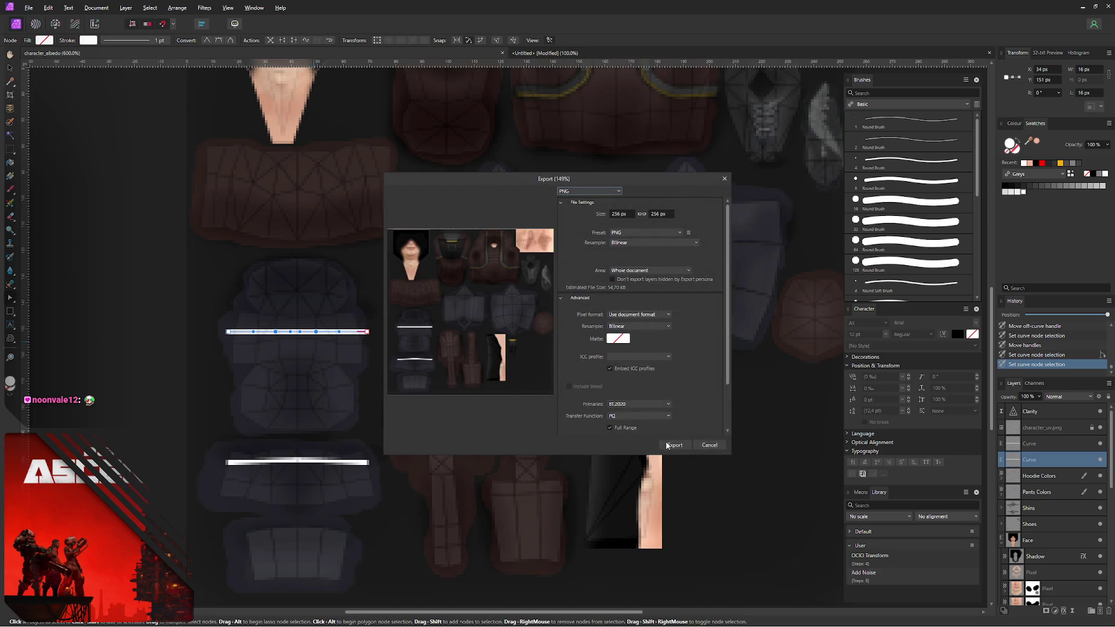
pyautogui.click(673, 445)
pyautogui.click(446, 356)
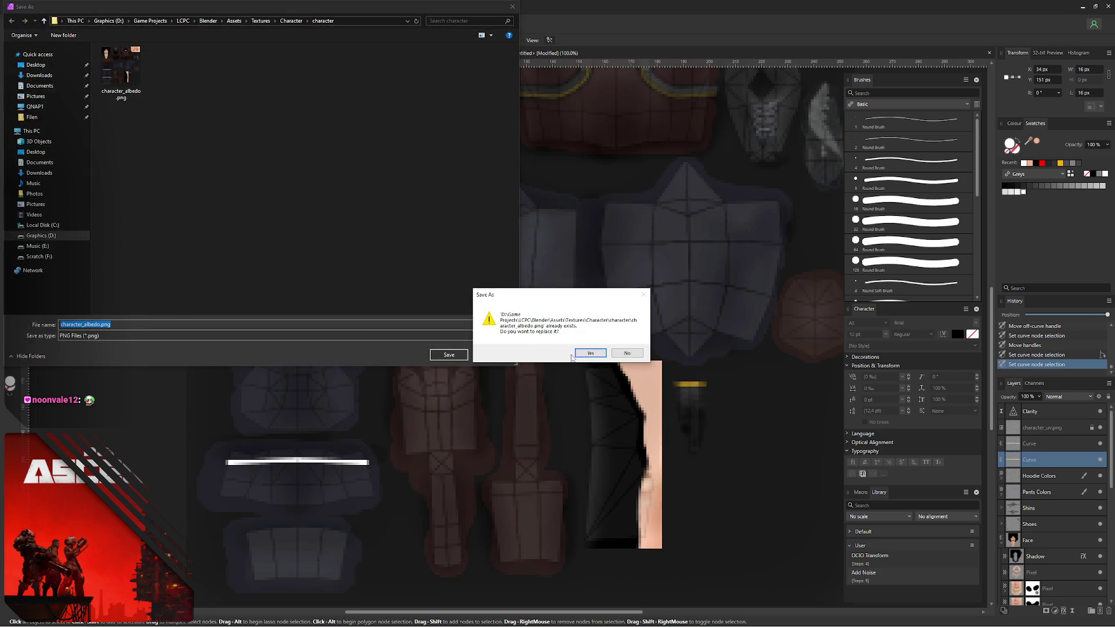
pyautogui.click(603, 356)
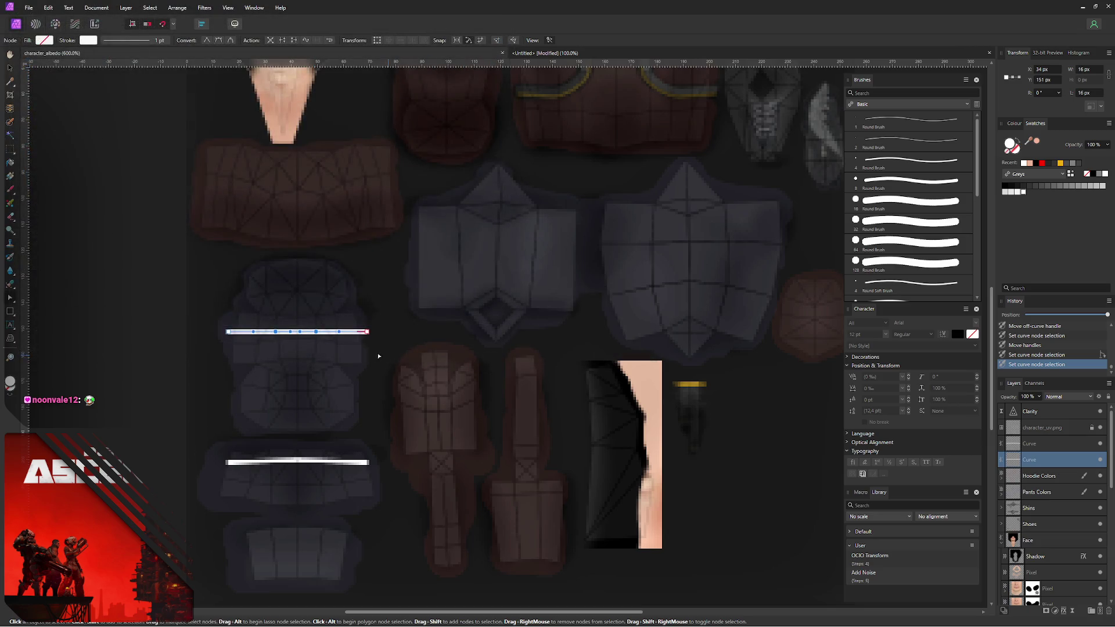
# - Lower the right end slightly and convert both end nodes of the stripe to smooth
pyautogui.click(367, 332)
pyautogui.moveTo(367, 333); pyautogui.dragTo(367, 335)
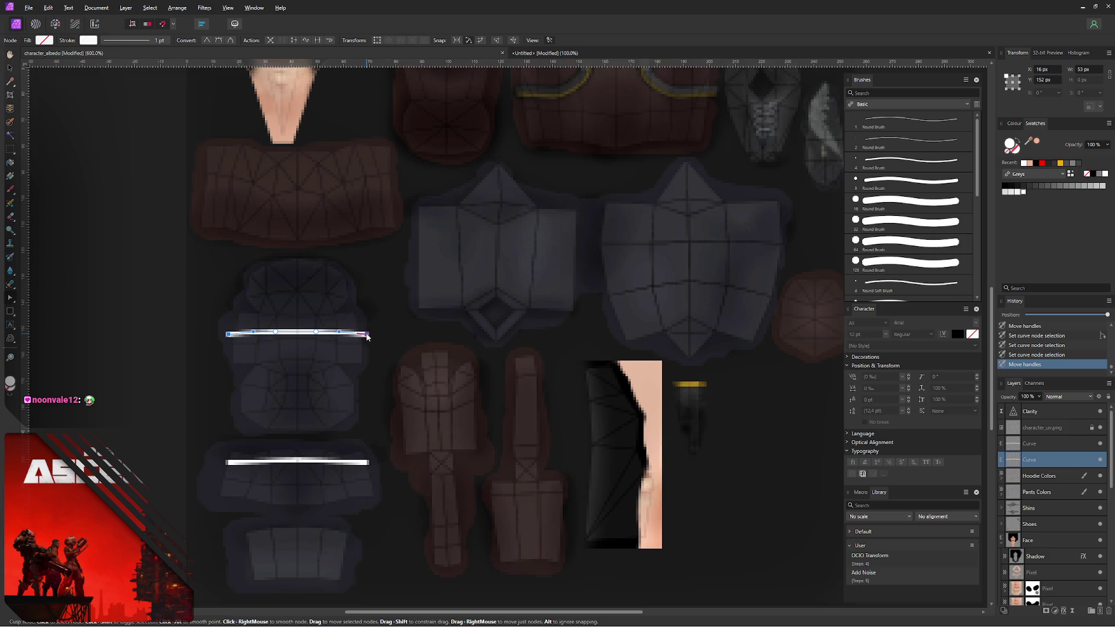
pyautogui.hotkey('ctrl', 'alt', 'shift', 'w')
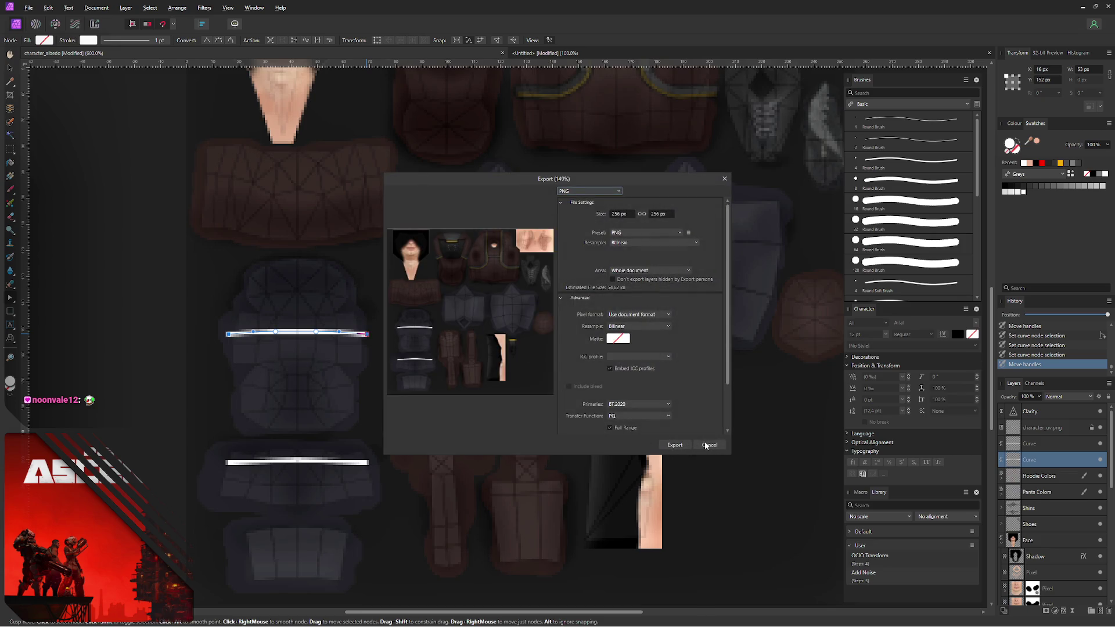
pyautogui.click(709, 445)
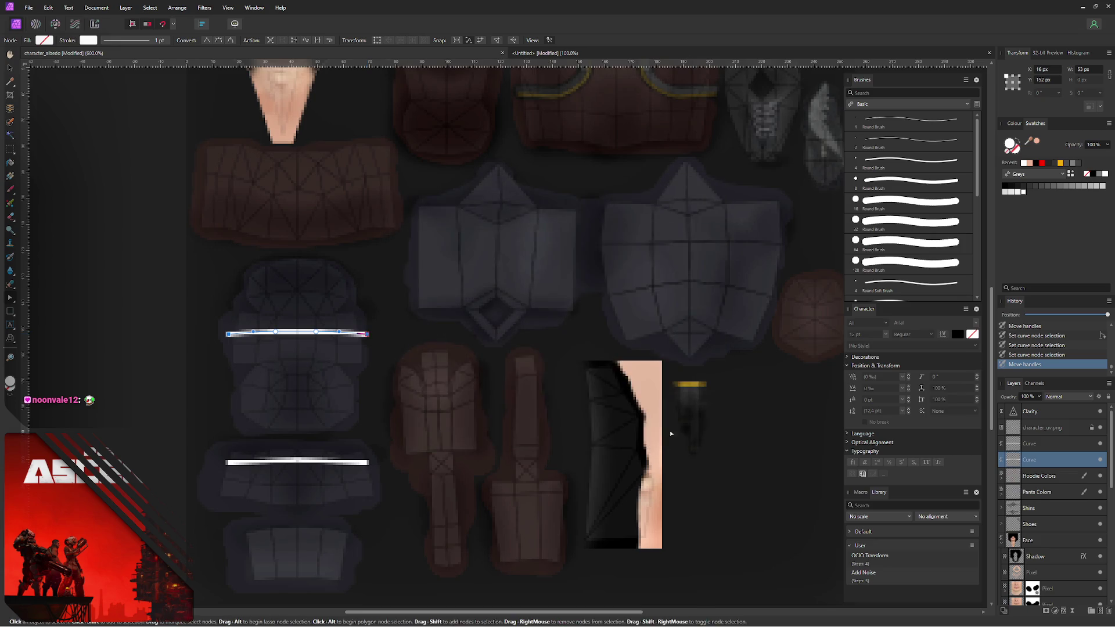
pyautogui.click(368, 333)
pyautogui.moveTo(368, 334); pyautogui.dragTo(350, 338)
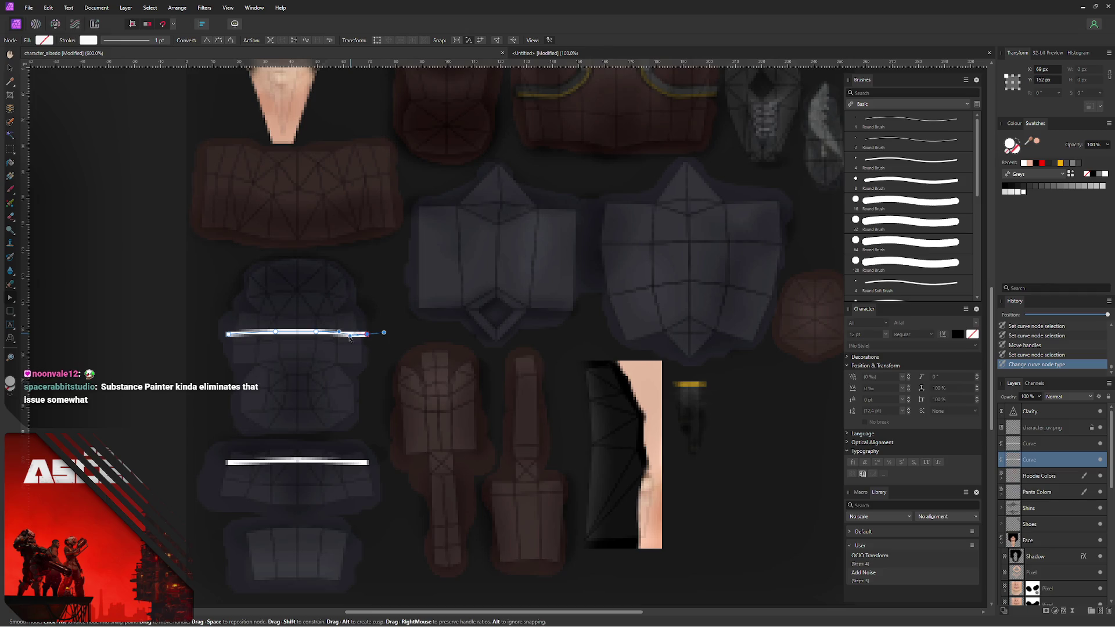
pyautogui.click(229, 334)
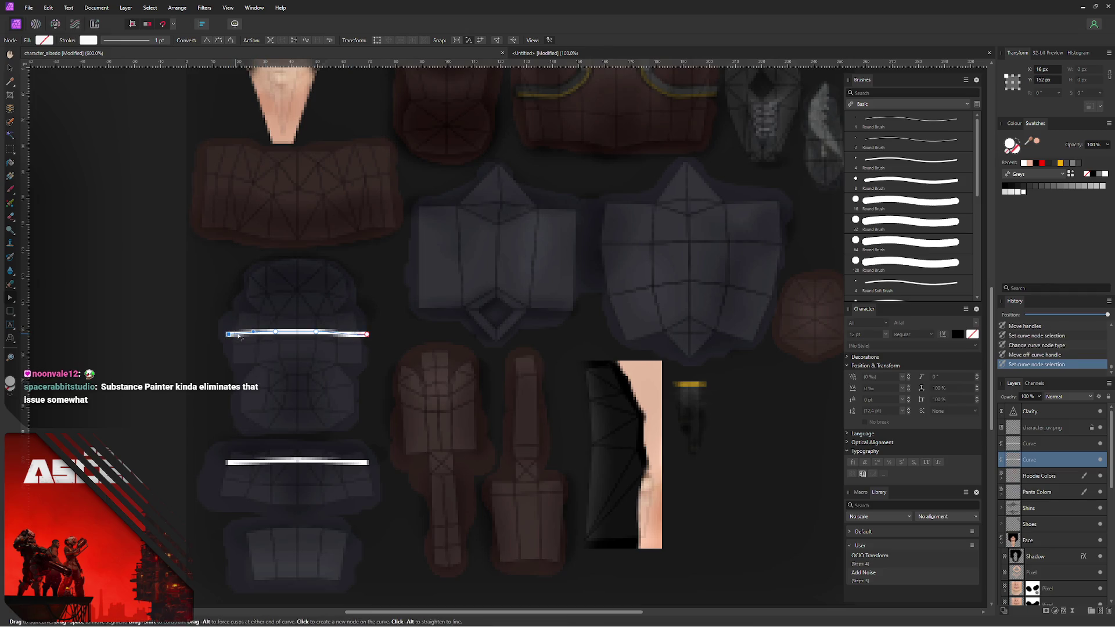
pyautogui.moveTo(229, 334)
pyautogui.mouseDown()
pyautogui.moveTo(247, 337)
pyautogui.moveTo(229, 333)
pyautogui.mouseUp()
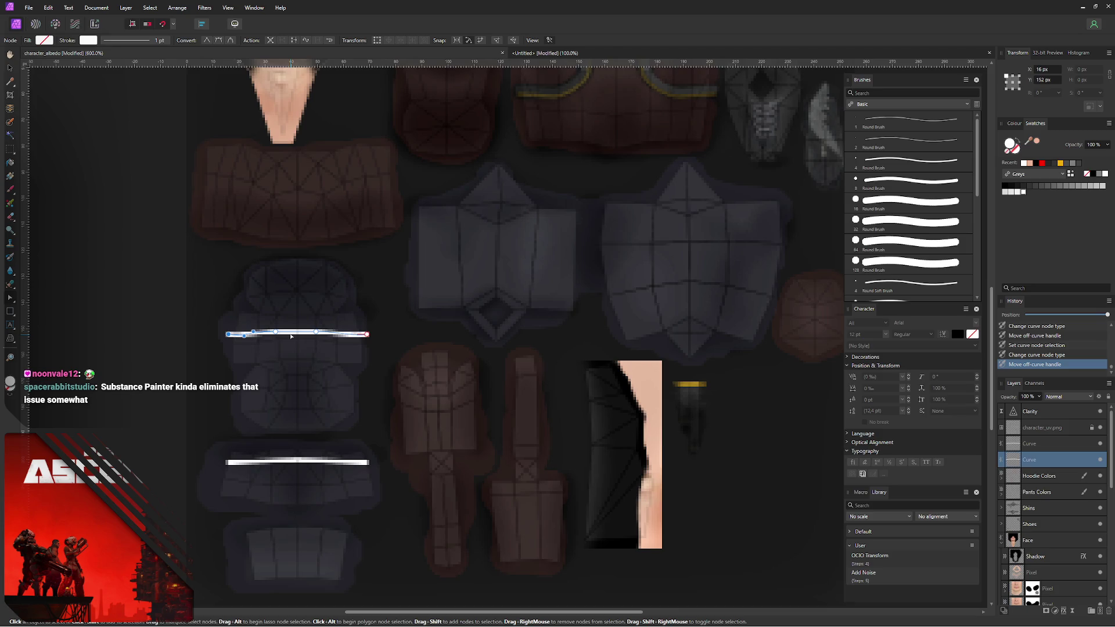
pyautogui.hscroll(3, 288, 287)
pyautogui.scroll(2, 288, 288)
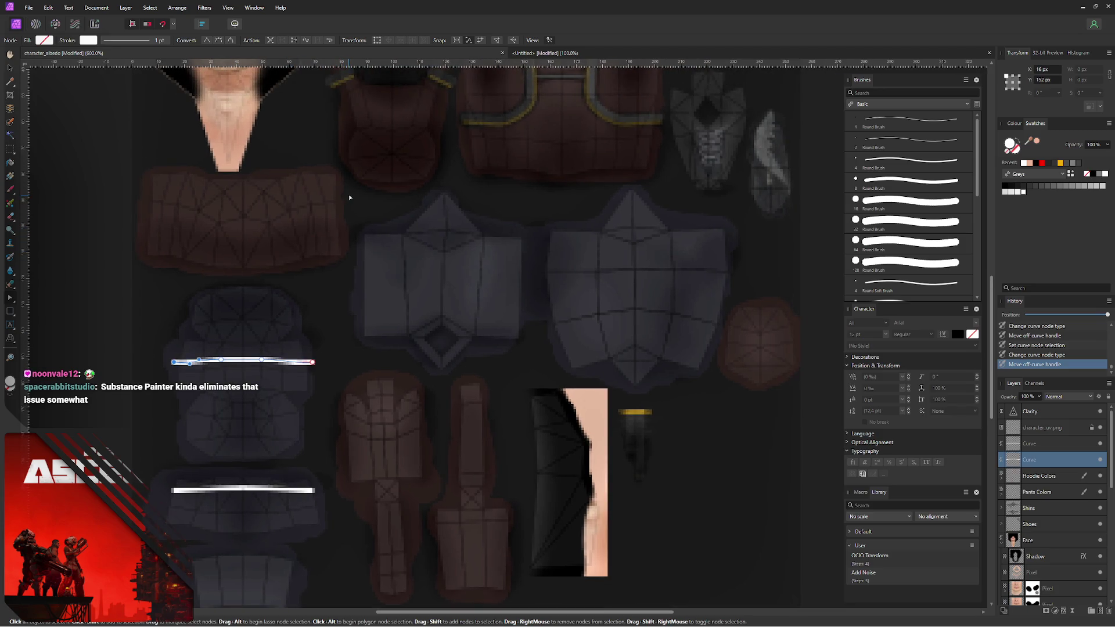
pyautogui.scroll(1, 118, 297)
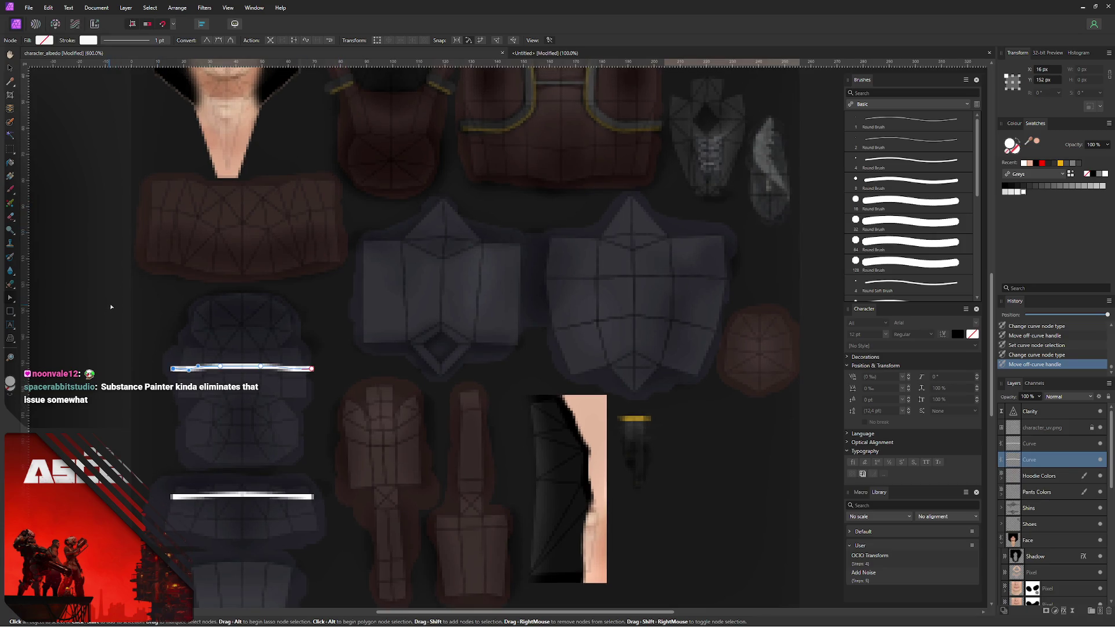
pyautogui.click(176, 298)
pyautogui.hscroll(-3, 326, 263)
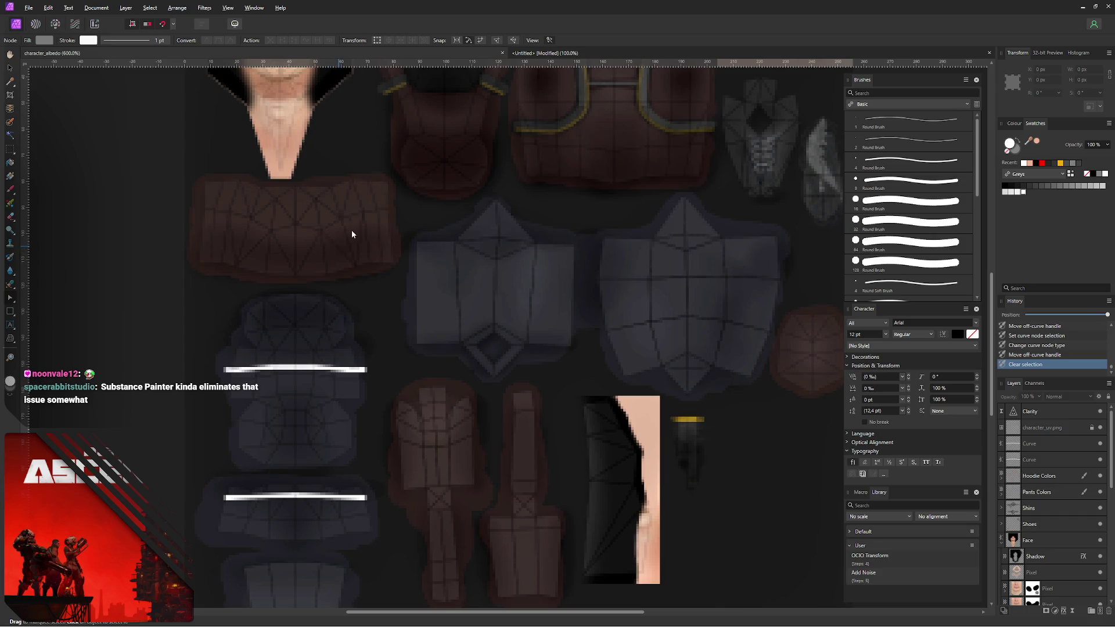
# - Export over character_albedo.png and reload the texture on the Blender model
pyautogui.hotkey('ctrl', 'alt', 'shift', 'w')
pyautogui.click(676, 446)
pyautogui.click(459, 356)
pyautogui.click(580, 354)
pyautogui.hotkey('alt', 'Tab')
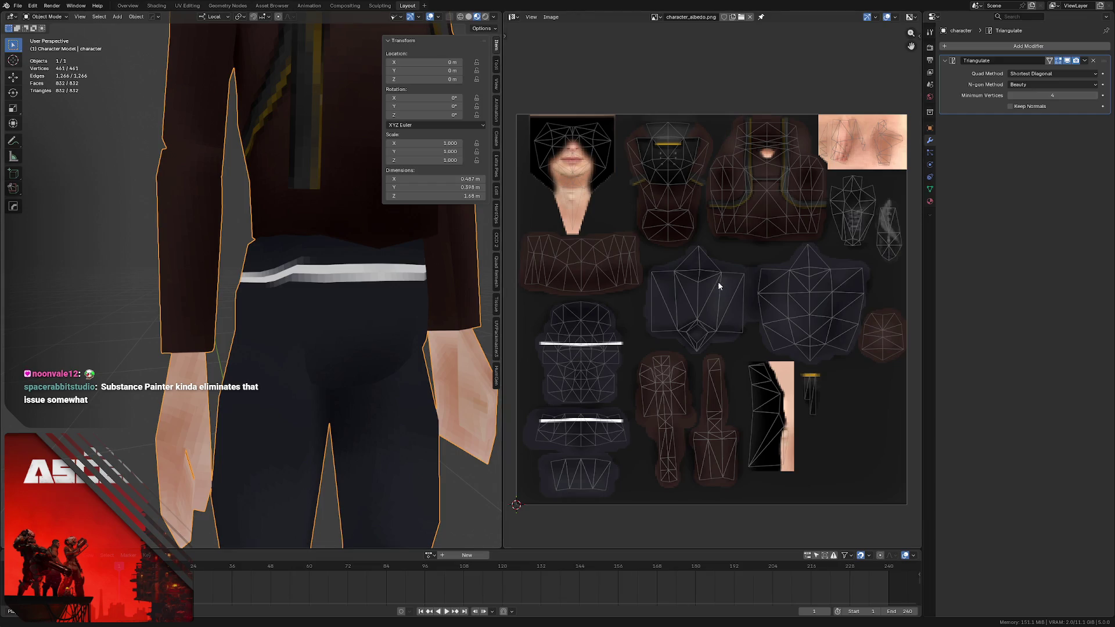
pyautogui.hotkey('alt', 'r')
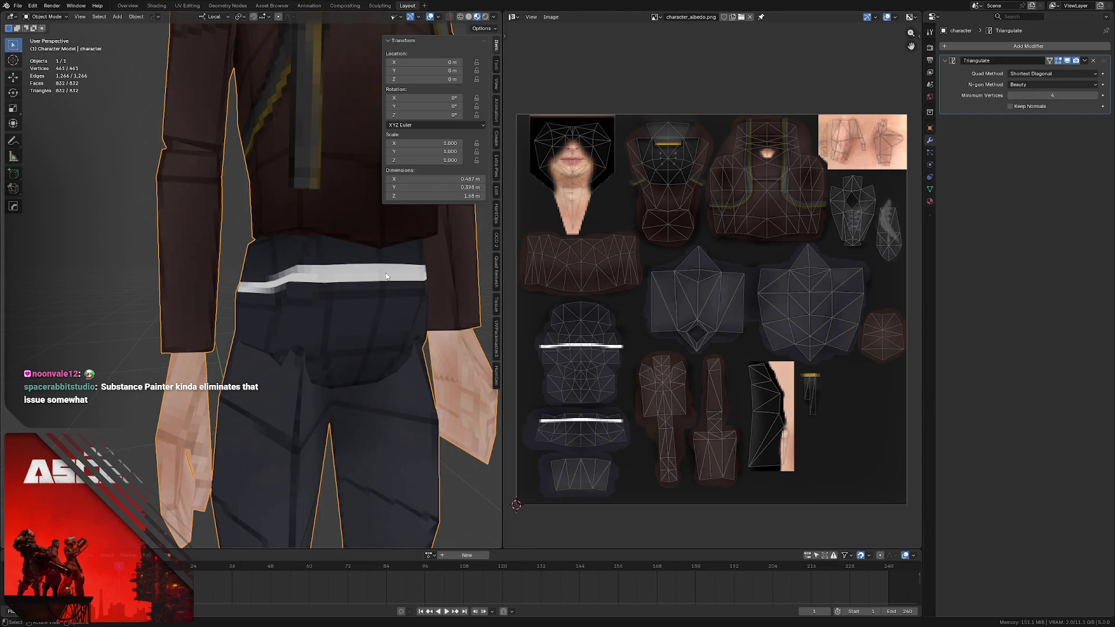
pyautogui.hotkey('alt', 'Tab')
# - Hide the UV wireframe layer, re-export over character_albedo.png, and inspect the character in Blender
pyautogui.click(1063, 428)
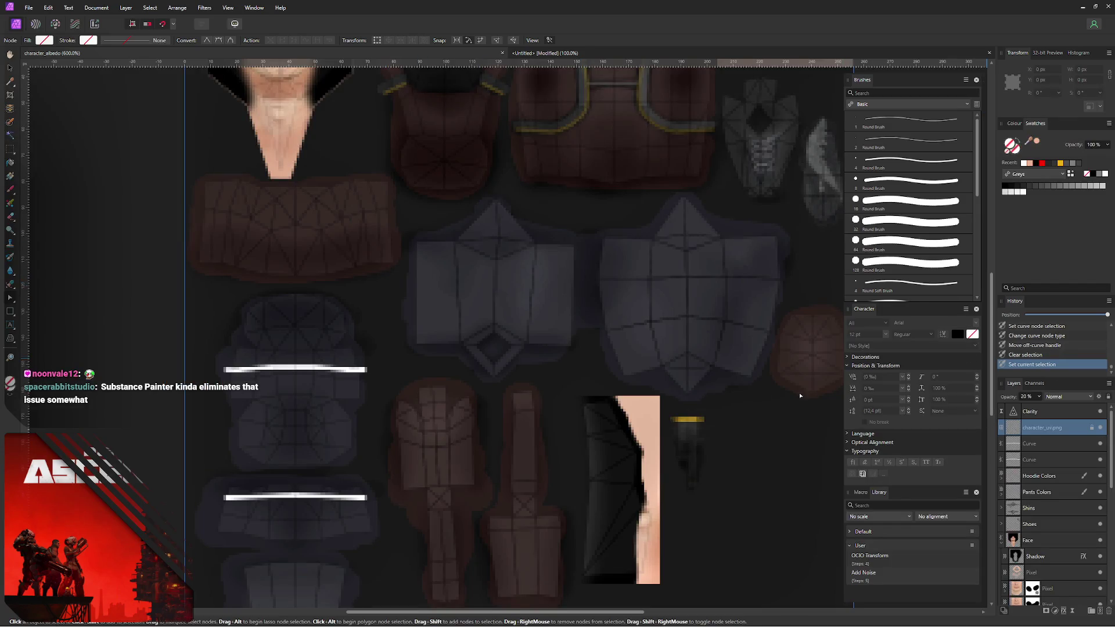
pyautogui.click(1100, 428)
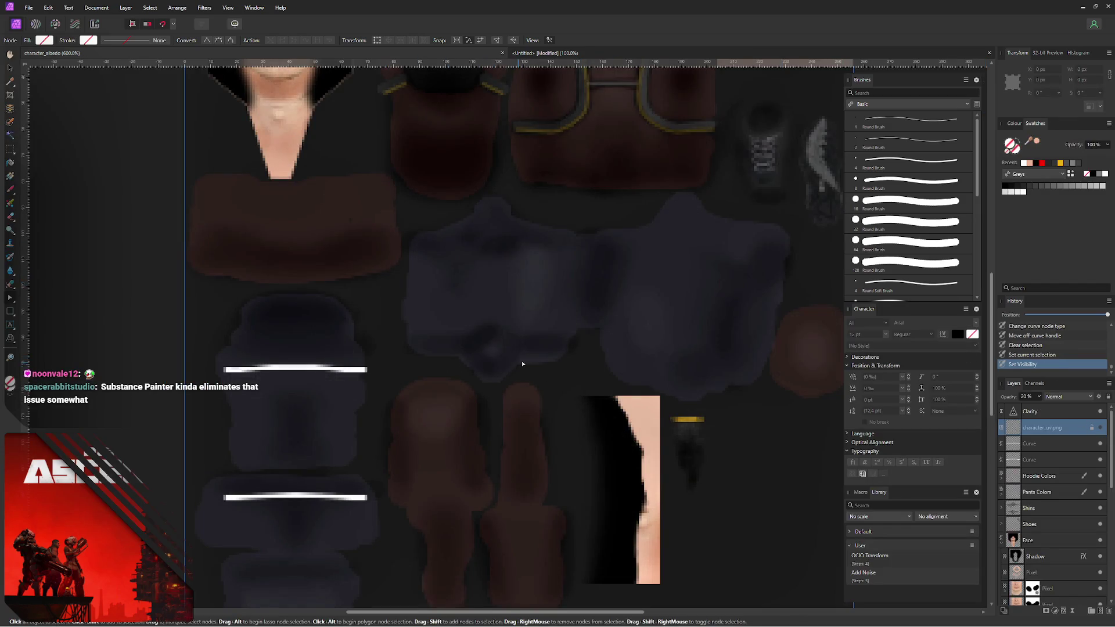
pyautogui.hotkey('ctrl', 'alt', 'shift', 'w')
pyautogui.click(670, 445)
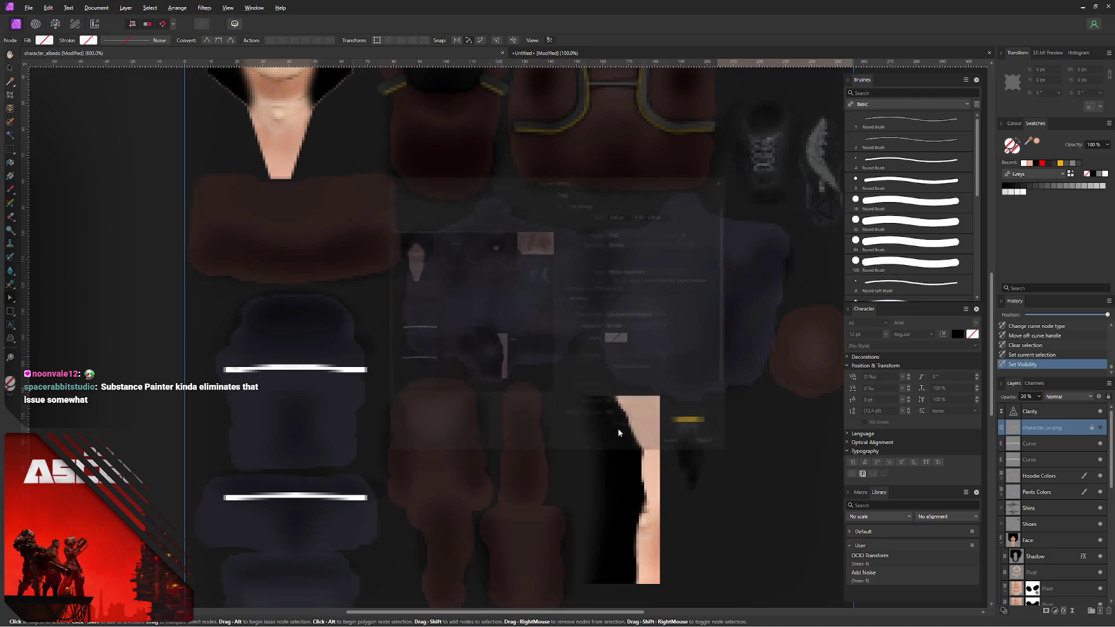
pyautogui.click(448, 354)
pyautogui.click(590, 354)
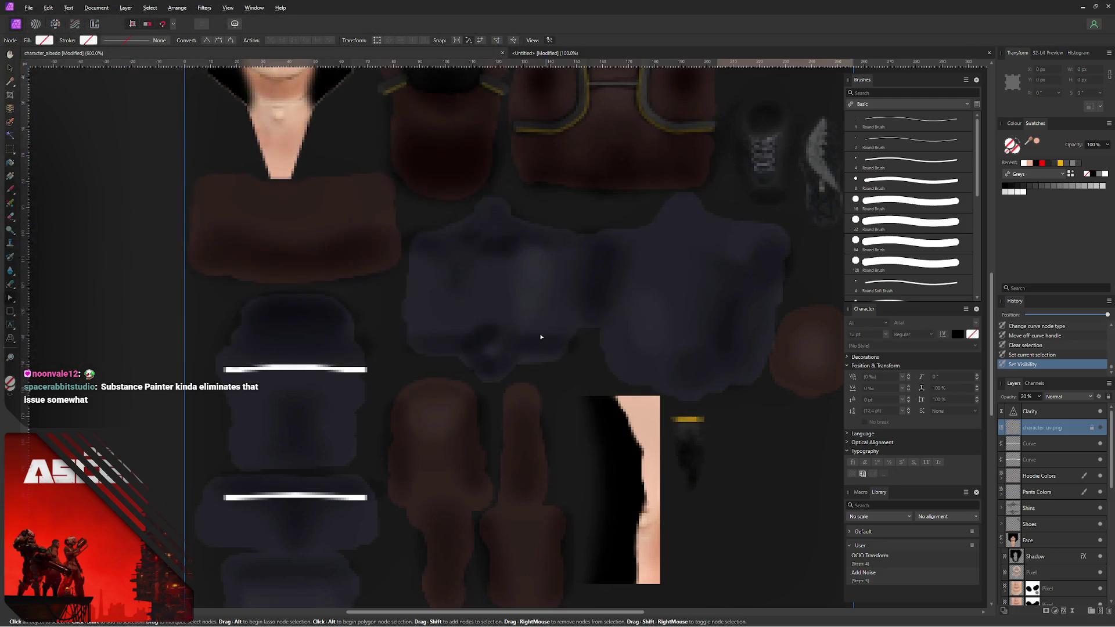
pyautogui.hotkey('alt', 'Tab')
pyautogui.moveTo(287, 246); pyautogui.dragTo(279, 239, button='middle')
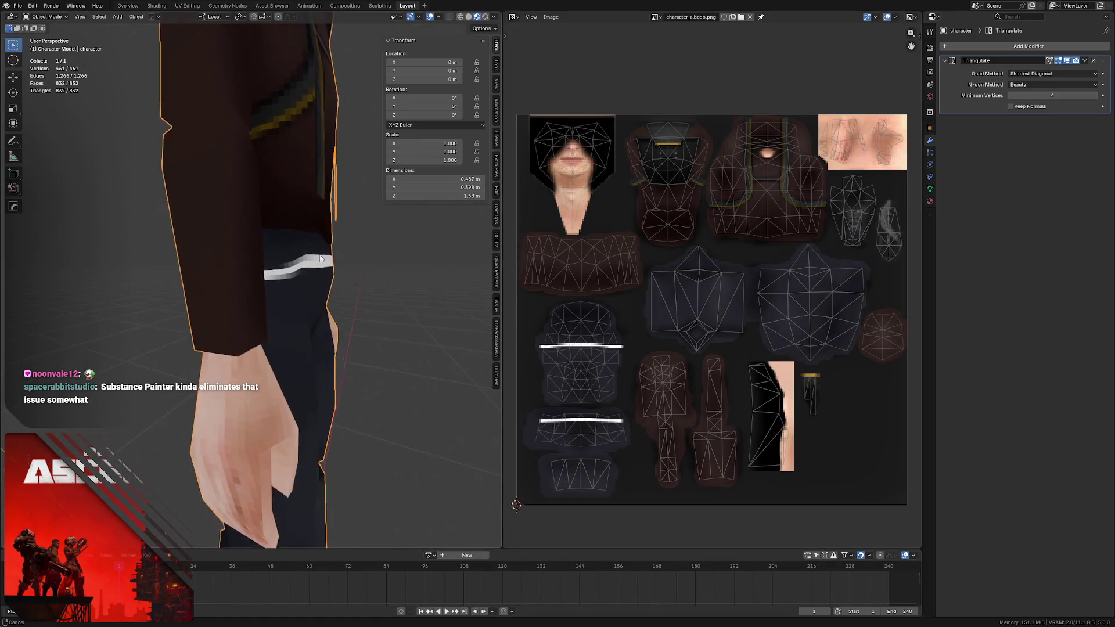
# - Orbit to frame the full character from the front, then bring up the web browser
pyautogui.moveTo(324, 155)
pyautogui.mouseDown(button='middle')
pyautogui.moveTo(216, 189)
pyautogui.moveTo(265, 213)
pyautogui.moveTo(247, 186)
pyautogui.mouseUp(button='middle')
pyautogui.scroll(-2, 215, 190)
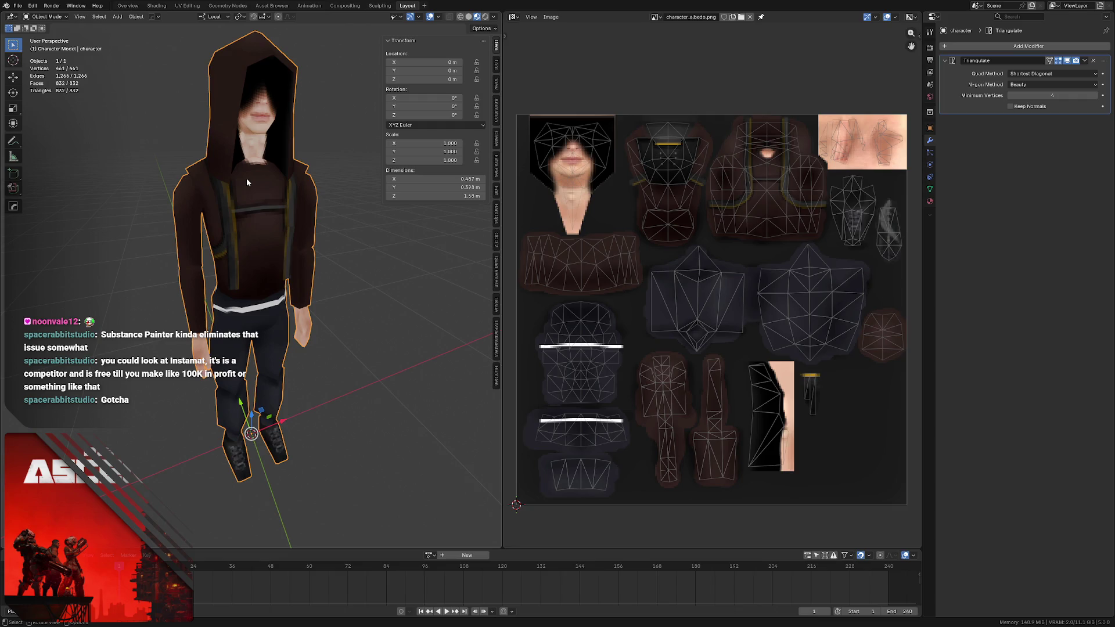
pyautogui.hotkey('alt', 'Tab')
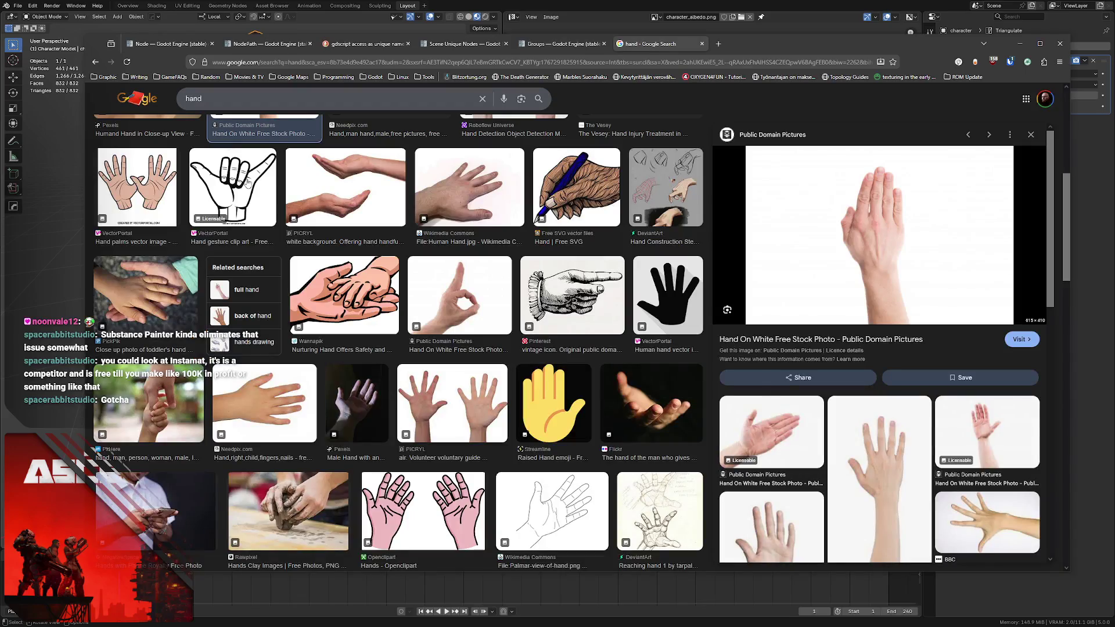
pyautogui.hotkey('ctrl', 't')
pyautogui.write('instamat')
pyautogui.press('Return')
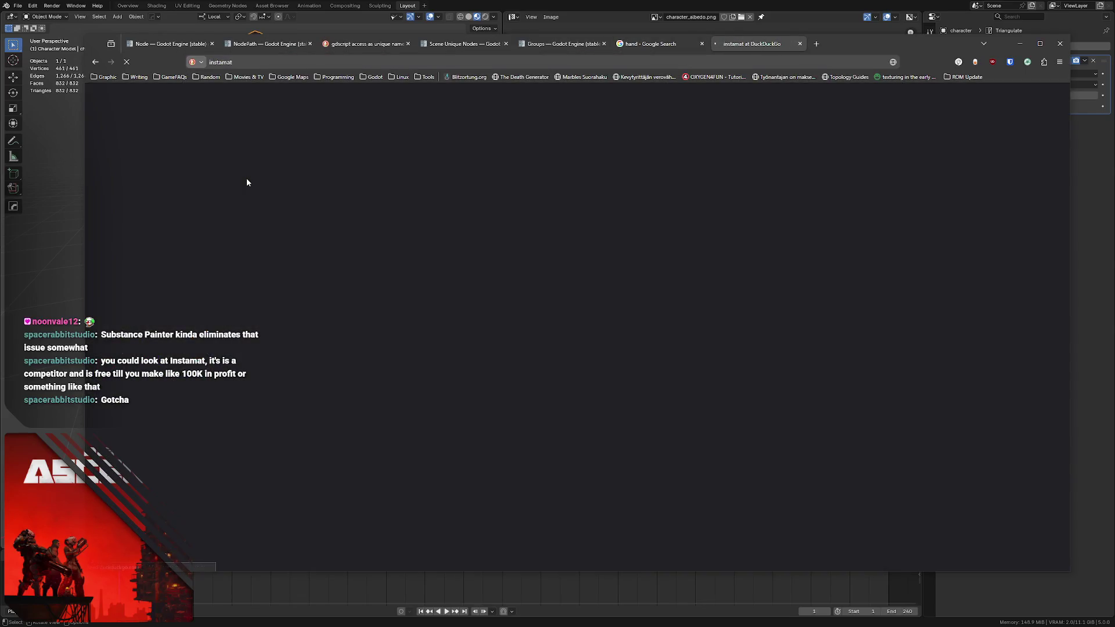
pyautogui.click(277, 178)
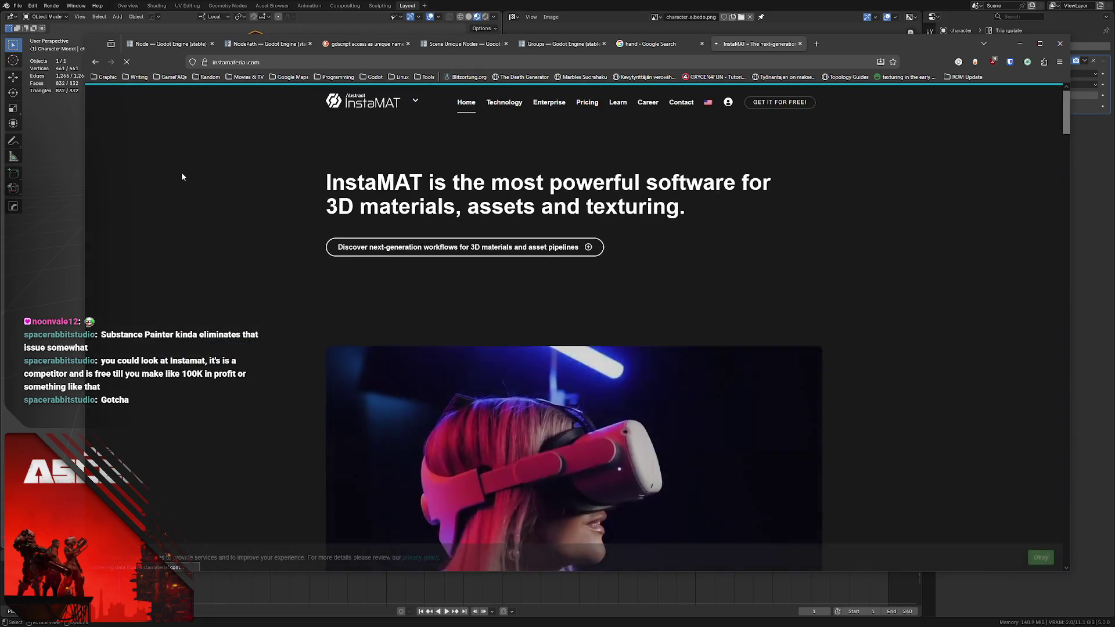
pyautogui.scroll(-2, 180, 497)
pyautogui.scroll(2, 200, 157)
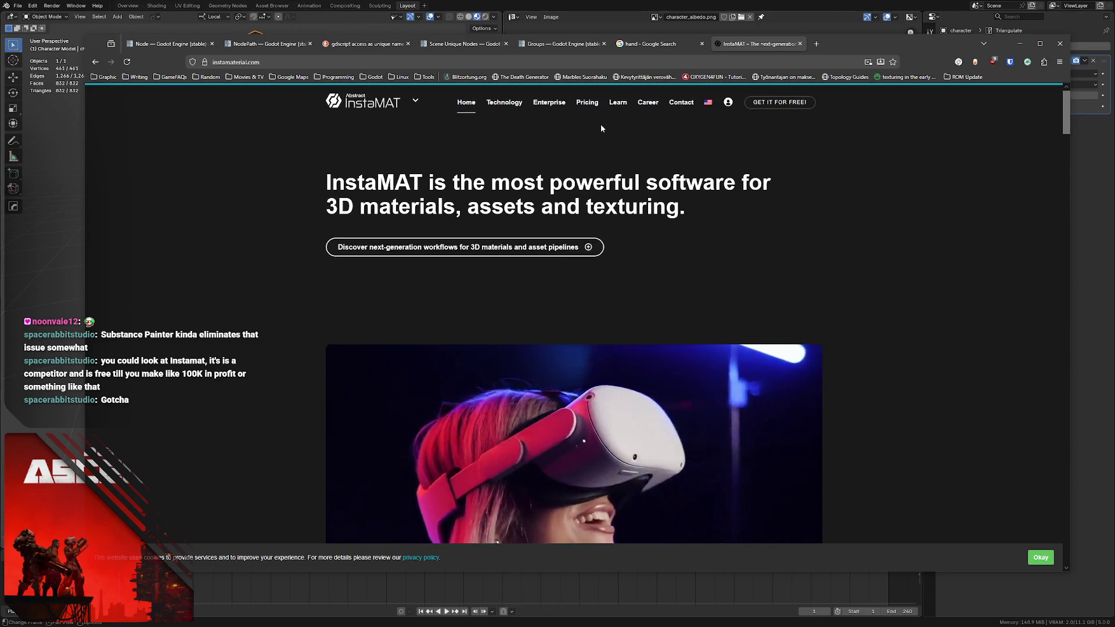
pyautogui.scroll(-4, 263, 136)
pyautogui.middleClick(200, 164)
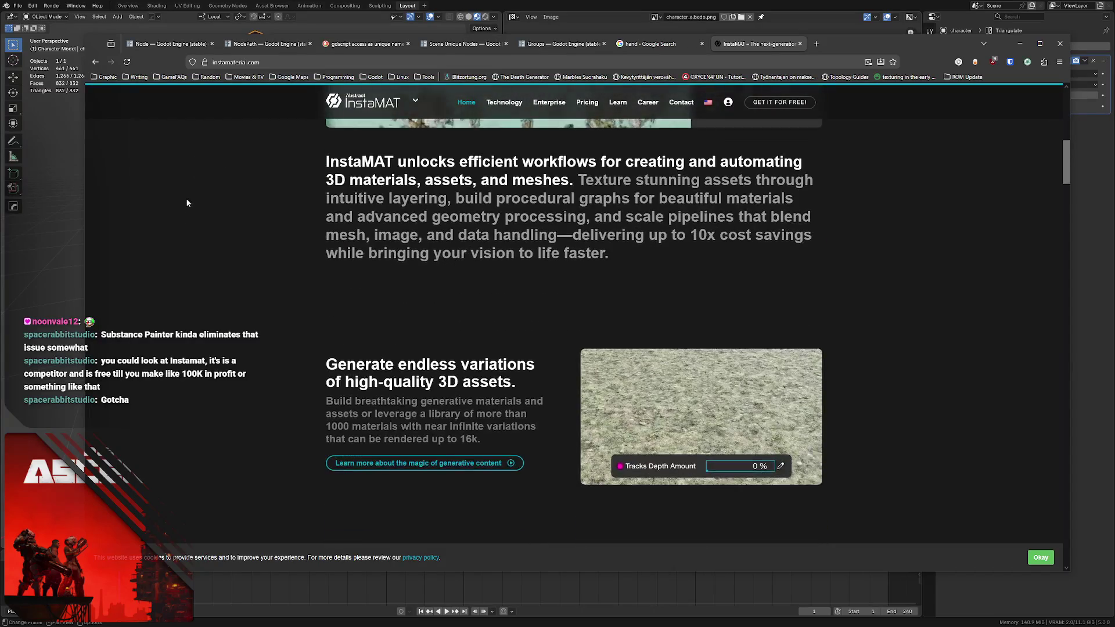
pyautogui.middleClick(194, 182)
pyautogui.scroll(-2, 194, 182)
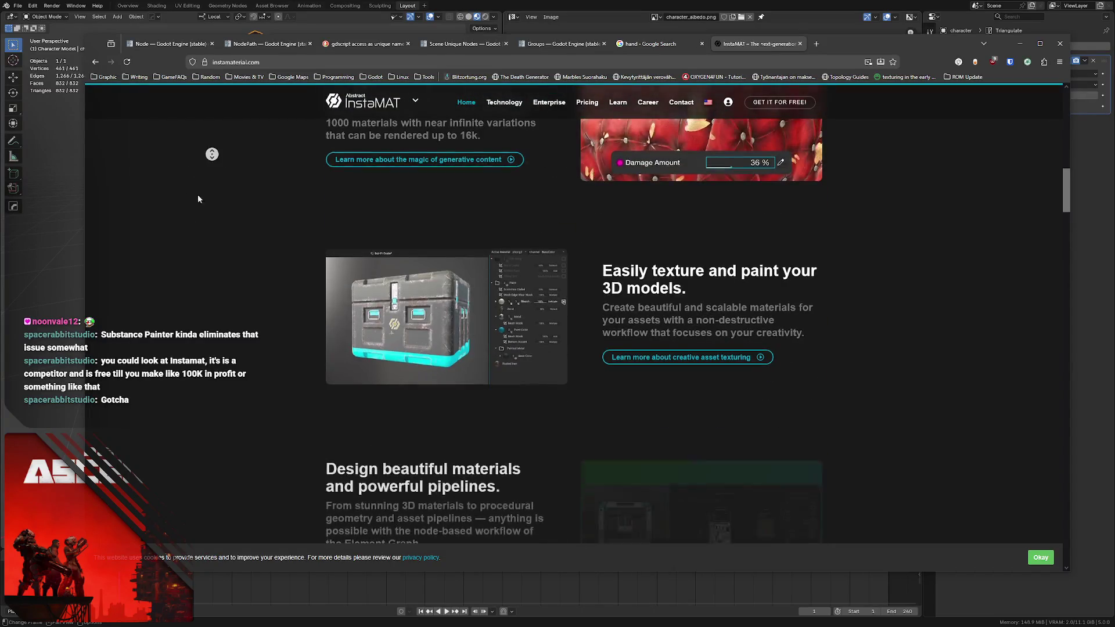
pyautogui.scroll(-3, 202, 189)
pyautogui.scroll(-3, 186, 184)
pyautogui.middleClick(185, 219)
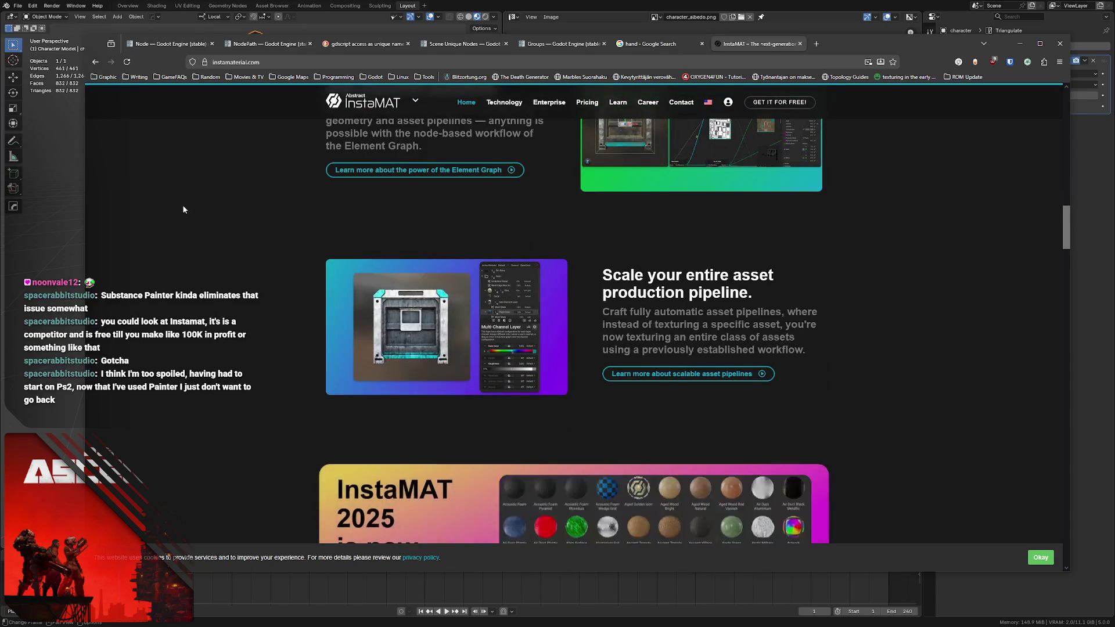
pyautogui.middleClick(186, 230)
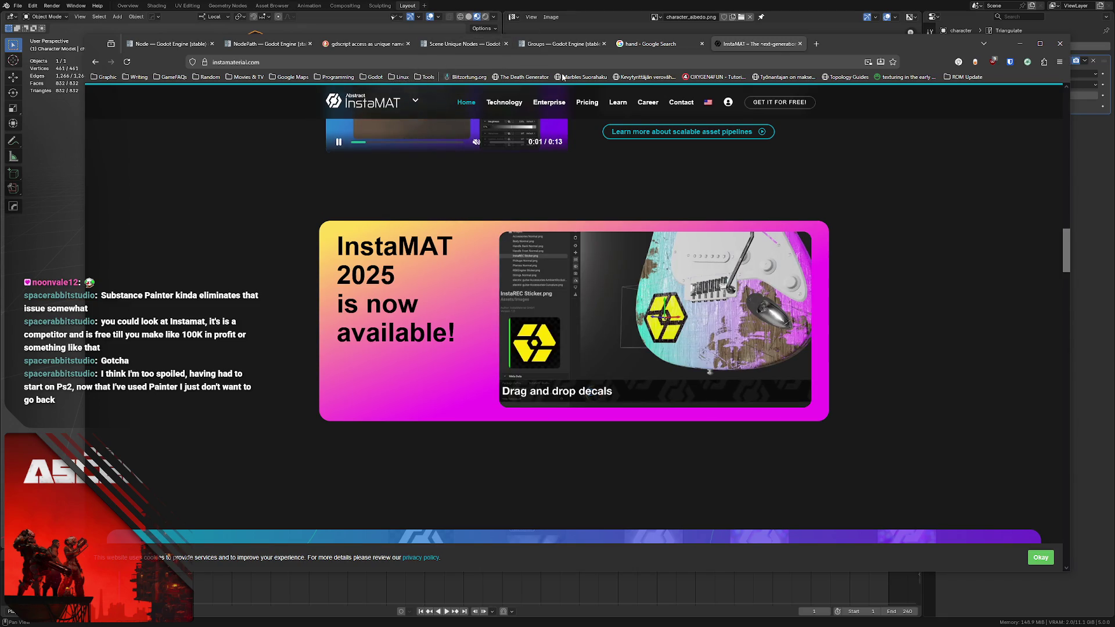
pyautogui.click(799, 44)
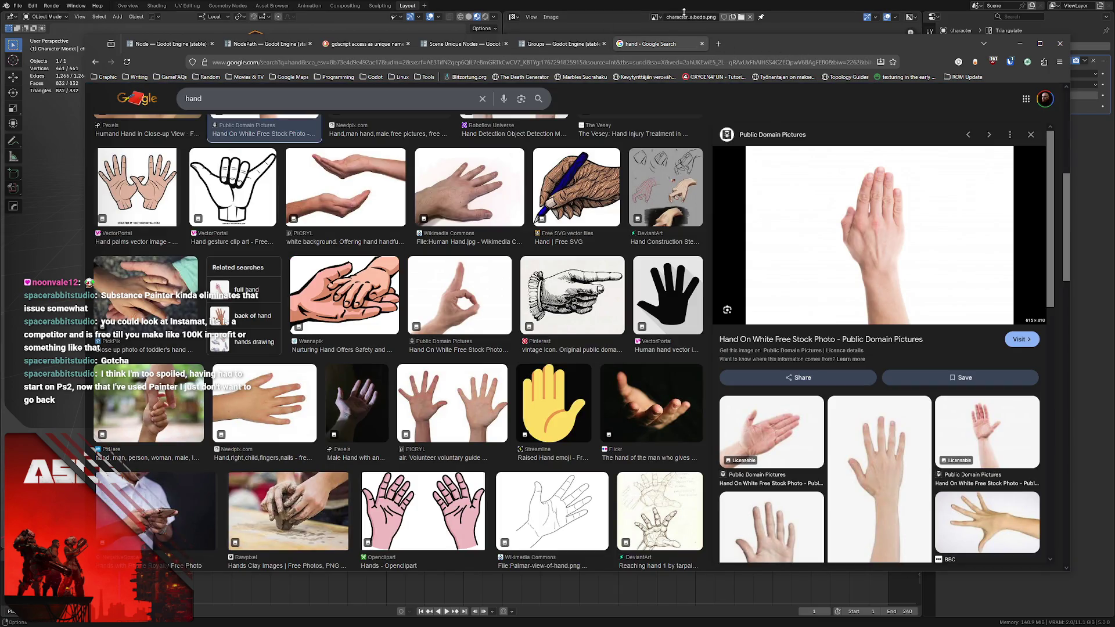
pyautogui.click(594, 16)
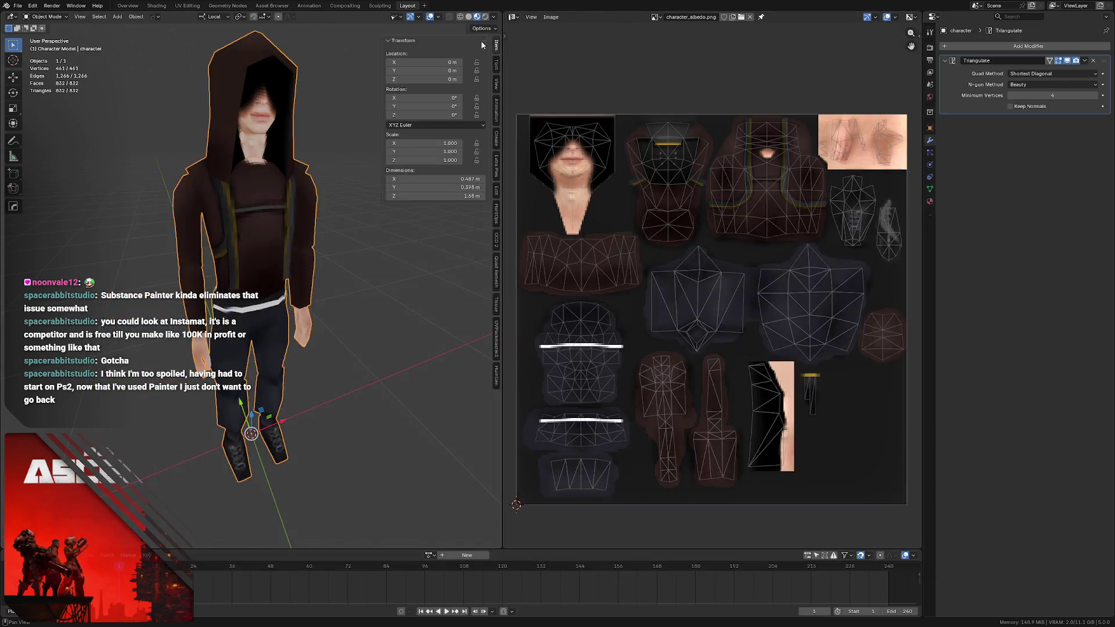
# - Save LCPC - Character.blend, deselect the character with Alt+A, and save once more
pyautogui.moveTo(227, 161); pyautogui.dragTo(254, 145, button='middle')
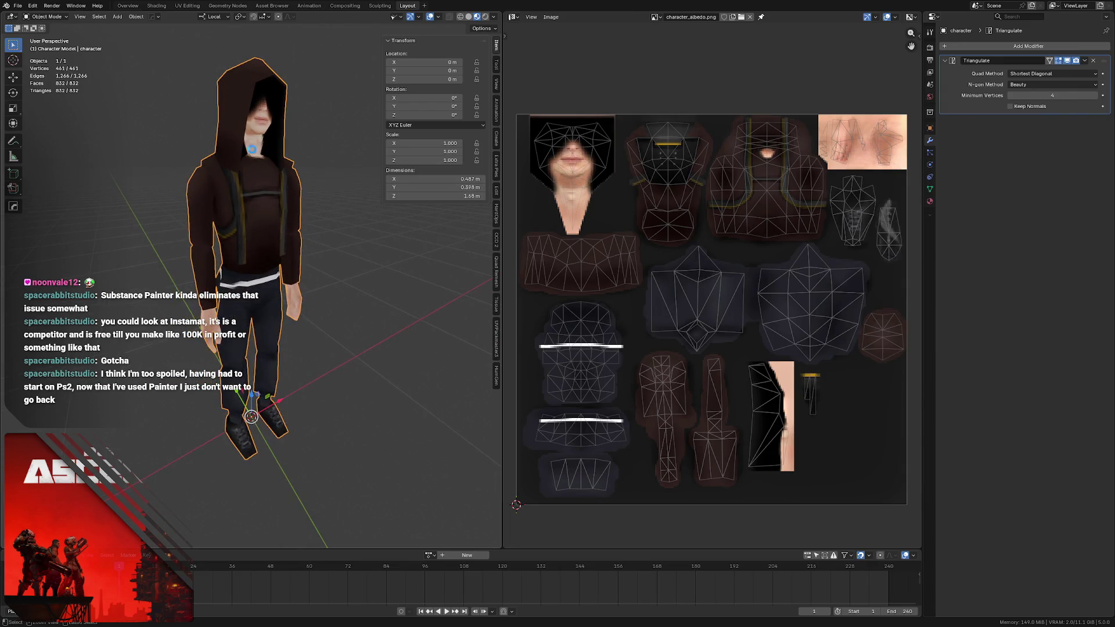
pyautogui.hotkey('ctrl', 's')
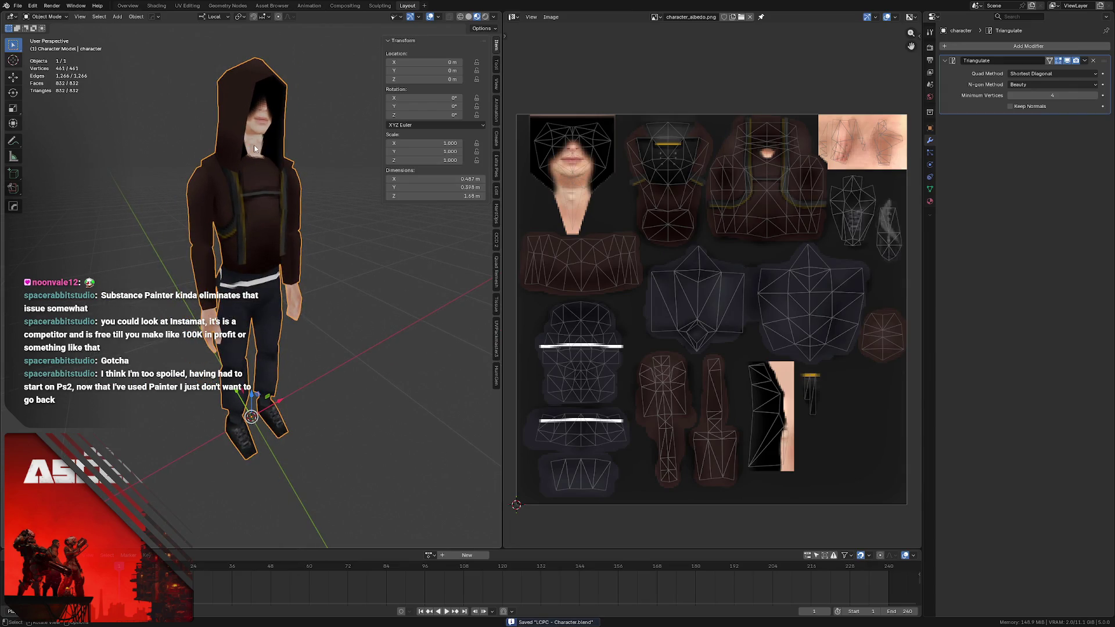
pyautogui.moveTo(253, 145); pyautogui.dragTo(232, 155, button='middle')
pyautogui.hotkey('alt', 'a')
pyautogui.scroll(1, 232, 155)
pyautogui.scroll(2, 205, 144)
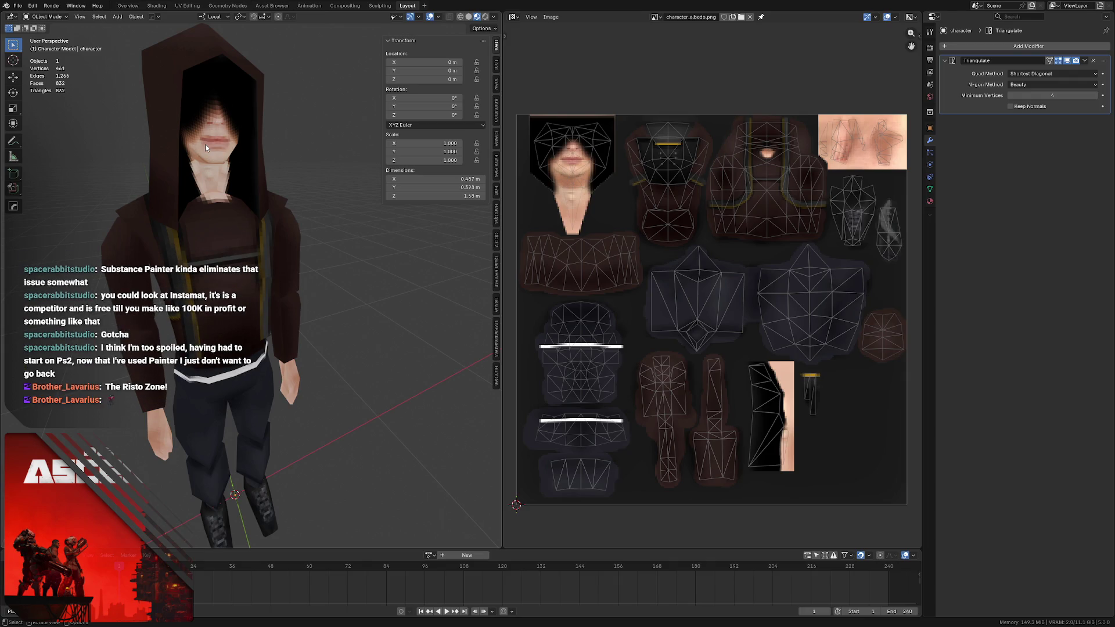
pyautogui.scroll(-4, 201, 181)
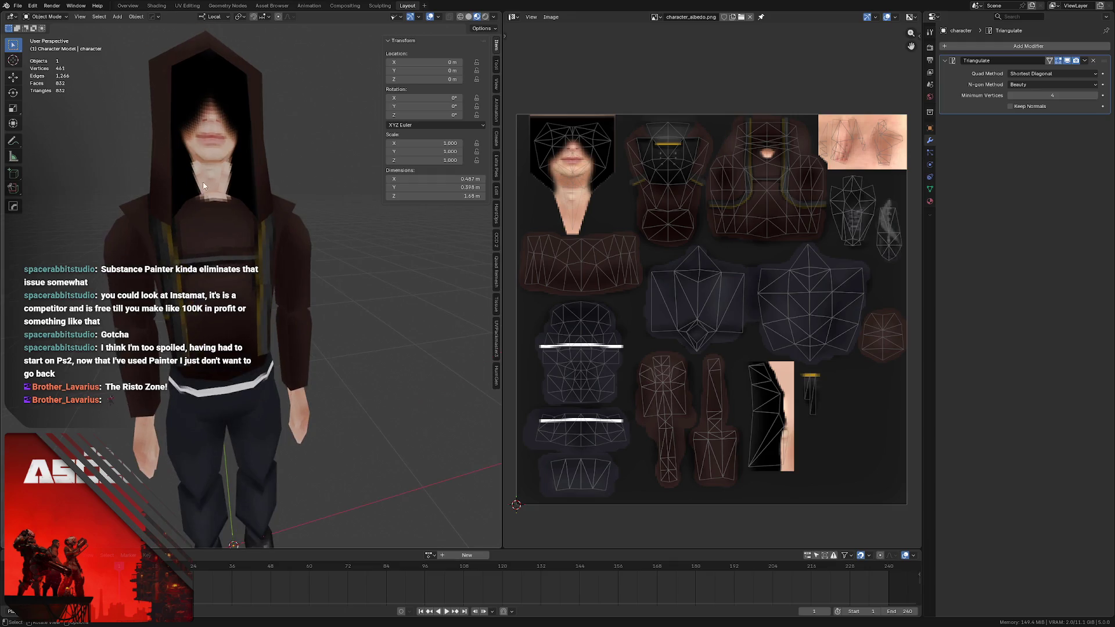
pyautogui.scroll(-1, 260, 182)
pyautogui.hotkey('ctrl', 's')
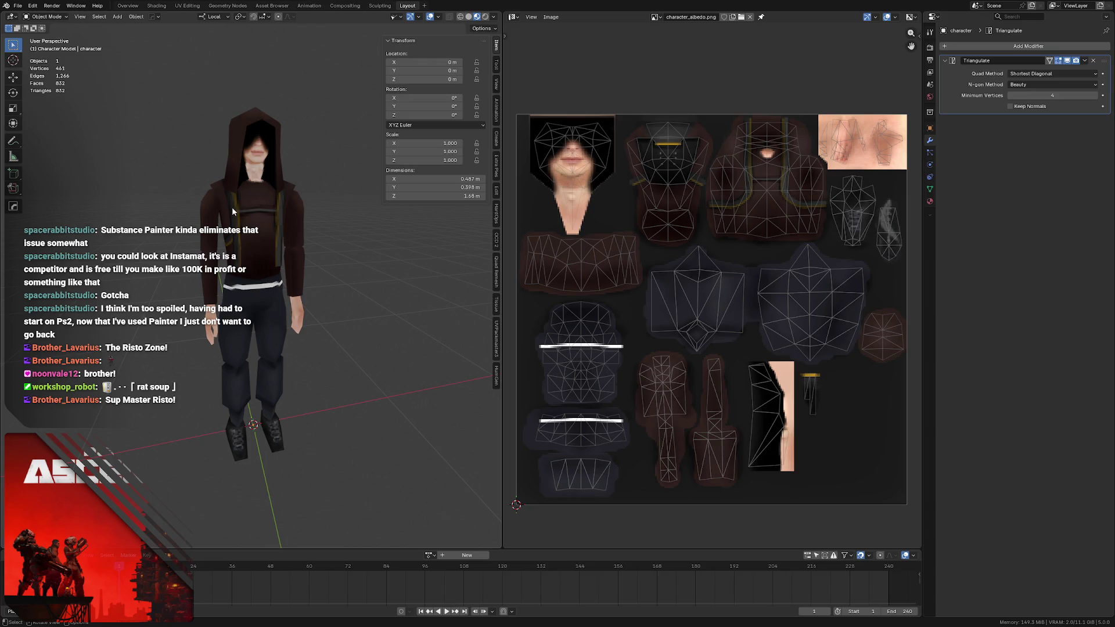
pyautogui.scroll(2, 269, 200)
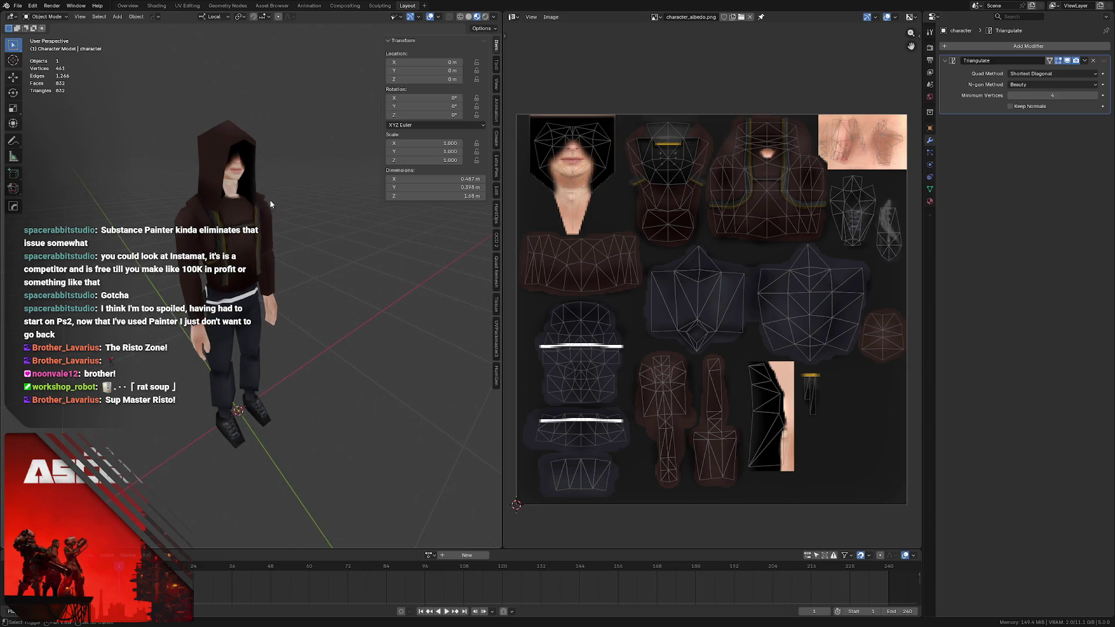
# - Save the file again and orbit over the character to check its top, side and back
pyautogui.moveTo(271, 196)
pyautogui.mouseDown(button='middle')
pyautogui.moveTo(243, 198)
pyautogui.moveTo(225, 179)
pyautogui.moveTo(228, 214)
pyautogui.mouseUp(button='middle')
pyautogui.hotkey('ctrl', 's')
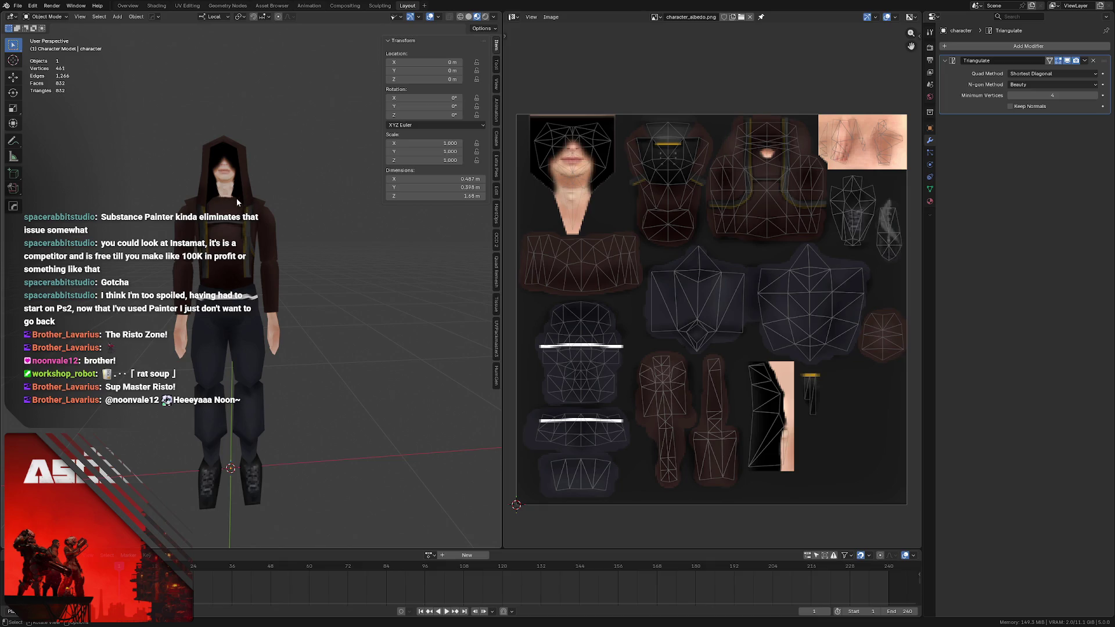
pyautogui.moveTo(242, 201)
pyautogui.mouseDown(button='middle')
pyautogui.moveTo(222, 206)
pyautogui.moveTo(231, 187)
pyautogui.moveTo(254, 191)
pyautogui.mouseUp(button='middle')
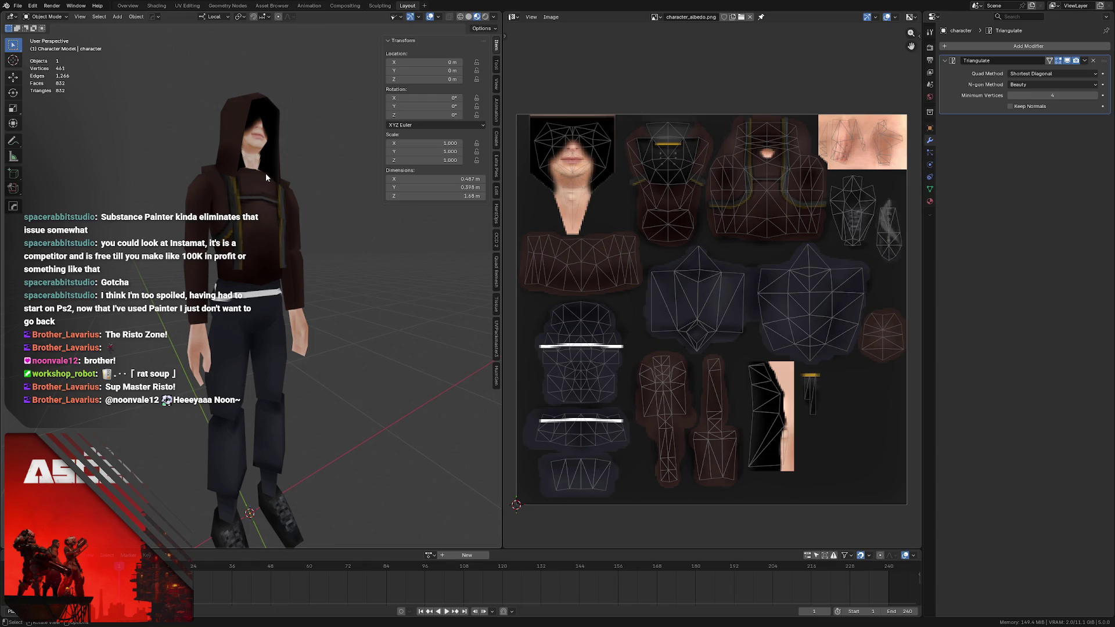
pyautogui.moveTo(186, 170)
pyautogui.mouseDown(button='middle')
pyautogui.moveTo(170, 195)
pyautogui.moveTo(184, 198)
pyautogui.mouseUp(button='middle')
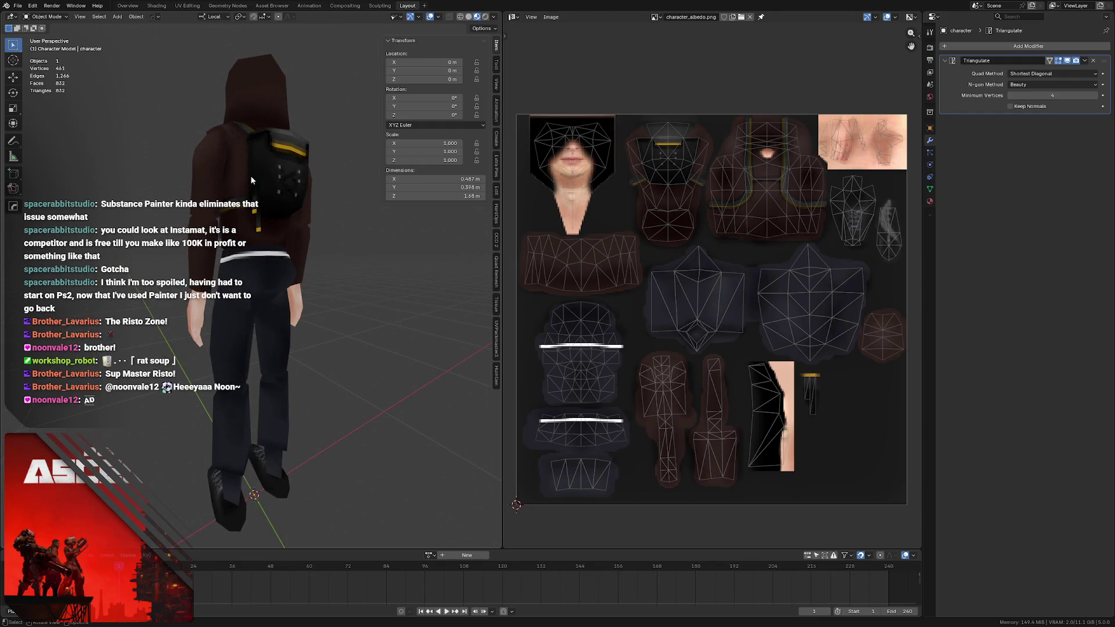
pyautogui.moveTo(226, 186); pyautogui.dragTo(233, 195, button='middle')
# - Orbit to the front, a rear three-quarter and a close side view, then reframe the whole character
pyautogui.moveTo(215, 207); pyautogui.dragTo(215, 208, button='middle')
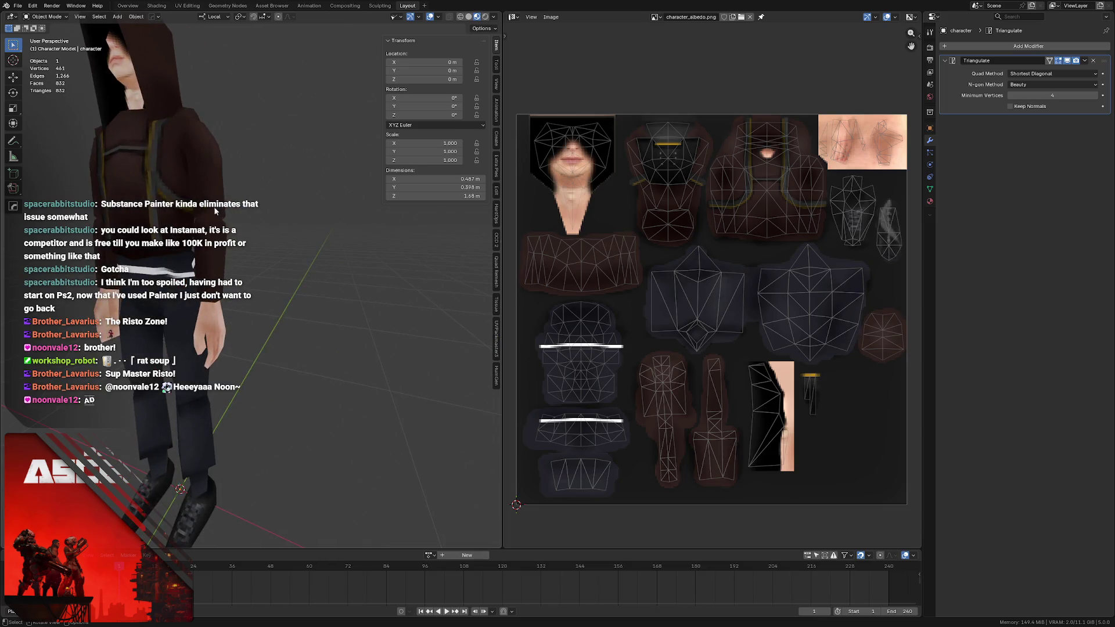
pyautogui.scroll(2, 209, 204)
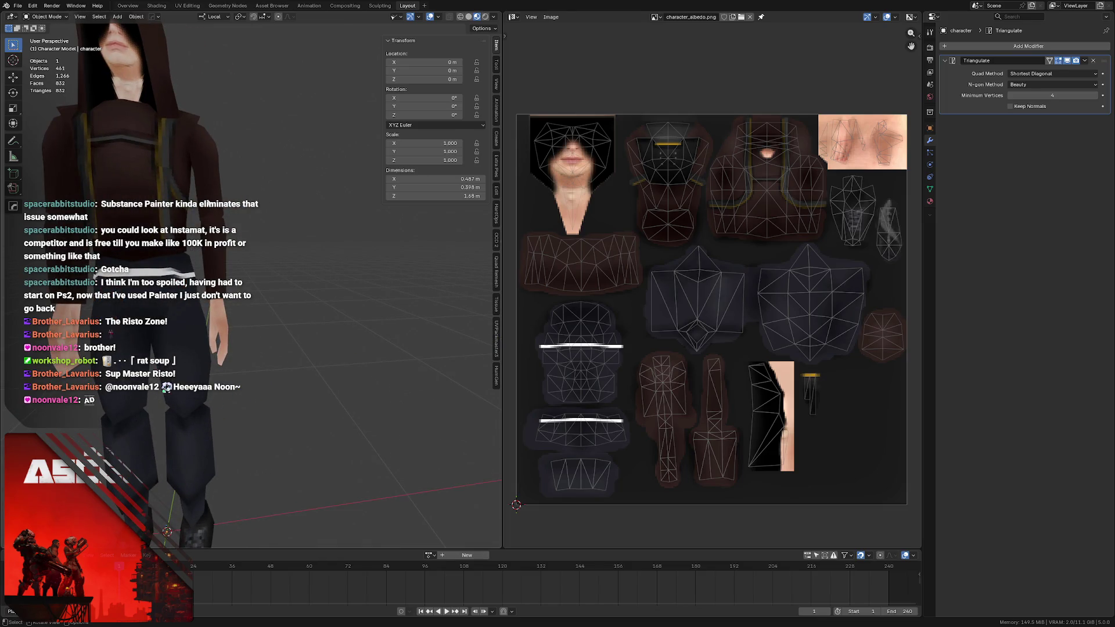
pyautogui.moveTo(231, 202)
pyautogui.mouseDown(button='middle')
pyautogui.moveTo(215, 204)
pyautogui.moveTo(252, 207)
pyautogui.mouseUp(button='middle')
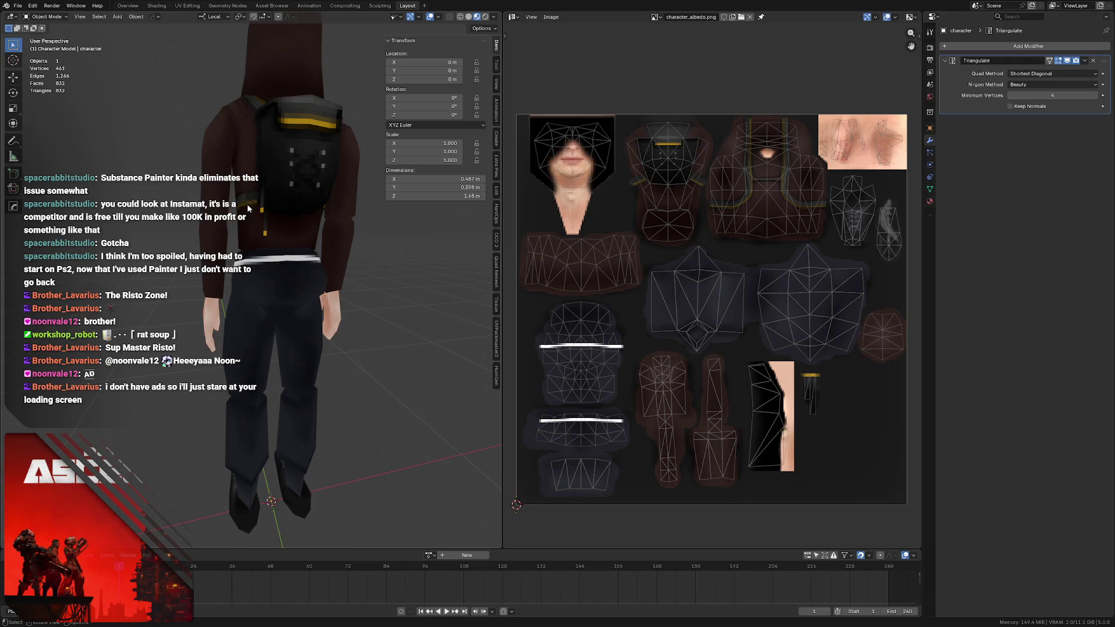
pyautogui.moveTo(252, 207)
pyautogui.mouseDown(button='middle')
pyautogui.moveTo(372, 214)
pyautogui.moveTo(254, 216)
pyautogui.mouseUp(button='middle')
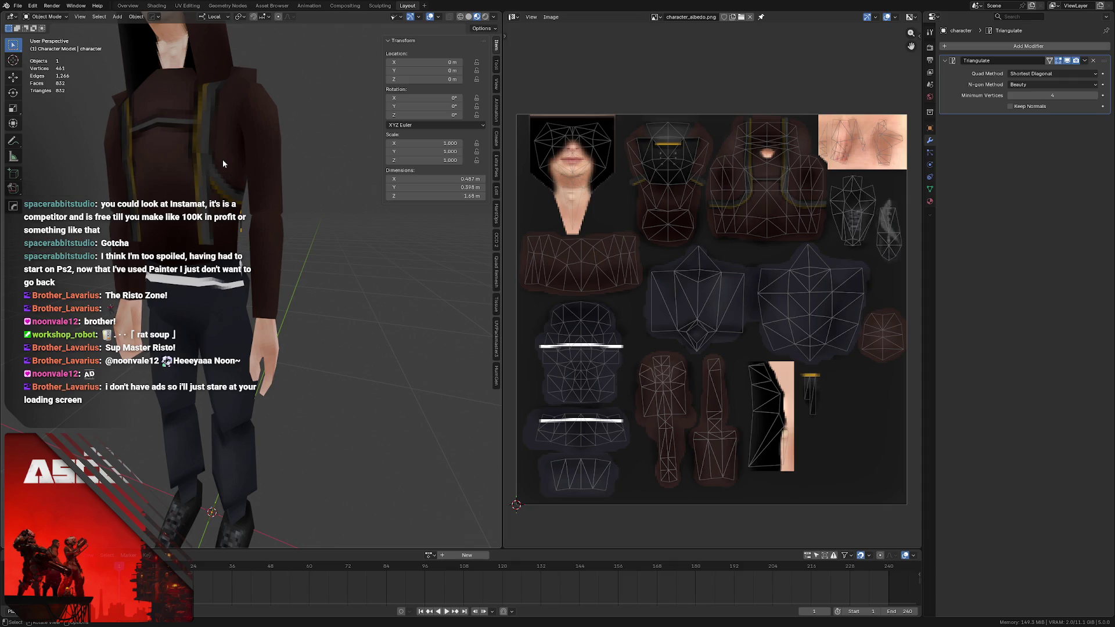
pyautogui.scroll(-3, 260, 151)
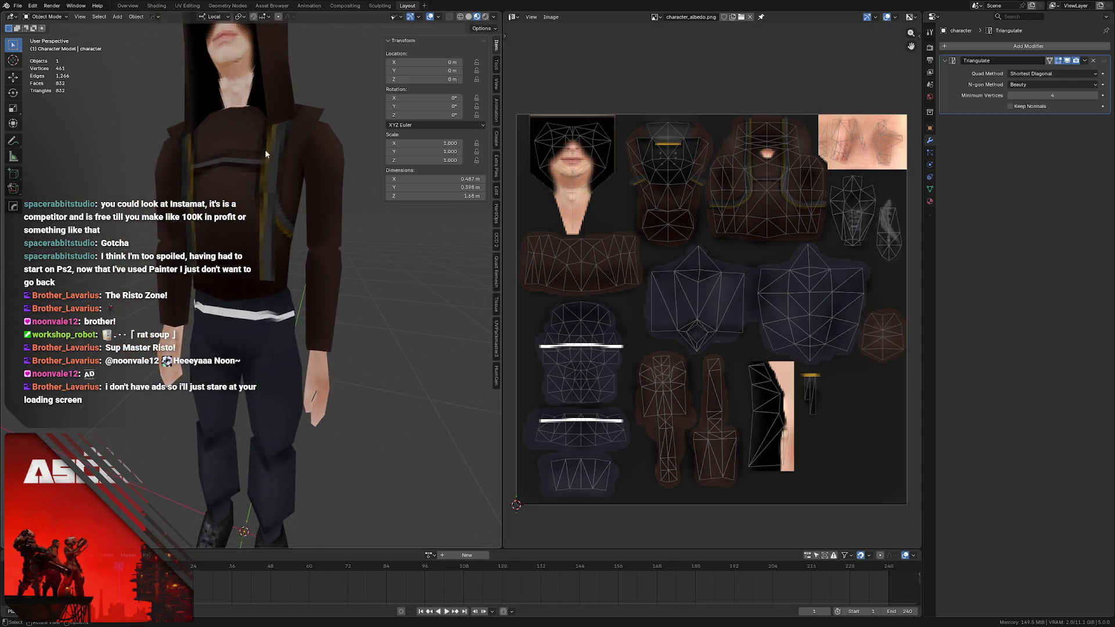
pyautogui.scroll(-2, 263, 138)
pyautogui.moveTo(262, 138)
pyautogui.mouseDown(button='middle')
pyautogui.moveTo(265, 166)
pyautogui.moveTo(247, 168)
pyautogui.mouseUp(button='middle')
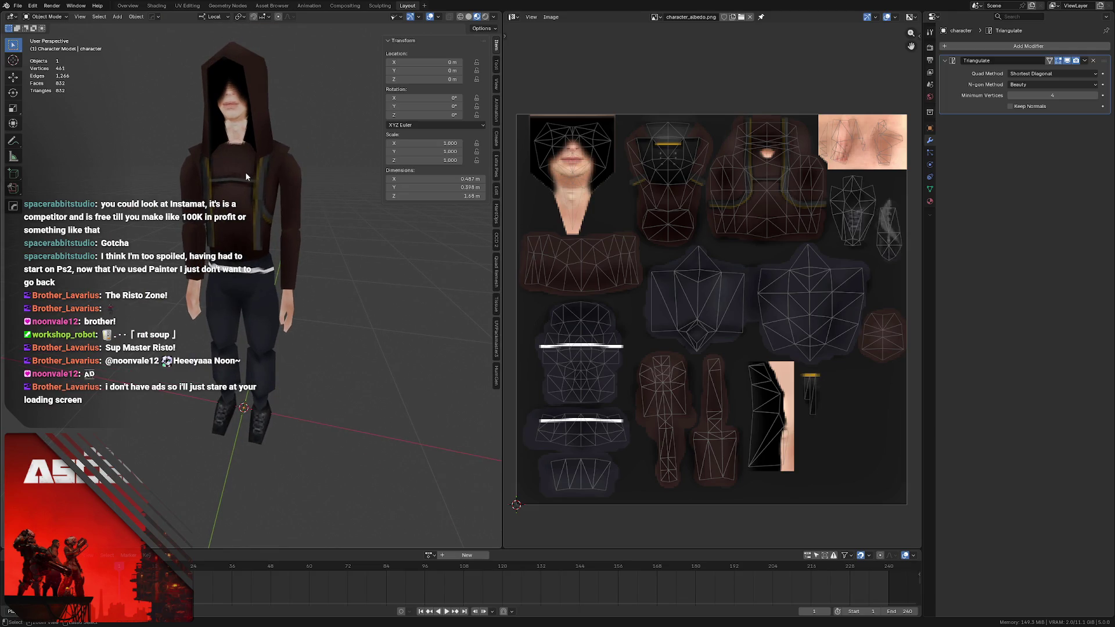
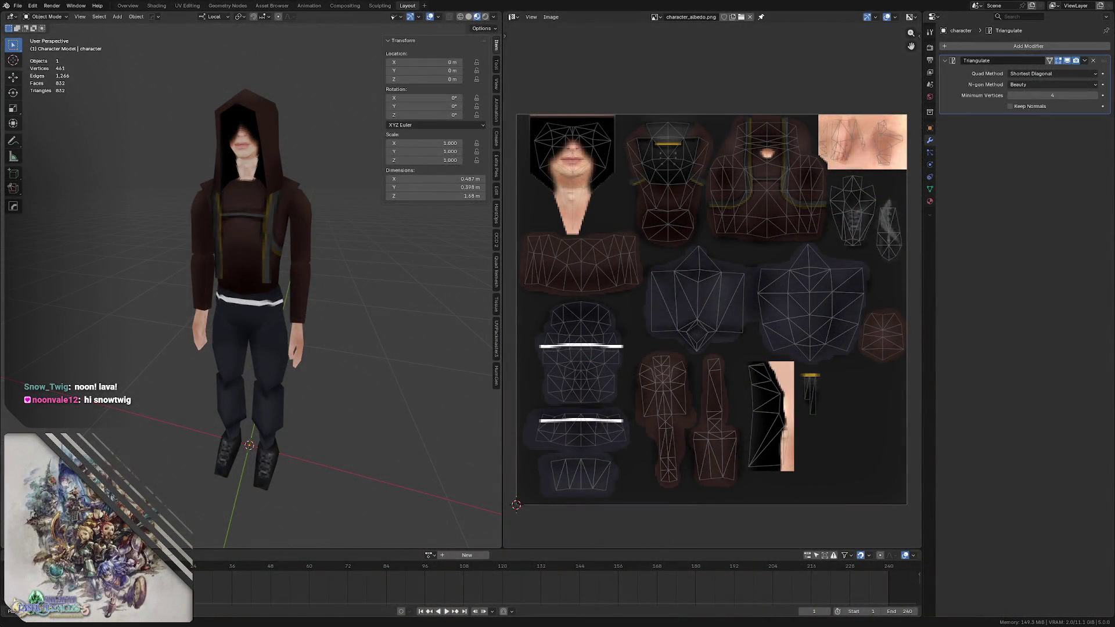
# - Show the UV wireframe and nudge the upper white belt curve's end nodes upward
pyautogui.moveTo(253, 223); pyautogui.dragTo(256, 225, button='middle')
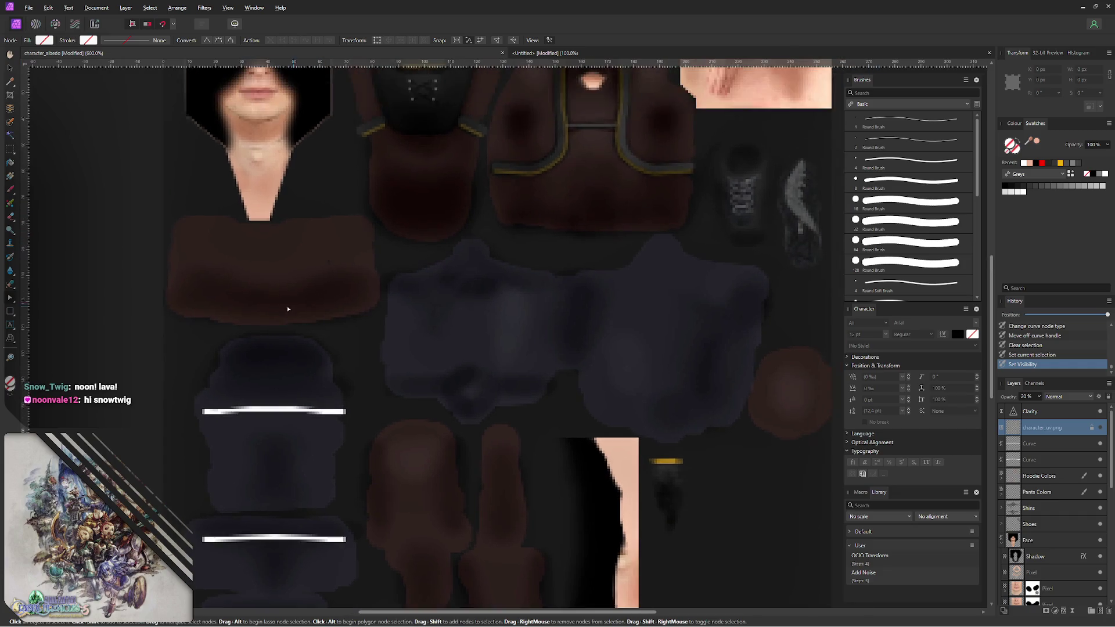
pyautogui.scroll(-1, 566, 291)
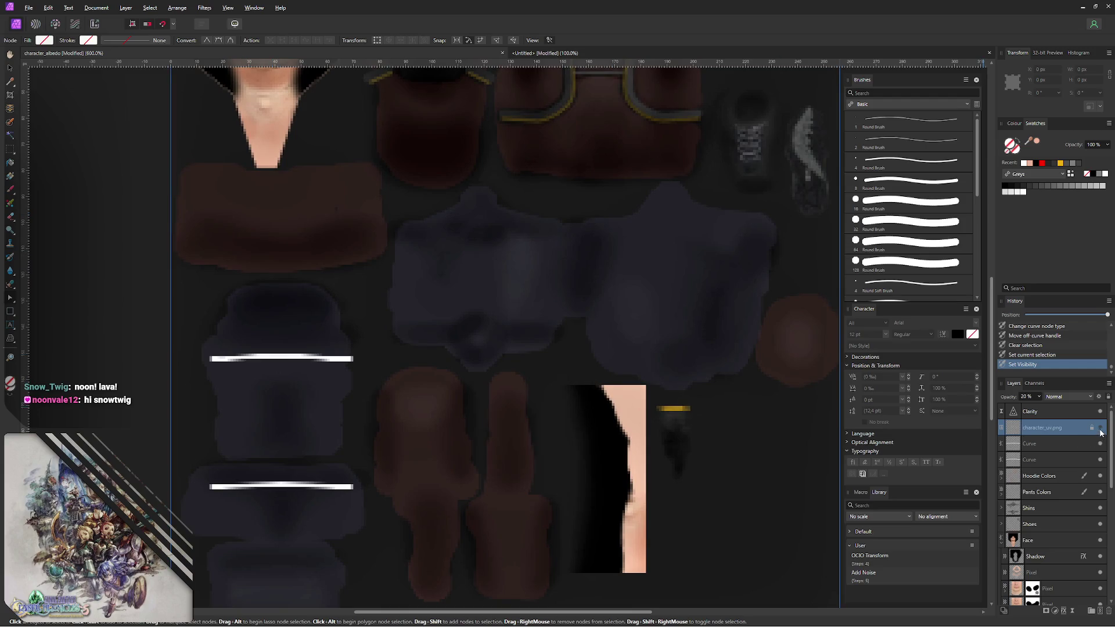
pyautogui.click(1100, 428)
pyautogui.moveTo(210, 358); pyautogui.dragTo(174, 333, button='middle')
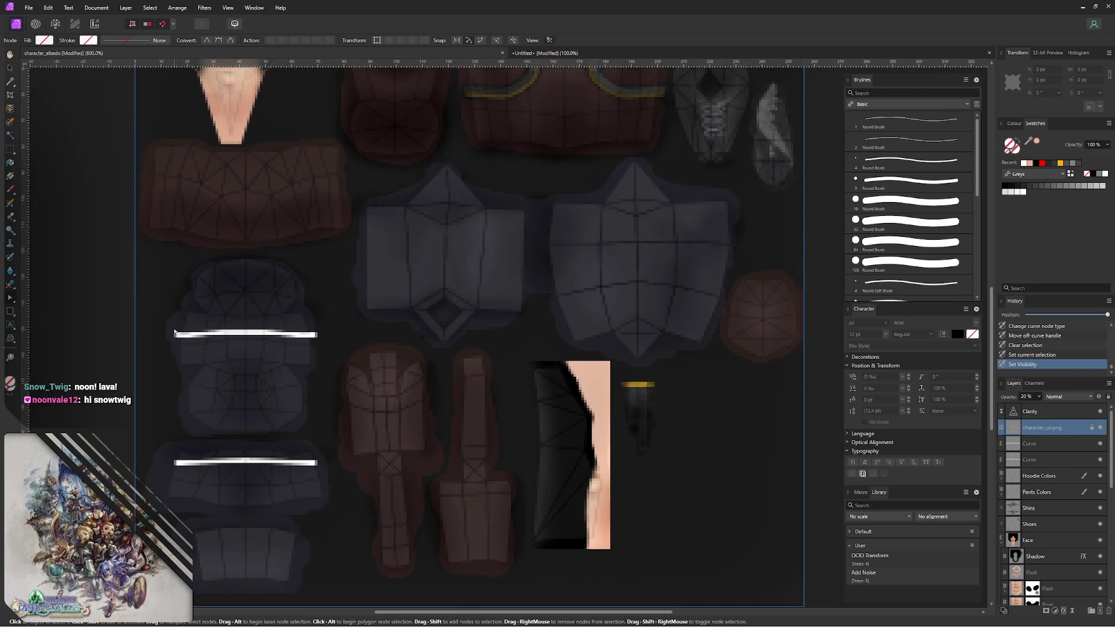
pyautogui.keyDown('ctrl'); pyautogui.scroll(2, 174, 334); pyautogui.keyUp('ctrl')
pyautogui.moveTo(384, 254); pyautogui.dragTo(430, 206, button='middle')
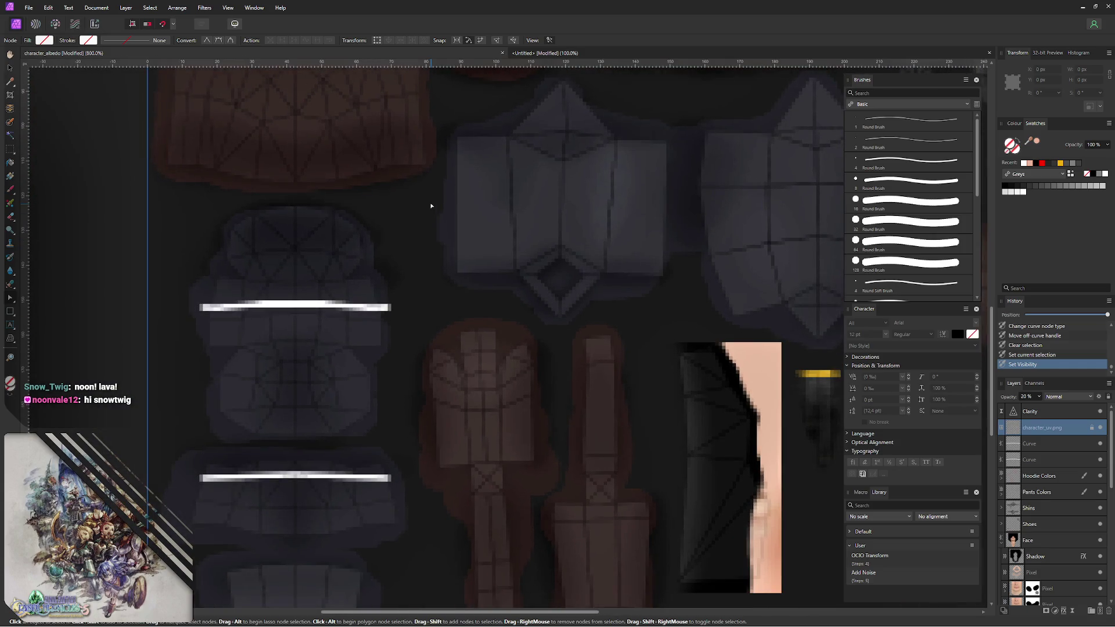
pyautogui.click(383, 308)
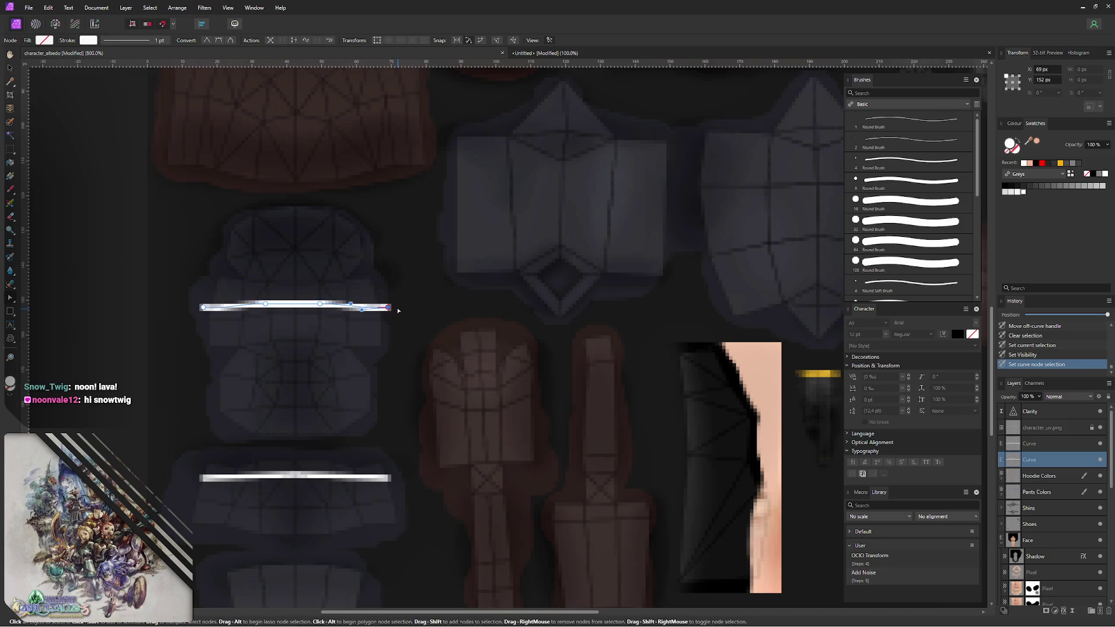
pyautogui.press('Up')
pyautogui.press('Up')
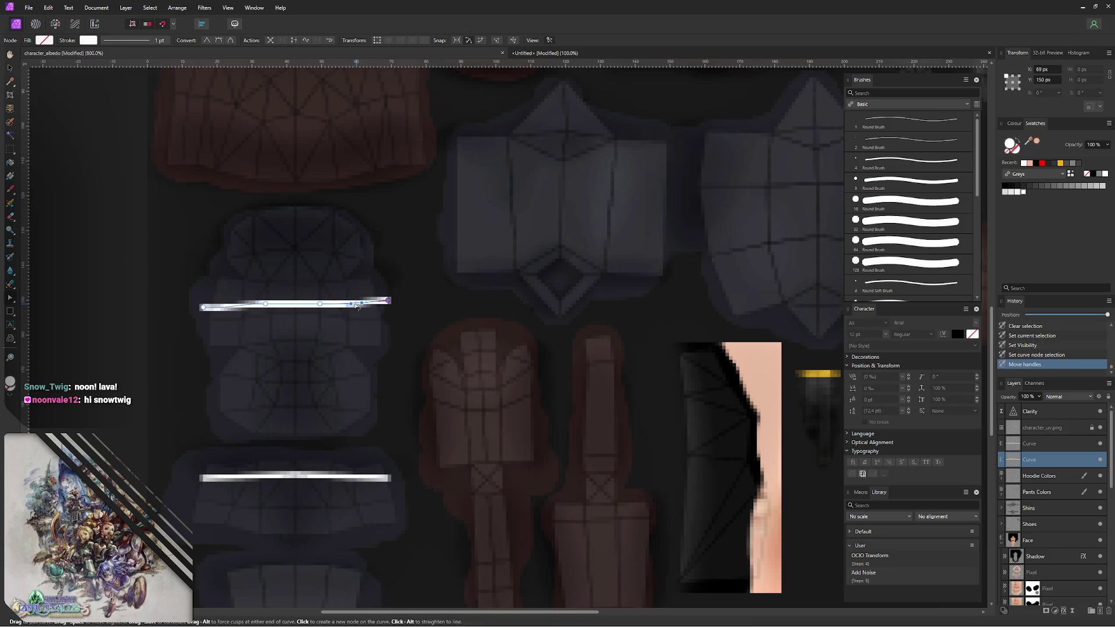
pyautogui.click(204, 307)
pyautogui.press('Up')
pyautogui.press('Up')
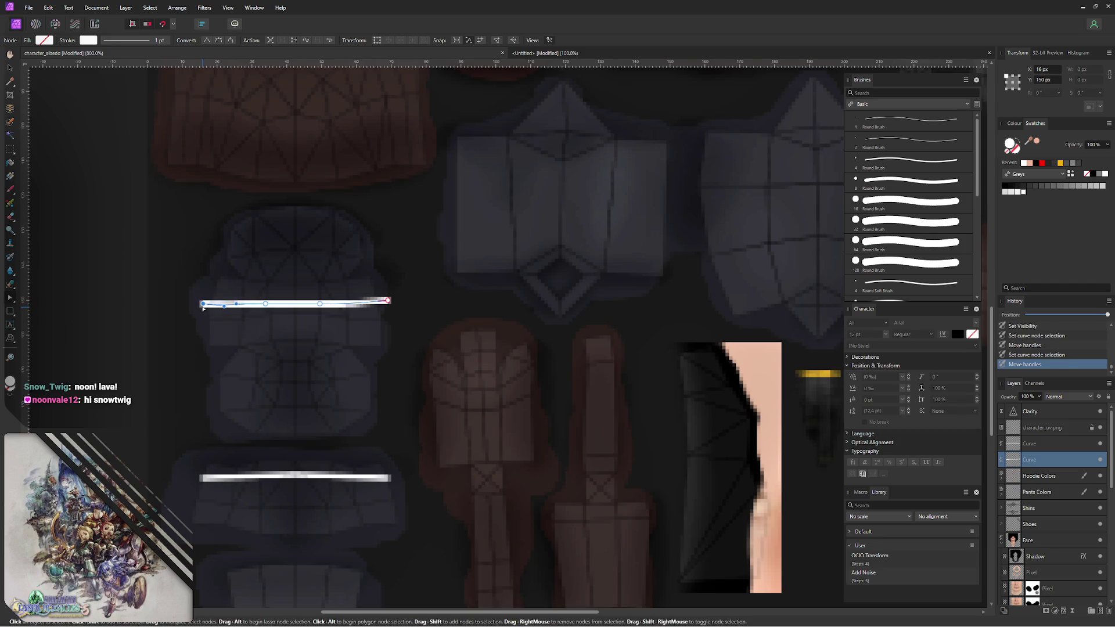
pyautogui.moveTo(237, 310); pyautogui.dragTo(233, 305)
# - Bend the upper belt curve slightly downward in the middle and reshape its right end
pyautogui.click(351, 304)
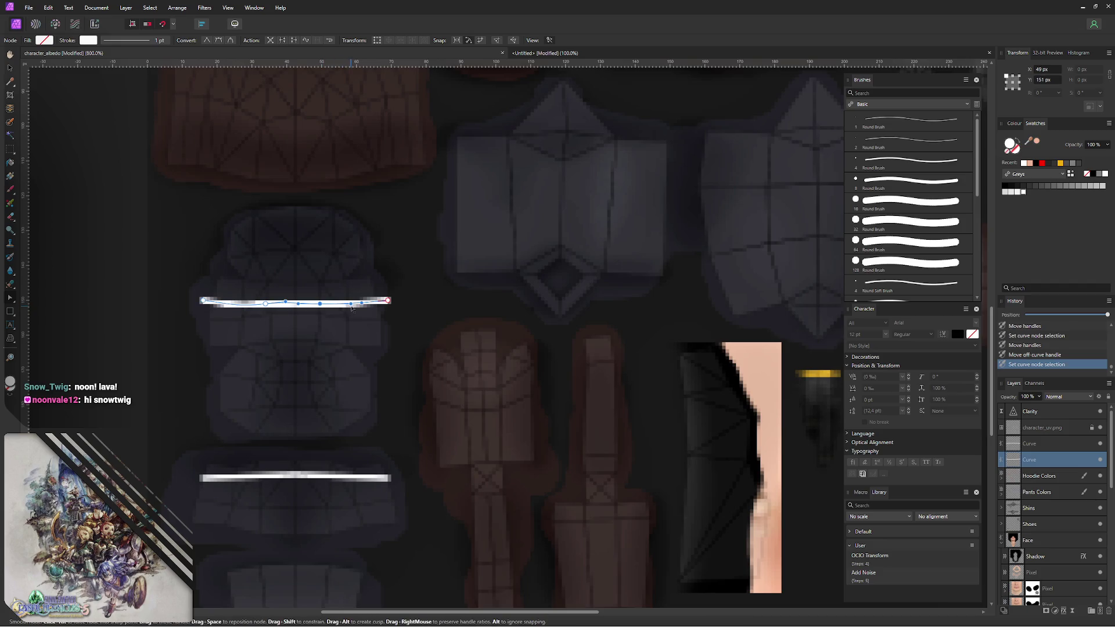
pyautogui.moveTo(350, 307); pyautogui.dragTo(310, 305)
pyautogui.click(226, 302)
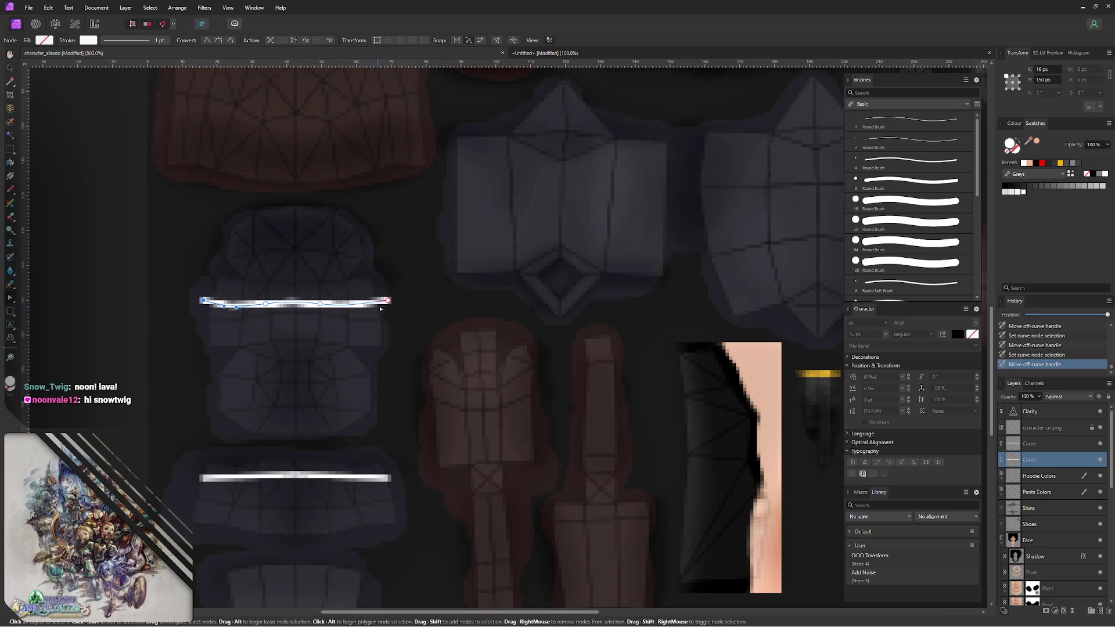
pyautogui.click(352, 304)
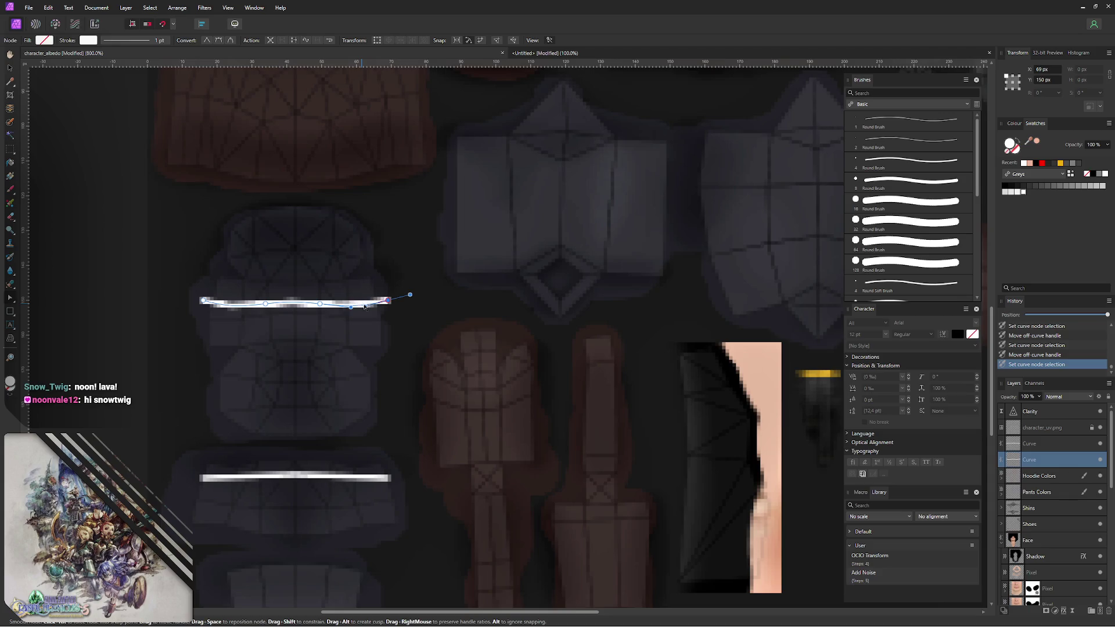
pyautogui.moveTo(364, 305); pyautogui.dragTo(379, 300)
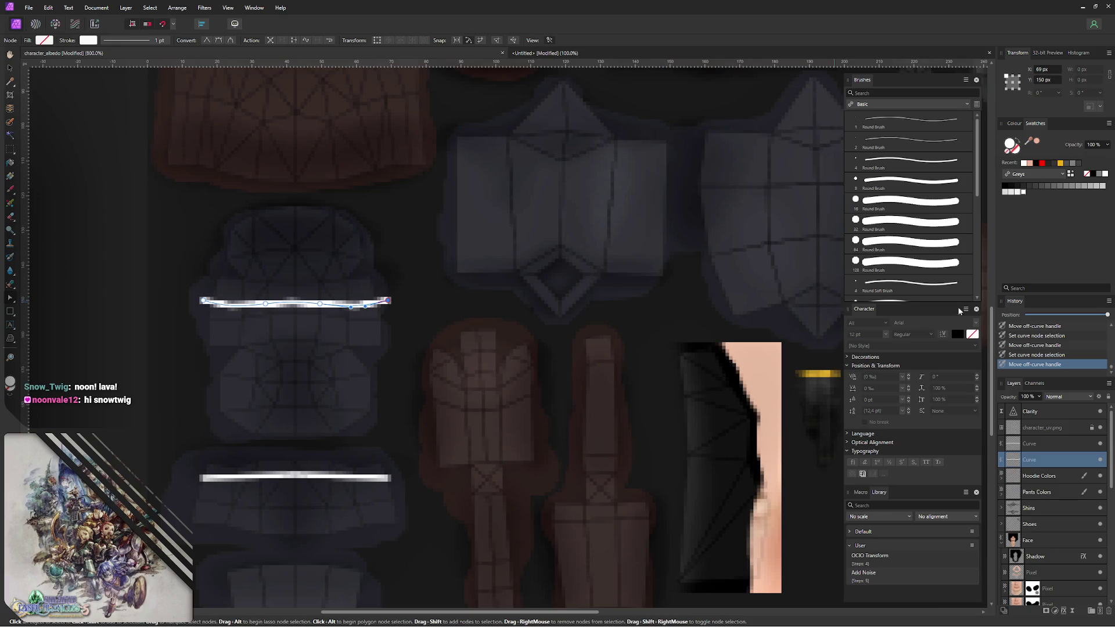
# - Hide the UV wireframe overlay, clear the selection and bring up the export settings
pyautogui.click(1100, 428)
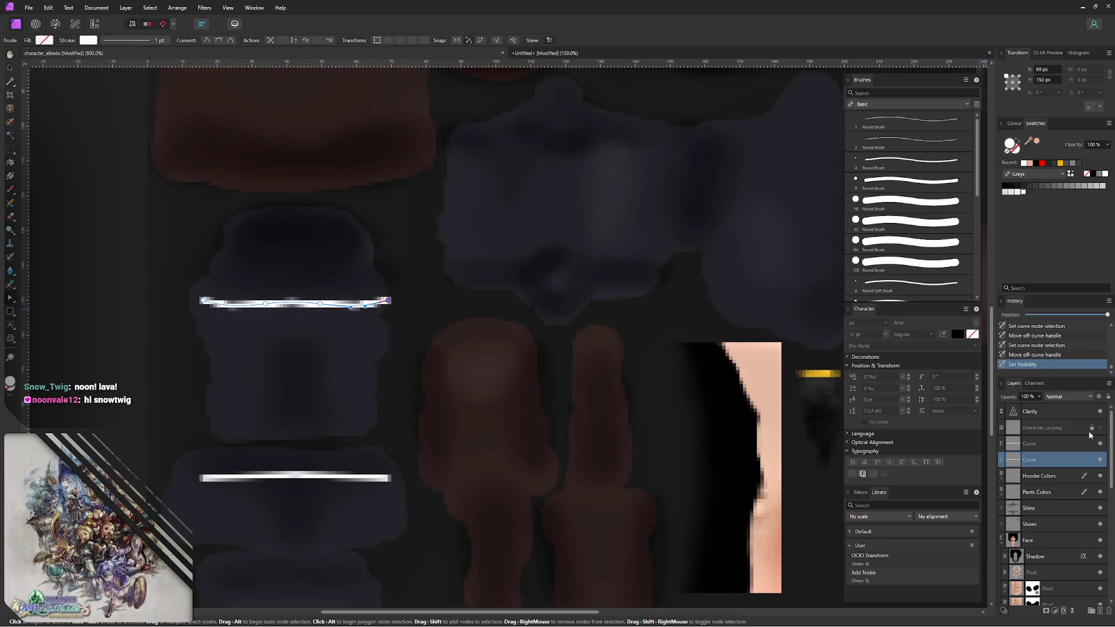
pyautogui.click(1100, 428)
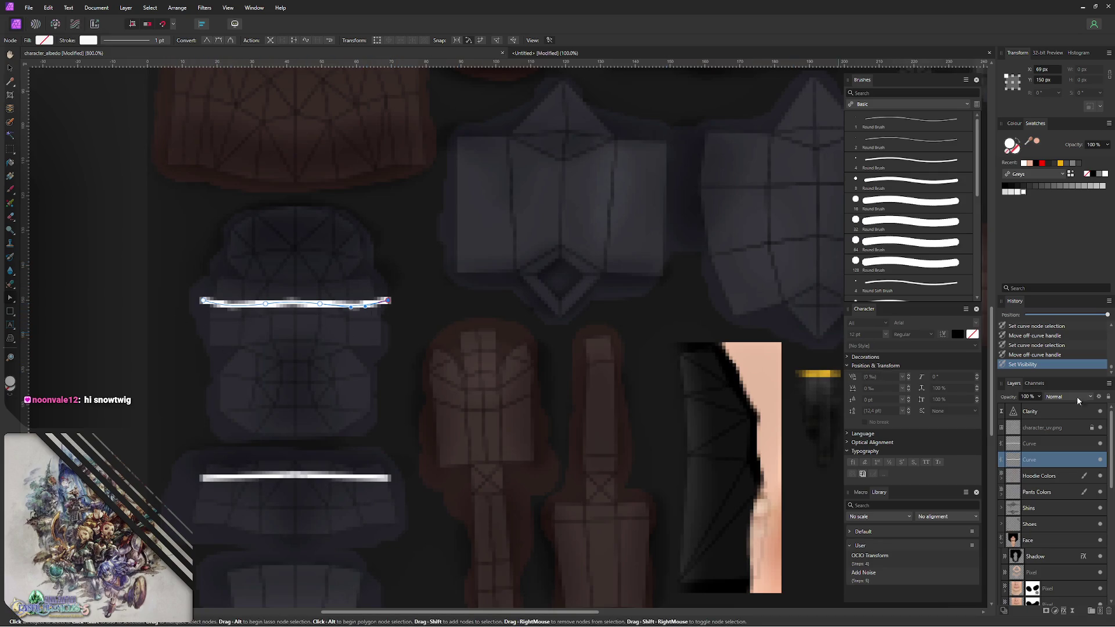
pyautogui.click(1099, 429)
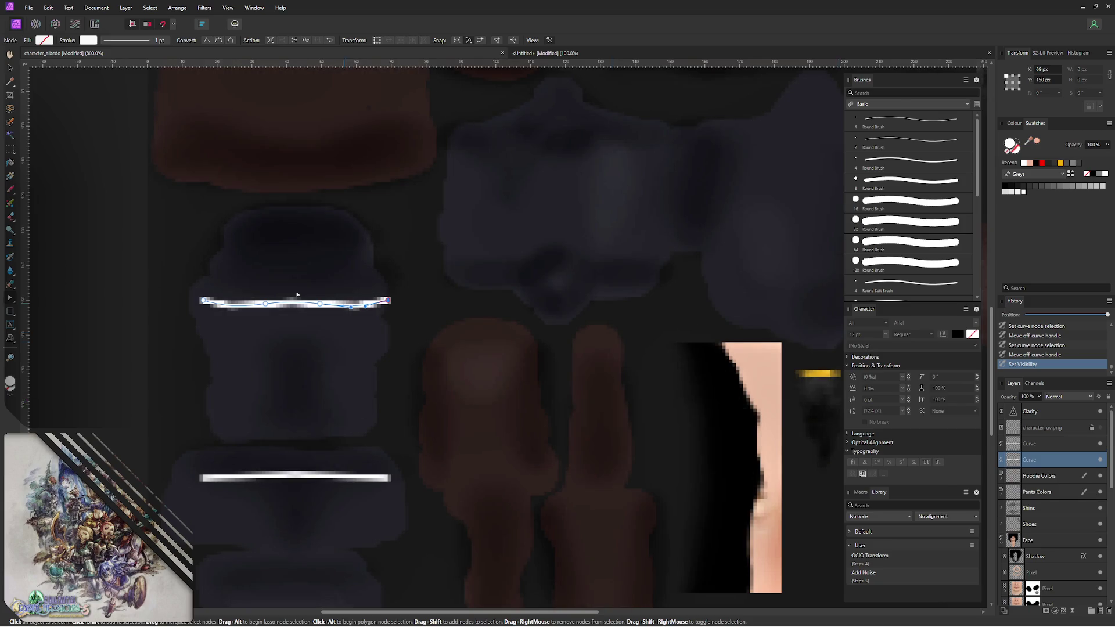
pyautogui.click(84, 319)
pyautogui.hotkey('ctrl', 'alt', 'shift', 's')
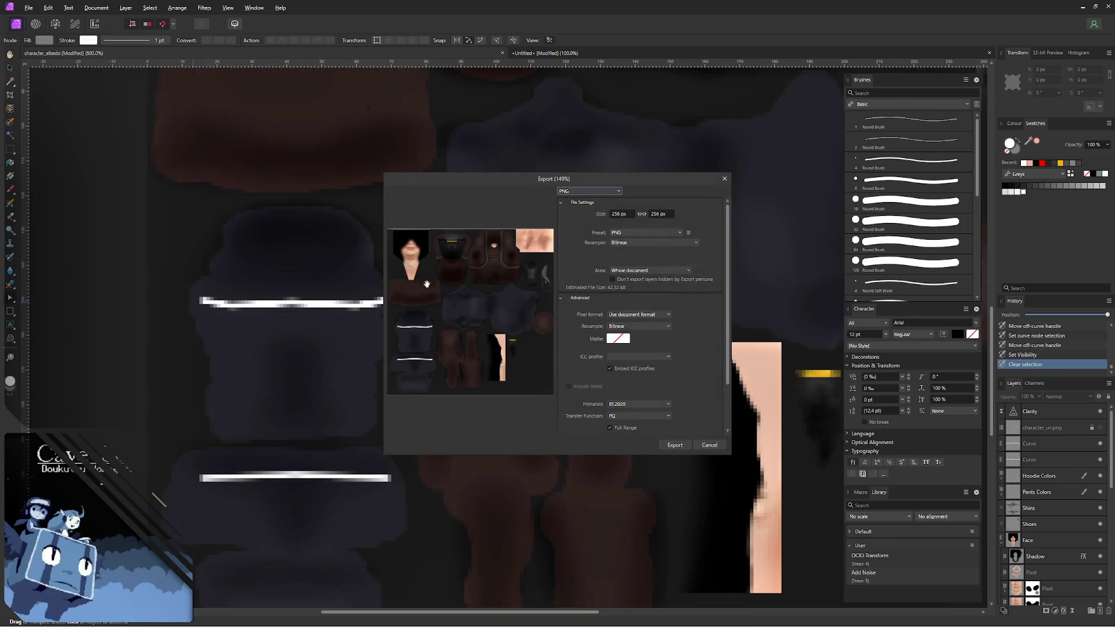
# - Export the texture as PNG, overwriting character_albedo.png
pyautogui.click(673, 444)
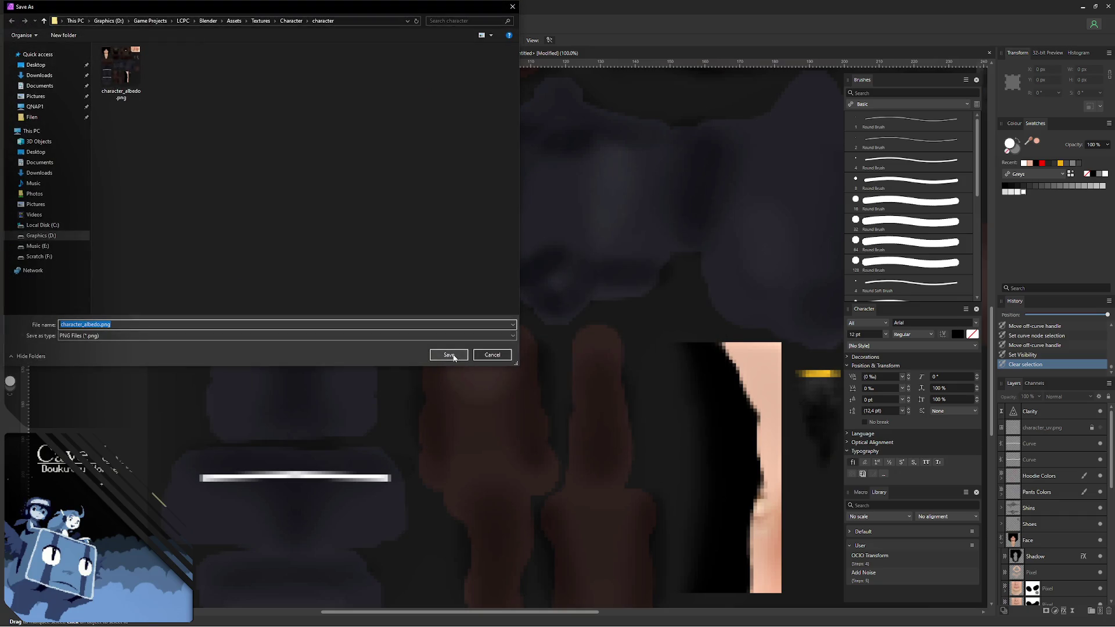
pyautogui.click(464, 353)
pyautogui.click(587, 352)
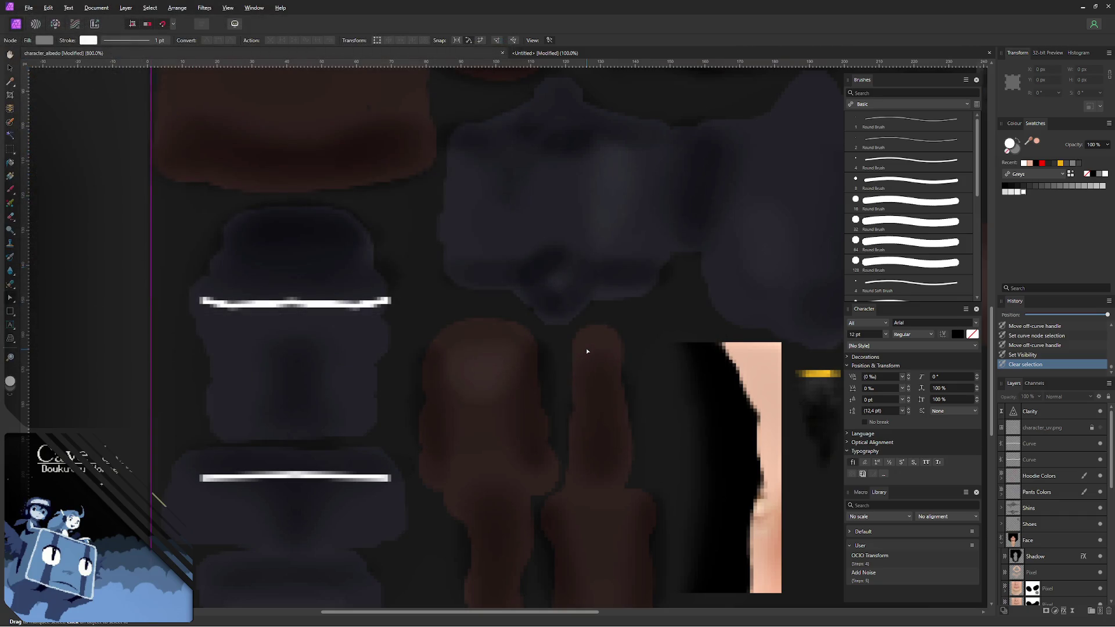
# - Check the white belt stripes on the Blender model, then return to the belt curve in Affinity Photo
pyautogui.hotkey('alt', 'Tab')
pyautogui.moveTo(470, 268)
pyautogui.mouseDown(button='middle')
pyautogui.moveTo(198, 267)
pyautogui.moveTo(267, 264)
pyautogui.mouseUp(button='middle')
pyautogui.scroll(2, 218, 268)
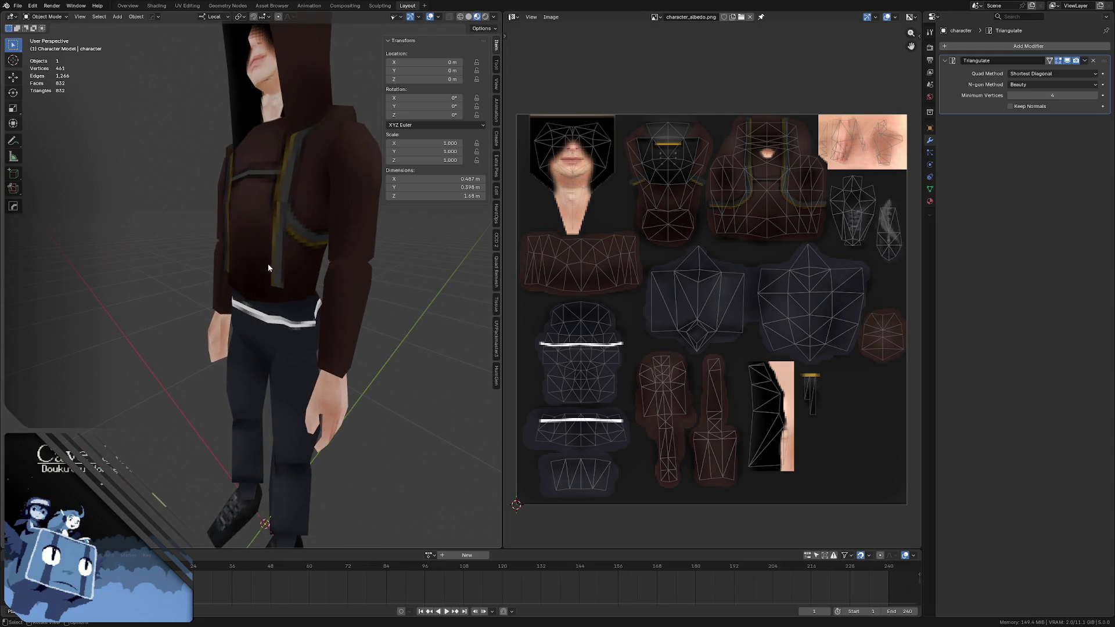
pyautogui.hotkey('alt', 'Tab')
pyautogui.click(238, 301)
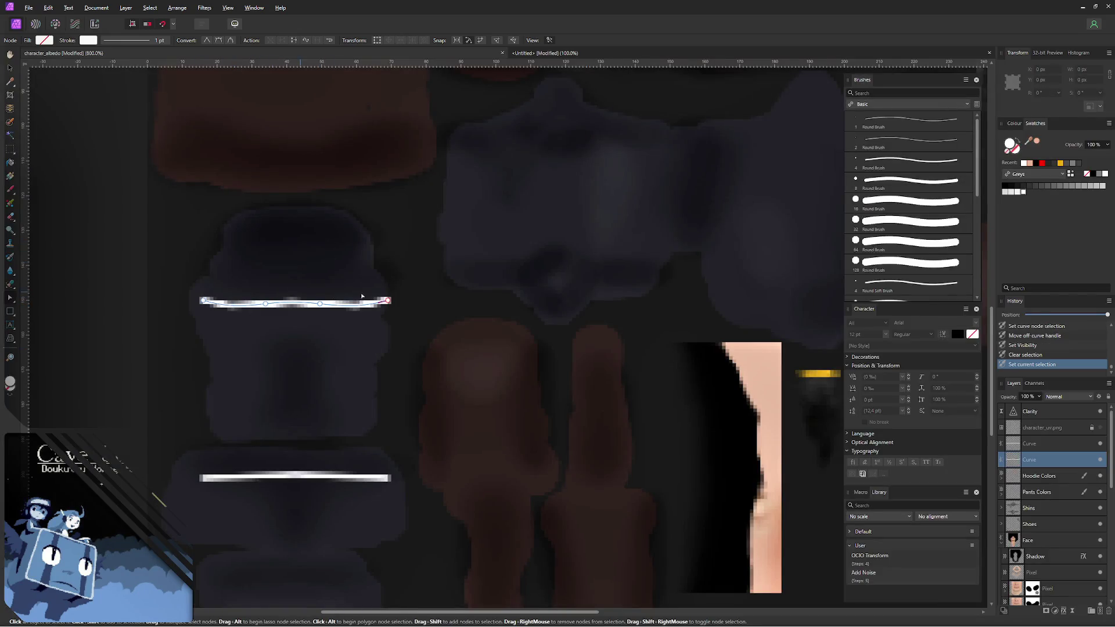
# - Show the UV wireframe and fine-tune the upper belt curve's left-side nodes
pyautogui.click(1102, 430)
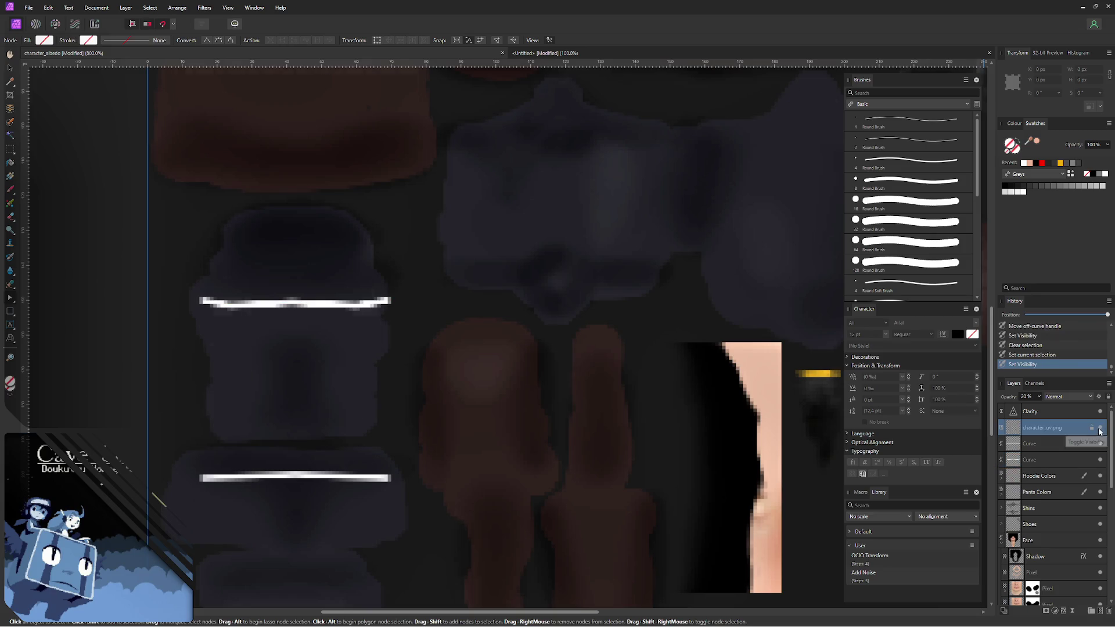
pyautogui.click(1100, 430)
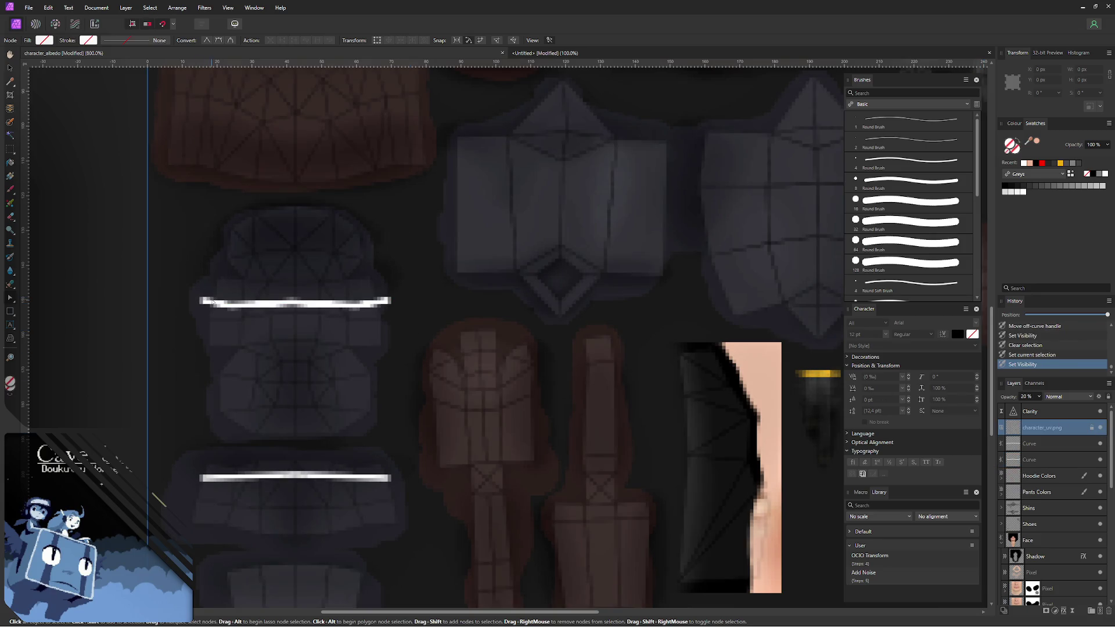
pyautogui.click(209, 302)
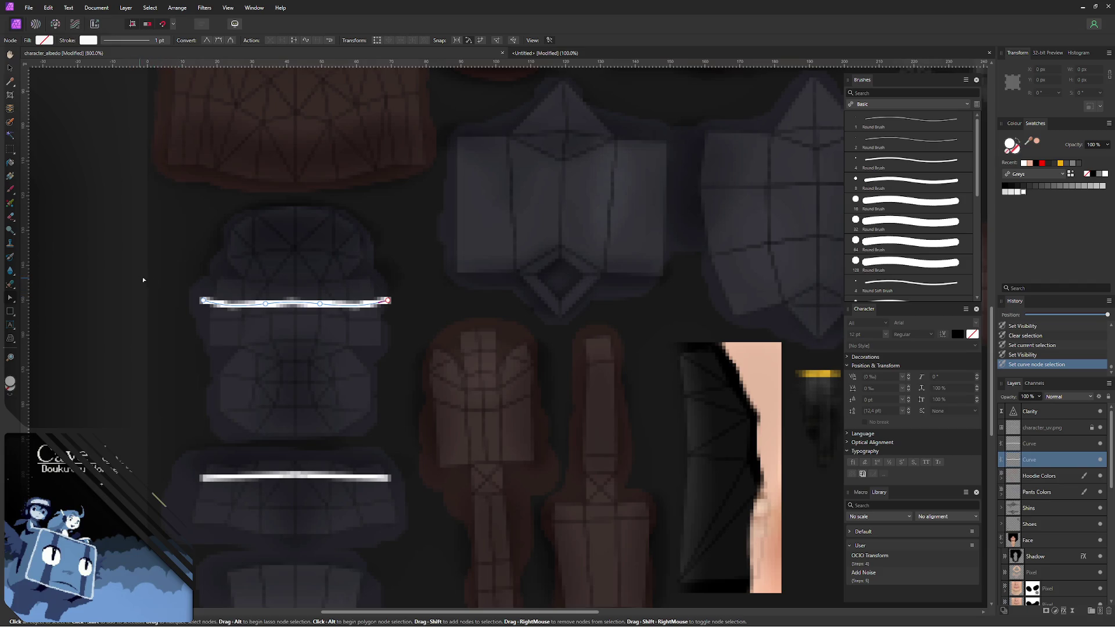
pyautogui.moveTo(253, 303); pyautogui.dragTo(253, 305)
pyautogui.moveTo(328, 301); pyautogui.dragTo(328, 304)
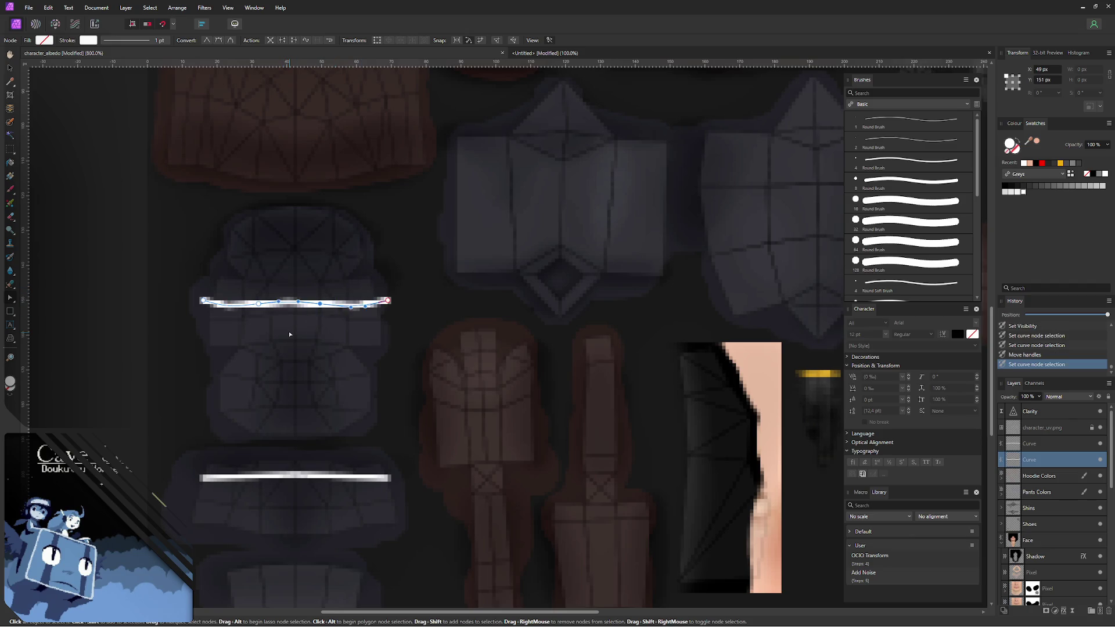
# - Marquee-select the upper curve's nodes and raise the whole curve a few pixels
pyautogui.moveTo(152, 286); pyautogui.dragTo(210, 313)
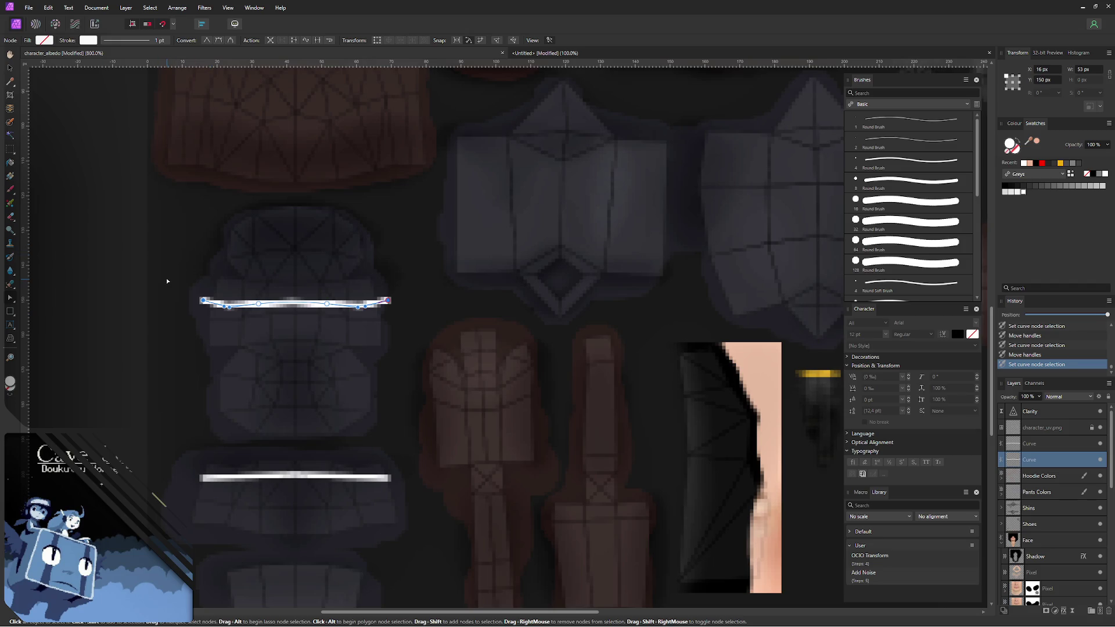
pyautogui.press('Up')
pyautogui.moveTo(106, 266); pyautogui.dragTo(415, 325)
pyautogui.press('Up')
pyautogui.press('Up')
pyautogui.press('Up')
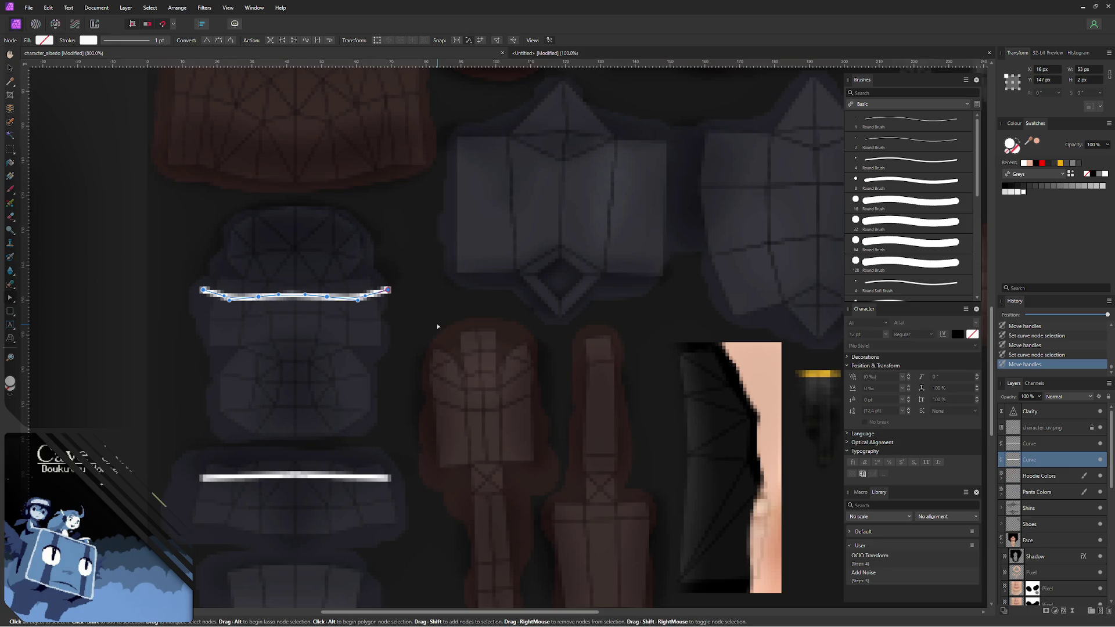
pyautogui.press('Up')
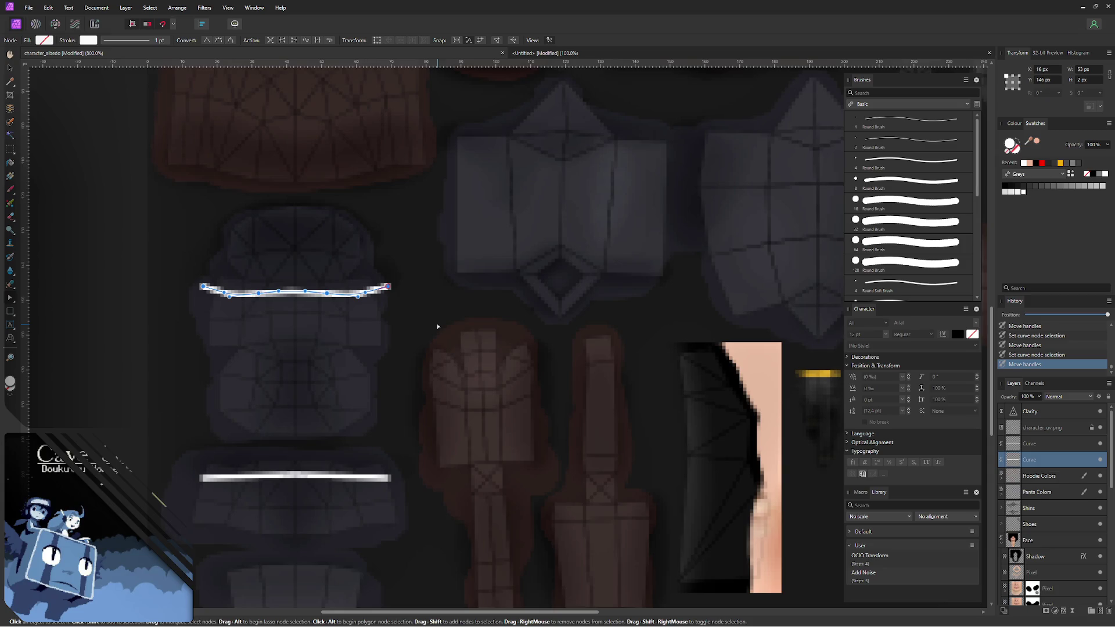
# - Hide the wireframe, re-export the PNG over character_albedo.png and inspect the belt in Blender
pyautogui.click(1100, 428)
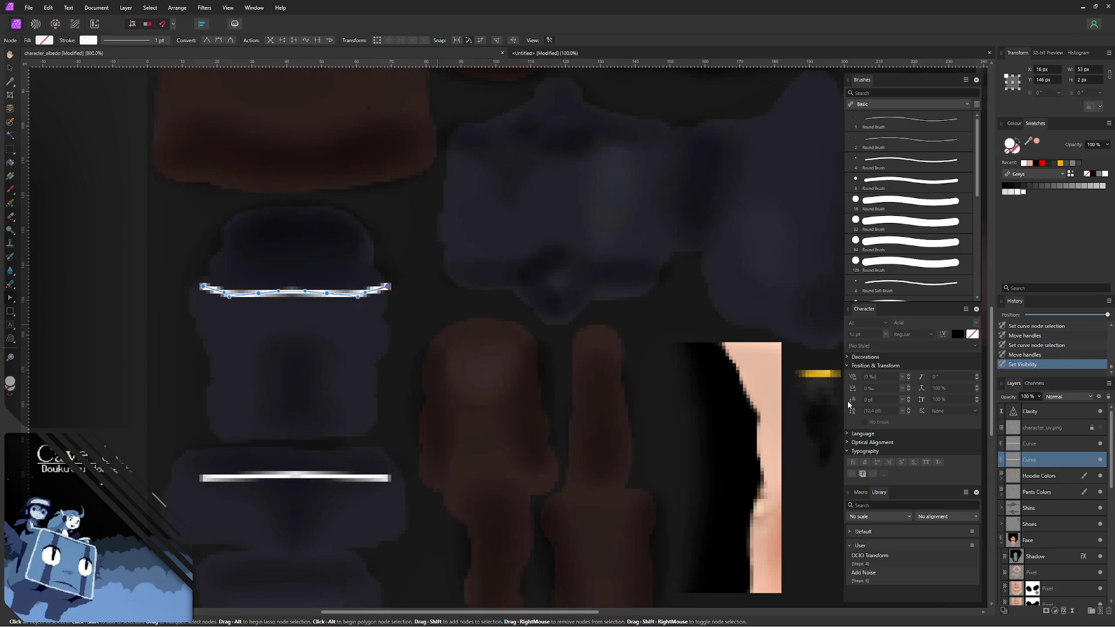
pyautogui.hotkey('ctrl', 'alt', 'shift', 's')
pyautogui.click(676, 445)
pyautogui.click(449, 354)
pyautogui.click(588, 353)
pyautogui.hotkey('alt', 'Tab')
pyautogui.moveTo(266, 312)
pyautogui.mouseDown(button='middle')
pyautogui.moveTo(316, 296)
pyautogui.moveTo(323, 305)
pyautogui.moveTo(292, 294)
pyautogui.mouseUp(button='middle')
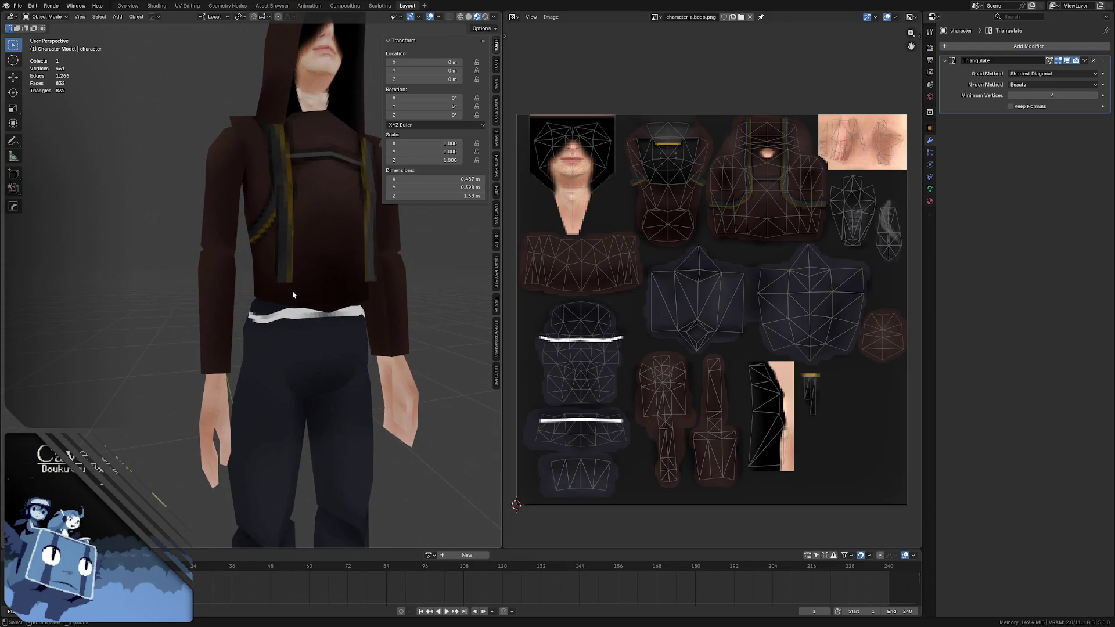
# - Select the upper belt curve's nodes and nudge them down, checking the result on the model
pyautogui.hotkey('alt', 'Tab')
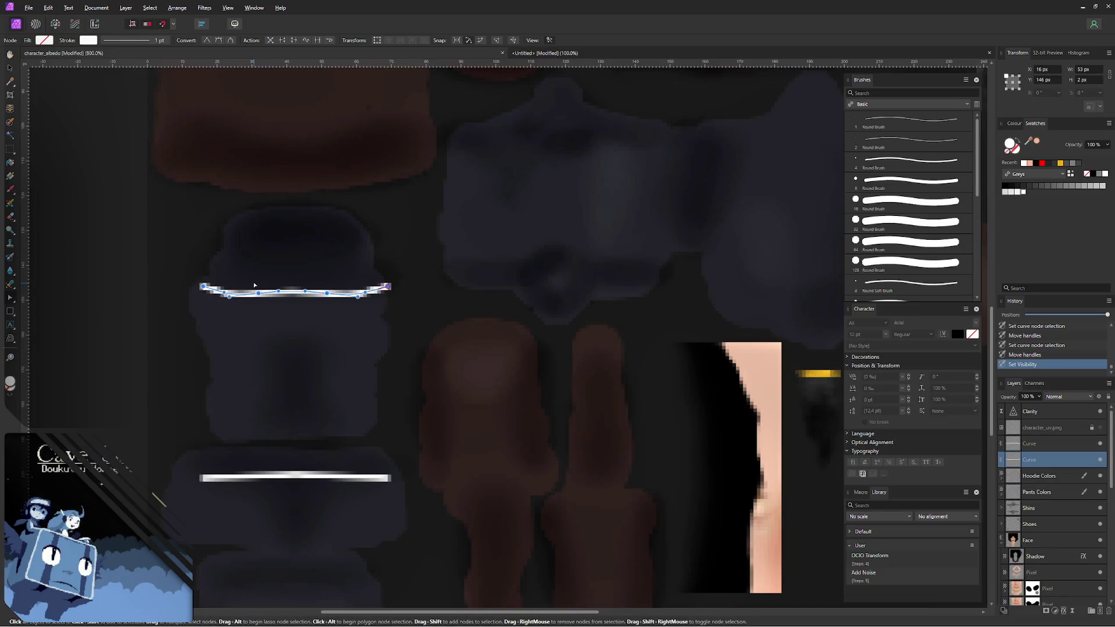
pyautogui.moveTo(252, 283); pyautogui.dragTo(339, 306)
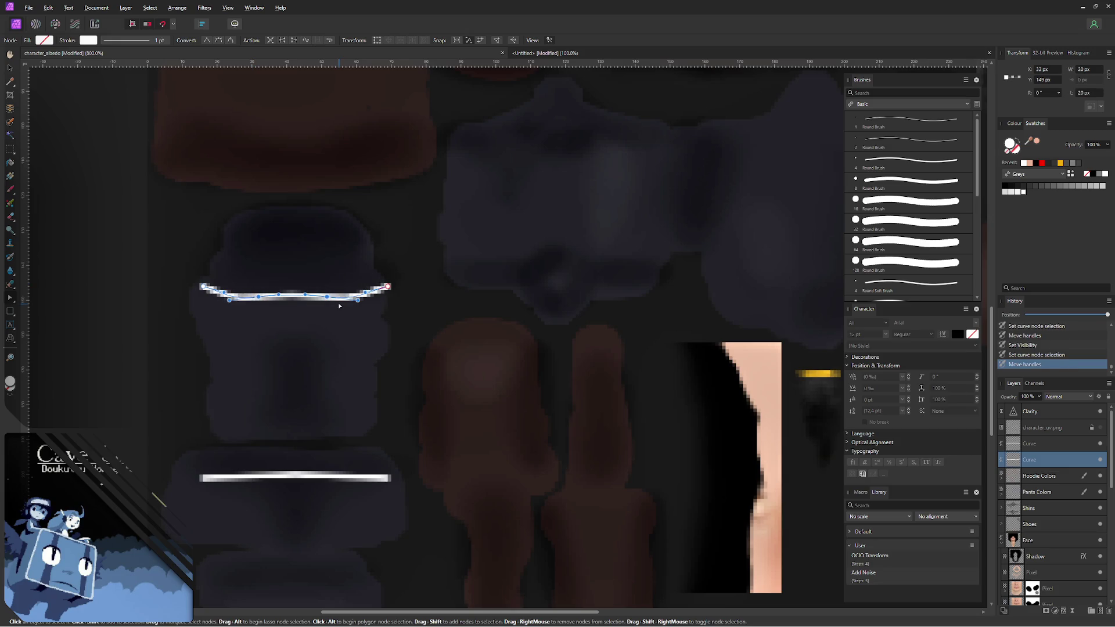
pyautogui.hotkey('alt', 'Tab')
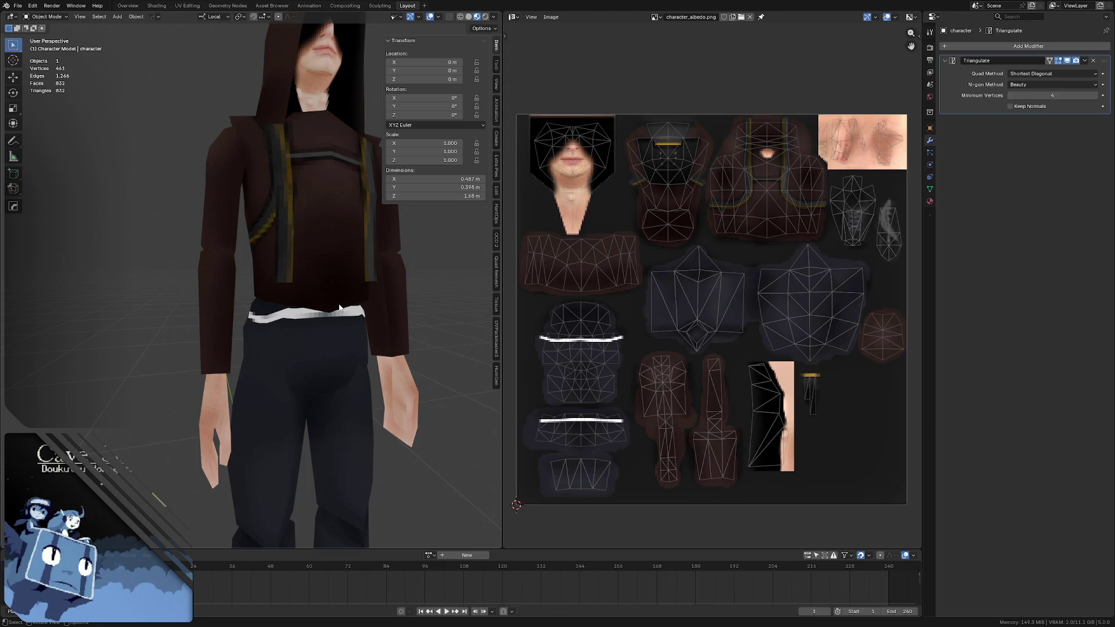
pyautogui.moveTo(339, 309); pyautogui.dragTo(303, 321, button='middle')
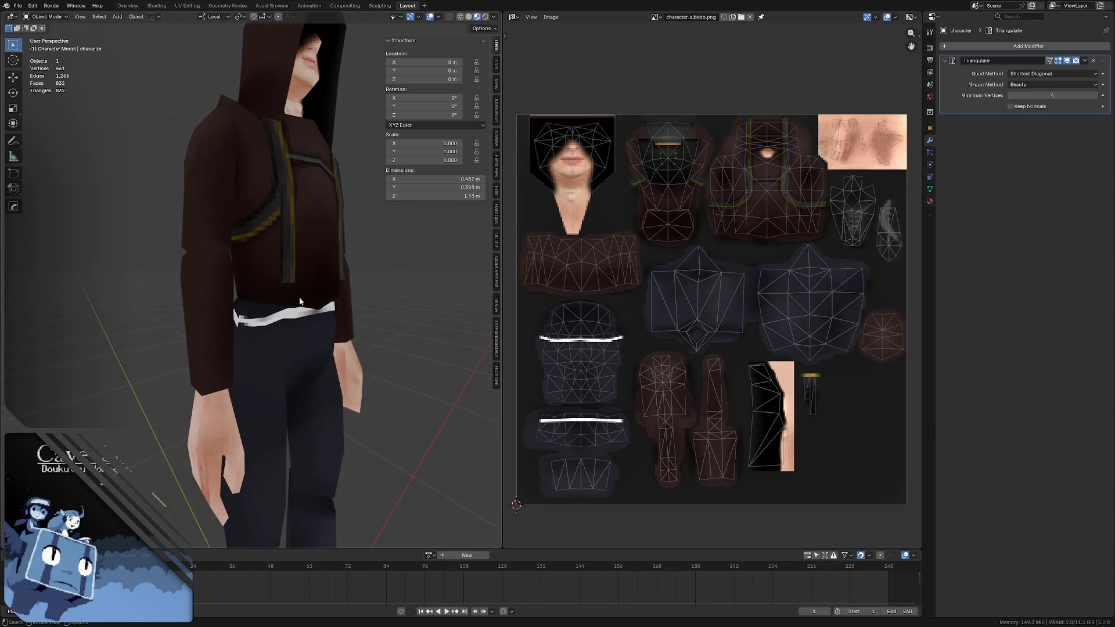
pyautogui.hotkey('alt', 'Tab')
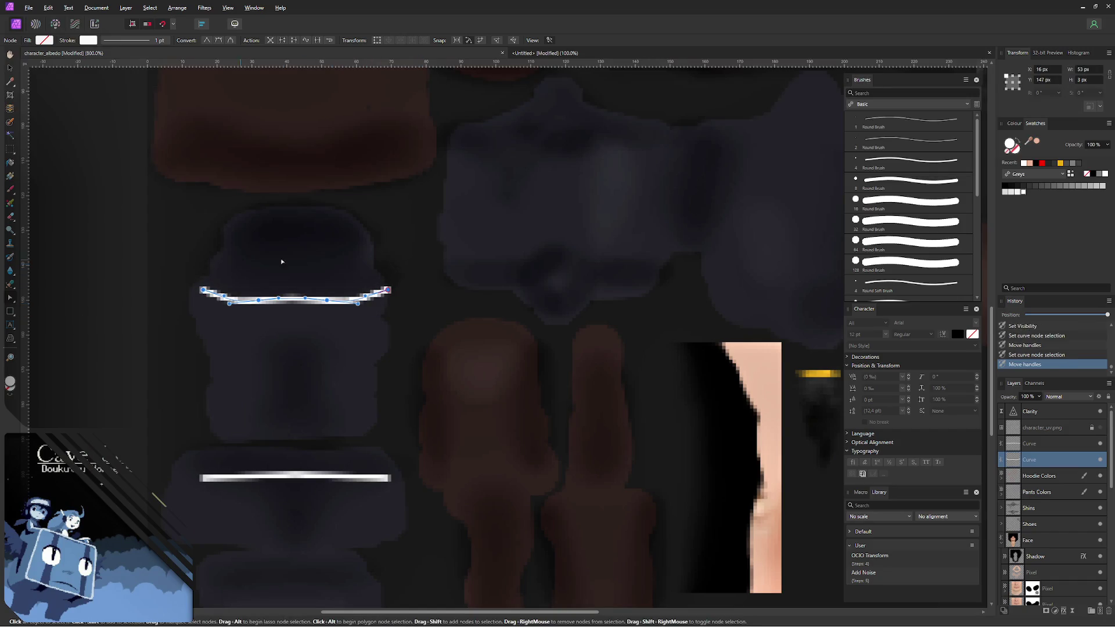
pyautogui.press('Down')
pyautogui.press('Down')
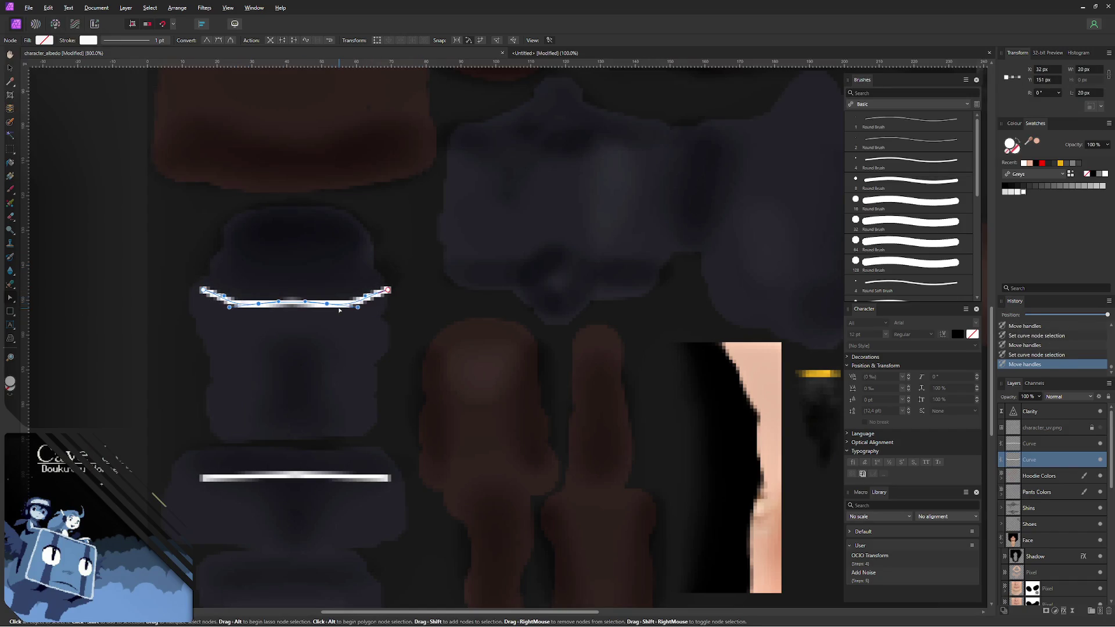
pyautogui.hotkey('alt', 'Tab')
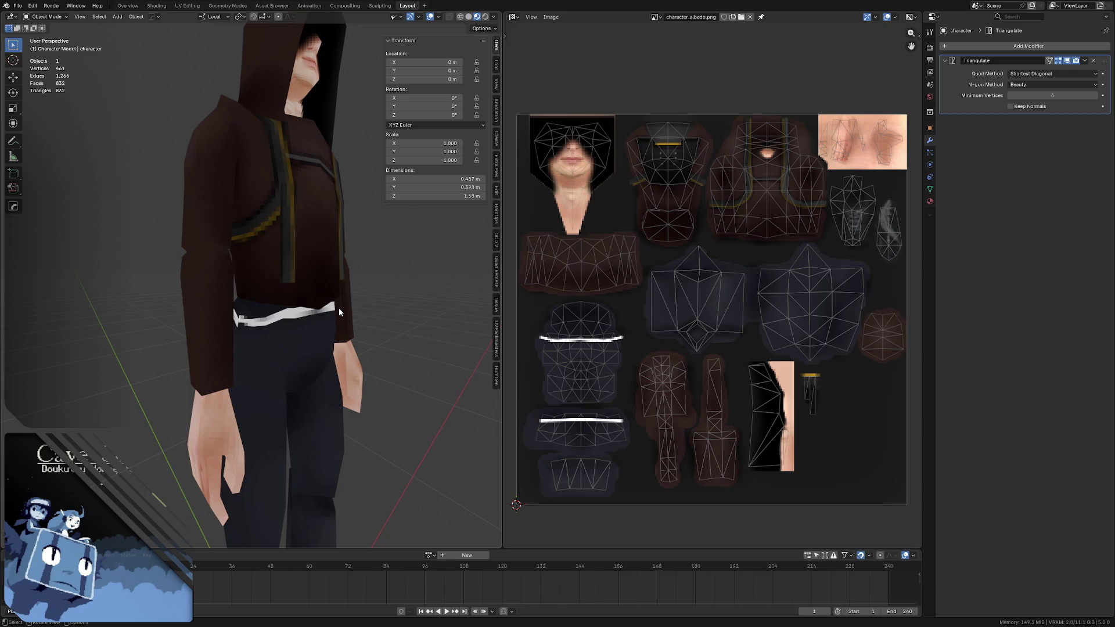
pyautogui.hotkey('alt', 'Tab')
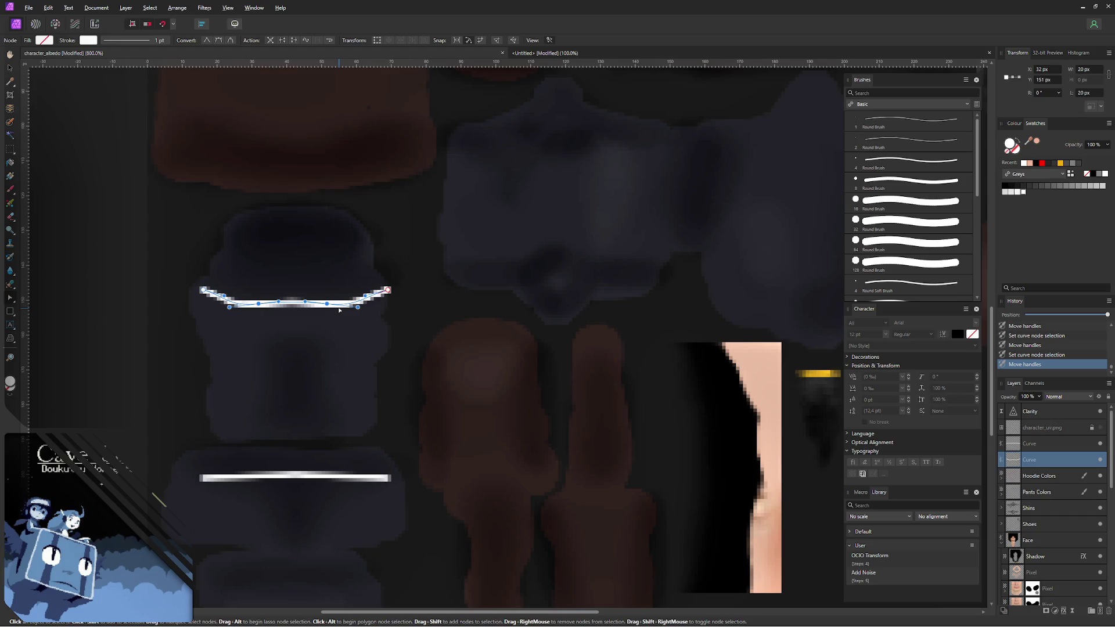
# - Drag the curve's end handles into a sagging arc and bring up the export settings
pyautogui.moveTo(207, 293); pyautogui.dragTo(184, 281)
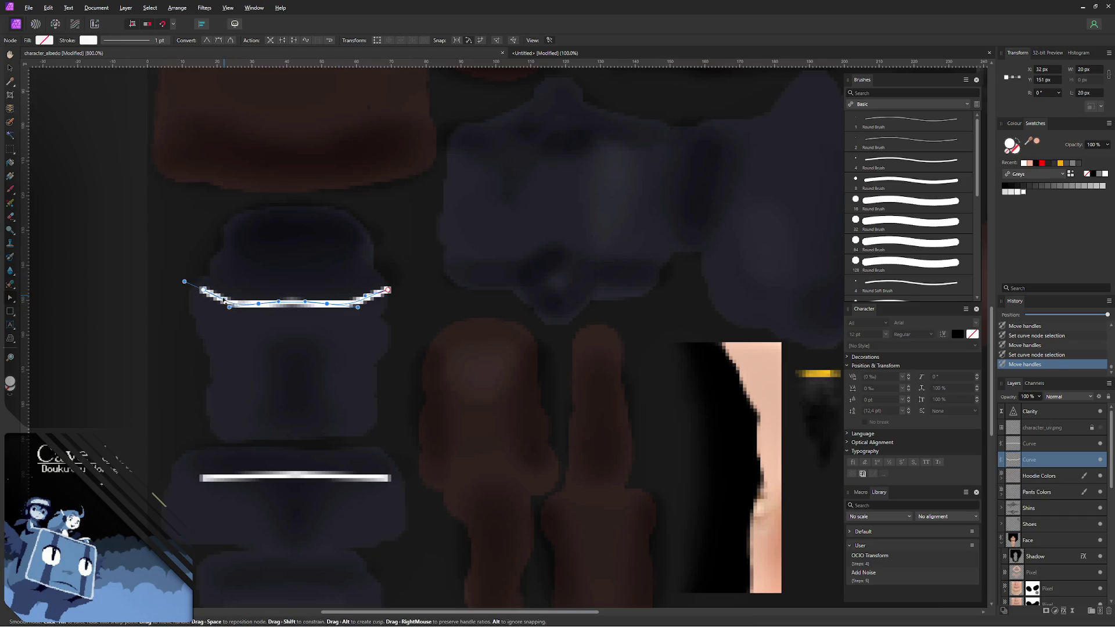
pyautogui.moveTo(388, 291); pyautogui.dragTo(406, 283)
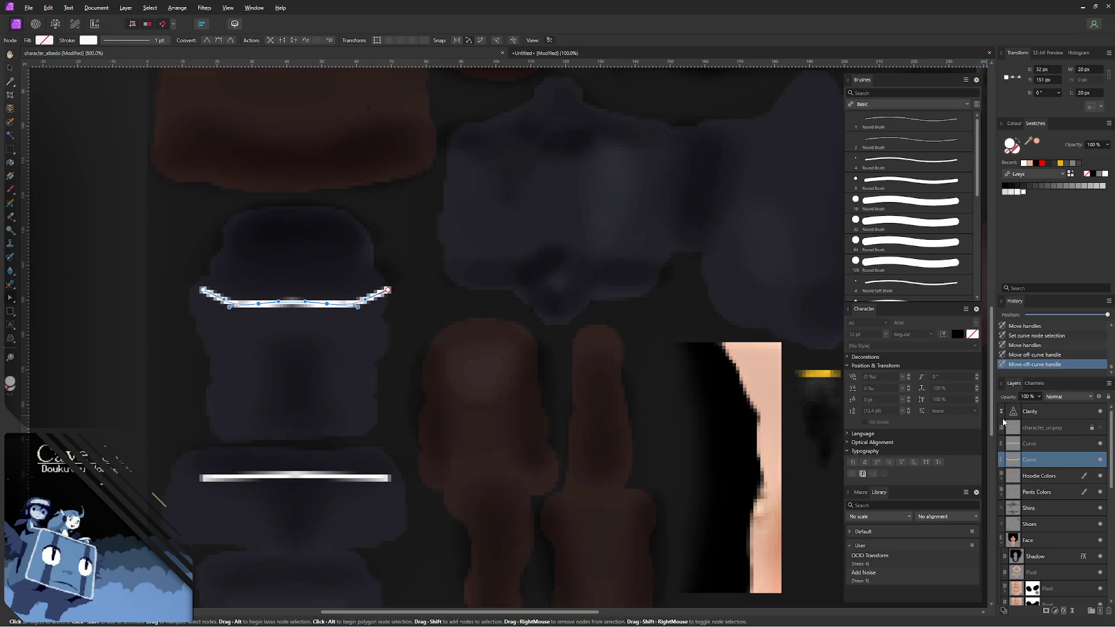
pyautogui.hotkey('ctrl', 'alt', 'shift', 'w')
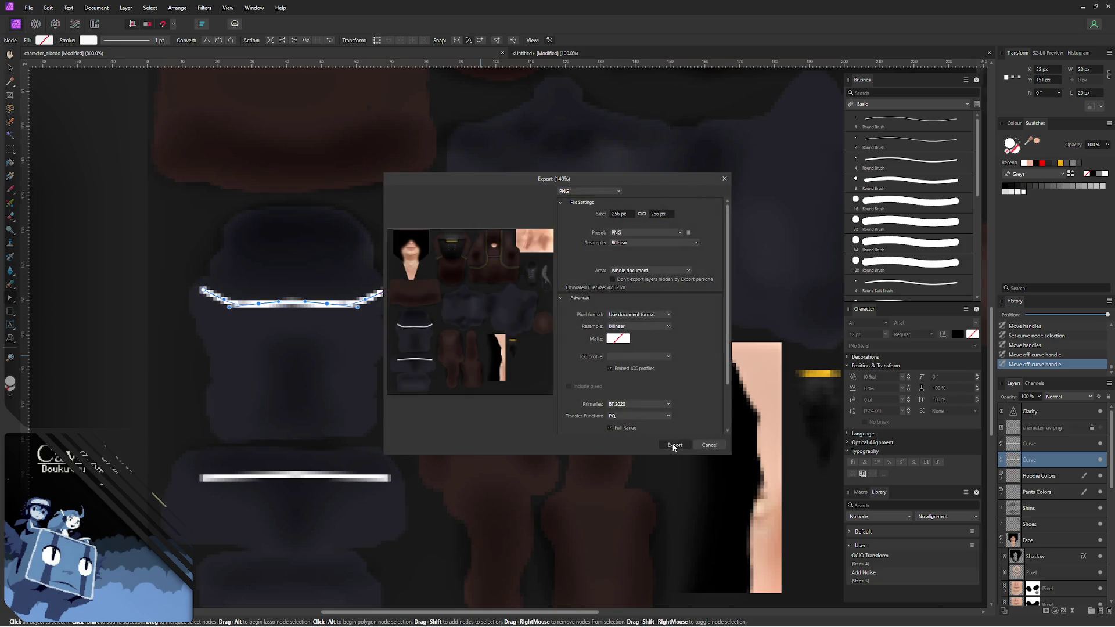
# - Export the PNG over character_albedo.png and inspect the belt on the Blender model
pyautogui.click(676, 443)
pyautogui.click(449, 356)
pyautogui.click(591, 356)
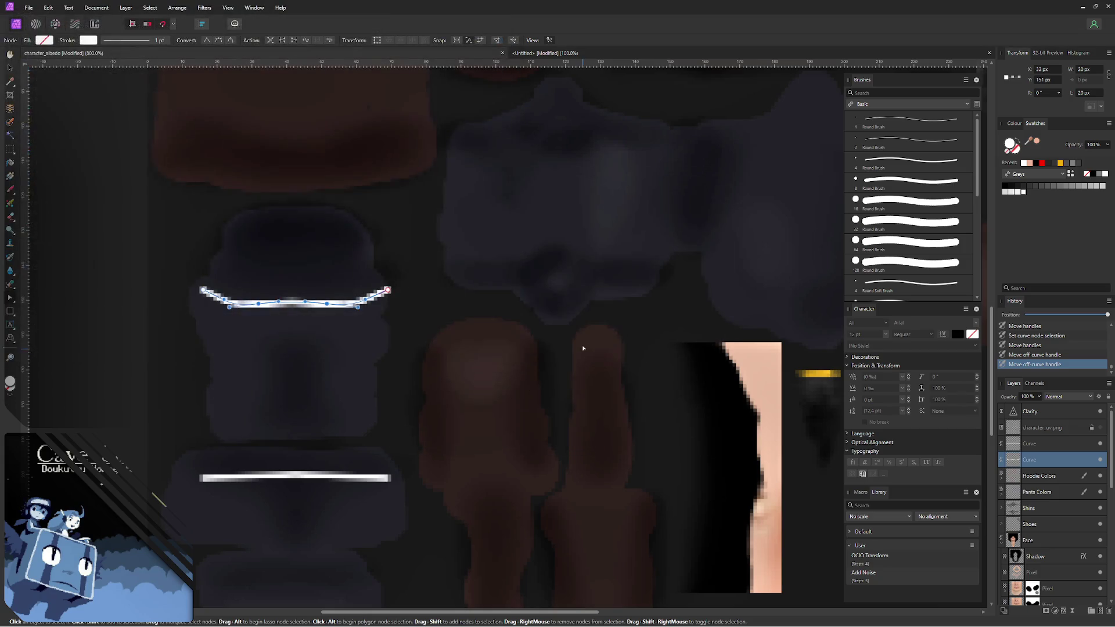
pyautogui.hotkey('alt', 'Tab')
pyautogui.moveTo(262, 288)
pyautogui.mouseDown(button='middle')
pyautogui.moveTo(195, 297)
pyautogui.moveTo(425, 324)
pyautogui.moveTo(355, 306)
pyautogui.moveTo(366, 294)
pyautogui.moveTo(223, 309)
pyautogui.moveTo(362, 311)
pyautogui.moveTo(374, 299)
pyautogui.moveTo(362, 300)
pyautogui.moveTo(351, 271)
pyautogui.mouseUp(button='middle')
pyautogui.hotkey('alt', 'Tab')
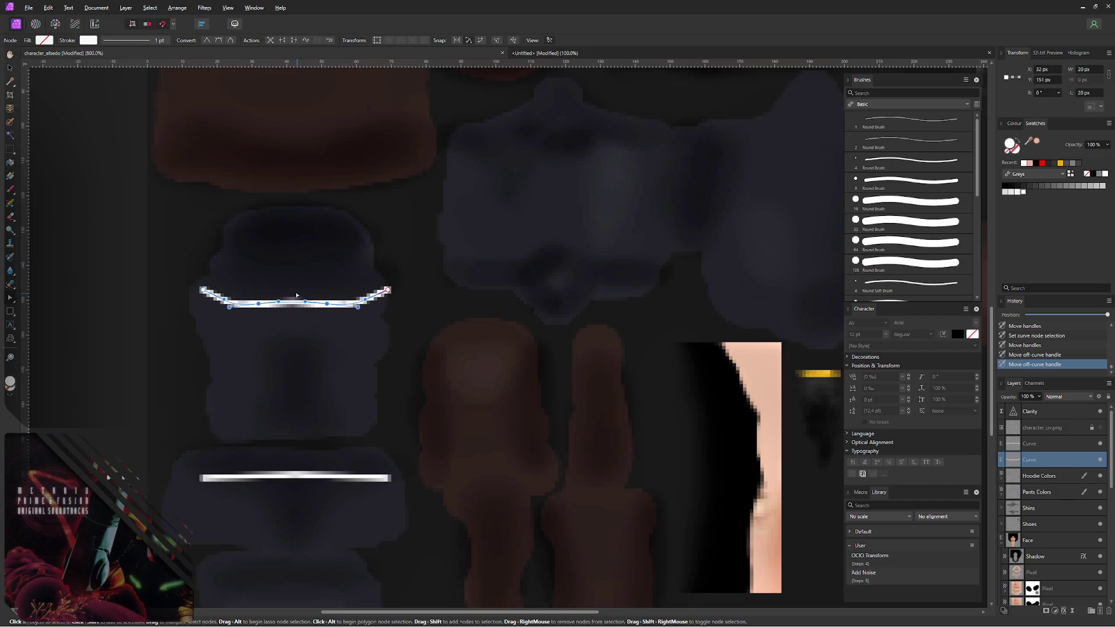
# - Dip the belt curve's middle nodes slightly lower and re-export over character_albedo.png
pyautogui.moveTo(252, 289); pyautogui.dragTo(332, 312)
pyautogui.moveTo(279, 304); pyautogui.dragTo(305, 305)
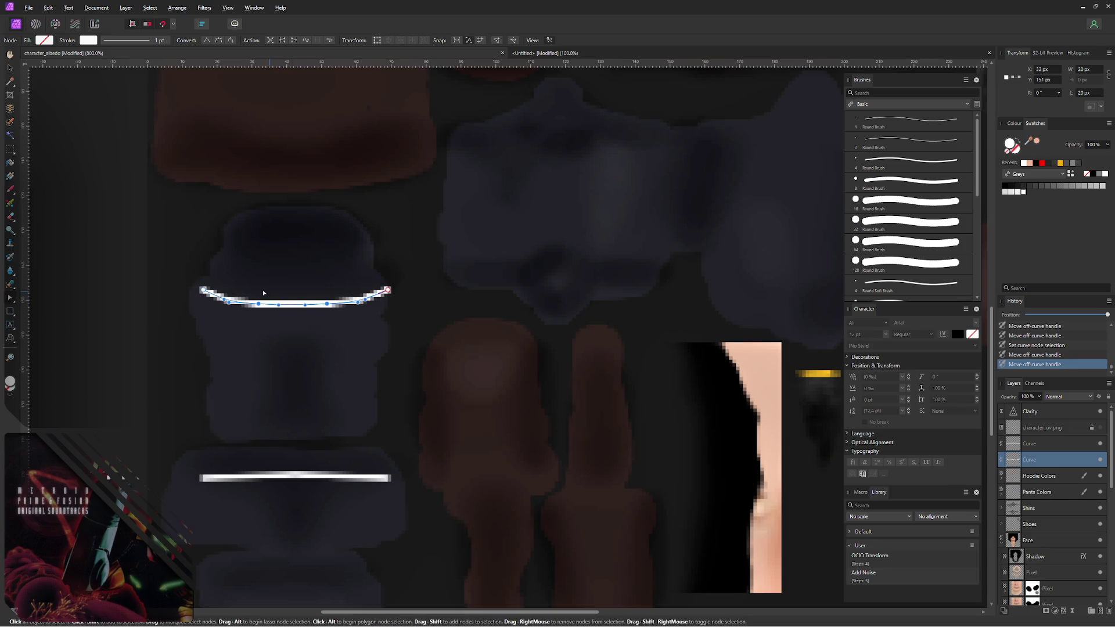
pyautogui.press('Down')
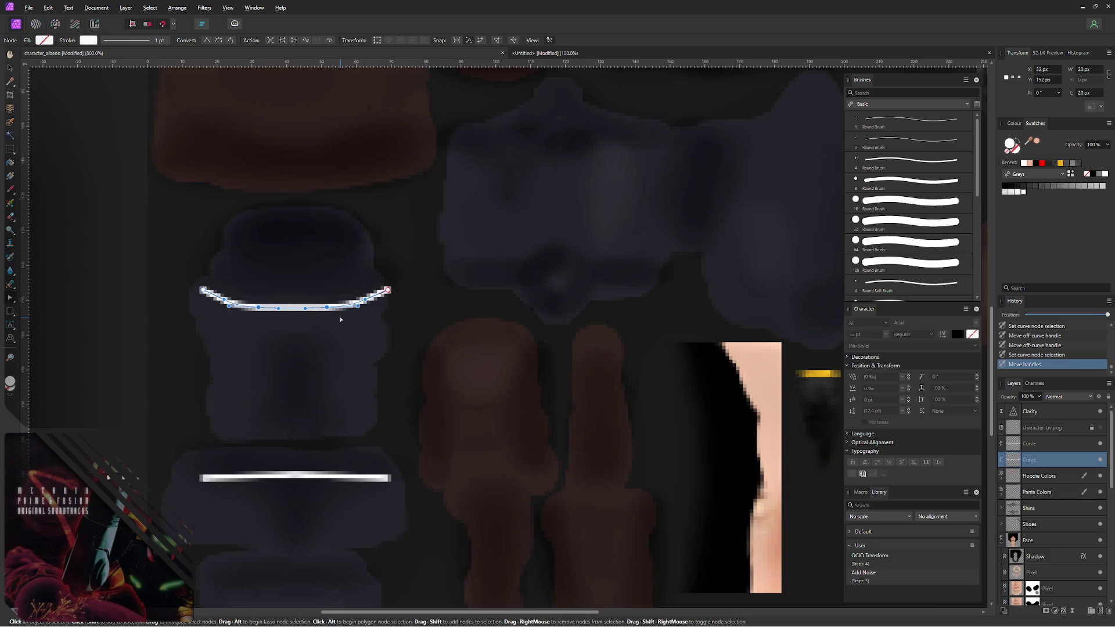
pyautogui.hotkey('ctrl', 'alt', 'shift', 's')
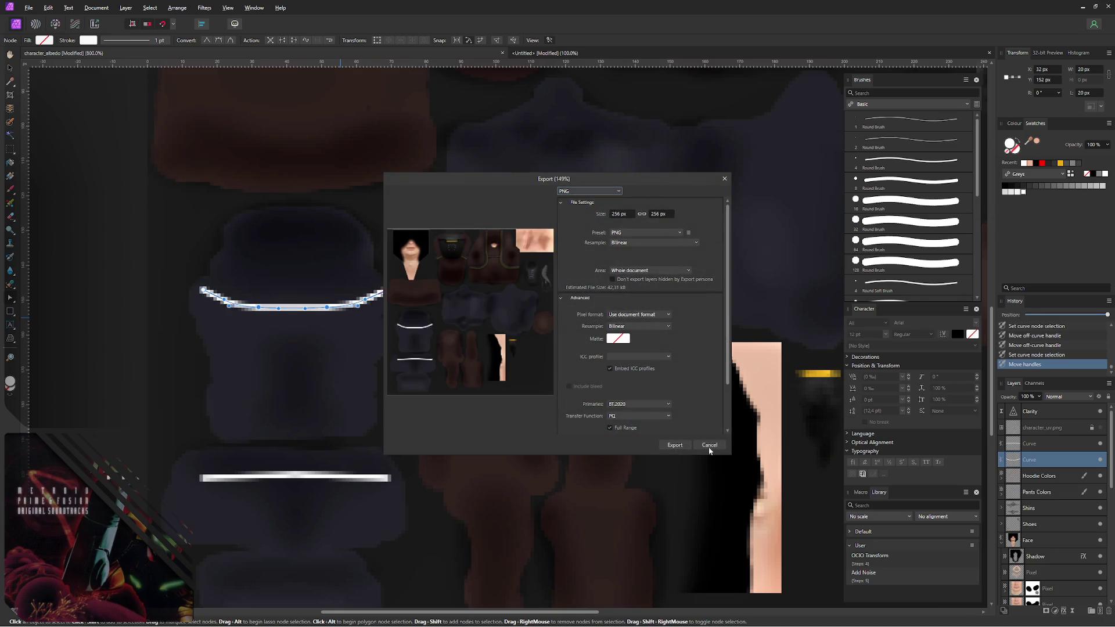
pyautogui.click(676, 446)
pyautogui.press('Return')
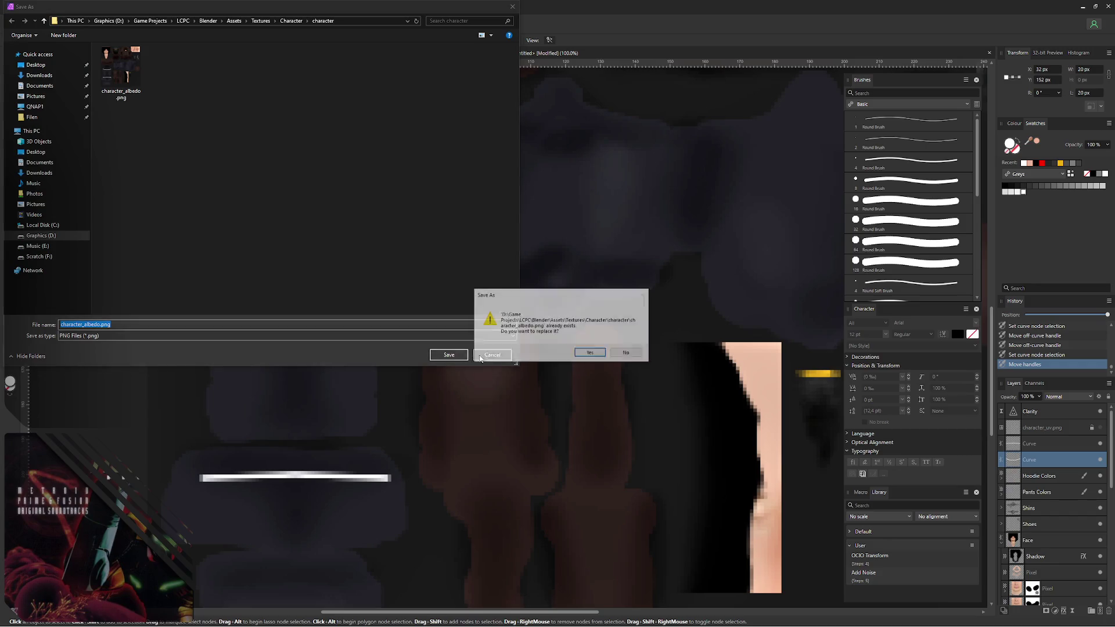
pyautogui.click(591, 353)
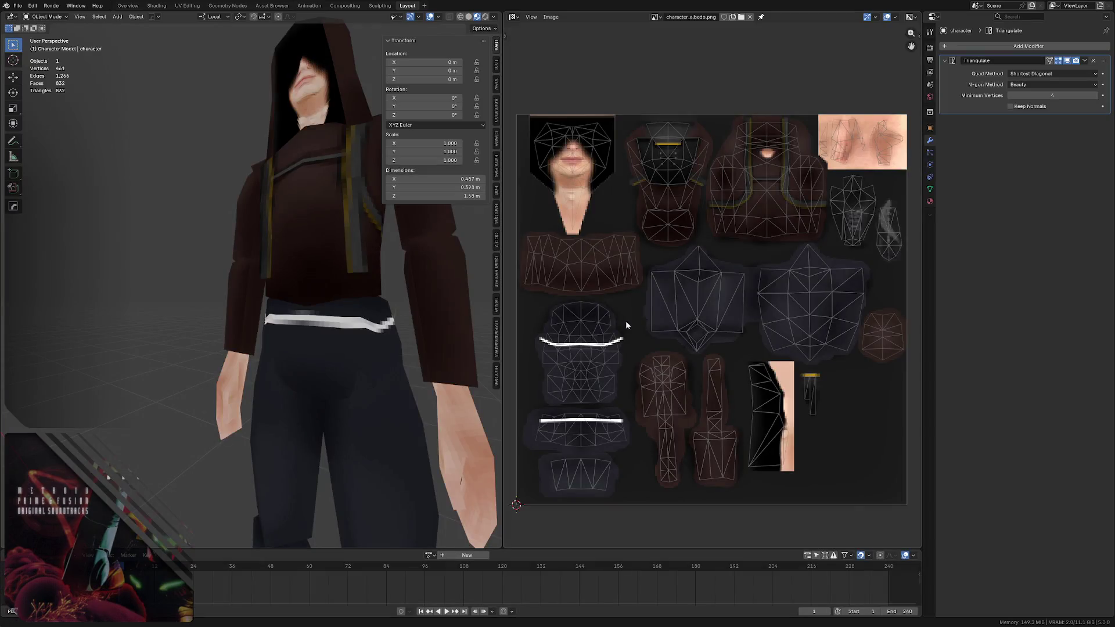
pyautogui.scroll(4, 418, 312)
# - Enter Edit Mode and move the top centre vertex of the waist UV island vertically
pyautogui.moveTo(417, 311)
pyautogui.mouseDown(button='middle')
pyautogui.moveTo(375, 328)
pyautogui.moveTo(183, 348)
pyautogui.moveTo(324, 317)
pyautogui.mouseUp(button='middle')
pyautogui.scroll(-3, 175, 335)
pyautogui.scroll(3, 176, 336)
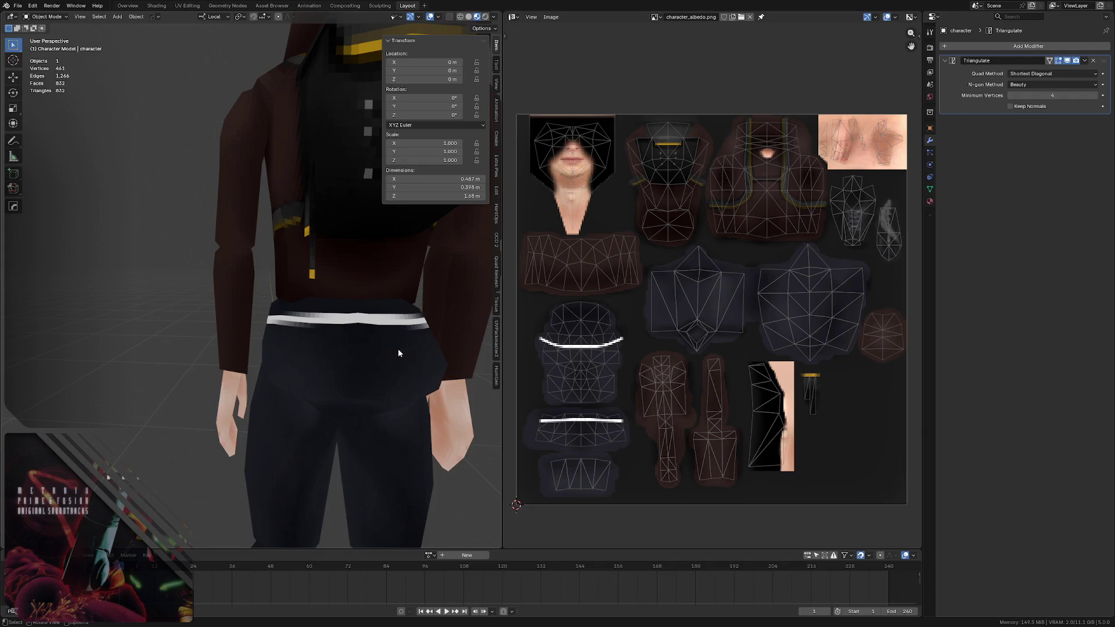
pyautogui.scroll(3, 396, 352)
pyautogui.hotkey('ctrl', 'Tab')
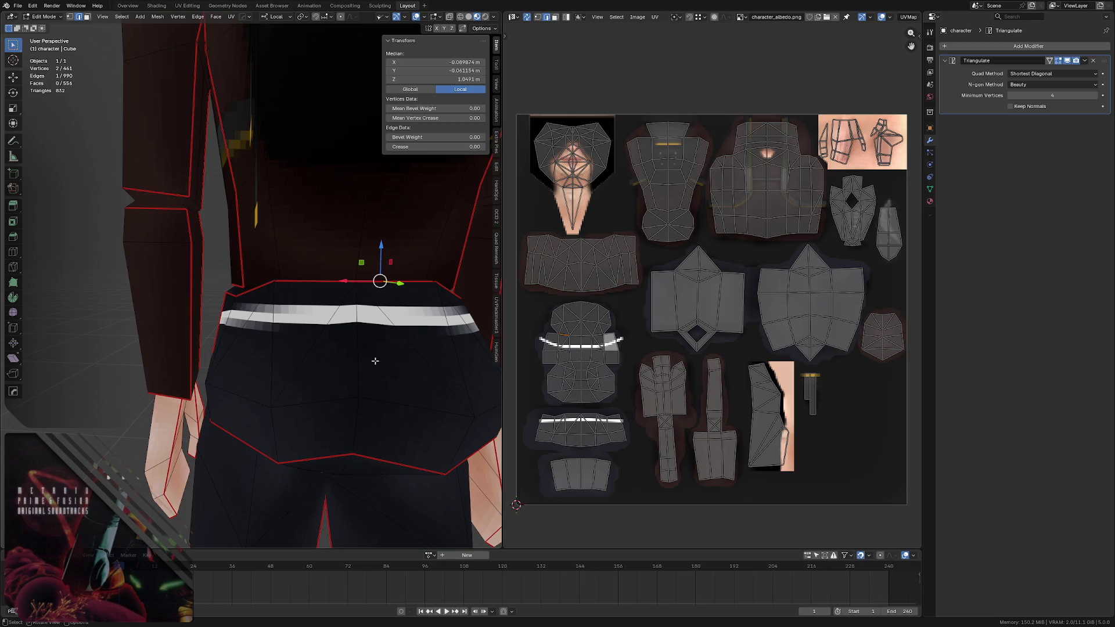
pyautogui.scroll(2, 312, 297)
pyautogui.scroll(2, 312, 297)
pyautogui.scroll(-1, 312, 297)
pyautogui.scroll(2, 618, 375)
pyautogui.scroll(3, 618, 374)
pyautogui.scroll(3, 618, 375)
pyautogui.scroll(-2, 618, 375)
pyautogui.scroll(-2, 616, 368)
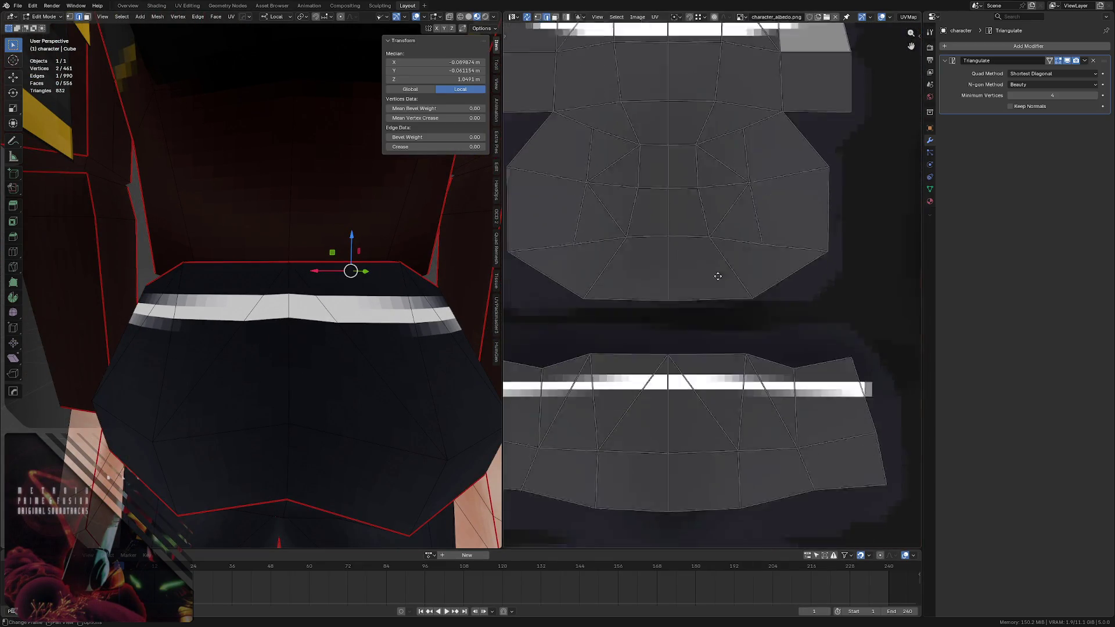
pyautogui.scroll(-1, 680, 331)
pyautogui.click(733, 289)
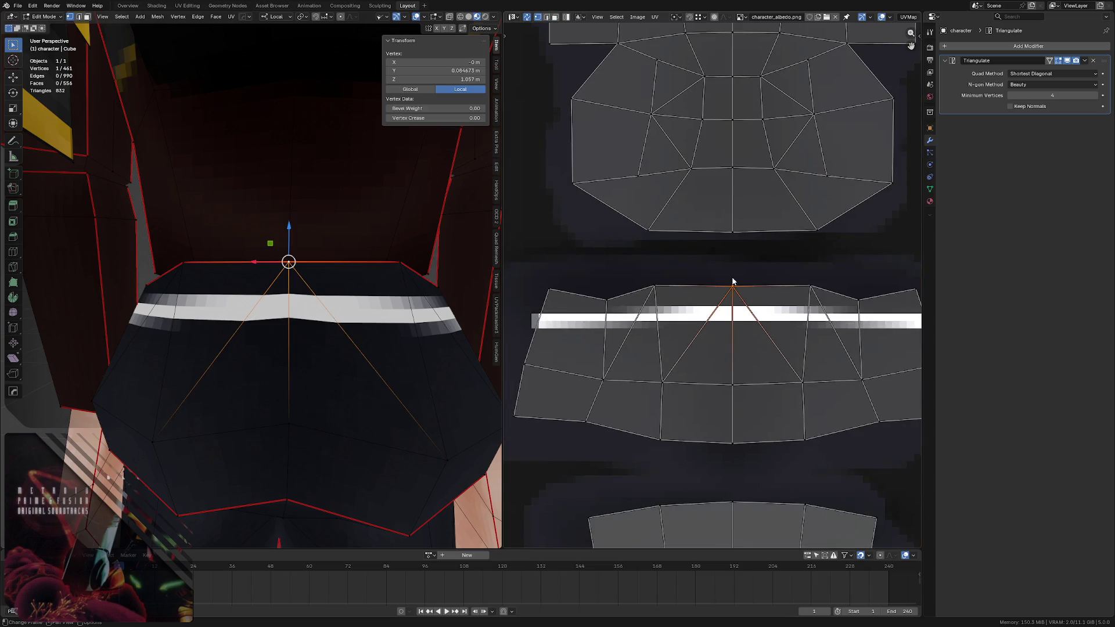
pyautogui.press('g')
pyautogui.press('y')
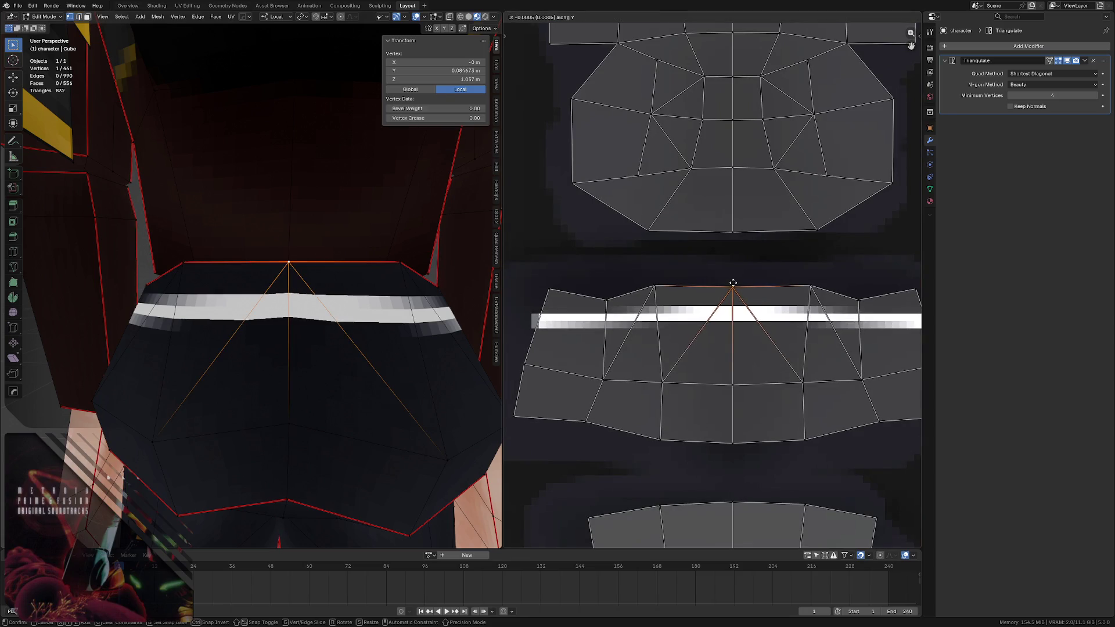
pyautogui.click(739, 284)
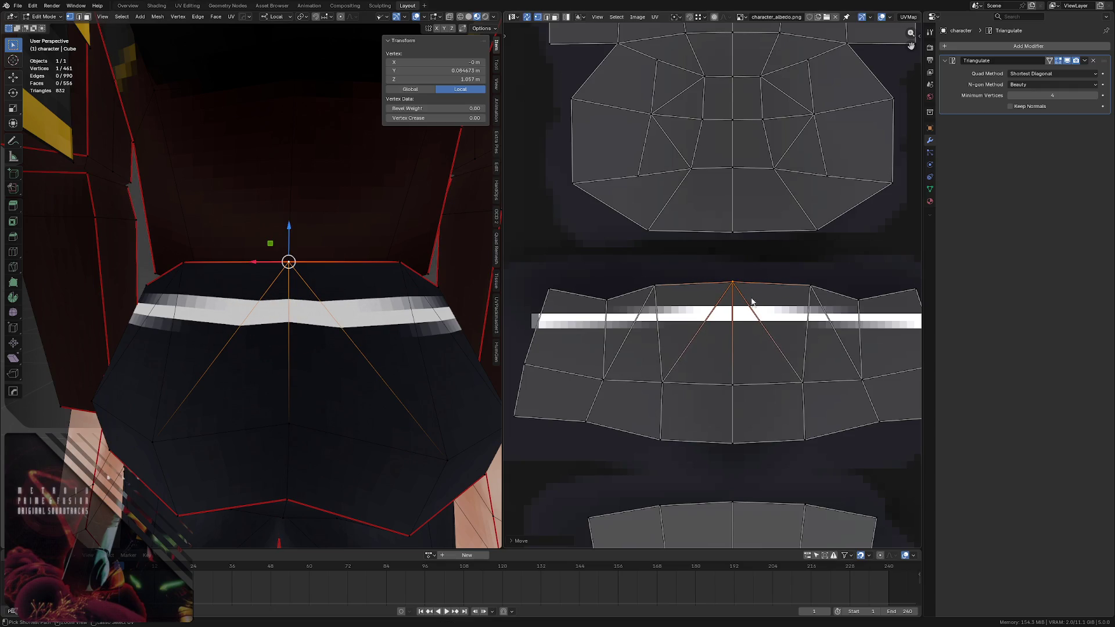
# - Move the lower centre vertex of the waist island up along Y and view the whole character
pyautogui.click(740, 384)
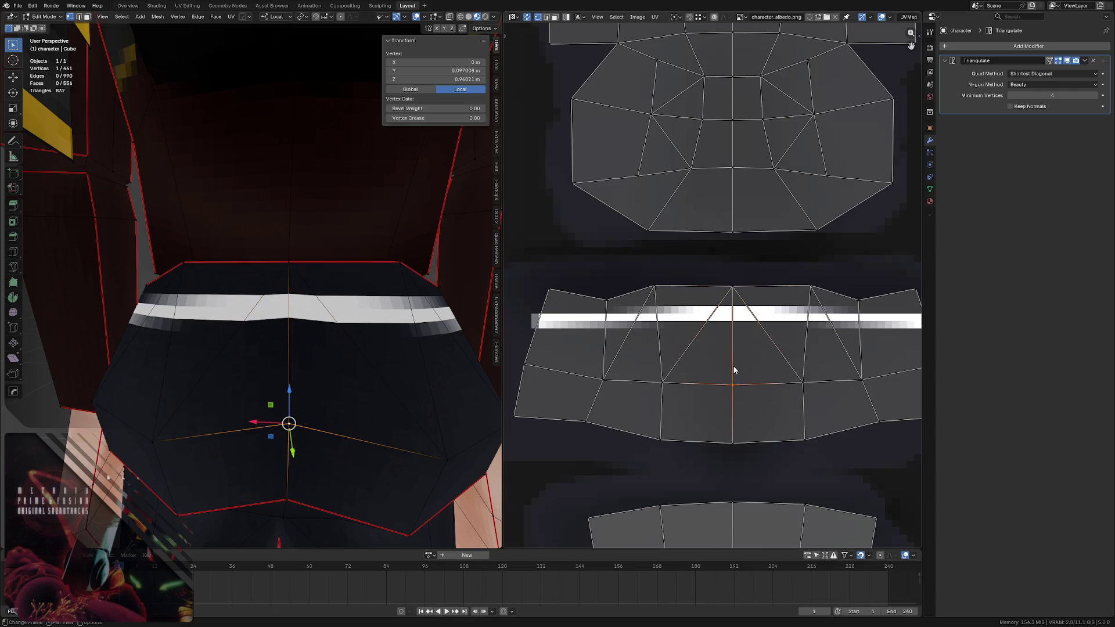
pyautogui.press('g')
pyautogui.press('y')
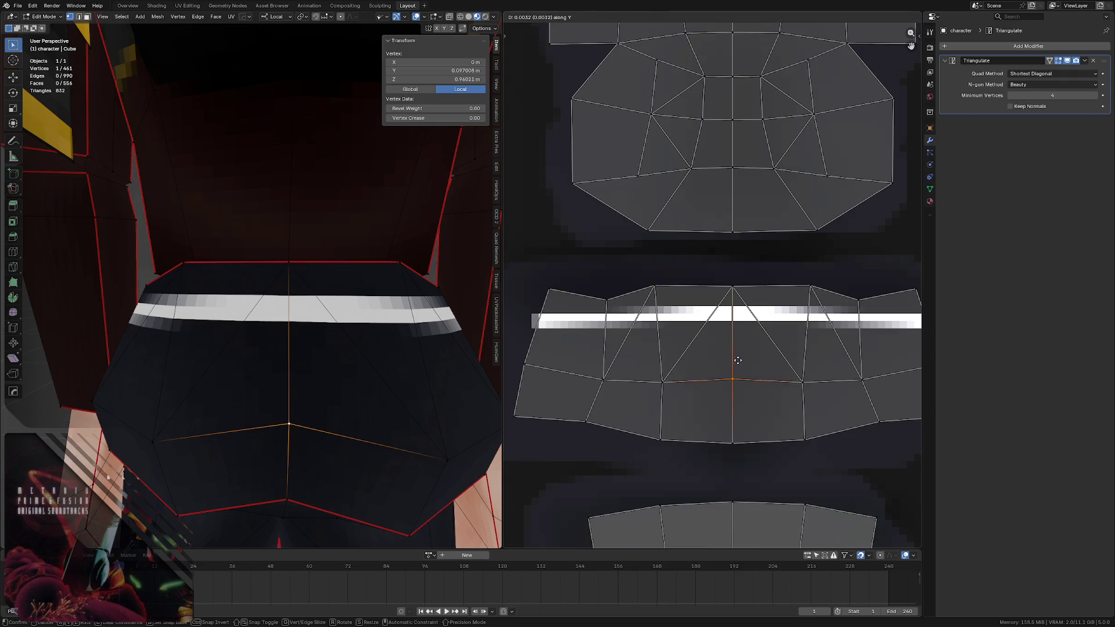
pyautogui.click(737, 359)
pyautogui.moveTo(287, 365)
pyautogui.mouseDown(button='middle')
pyautogui.moveTo(256, 284)
pyautogui.moveTo(305, 265)
pyautogui.mouseUp(button='middle')
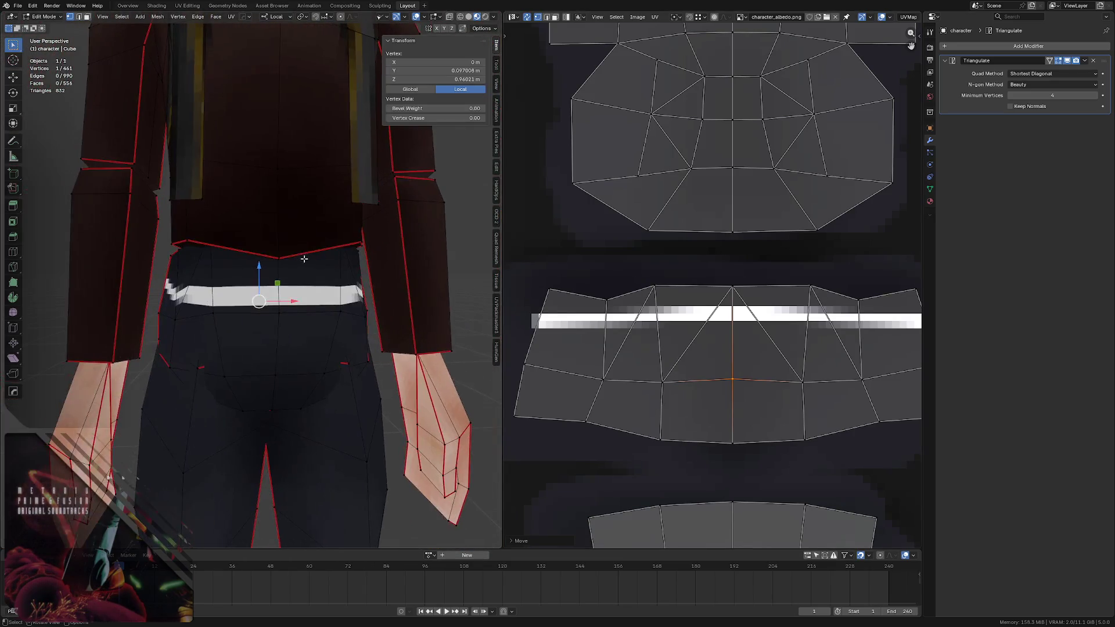
pyautogui.scroll(2, 305, 264)
pyautogui.keyDown('ctrl'); pyautogui.scroll(3, 642, 256); pyautogui.keyUp('ctrl')
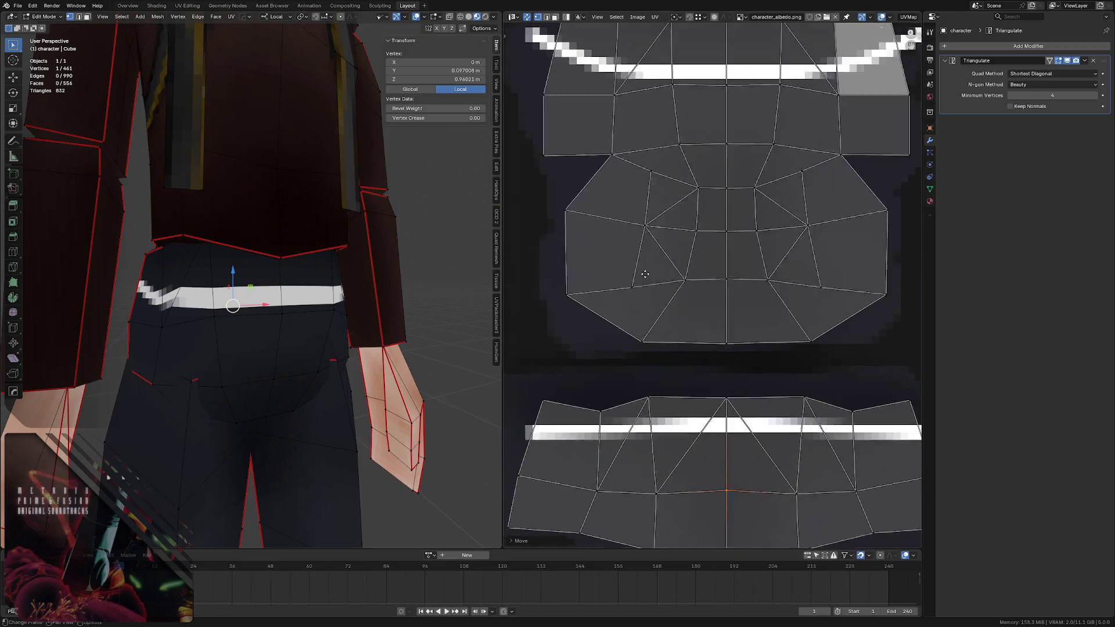
pyautogui.keyDown('ctrl'); pyautogui.scroll(3, 701, 184); pyautogui.keyUp('ctrl')
# - Shift the waist row of UV vertices vertically in two passes
pyautogui.keyDown('shift'); pyautogui.click(736, 234); pyautogui.keyUp('shift')
pyautogui.press('g')
pyautogui.press('y')
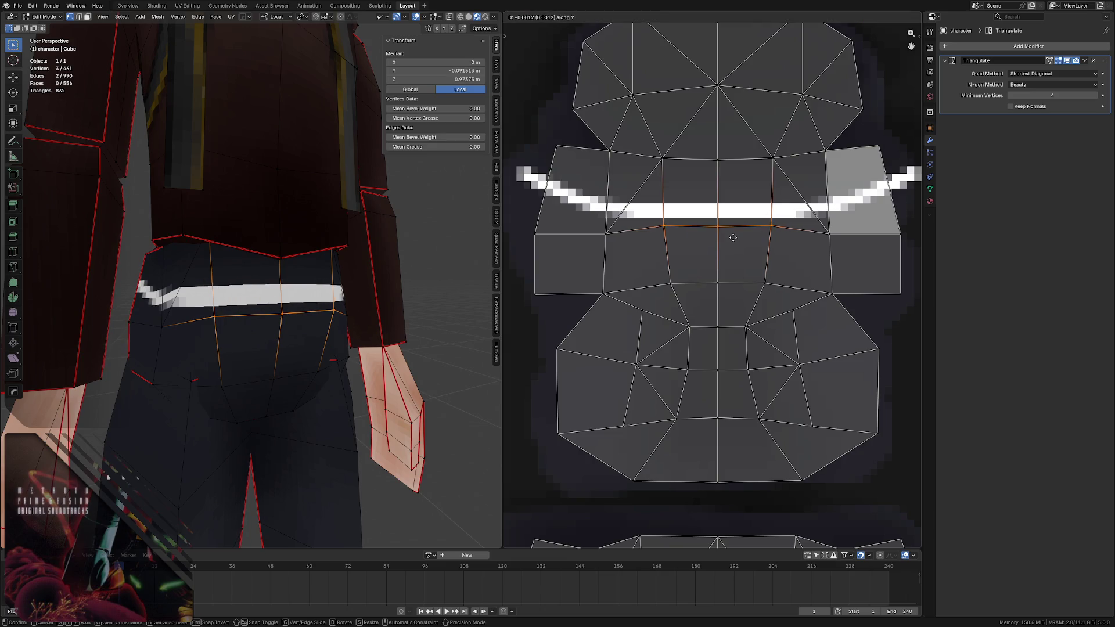
pyautogui.click(733, 238)
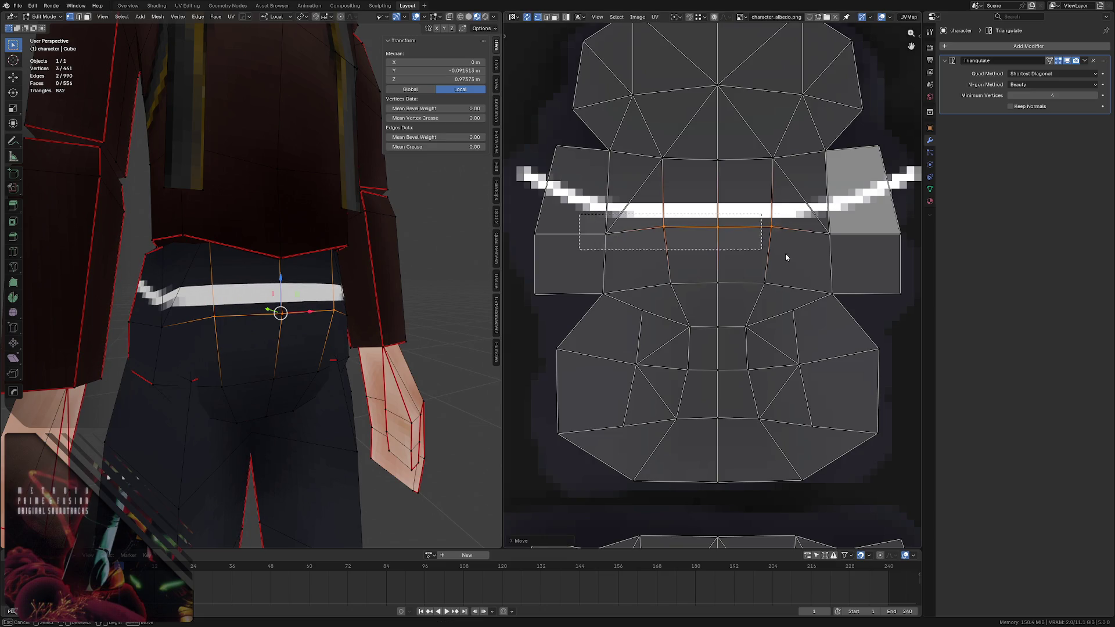
pyautogui.press('g')
pyautogui.press('y')
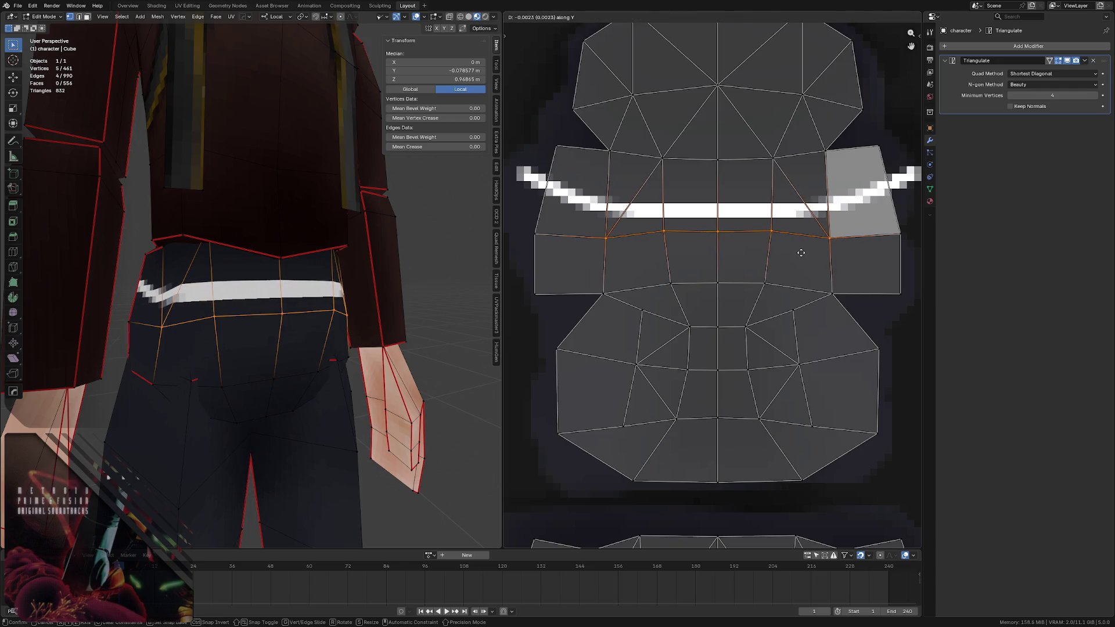
pyautogui.click(697, 245)
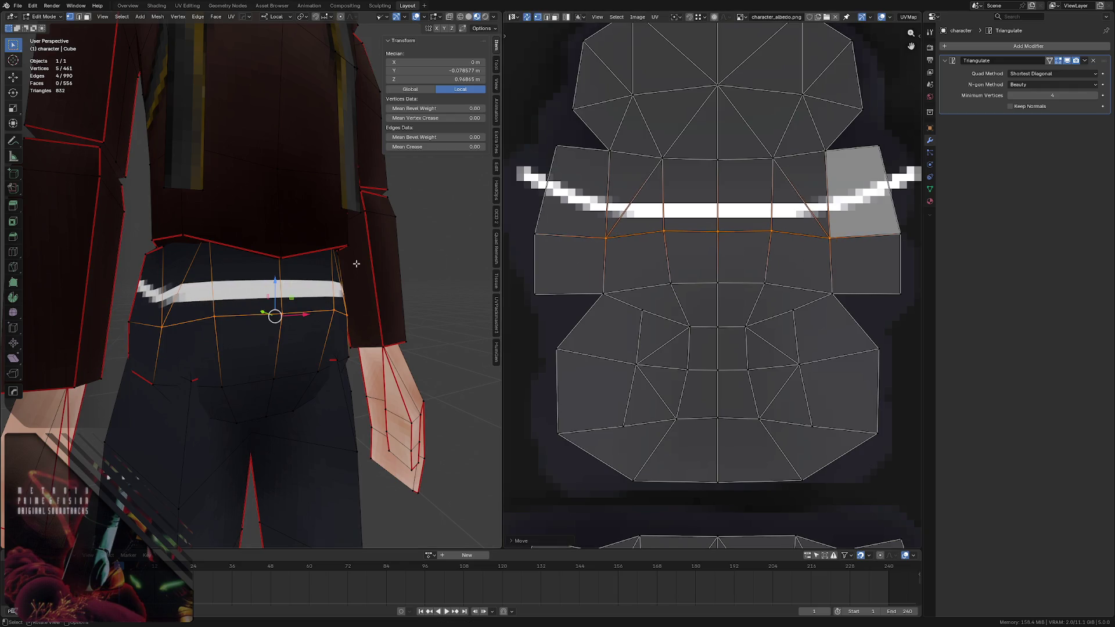
# - Raise the leftmost and rightmost waist UV vertices along Y and rescale them
pyautogui.click(527, 232)
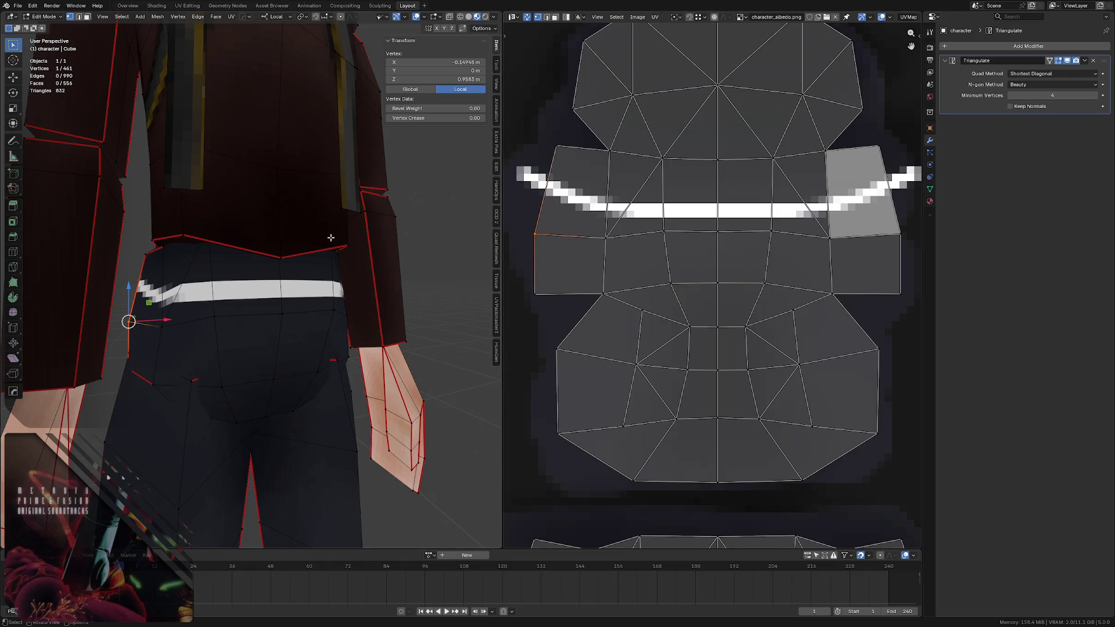
pyautogui.keyDown('shift'); pyautogui.click(897, 232); pyautogui.keyUp('shift')
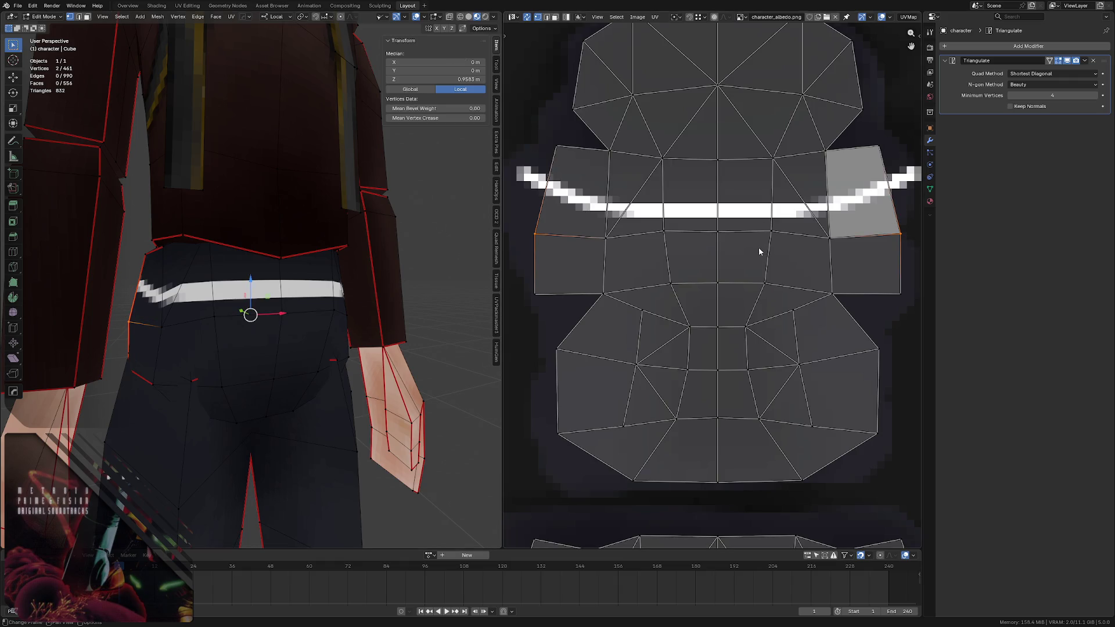
pyautogui.press('g')
pyautogui.press('y')
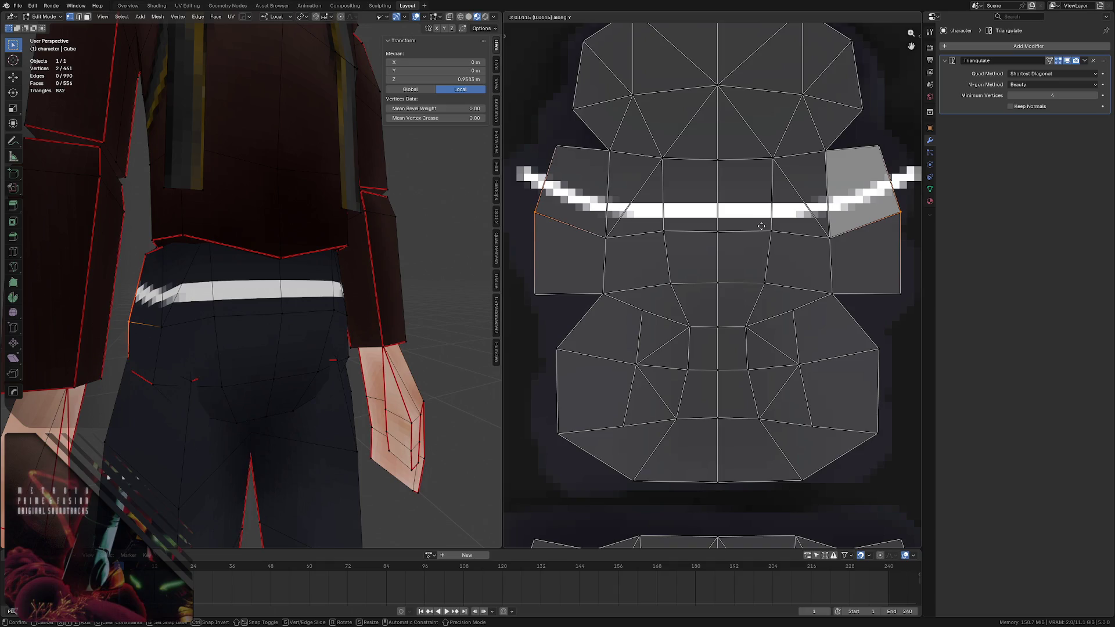
pyautogui.click(759, 233)
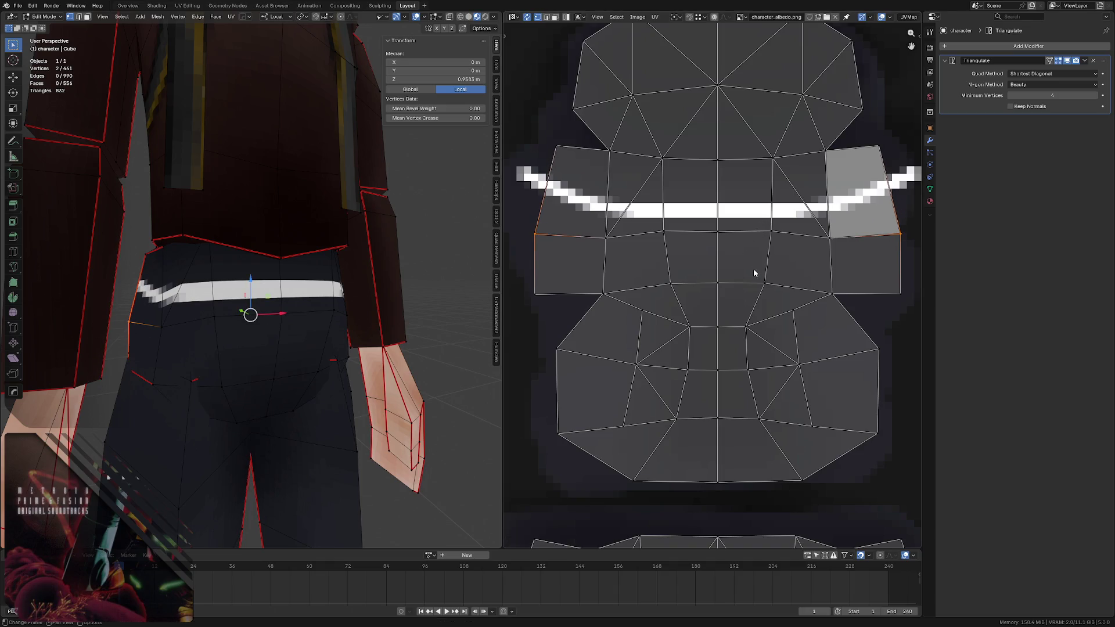
pyautogui.press('s')
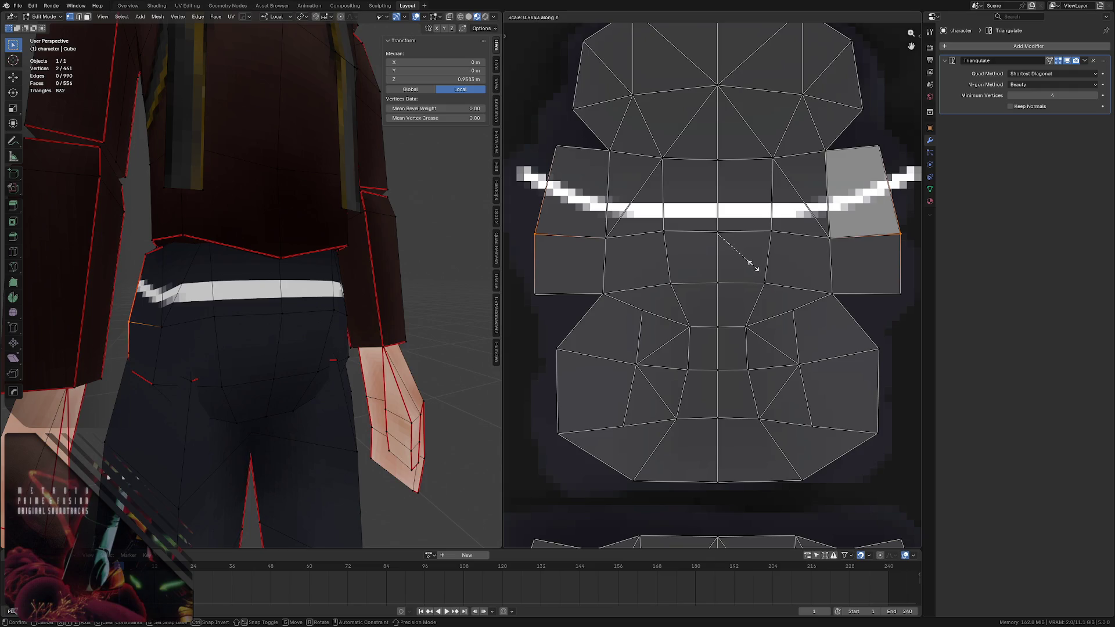
pyautogui.click(751, 264)
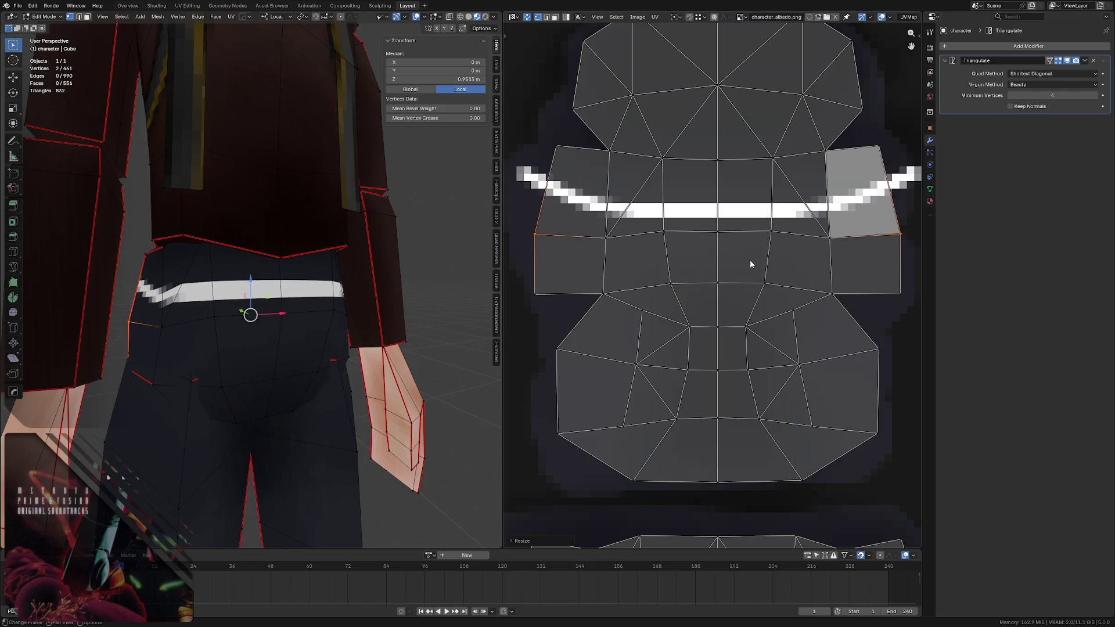
# - Change the pivot point and scale the selected waist UV vertices vertically
pyautogui.click(680, 23)
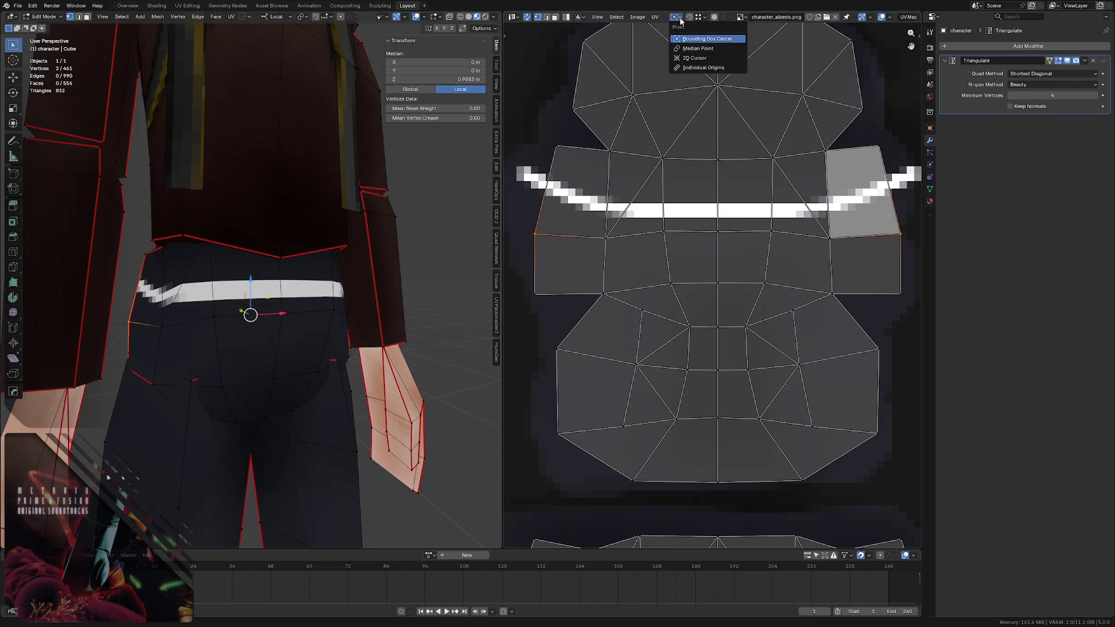
pyautogui.click(700, 61)
pyautogui.press('s')
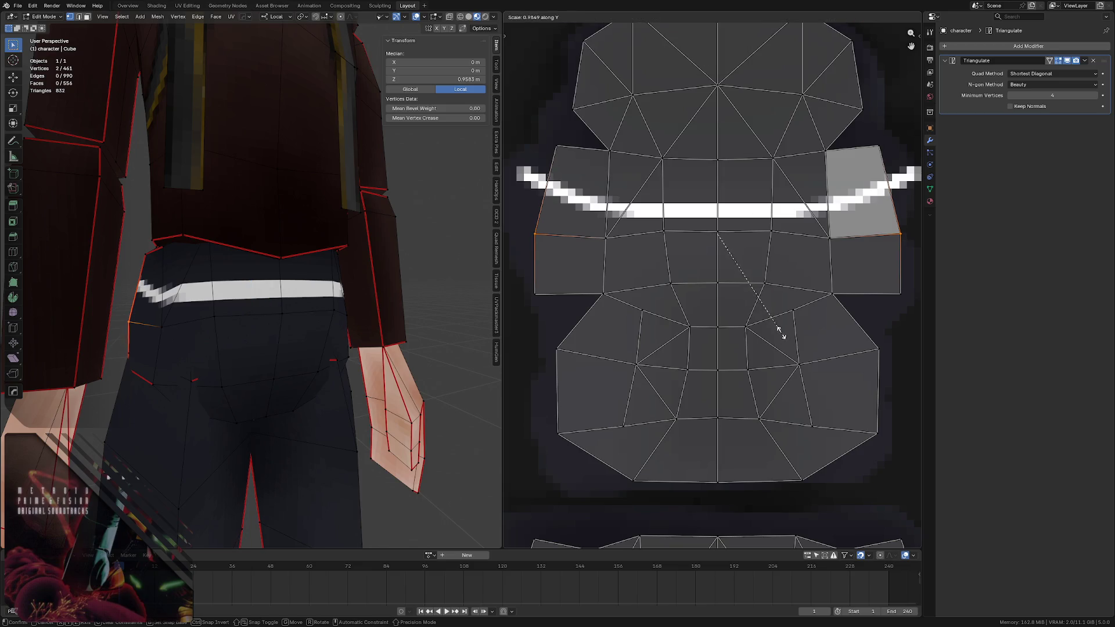
pyautogui.click(748, 297)
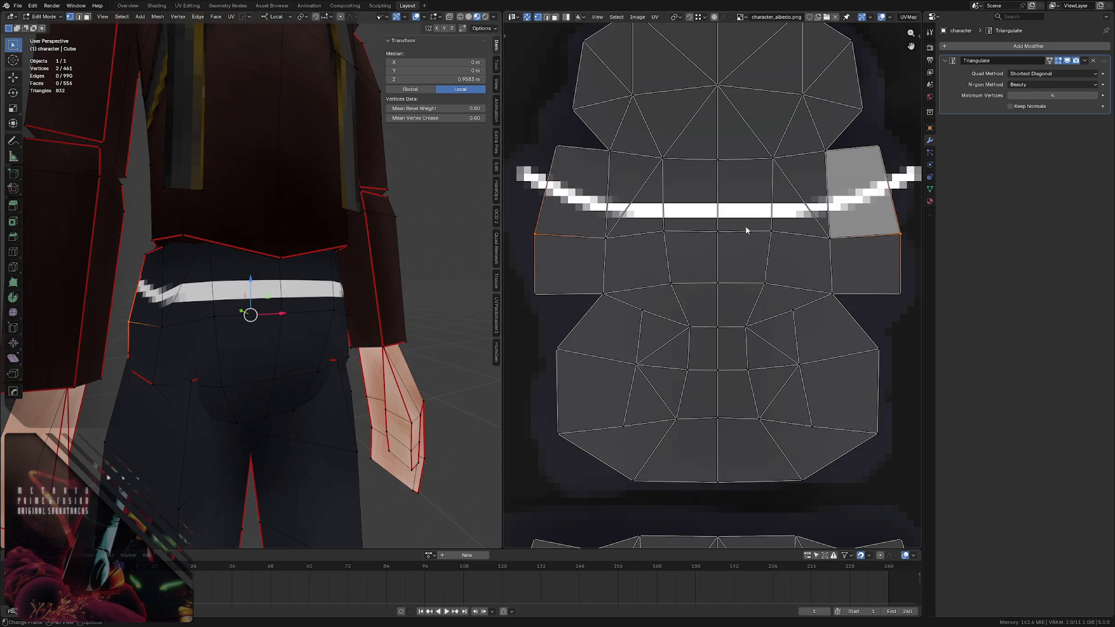
pyautogui.click(677, 18)
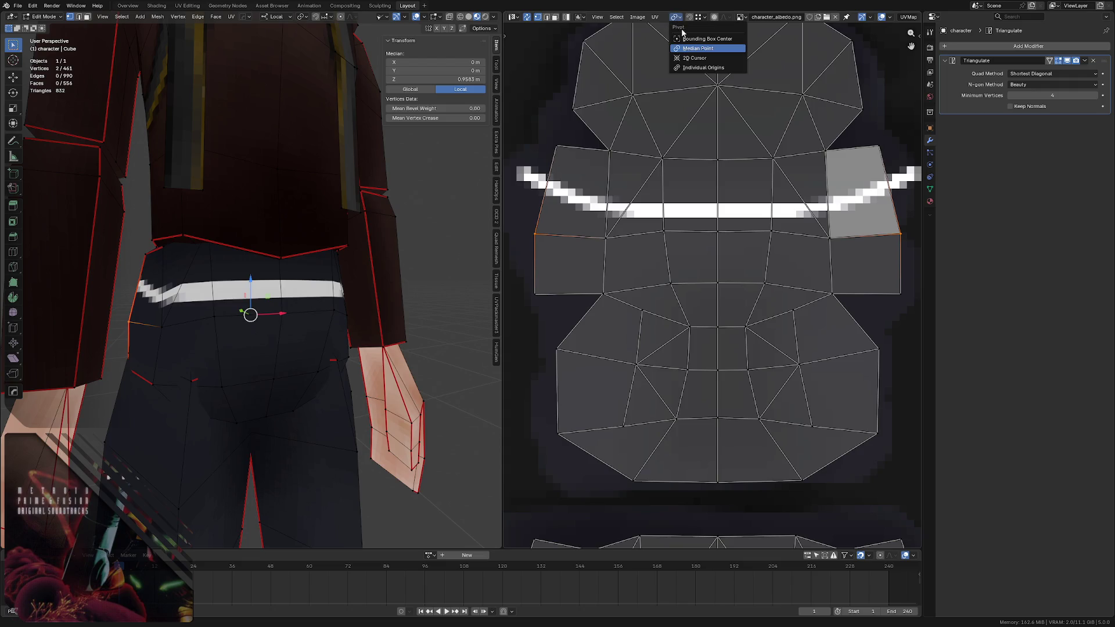
pyautogui.scroll(-1, 679, 175)
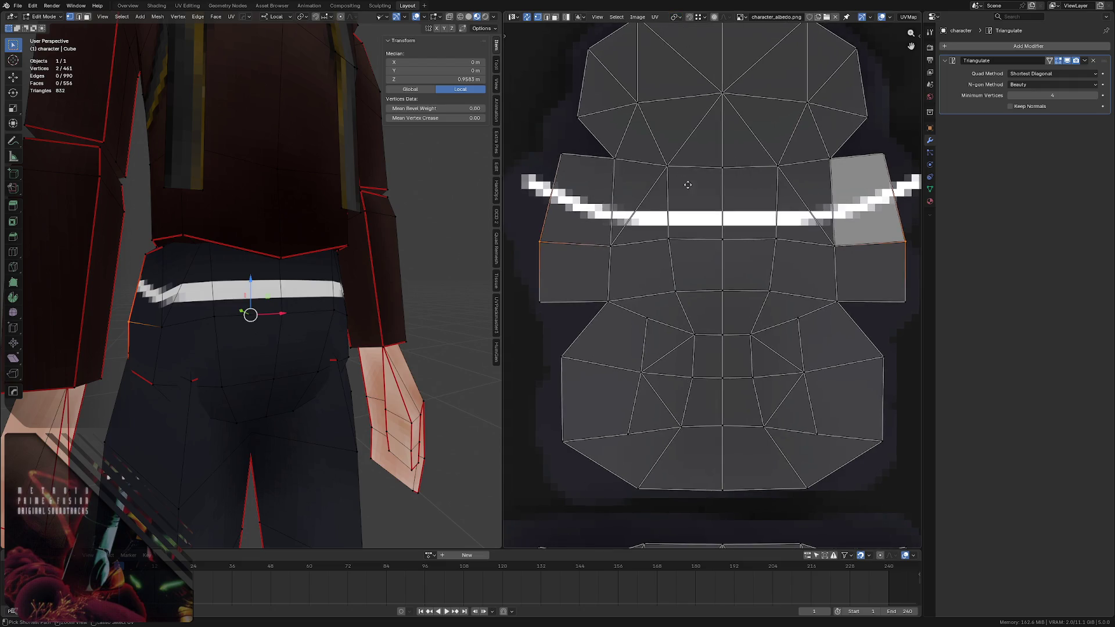
pyautogui.scroll(-1, 703, 209)
pyautogui.scroll(-1, 722, 229)
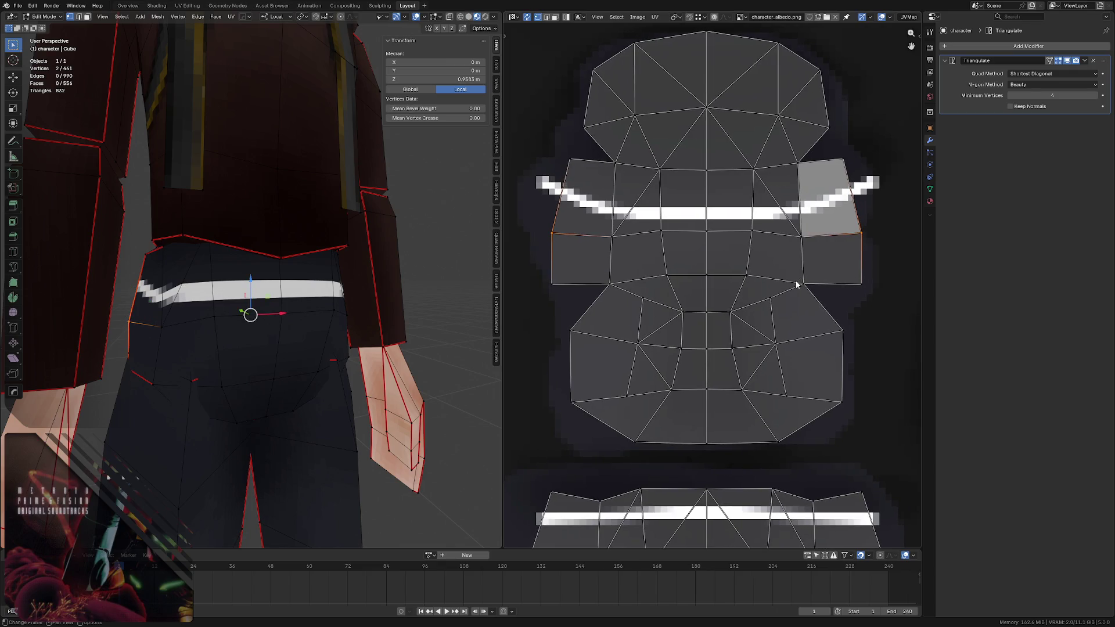
pyautogui.scroll(-1, 727, 254)
pyautogui.scroll(-1, 729, 306)
pyautogui.scroll(-1, 685, 200)
pyautogui.moveTo(681, 225); pyautogui.dragTo(685, 237, button='middle')
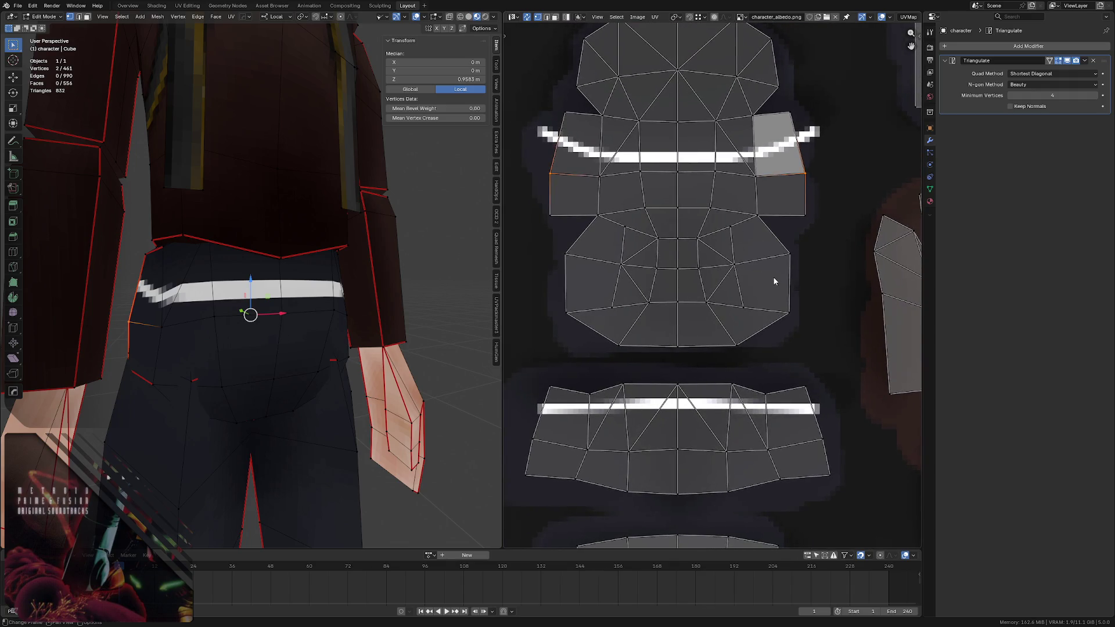
pyautogui.press('s')
pyautogui.click(784, 294)
# - Scale the inner and outer corner waist vertices along Y with pivot set to Individual Origins
pyautogui.click(600, 174)
pyautogui.keyDown('shift'); pyautogui.click(757, 175); pyautogui.keyUp('shift')
pyautogui.press('s')
pyautogui.press('y')
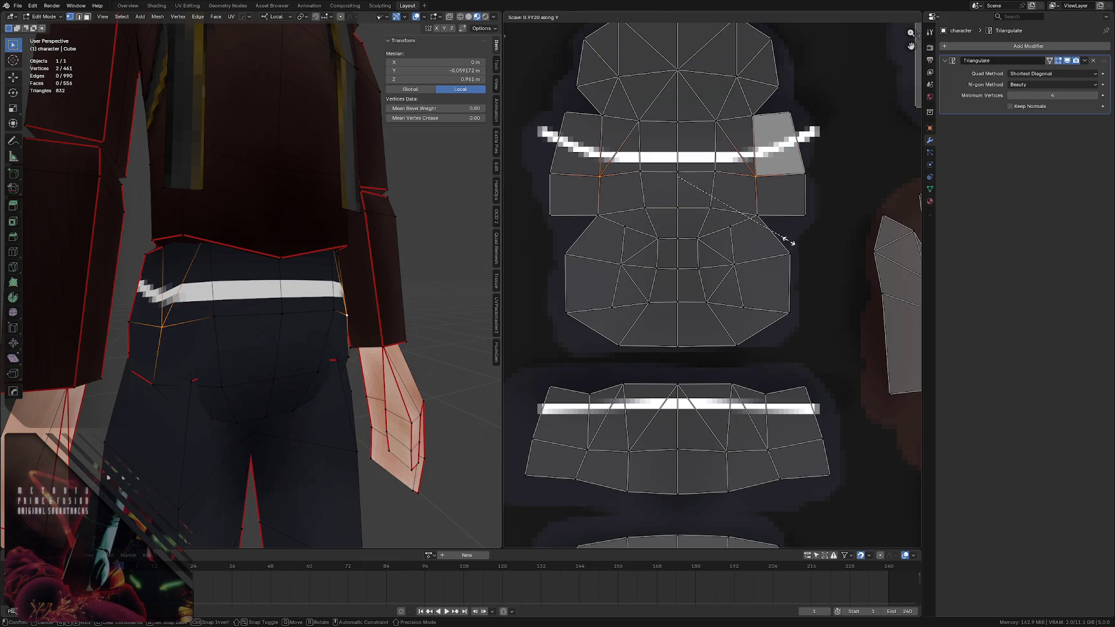
pyautogui.click(794, 227)
pyautogui.click(551, 173)
pyautogui.keyDown('shift'); pyautogui.click(806, 173); pyautogui.keyUp('shift')
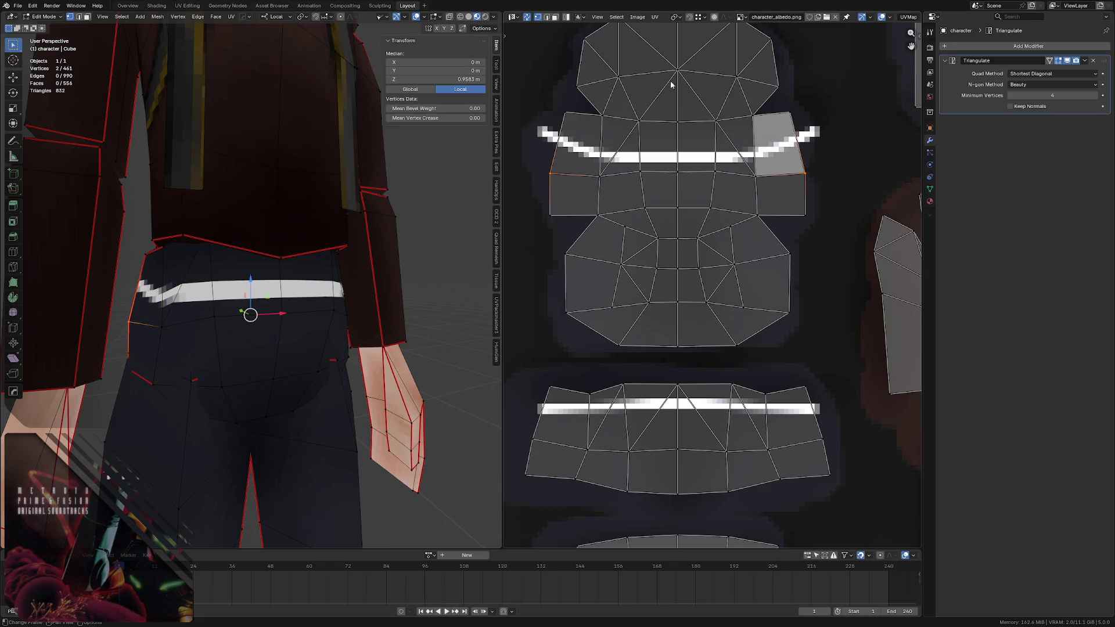
pyautogui.click(679, 18)
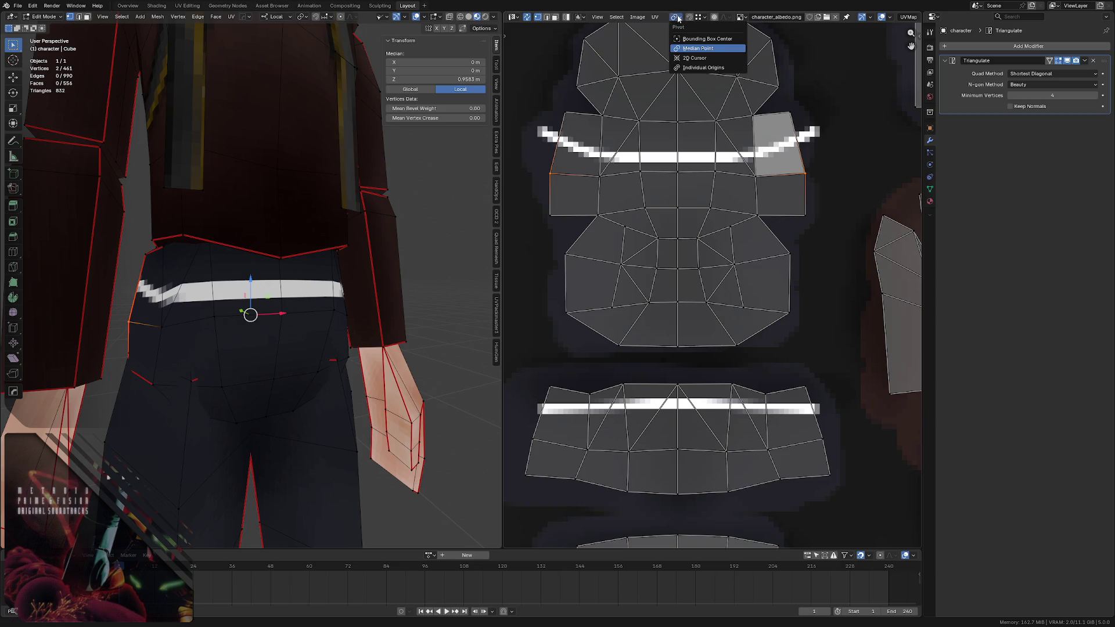
pyautogui.click(697, 68)
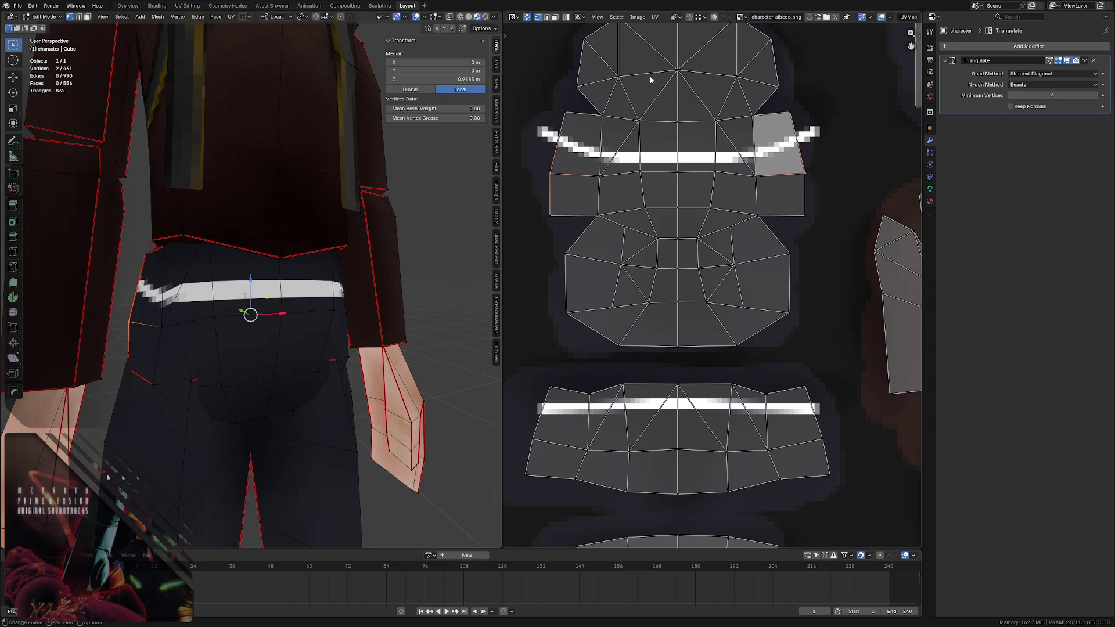
pyautogui.scroll(-3, 650, 90)
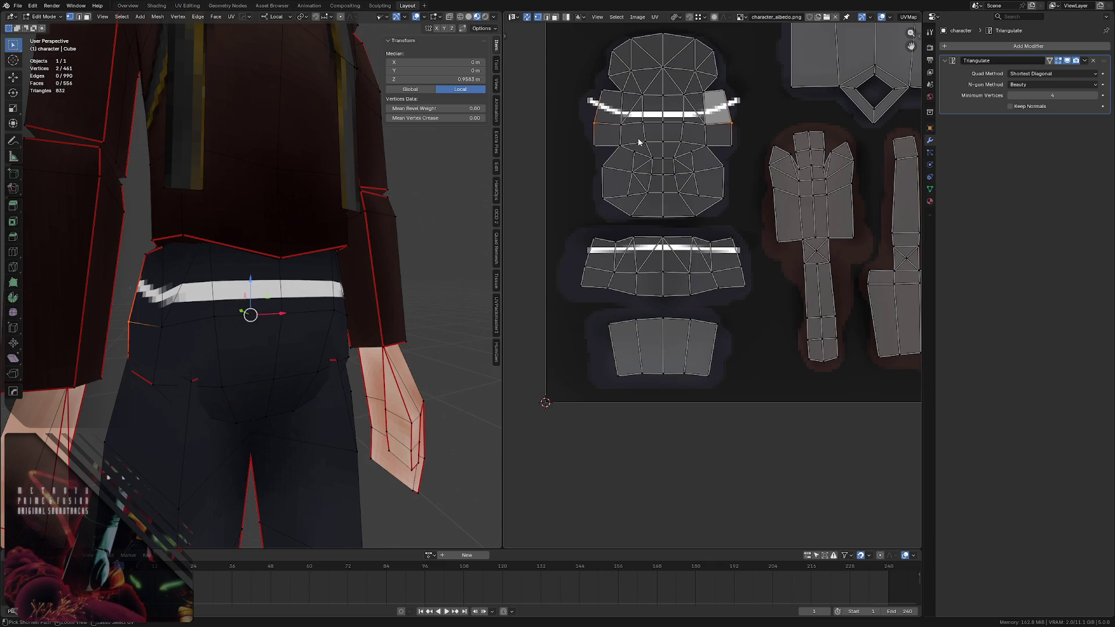
# - Select the whole waist edge loop and return to Object Mode to view the character
pyautogui.keyDown('alt'); pyautogui.click(634, 144); pyautogui.keyUp('alt')
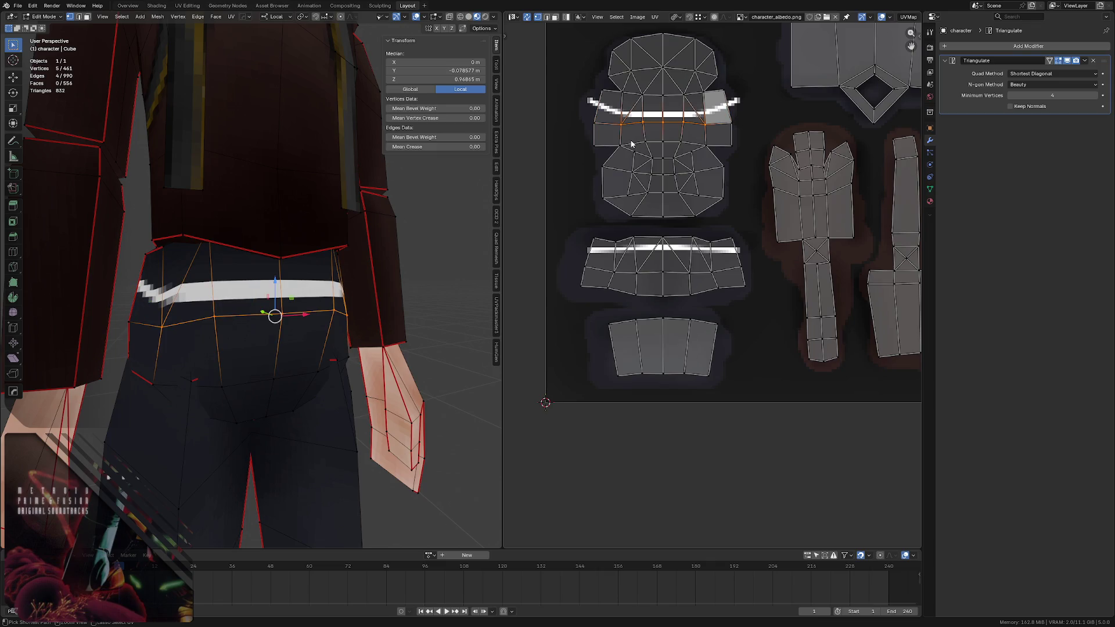
pyautogui.scroll(-3, 225, 222)
pyautogui.press('Tab')
pyautogui.moveTo(218, 262)
pyautogui.mouseDown(button='middle')
pyautogui.moveTo(225, 221)
pyautogui.moveTo(279, 194)
pyautogui.mouseUp(button='middle')
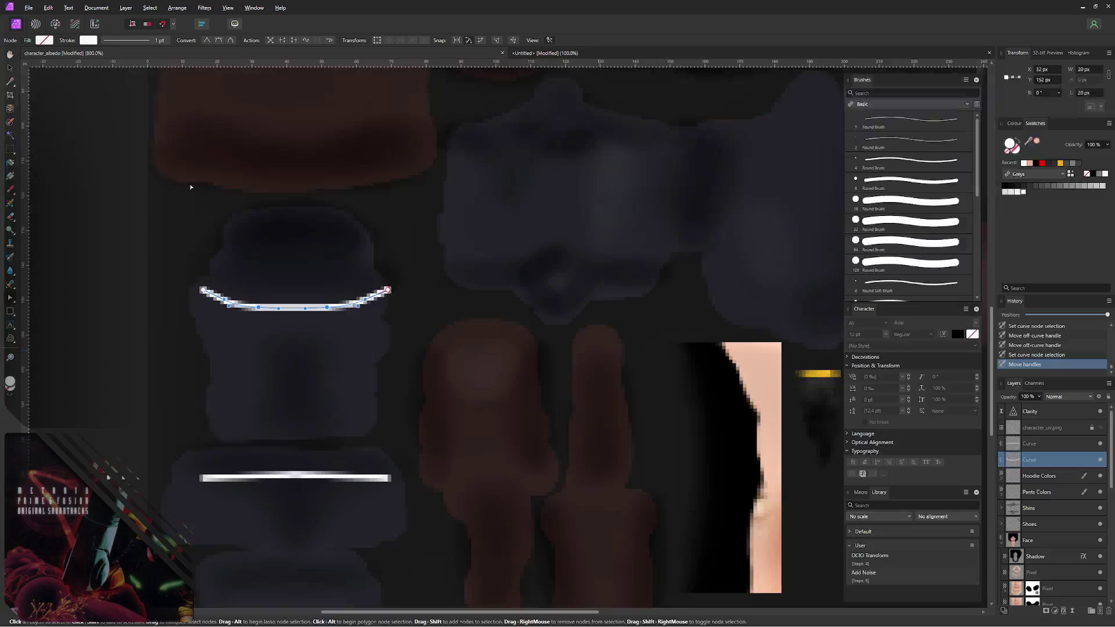
# - Set the upper belt curve's stroke width to 3 pt
pyautogui.click(165, 41)
pyautogui.click(186, 70)
pyautogui.write('2')
pyautogui.press('Return')
pyautogui.write('3')
pyautogui.press('Return')
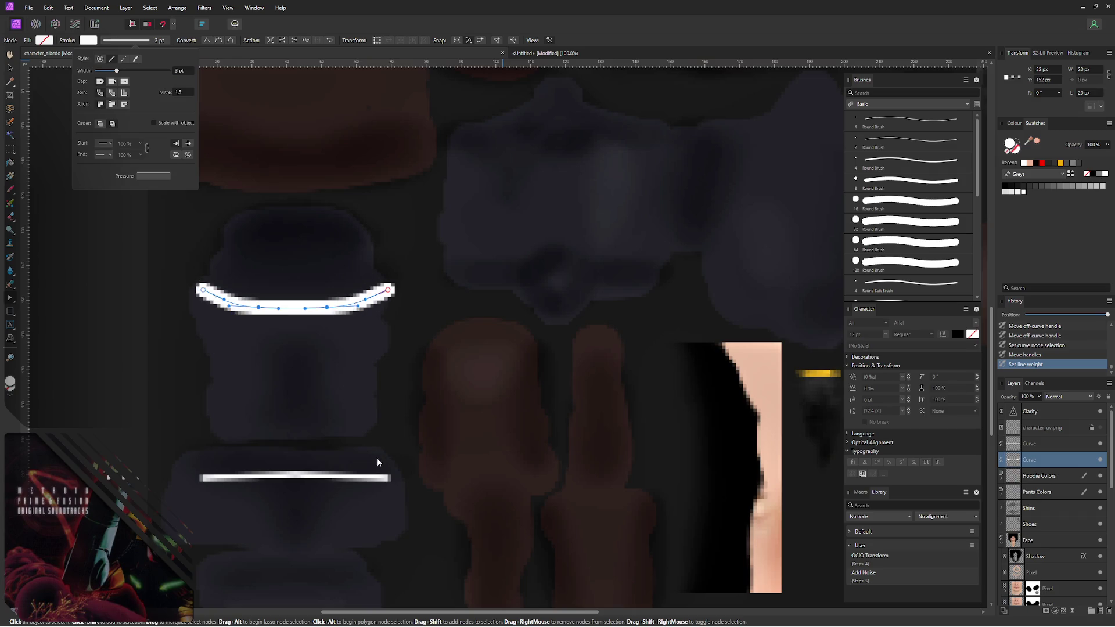
# - Give the lower belt curve a 3 pt stroke and turn it dark grey
pyautogui.click(320, 478)
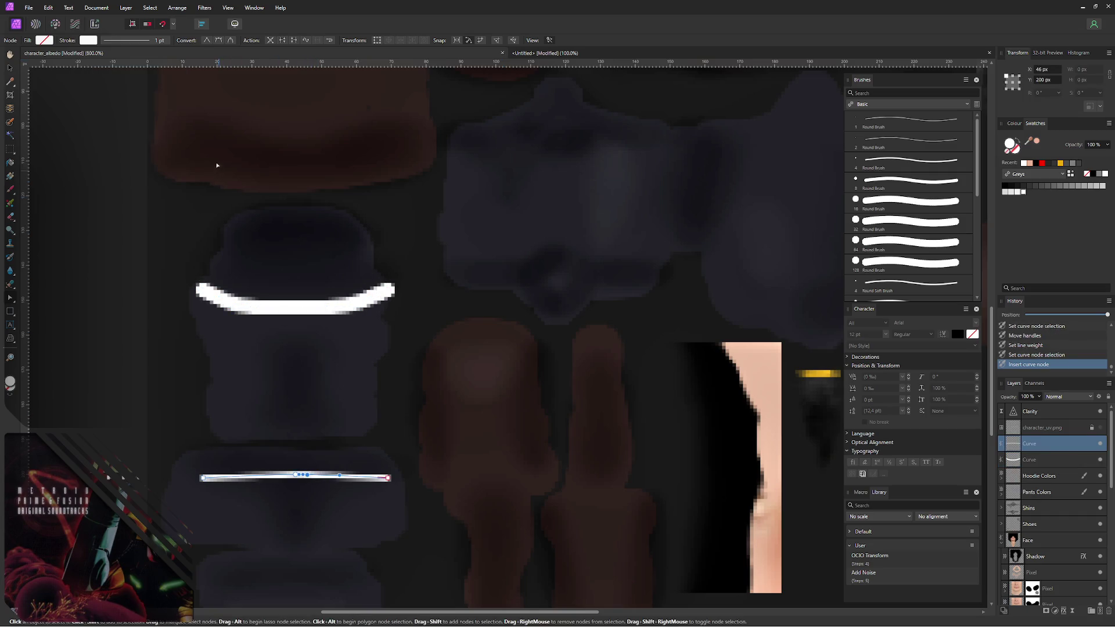
pyautogui.hotkey('ctrl', 'z')
pyautogui.click(131, 40)
pyautogui.click(178, 71)
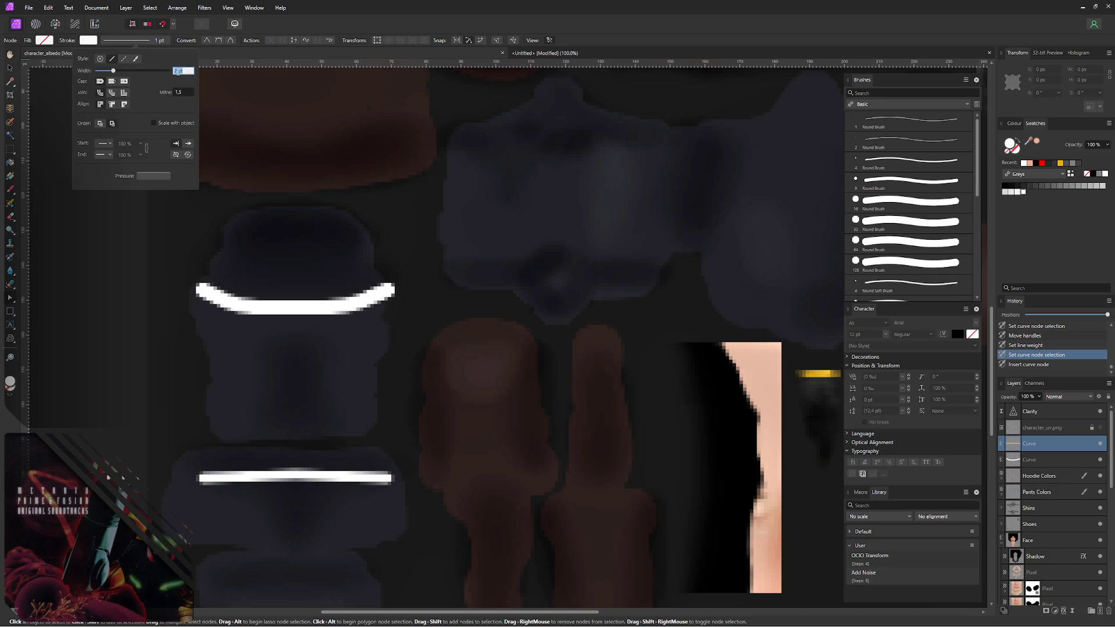
pyautogui.write('3')
pyautogui.press('Return')
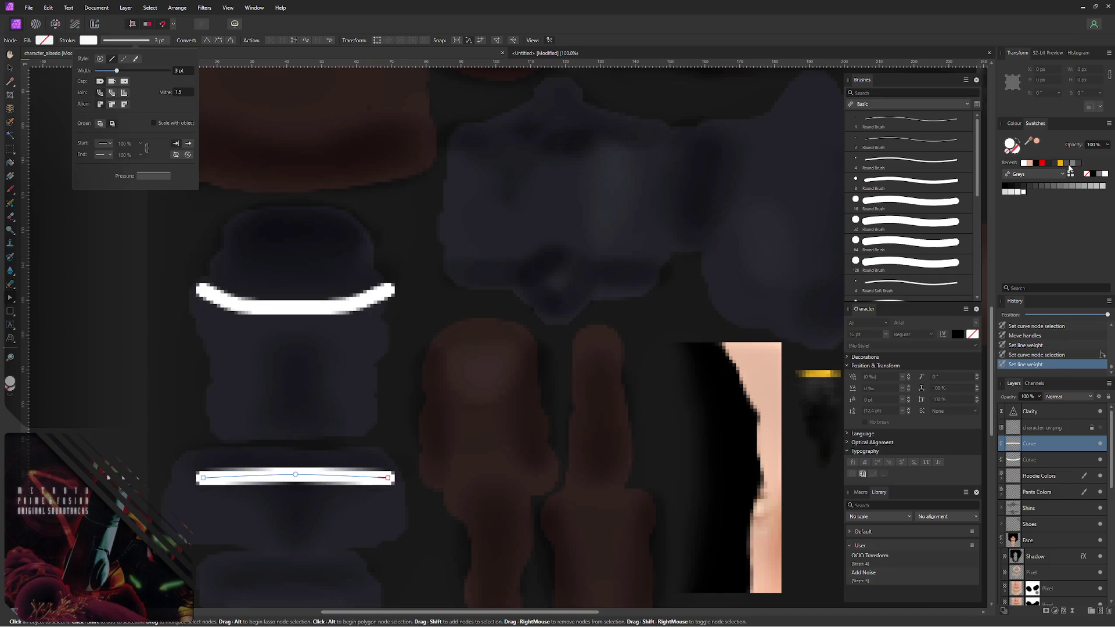
pyautogui.click(1074, 164)
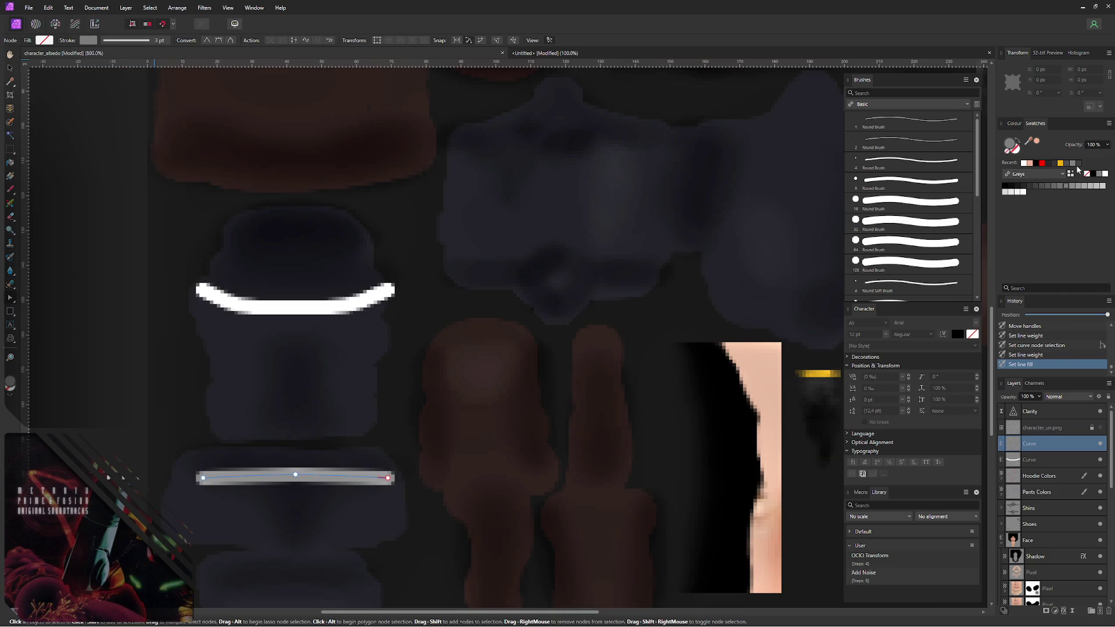
pyautogui.click(1070, 167)
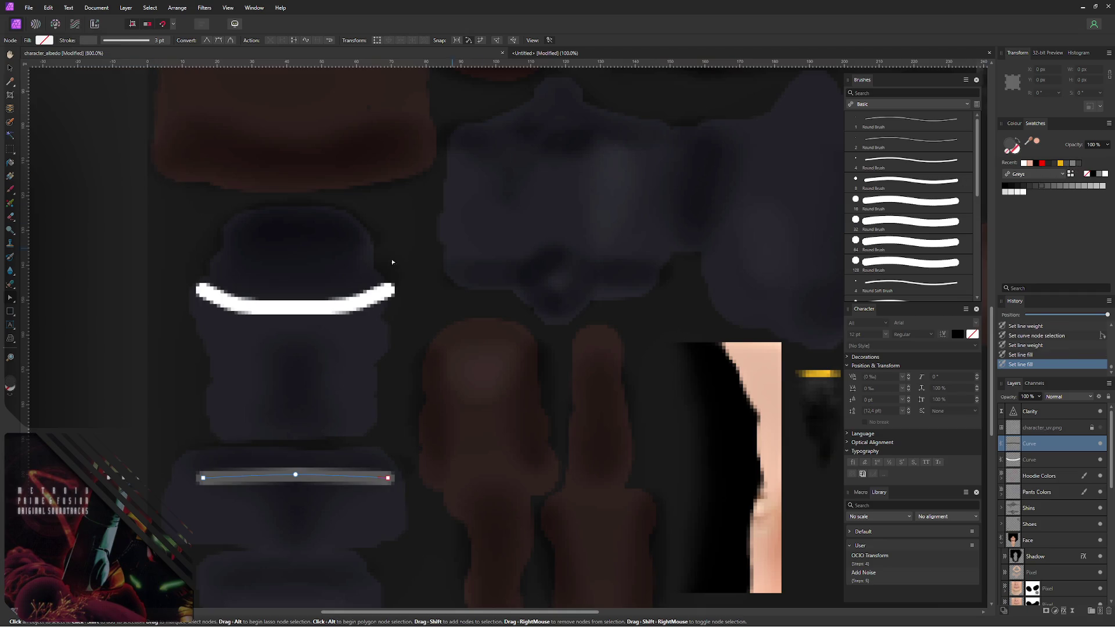
# - Switch to the Move tool and keep only the upper belt curve selected
pyautogui.press('v')
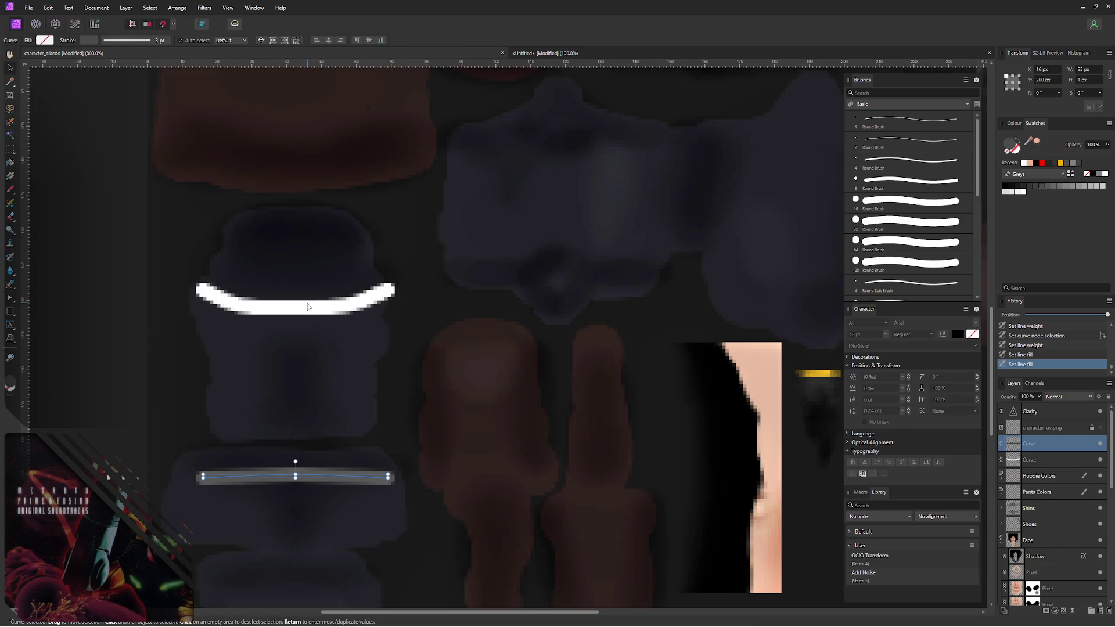
pyautogui.keyDown('shift'); pyautogui.click(311, 309); pyautogui.keyUp('shift')
pyautogui.click(312, 310)
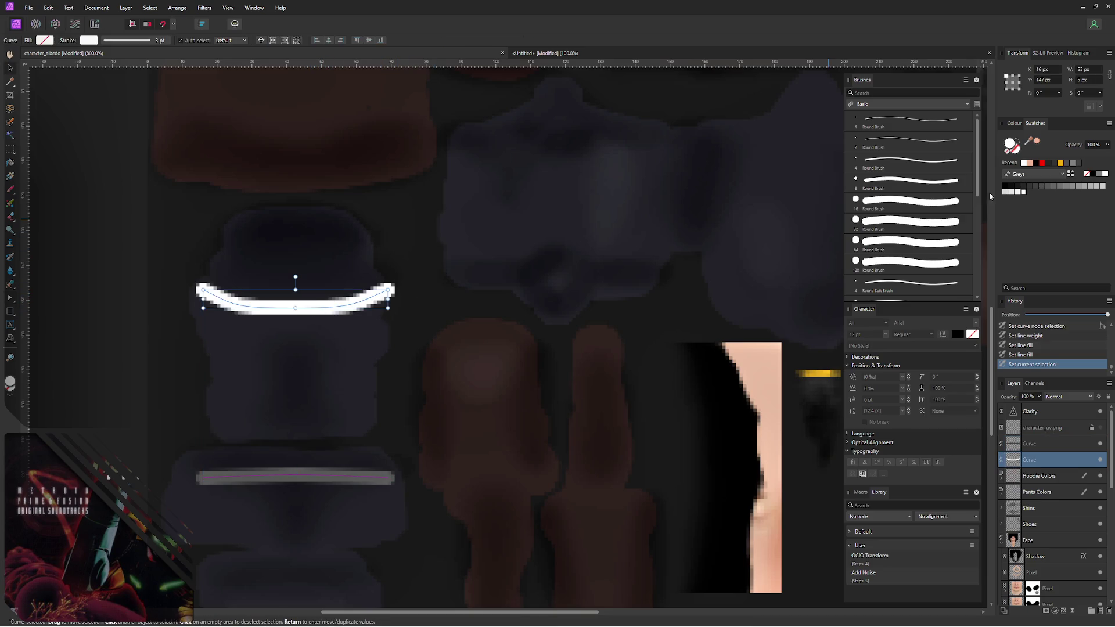
# - Turn the upper curve grey and move both curve layers below the Pants Colors layer
pyautogui.click(1070, 167)
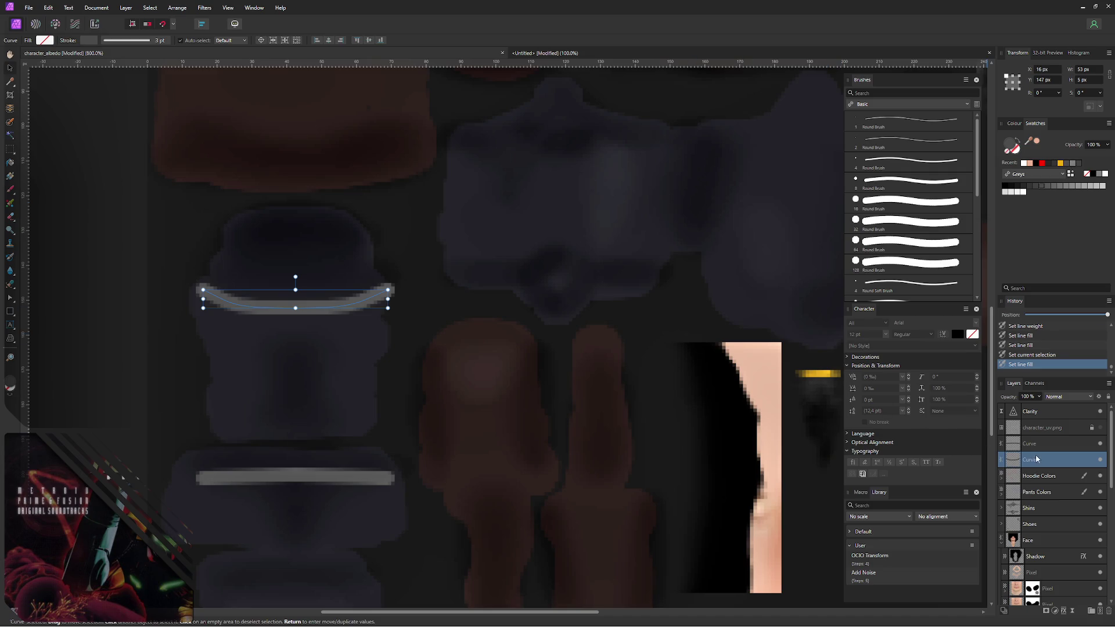
pyautogui.keyDown('shift'); pyautogui.click(1052, 445); pyautogui.keyUp('shift')
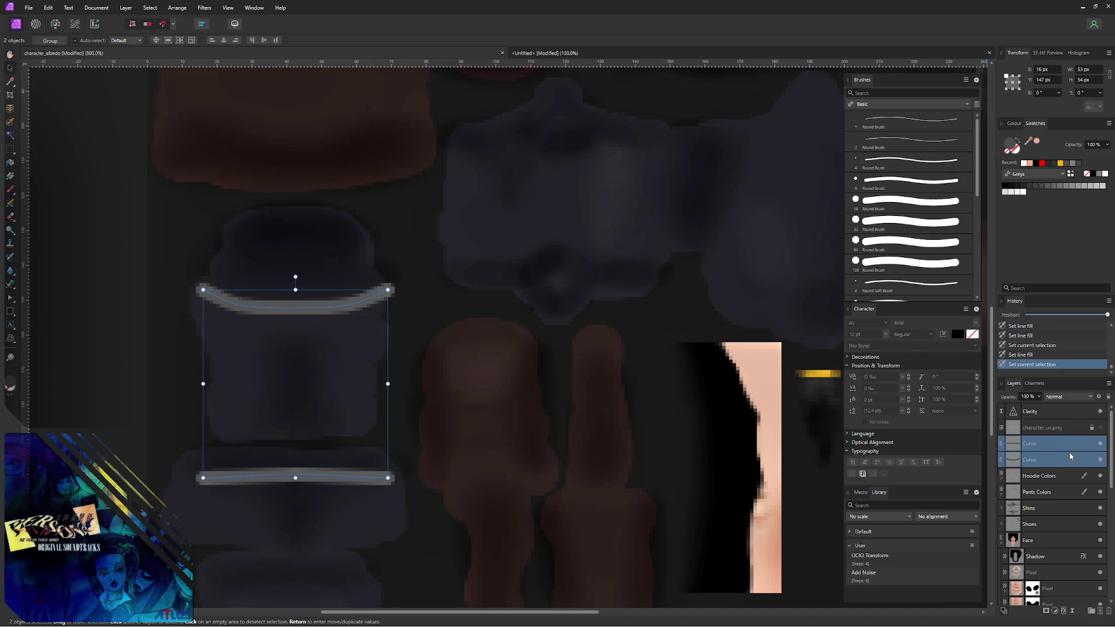
pyautogui.scroll(-3, 1111, 478)
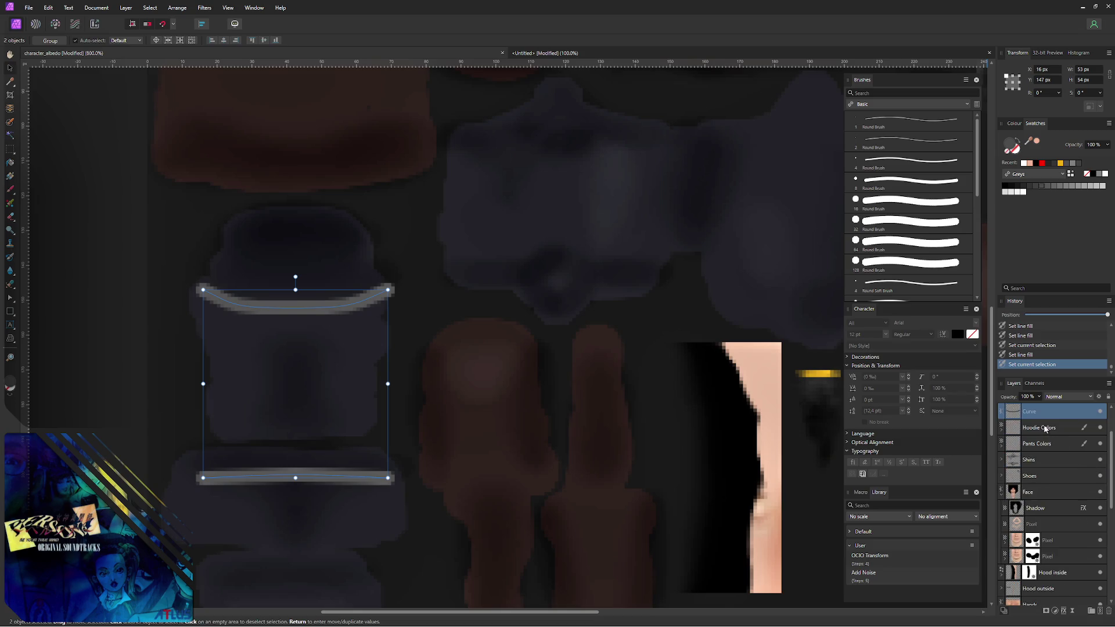
pyautogui.moveTo(1054, 416); pyautogui.dragTo(1041, 466)
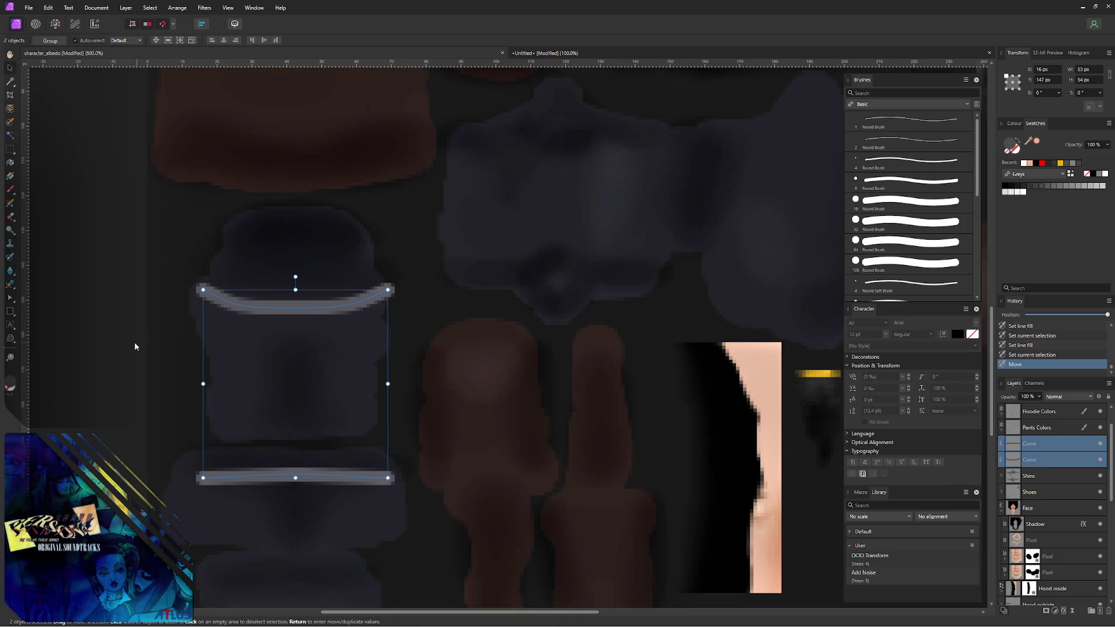
pyautogui.click(103, 348)
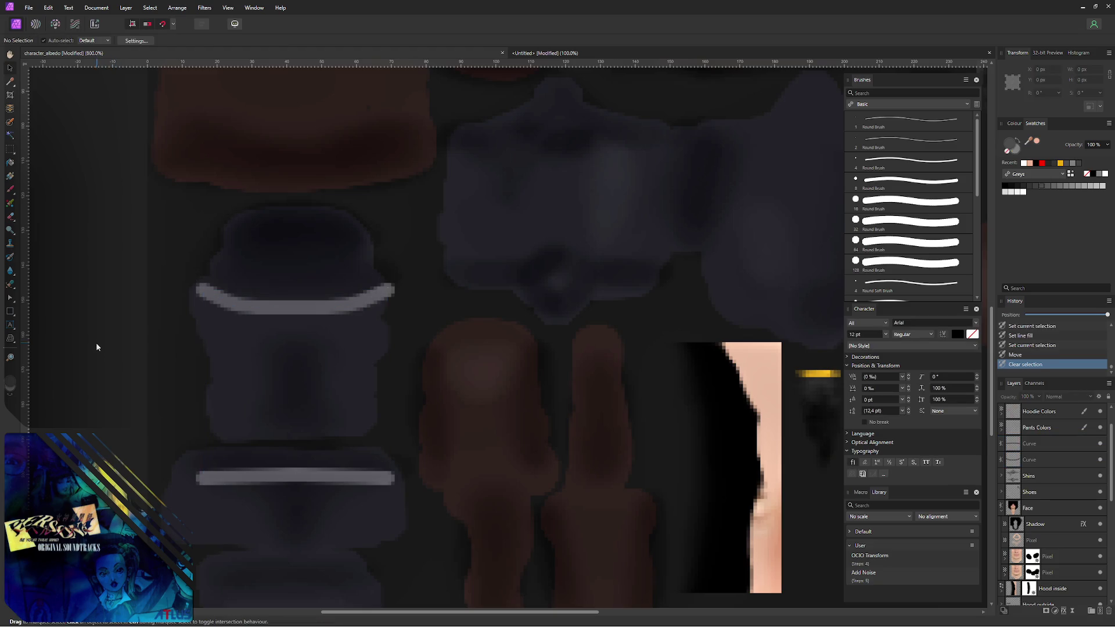
# - Select both curve layers and give their strokes a new muted pink line colour
pyautogui.click(1043, 443)
pyautogui.keyDown('shift'); pyautogui.click(1046, 456); pyautogui.keyUp('shift')
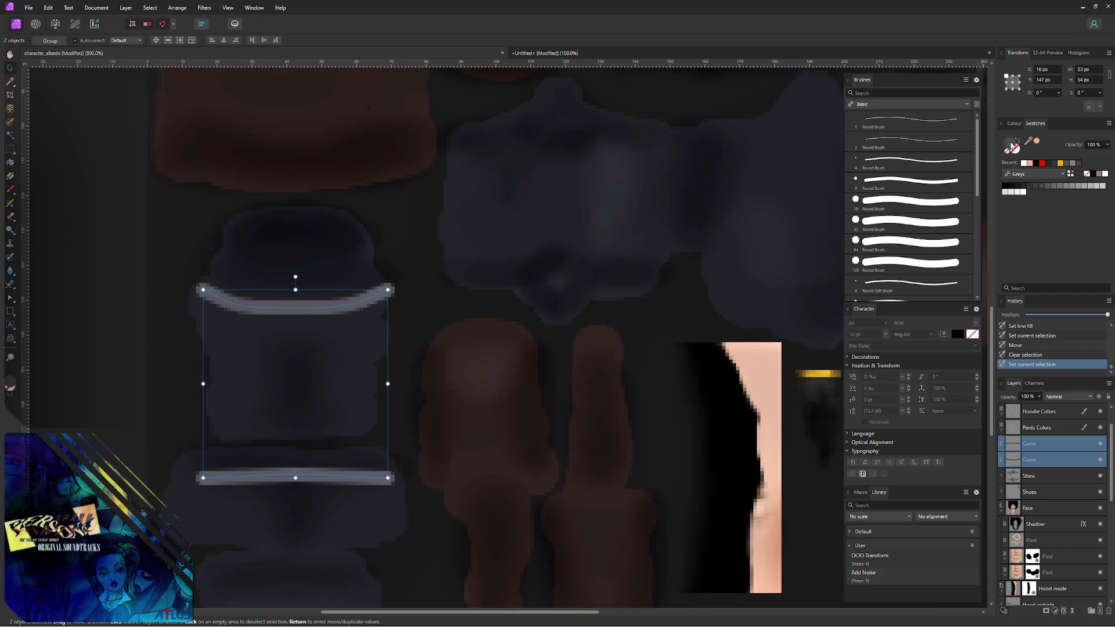
pyautogui.click(1012, 146)
pyautogui.click(640, 365)
# - Set both belt curves' stroke to near-black in the Colour Chooser and deselect them
pyautogui.moveTo(641, 366); pyautogui.dragTo(643, 372)
pyautogui.click(635, 372)
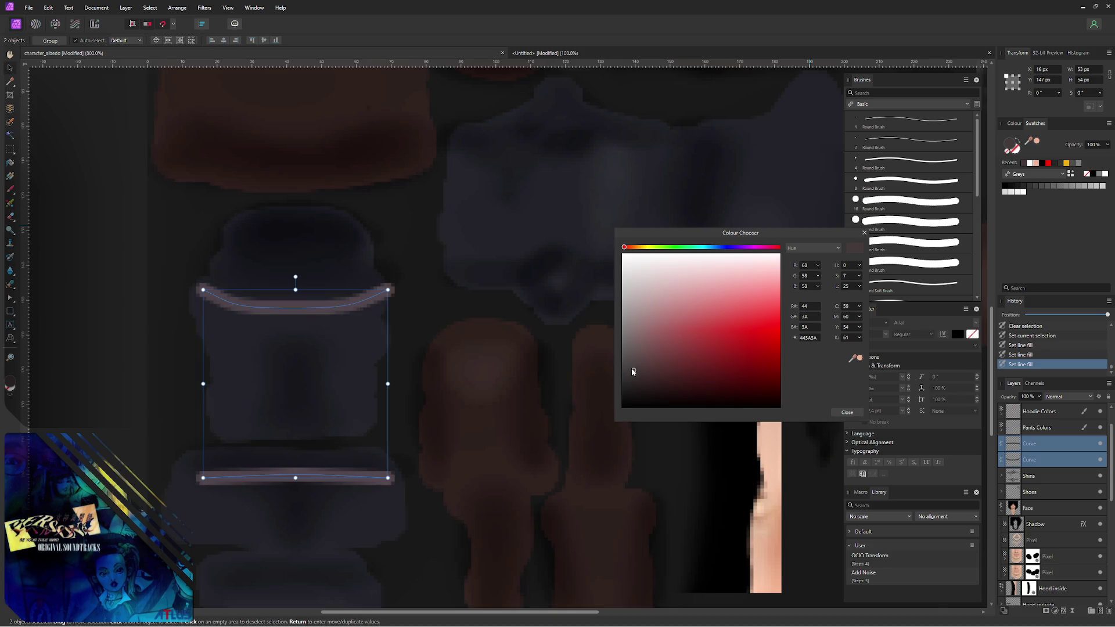
pyautogui.moveTo(637, 369); pyautogui.dragTo(633, 400)
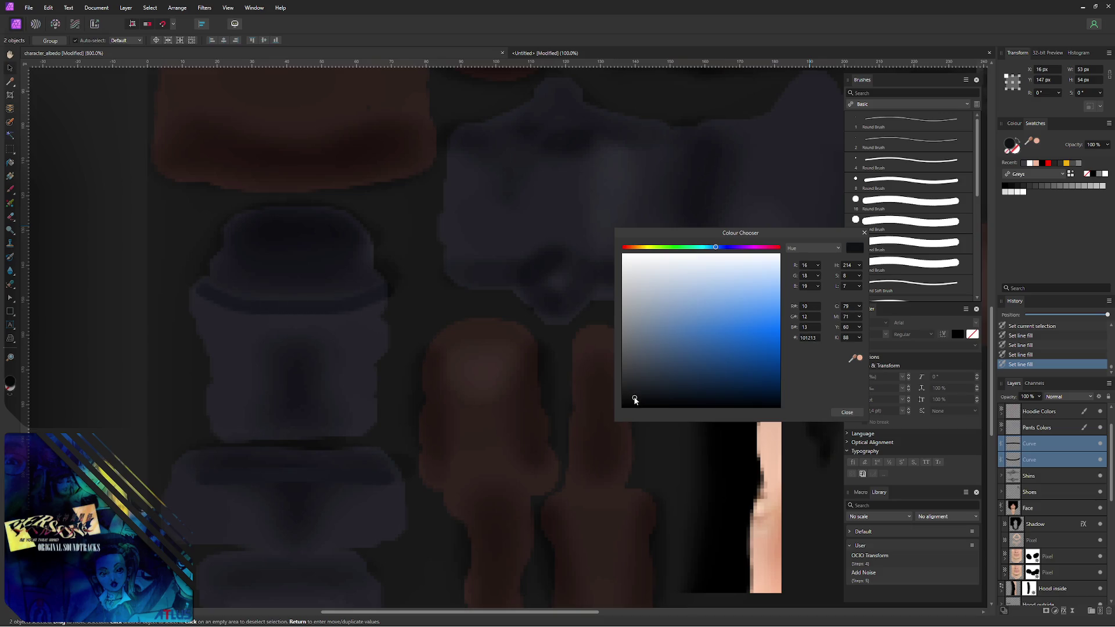
pyautogui.moveTo(635, 398); pyautogui.dragTo(619, 403)
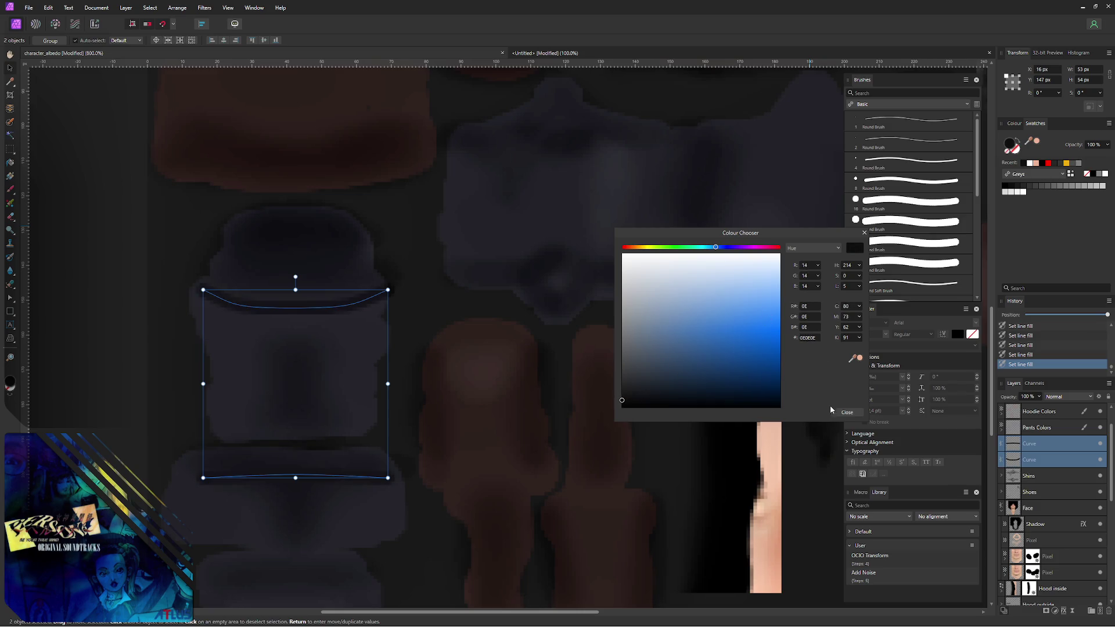
pyautogui.click(847, 412)
pyautogui.hotkey('ctrl', 'd')
pyautogui.scroll(1, 214, 310)
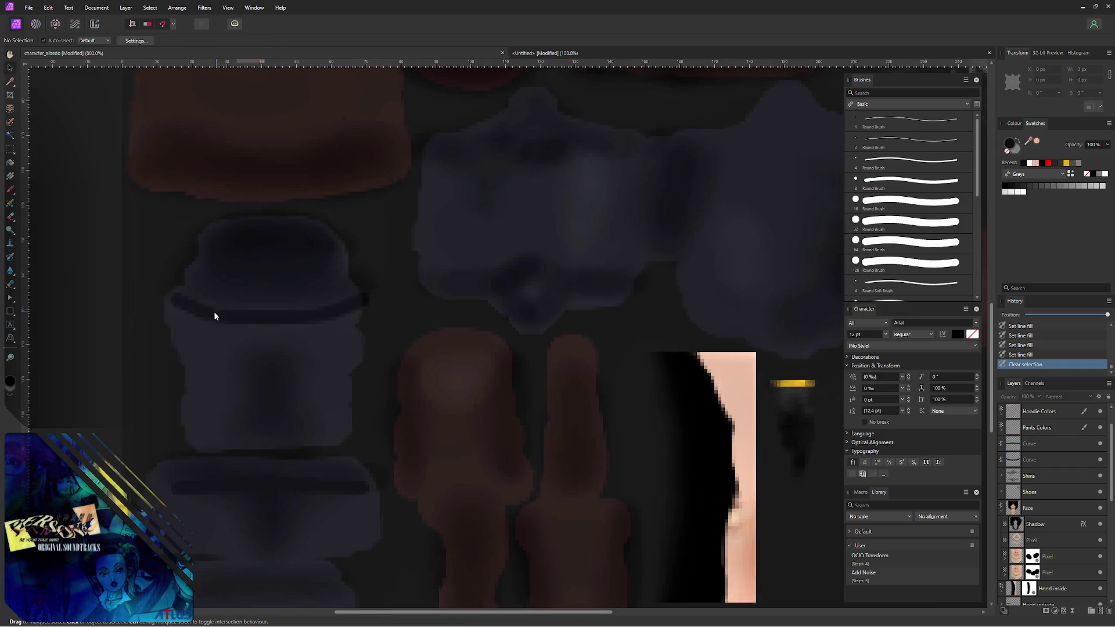
# - Export the texture as PNG over character_albedo.png and reload it on the Blender model
pyautogui.hotkey('ctrl', 'alt', 'shift', 's')
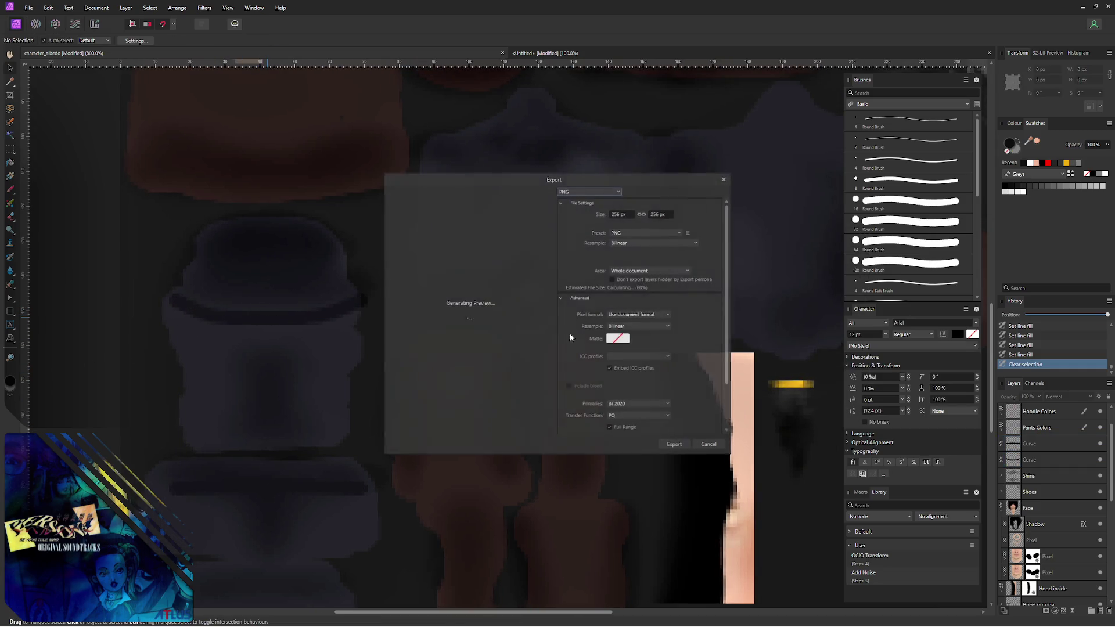
pyautogui.press('Escape')
pyautogui.click(450, 356)
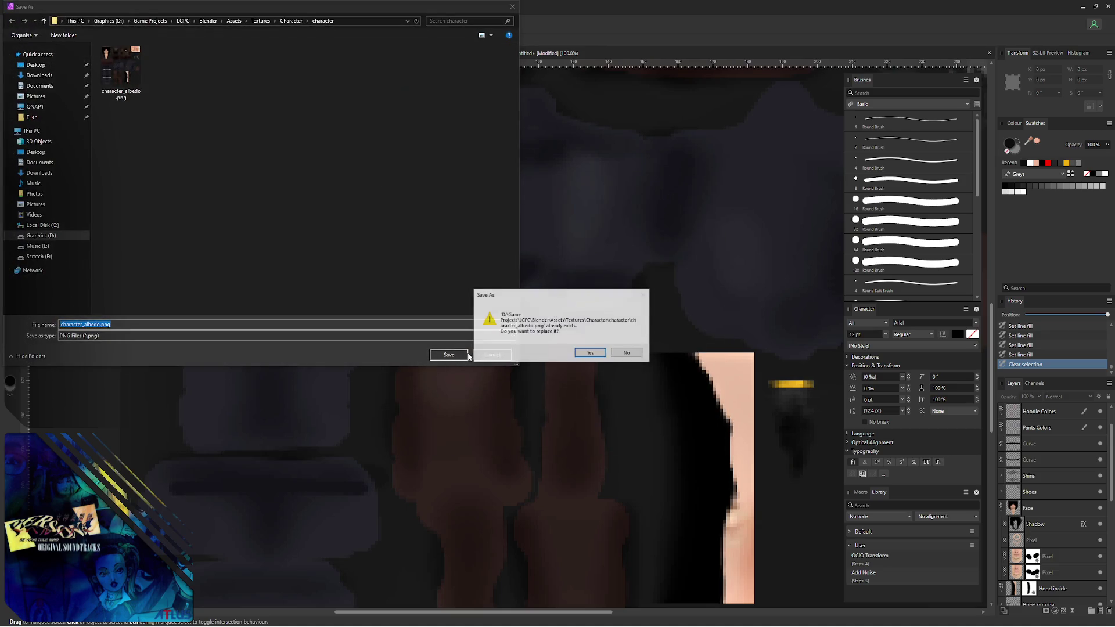
pyautogui.click(591, 354)
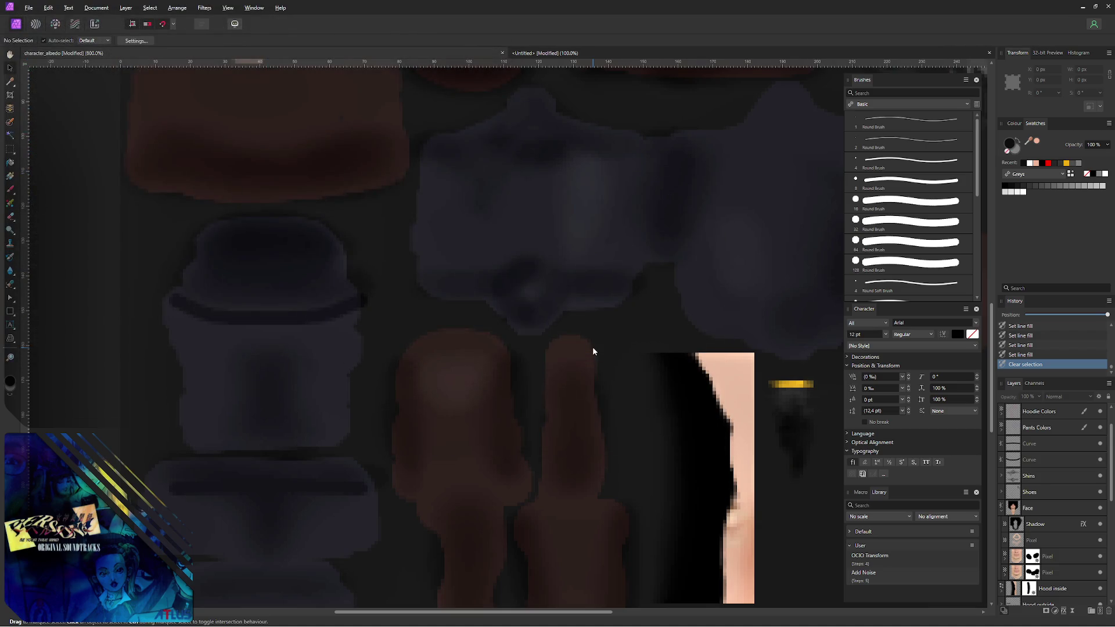
pyautogui.hotkey('alt', 'Tab')
pyautogui.hotkey('alt', 'r')
# - Orbit to inspect the dark belt lines, enter Edit Mode and select a waist vertex
pyautogui.moveTo(308, 245)
pyautogui.mouseDown(button='middle')
pyautogui.moveTo(149, 229)
pyautogui.moveTo(279, 230)
pyautogui.moveTo(277, 242)
pyautogui.moveTo(230, 221)
pyautogui.moveTo(195, 234)
pyautogui.moveTo(138, 213)
pyautogui.moveTo(190, 212)
pyautogui.mouseUp(button='middle')
pyautogui.scroll(3, 194, 234)
pyautogui.scroll(2, 188, 209)
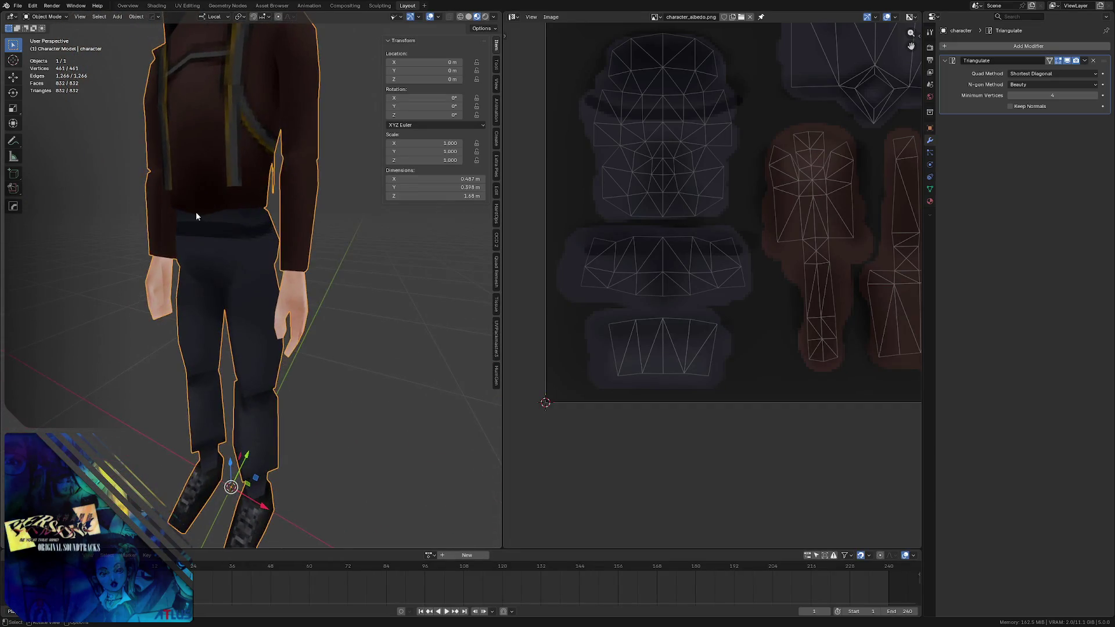
pyautogui.scroll(-3, 190, 212)
pyautogui.scroll(-2, 212, 219)
pyautogui.scroll(-2, 192, 228)
pyautogui.scroll(-1, 197, 218)
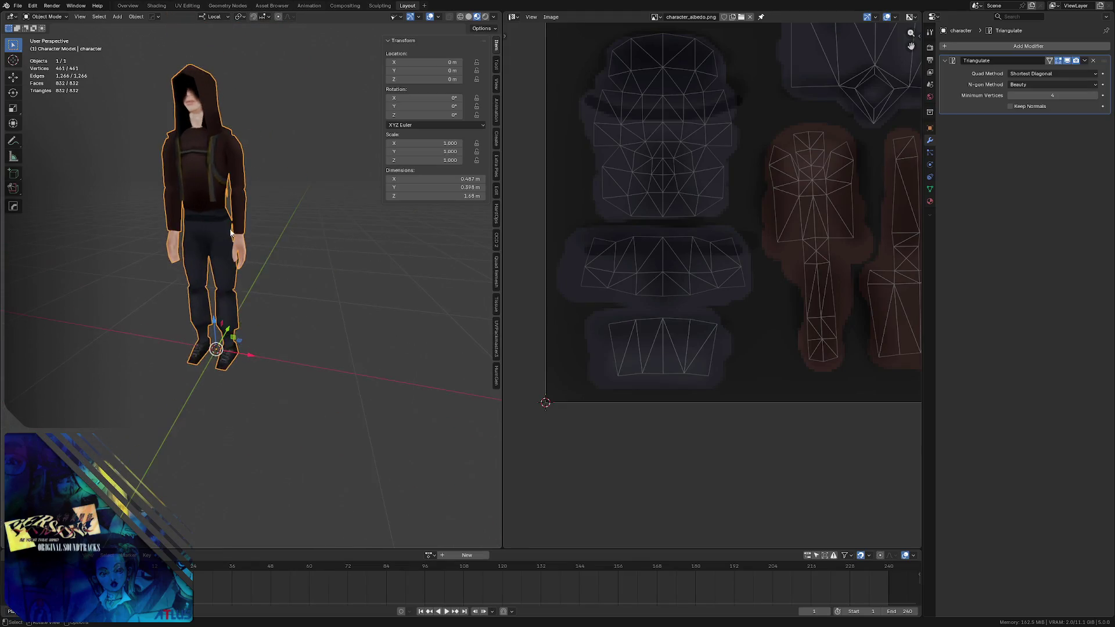
pyautogui.scroll(3, 231, 234)
pyautogui.scroll(1, 228, 151)
pyautogui.press('Tab')
pyautogui.scroll(2, 262, 200)
pyautogui.scroll(1, 262, 200)
pyautogui.click(277, 200)
pyautogui.moveTo(277, 201); pyautogui.dragTo(275, 204, button='middle')
# - Move two back waist-seam vertices vertically along Z so the belt sits correctly
pyautogui.keyDown('shift'); pyautogui.click(275, 205); pyautogui.keyUp('shift')
pyautogui.press('g')
pyautogui.press('z')
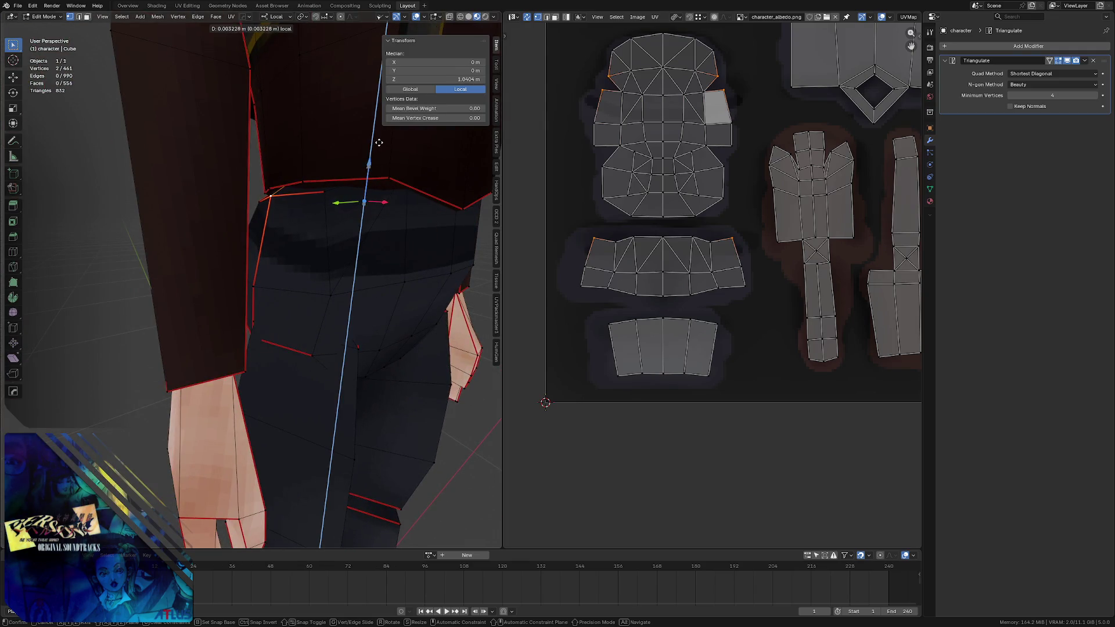
pyautogui.click(377, 122)
pyautogui.moveTo(377, 123)
pyautogui.mouseDown(button='middle')
pyautogui.moveTo(318, 197)
pyautogui.moveTo(302, 189)
pyautogui.mouseUp(button='middle')
pyautogui.hotkey('alt', 'a')
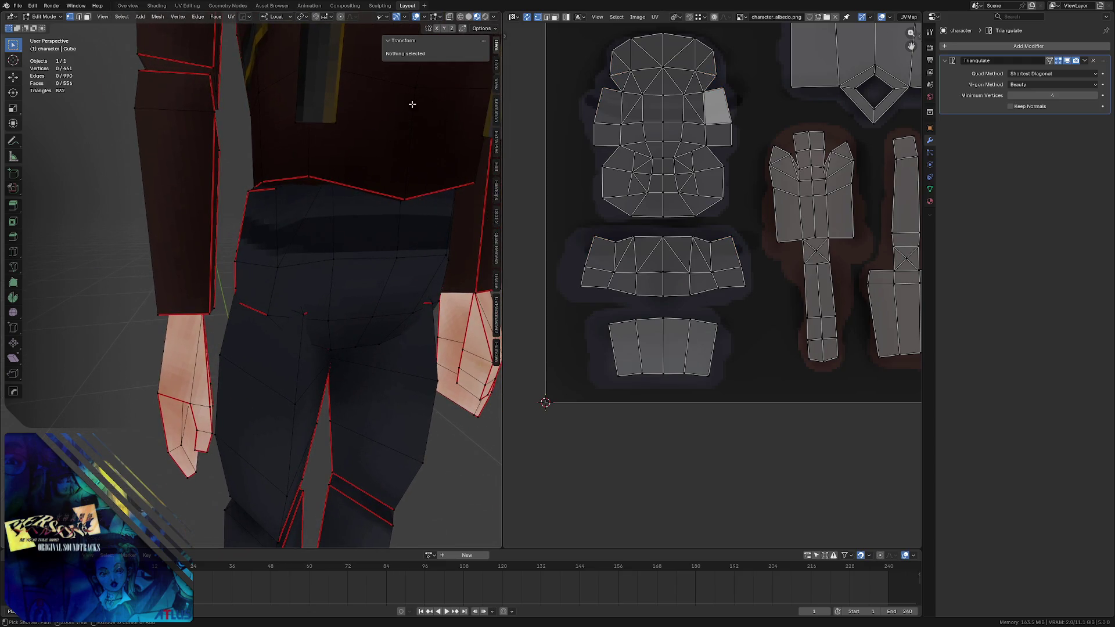
pyautogui.hotkey('ctrl', 'z')
pyautogui.click(490, 27)
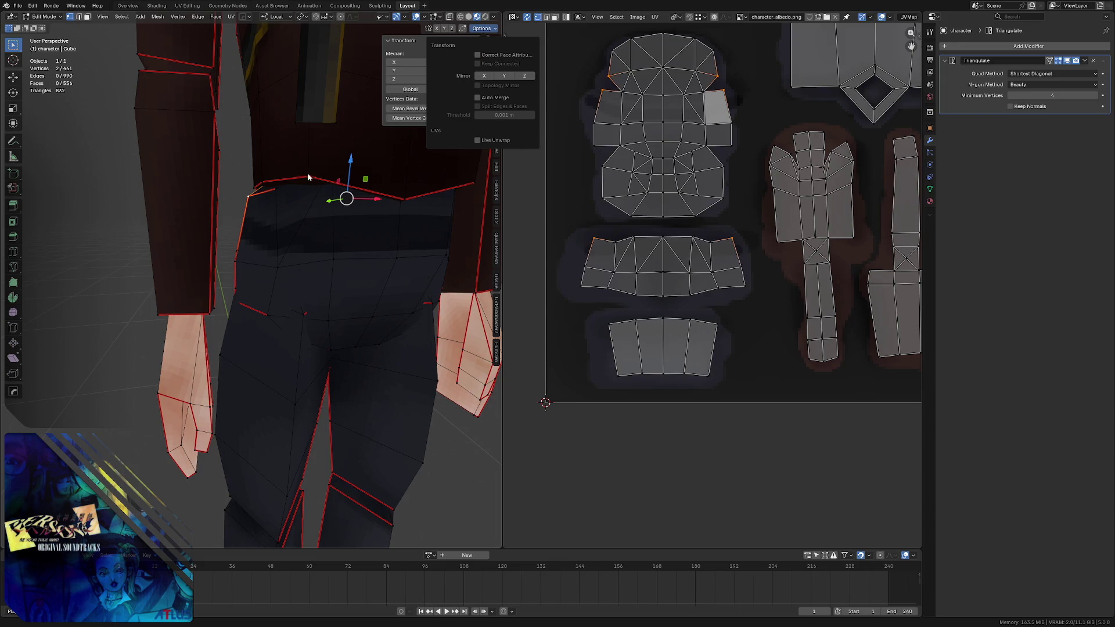
pyautogui.press('g')
pyautogui.press('z')
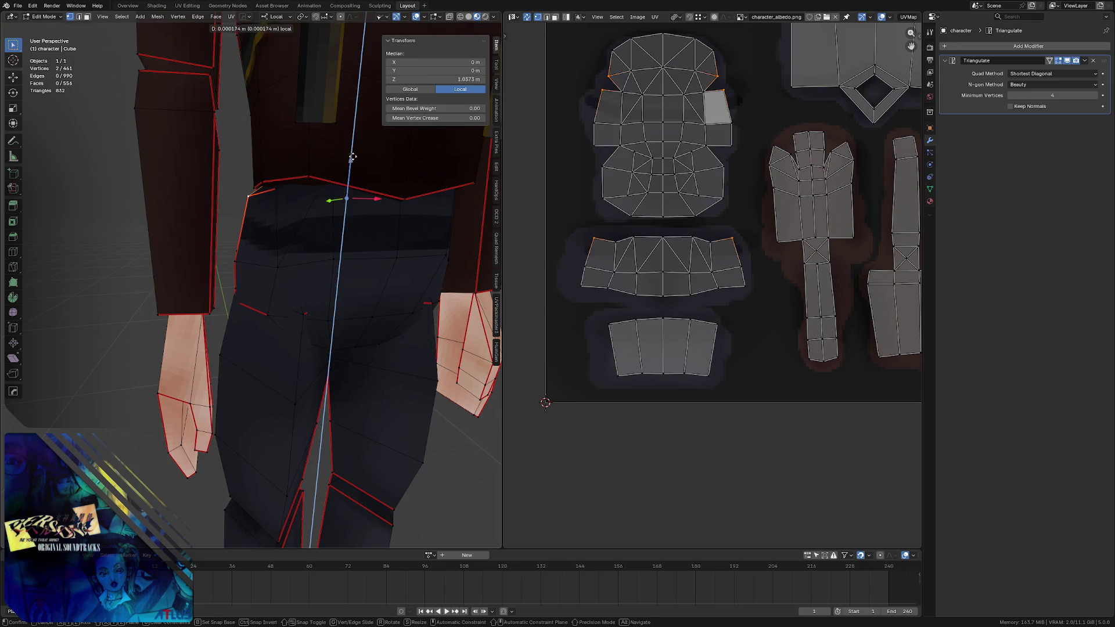
pyautogui.click(358, 121)
pyautogui.scroll(-3, 358, 122)
pyautogui.moveTo(358, 121)
pyautogui.mouseDown(button='middle')
pyautogui.moveTo(291, 216)
pyautogui.moveTo(325, 207)
pyautogui.mouseUp(button='middle')
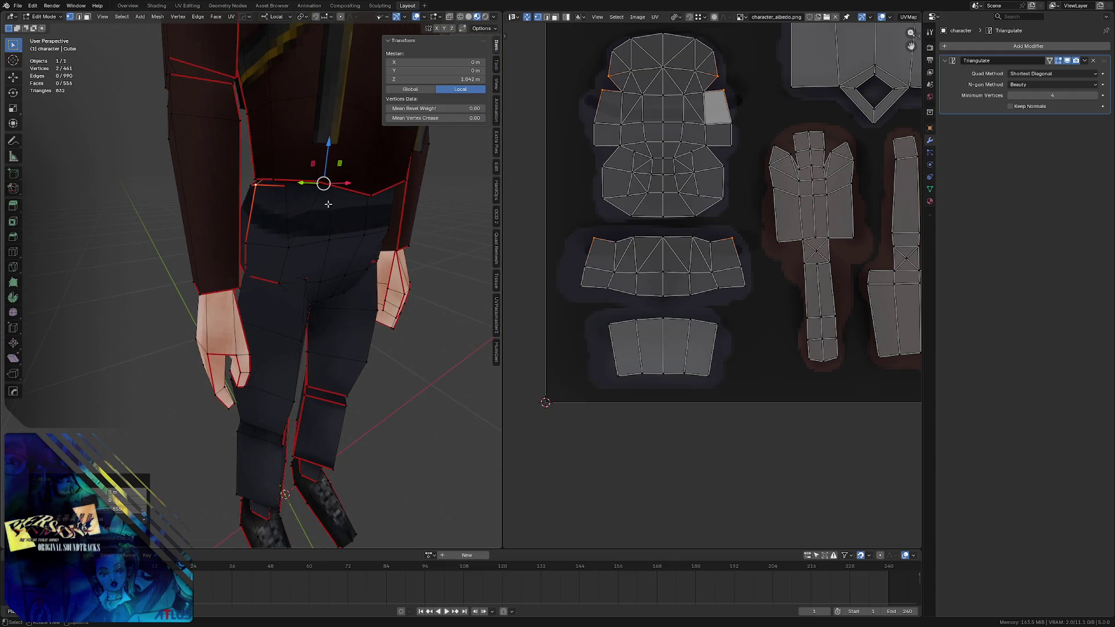
# - Shift the matching waist UV points vertically along Y and check the result on the model
pyautogui.moveTo(624, 97); pyautogui.dragTo(593, 116, button='middle')
pyautogui.keyDown('shift'); pyautogui.click(657, 122); pyautogui.keyUp('shift')
pyautogui.hotkey('alt', 'a')
pyautogui.click(594, 110)
pyautogui.keyDown('shift'); pyautogui.click(673, 110); pyautogui.keyUp('shift')
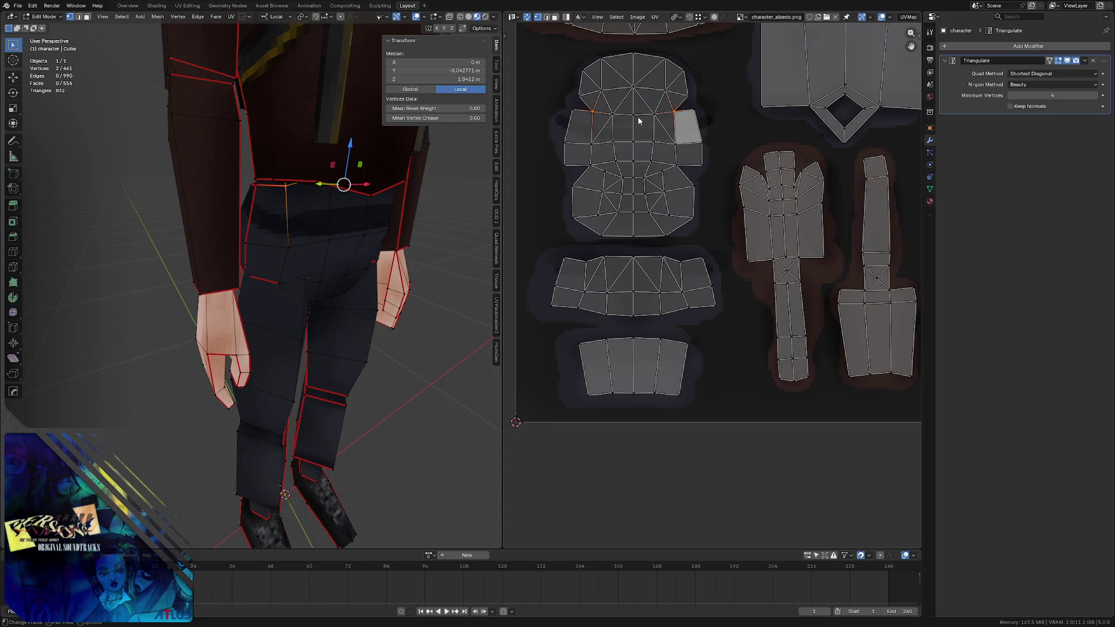
pyautogui.press('g')
pyautogui.press('y')
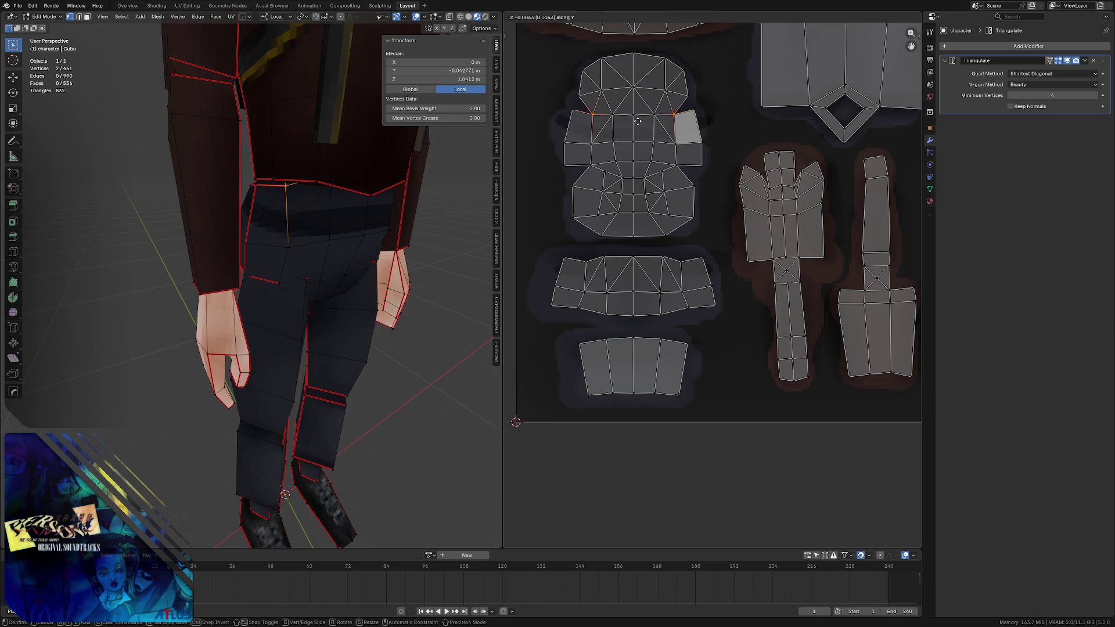
pyautogui.click(639, 123)
pyautogui.moveTo(287, 227)
pyautogui.mouseDown(button='middle')
pyautogui.moveTo(257, 192)
pyautogui.moveTo(226, 196)
pyautogui.mouseUp(button='middle')
pyautogui.press('Tab')
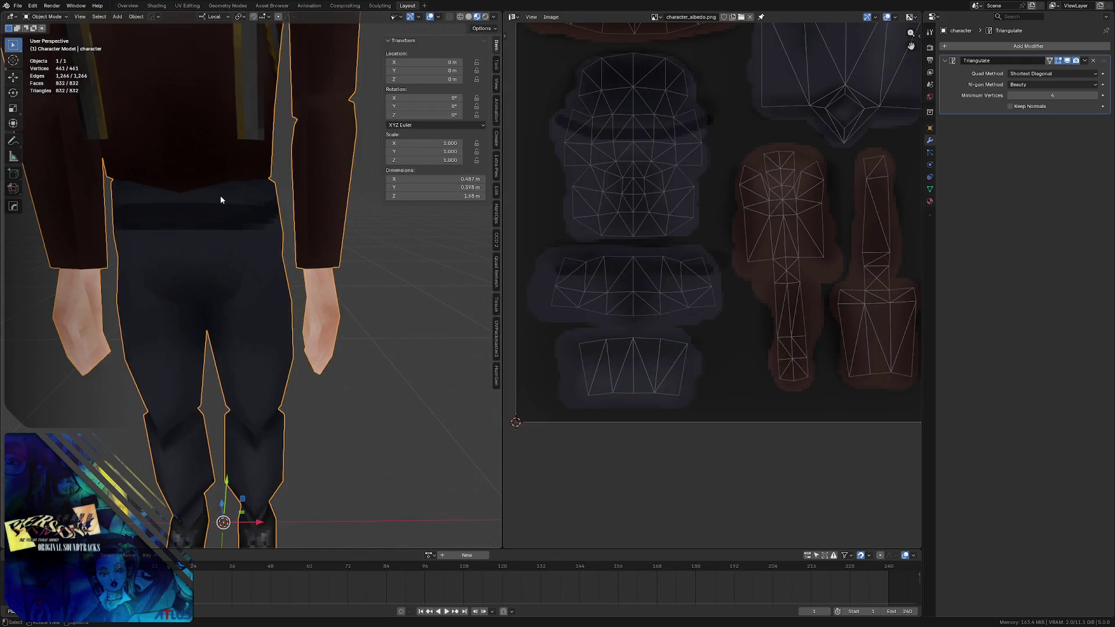
pyautogui.press('Tab')
# - Move the lower and upper belt UV edges along Y, then return to Object Mode
pyautogui.click(637, 142)
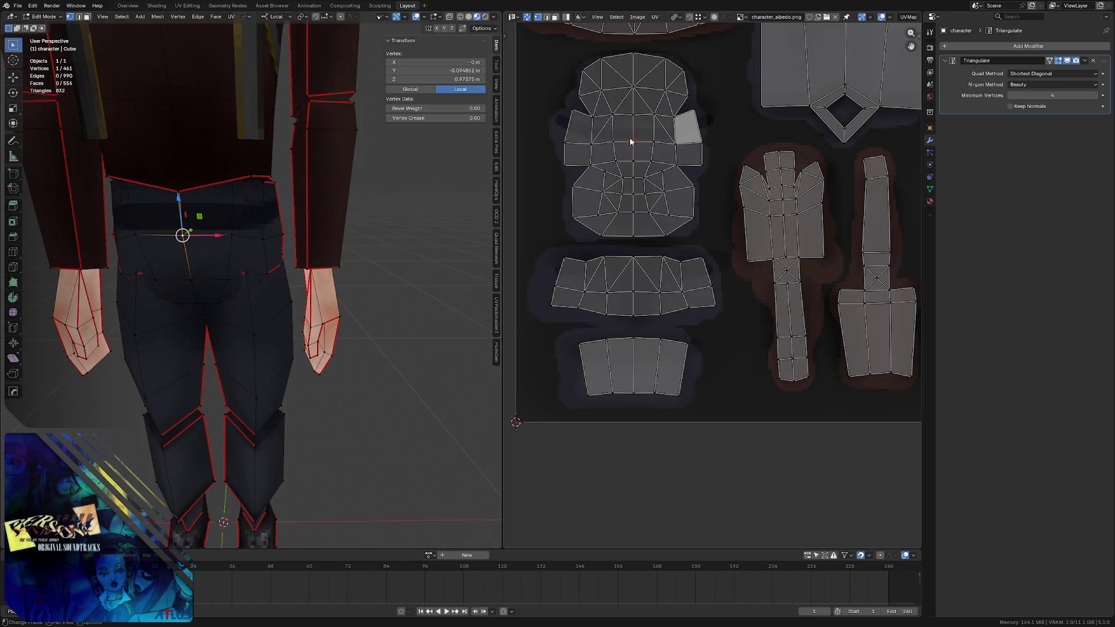
pyautogui.keyDown('ctrl'); pyautogui.click(652, 143); pyautogui.keyUp('ctrl')
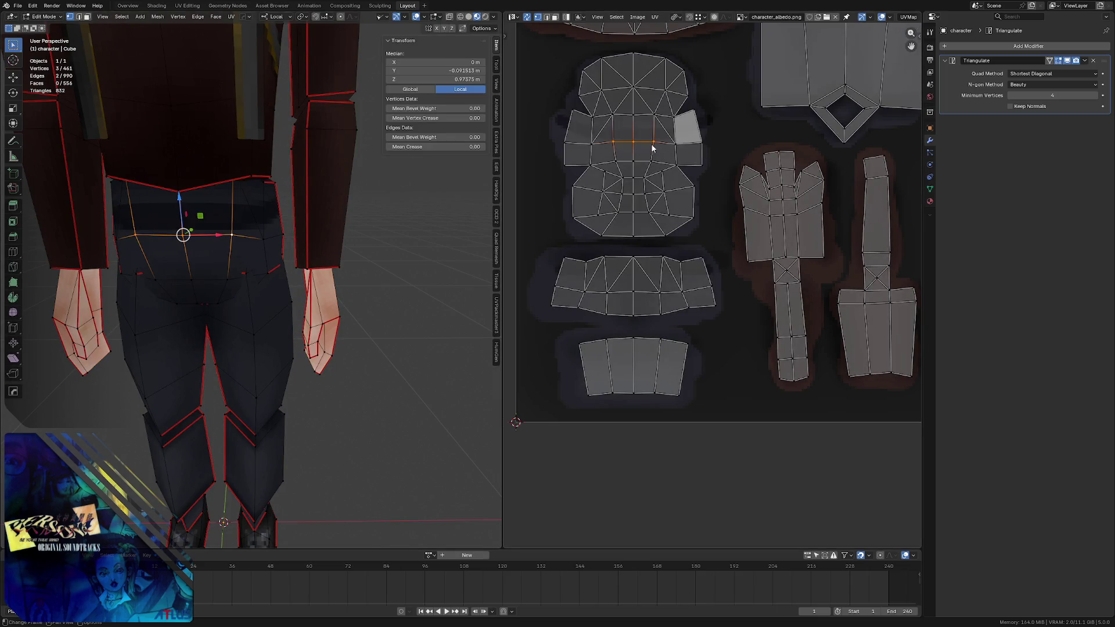
pyautogui.press('g')
pyautogui.press('y')
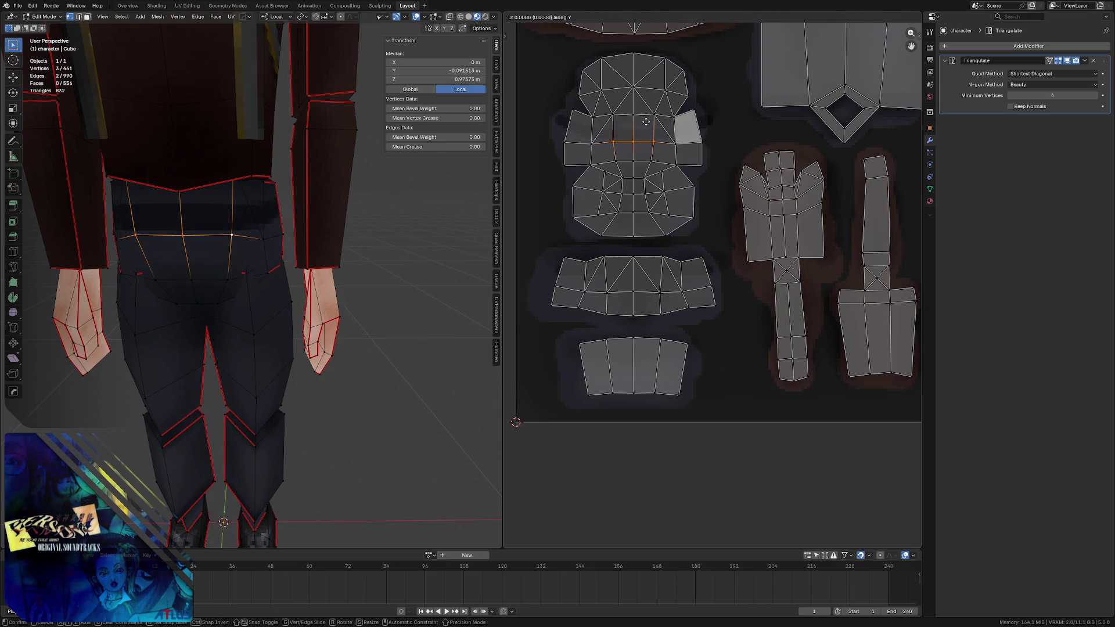
pyautogui.click(646, 121)
pyautogui.click(616, 117)
pyautogui.keyDown('ctrl'); pyautogui.click(654, 118); pyautogui.keyUp('ctrl')
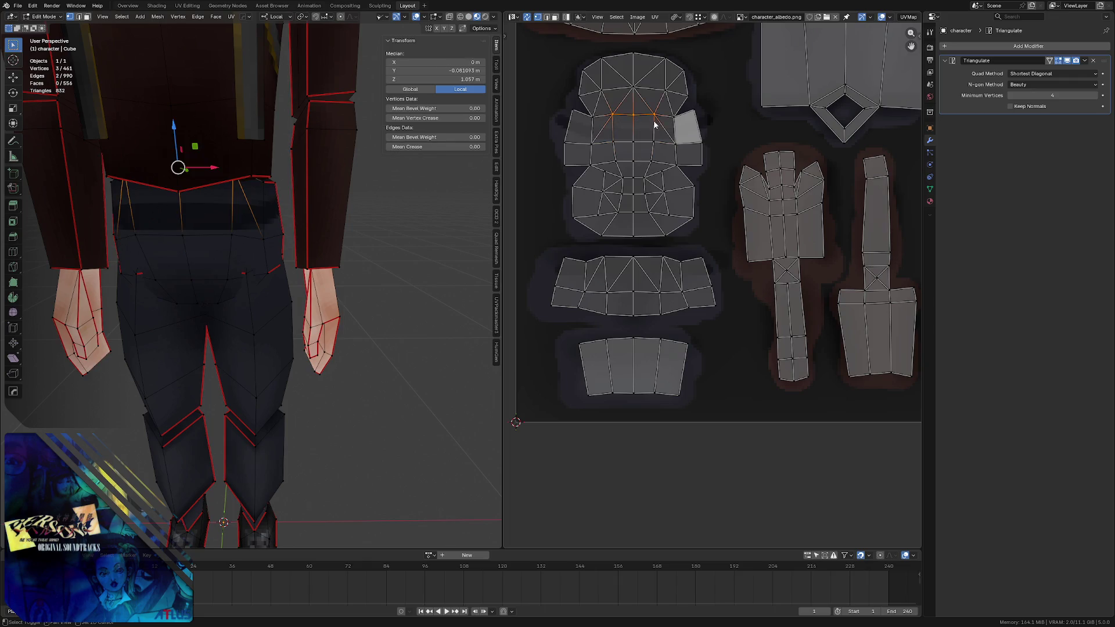
pyautogui.press('g')
pyautogui.press('y')
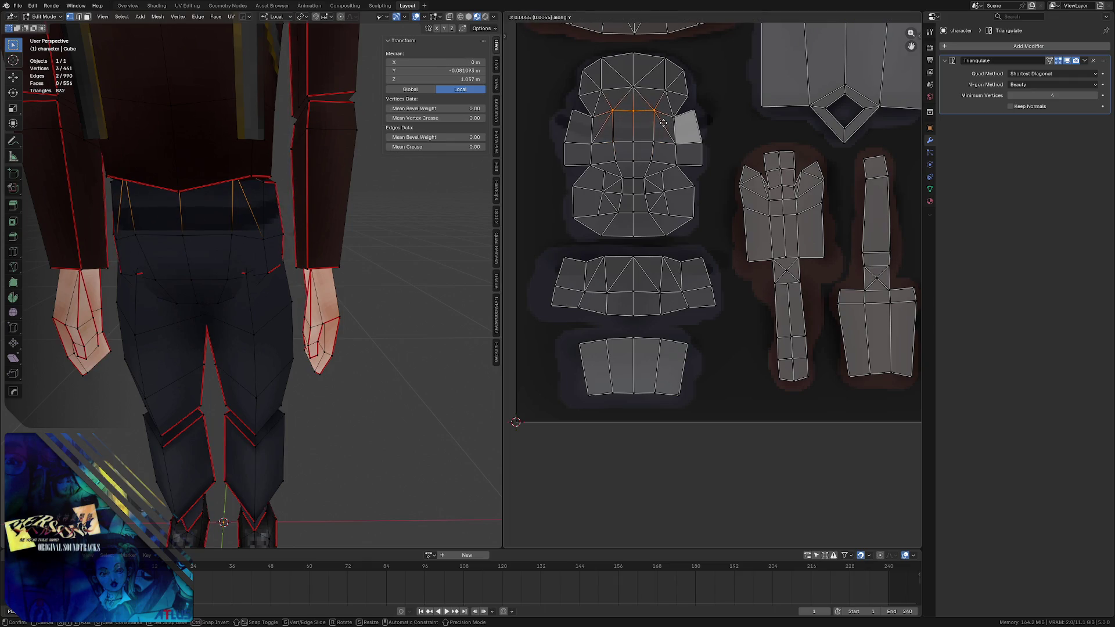
pyautogui.click(664, 123)
pyautogui.moveTo(235, 178); pyautogui.dragTo(277, 176, button='middle')
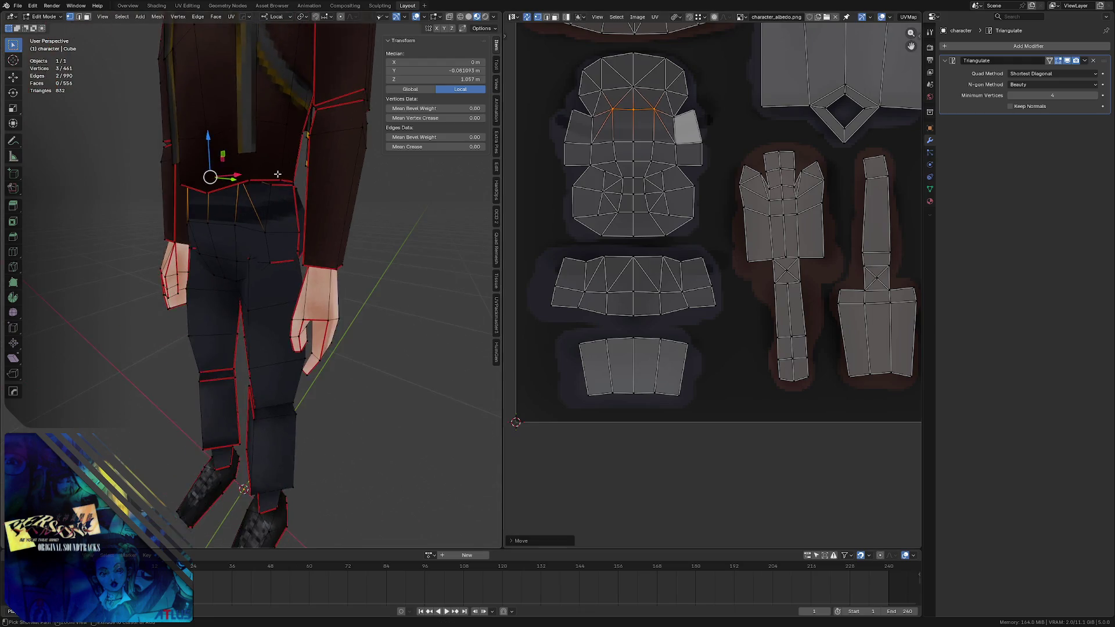
pyautogui.scroll(-3, 277, 177)
pyautogui.press('Tab')
pyautogui.scroll(-2, 262, 178)
pyautogui.scroll(-2, 274, 177)
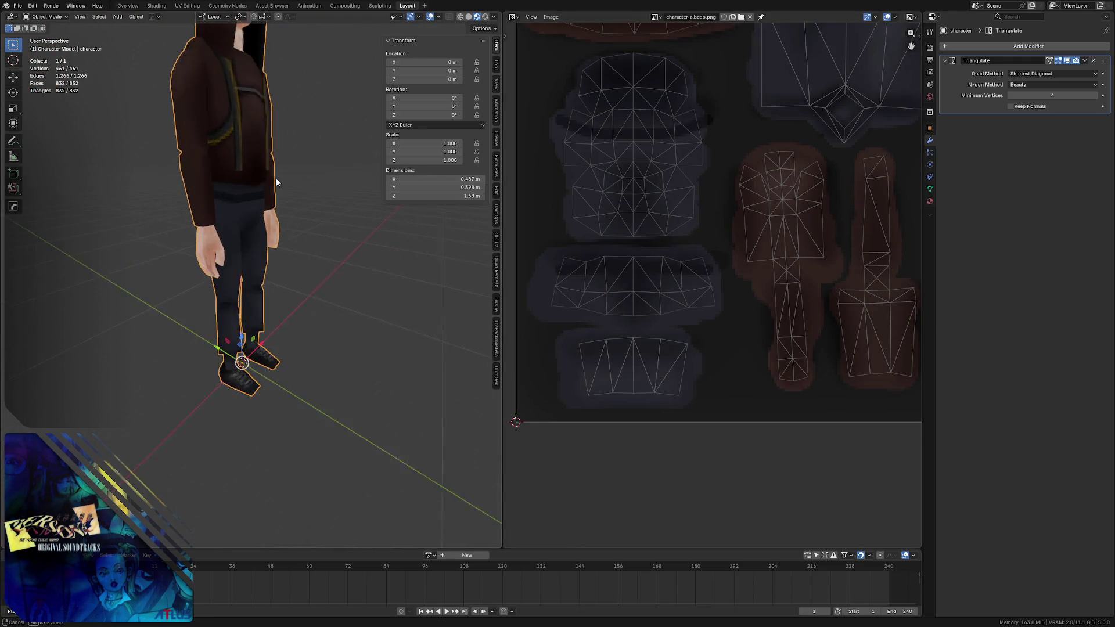
pyautogui.scroll(2, 274, 178)
pyautogui.scroll(1, 287, 122)
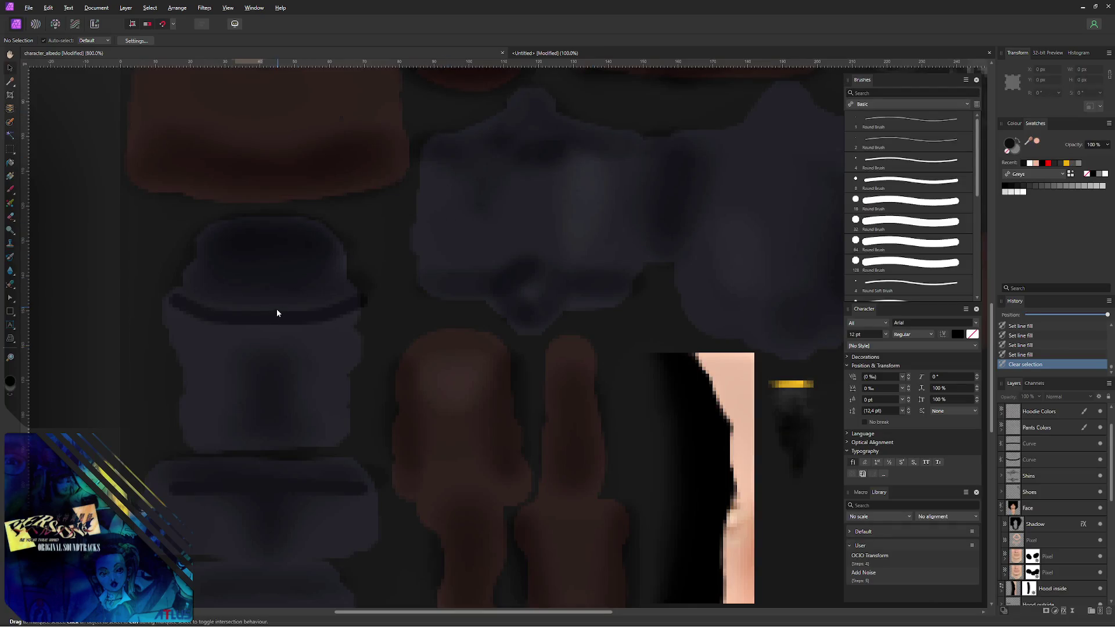
pyautogui.click(275, 317)
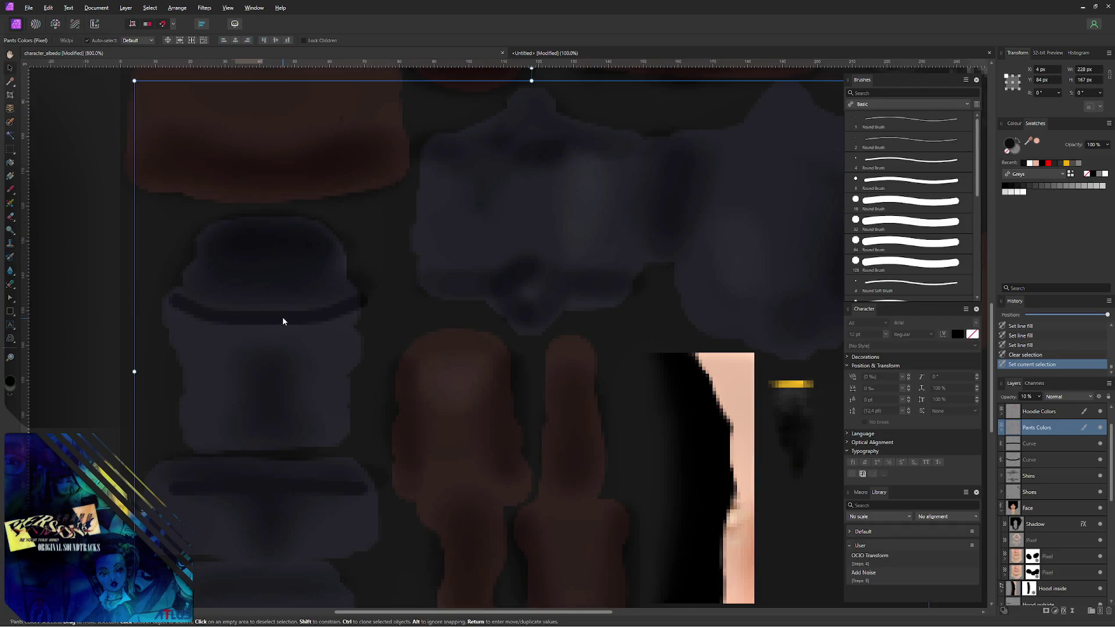
# - Nudge both belt curve layers up by one pixel
pyautogui.click(1051, 445)
pyautogui.keyDown('shift'); pyautogui.click(1050, 459); pyautogui.keyUp('shift')
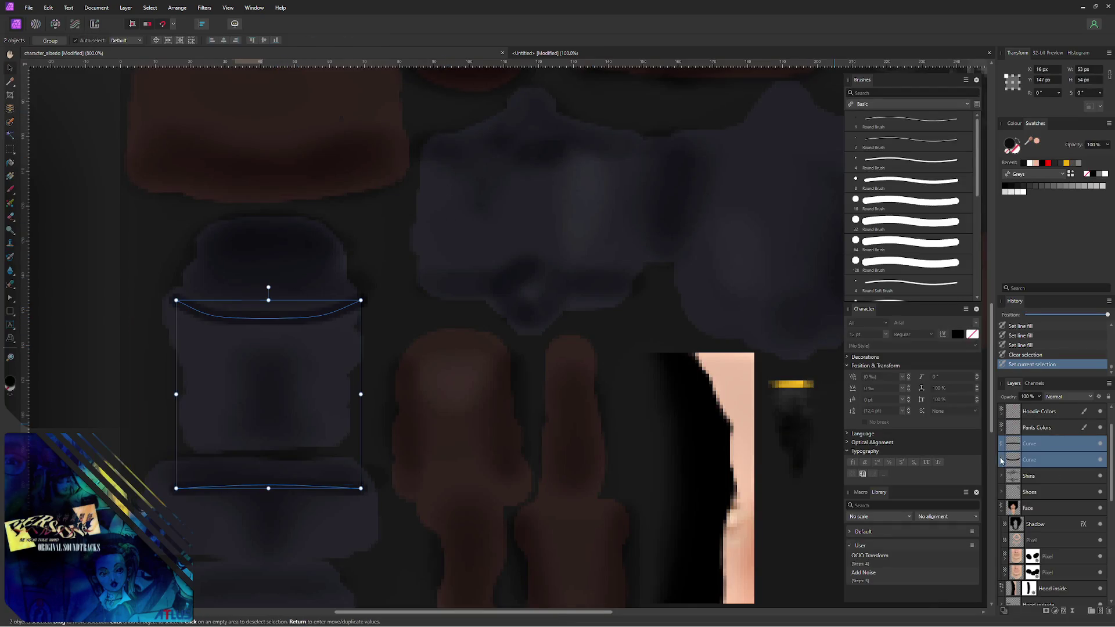
pyautogui.press('Up')
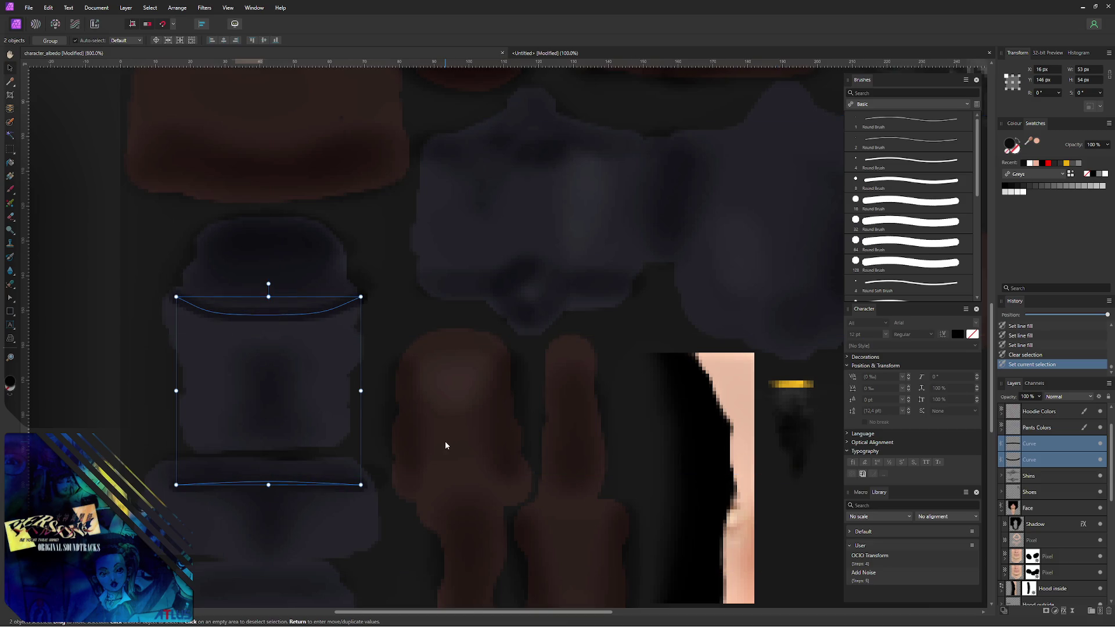
# - Re-export the albedo PNG over character_albedo.png and switch to Blender
pyautogui.hotkey('ctrl', 'alt', 'shift', 's')
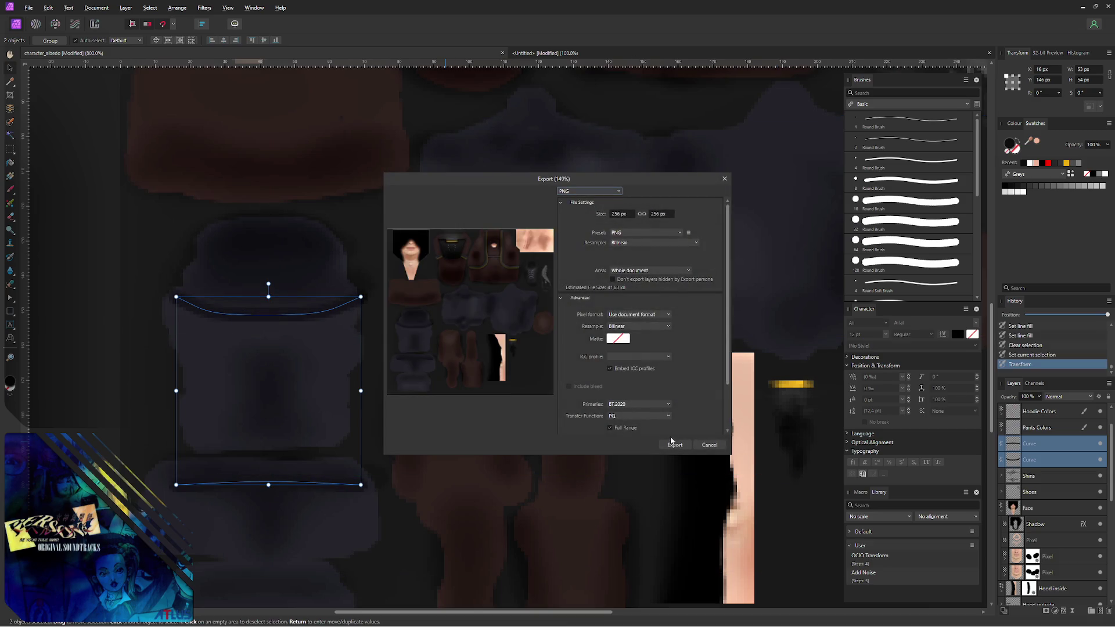
pyautogui.click(667, 442)
pyautogui.press('Return')
pyautogui.click(591, 352)
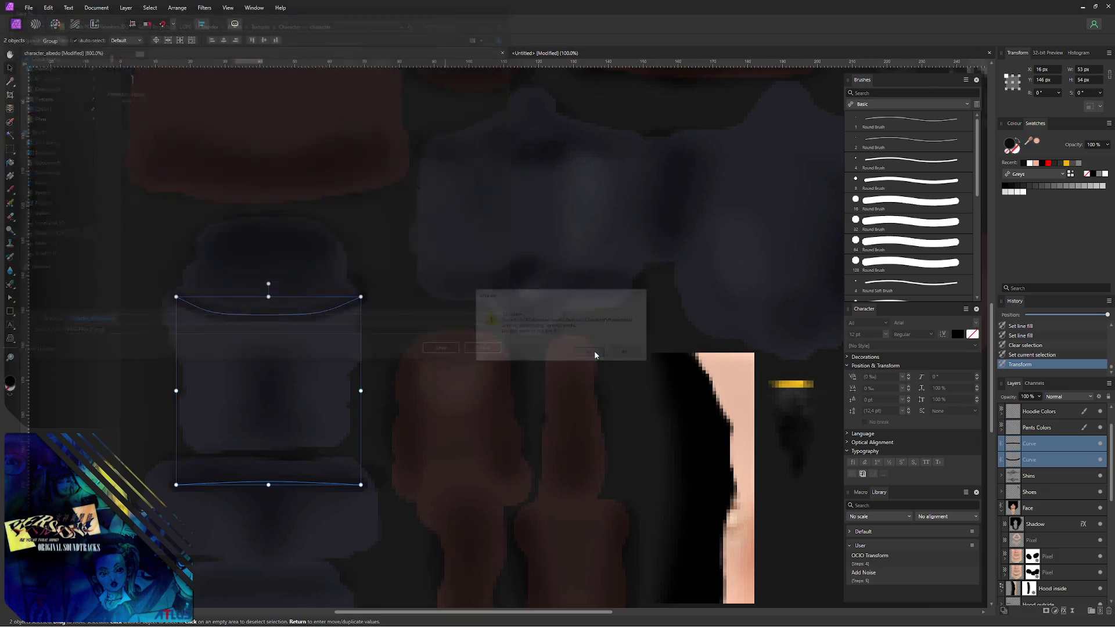
pyautogui.hotkey('alt', 'Tab')
# - Orbit around the character to check the belt from behind, then return to Affinity Photo
pyautogui.moveTo(408, 249)
pyautogui.mouseDown(button='middle')
pyautogui.moveTo(363, 256)
pyautogui.moveTo(202, 229)
pyautogui.moveTo(212, 233)
pyautogui.moveTo(135, 234)
pyautogui.moveTo(176, 229)
pyautogui.mouseUp(button='middle')
pyautogui.click(135, 234)
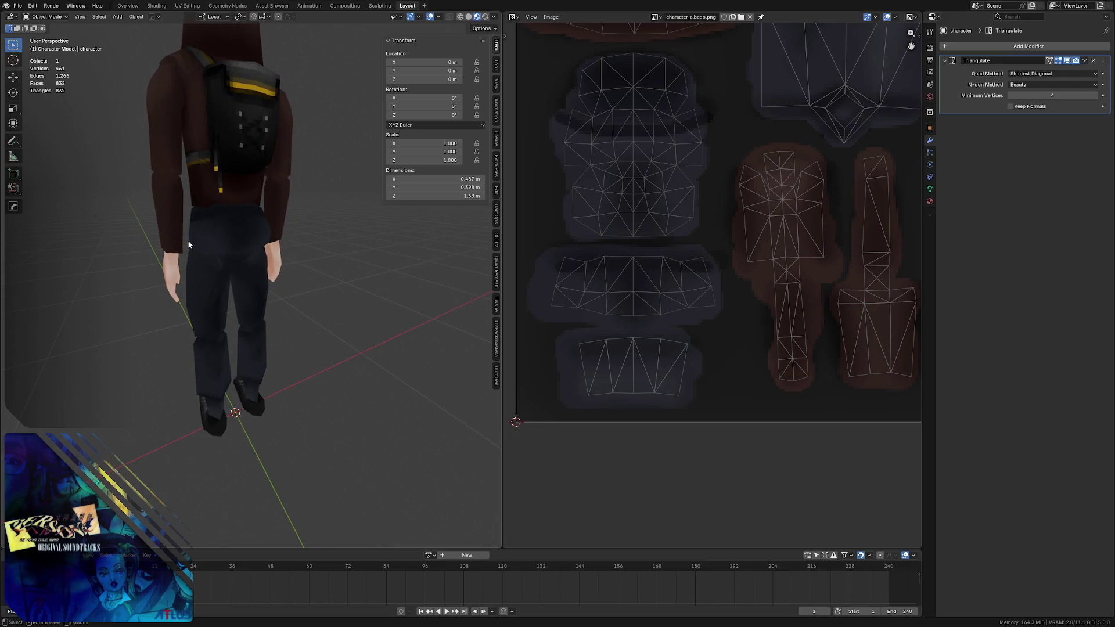
pyautogui.moveTo(215, 225)
pyautogui.mouseDown(button='middle')
pyautogui.moveTo(312, 209)
pyautogui.moveTo(235, 227)
pyautogui.mouseUp(button='middle')
pyautogui.hotkey('alt', 'Tab')
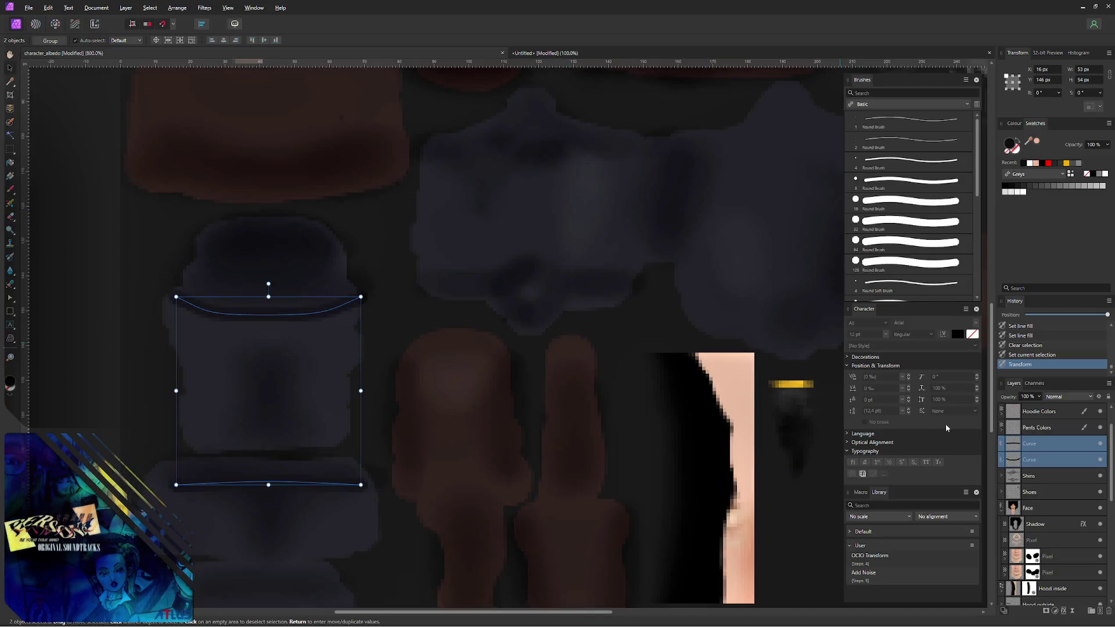
pyautogui.scroll(2, 1048, 444)
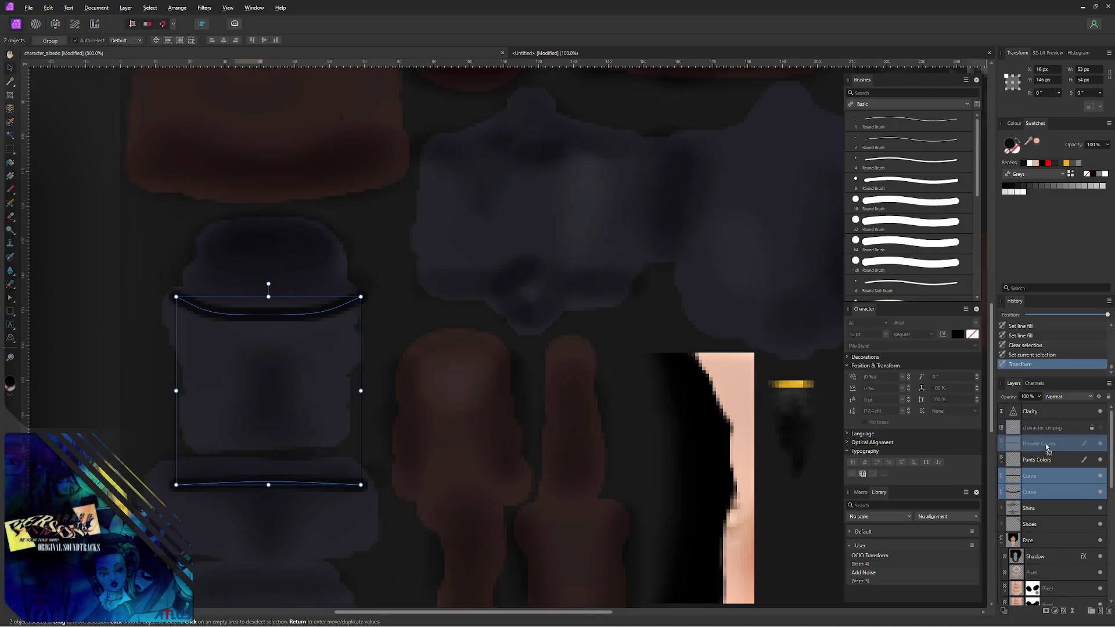
# - Move the belt curves above Hoodie Colors and give them a dark-grey stroke colour
pyautogui.moveTo(1048, 446); pyautogui.dragTo(1033, 439)
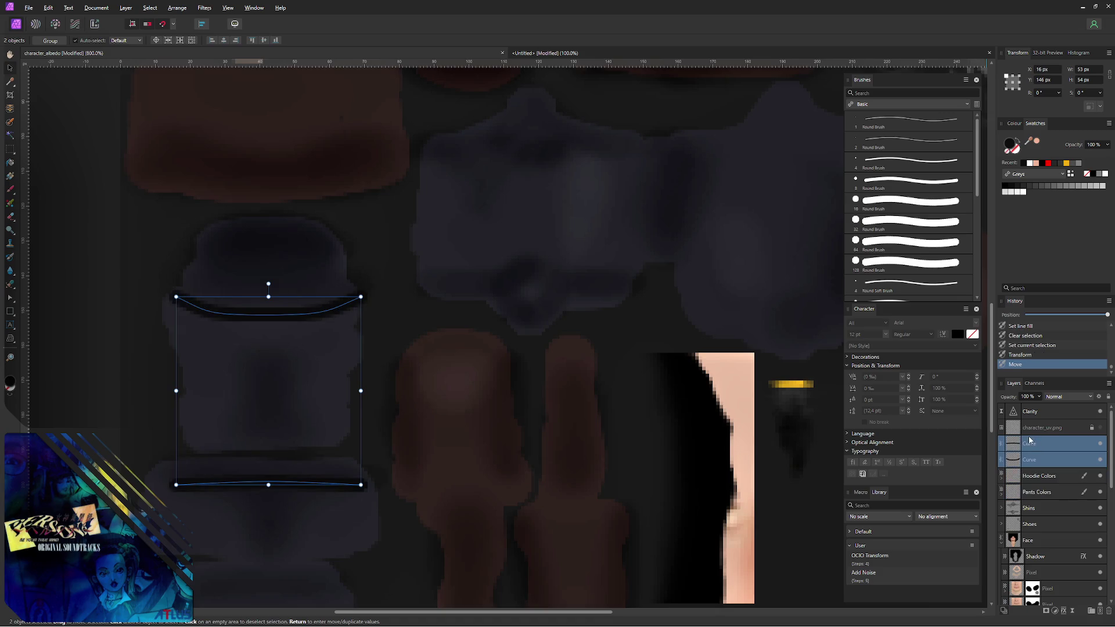
pyautogui.click(1013, 147)
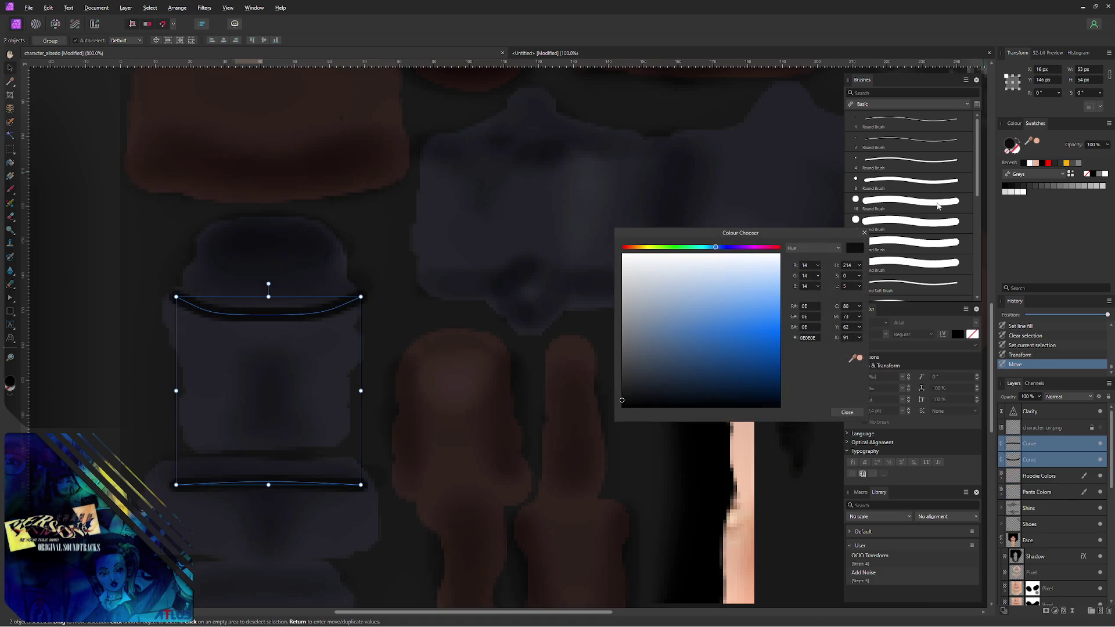
pyautogui.moveTo(635, 398); pyautogui.dragTo(608, 388)
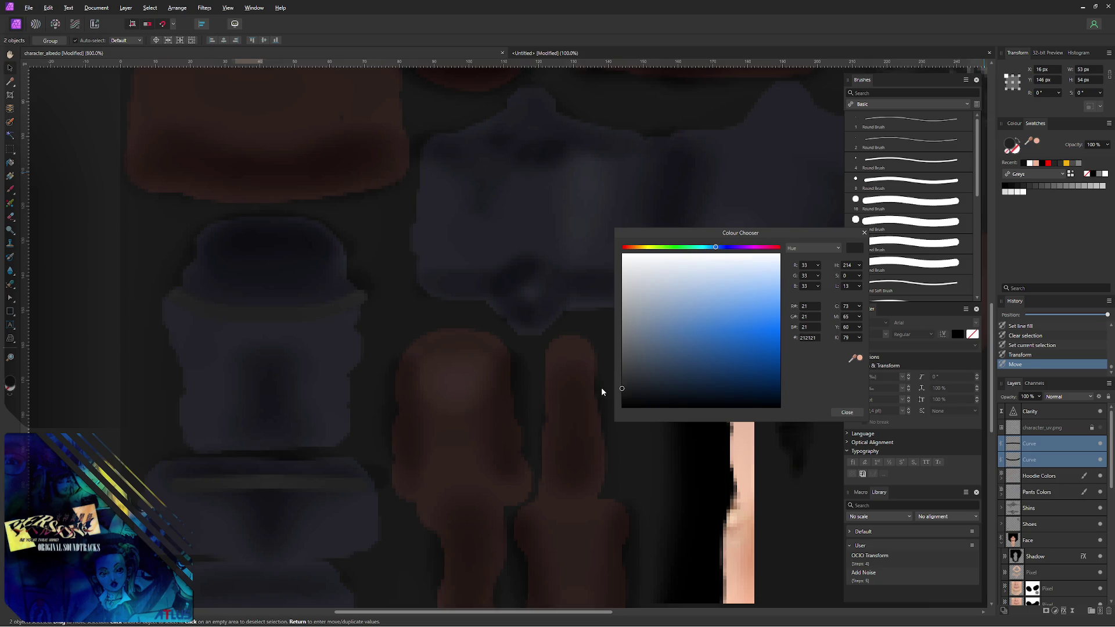
pyautogui.moveTo(600, 390); pyautogui.dragTo(600, 389)
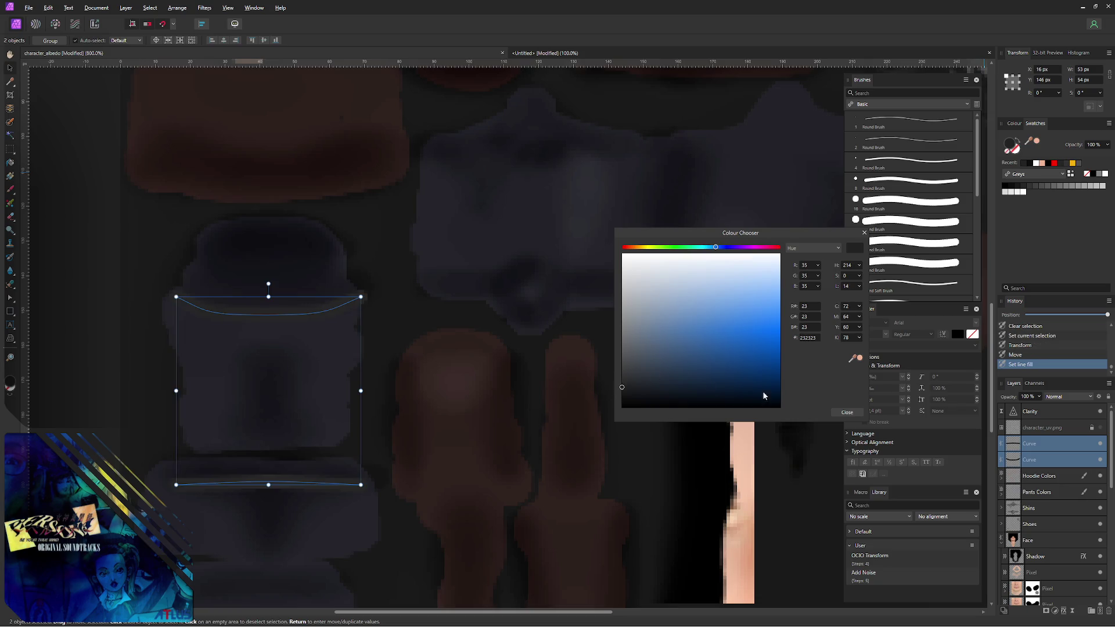
pyautogui.click(843, 413)
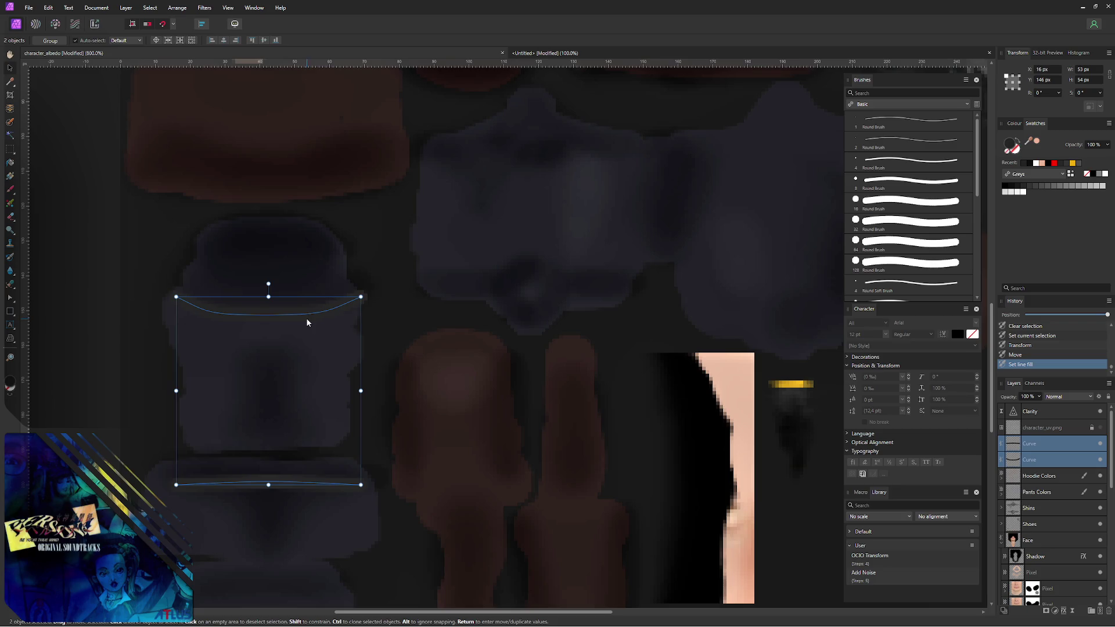
# - Group a new pixel layer with both curves as 'Belt' and select its pixel layer for brushing
pyautogui.hotkey('ctrl', 'shift', 'n')
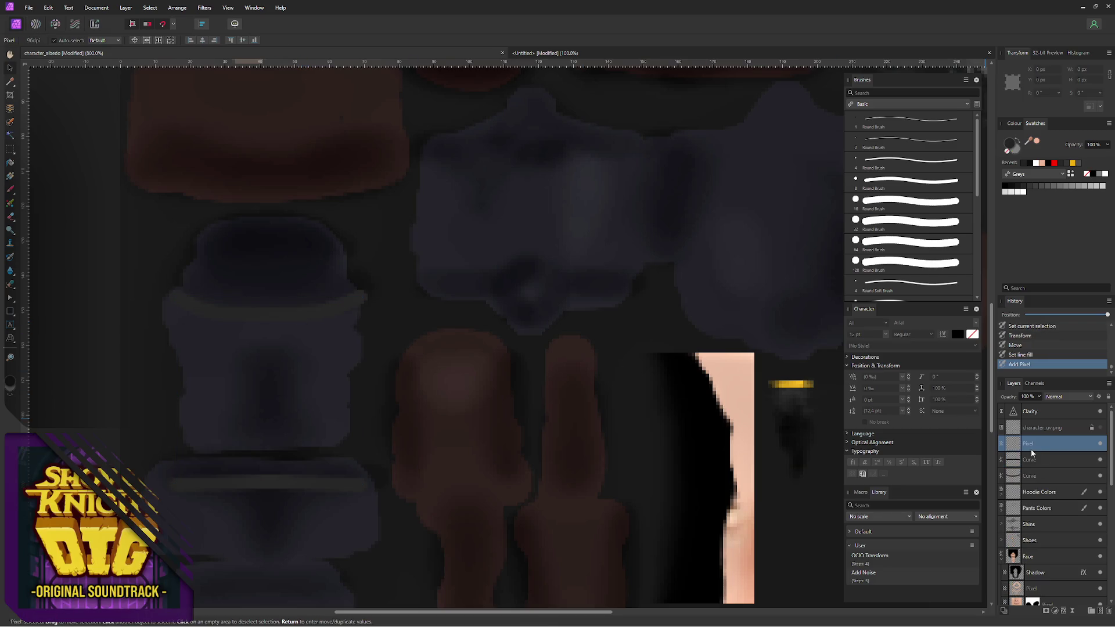
pyautogui.keyDown('shift'); pyautogui.click(1049, 474); pyautogui.keyUp('shift')
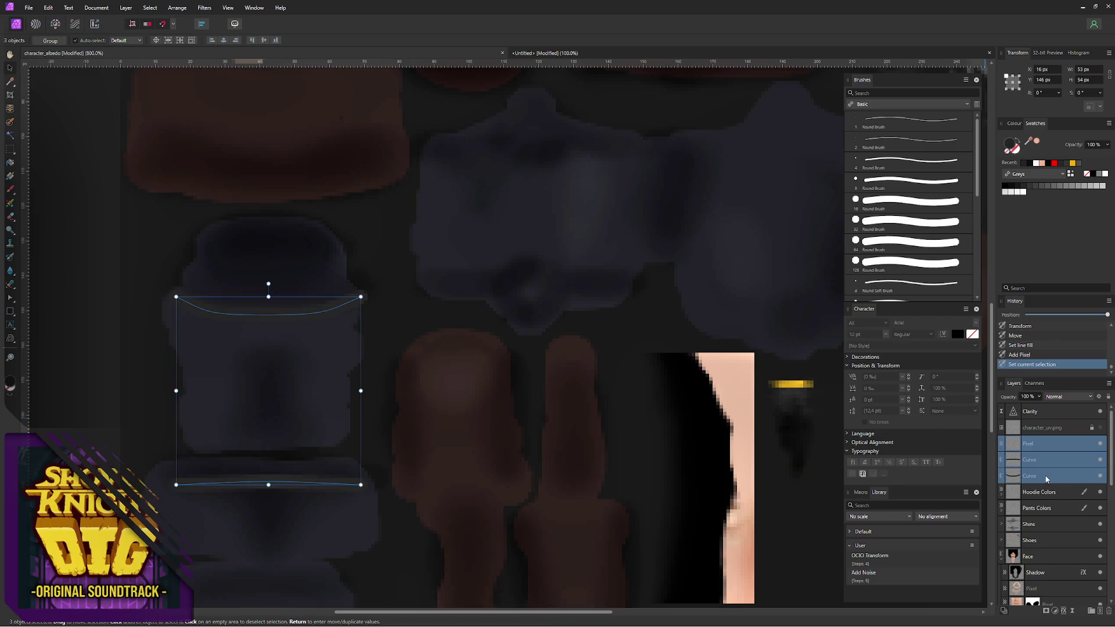
pyautogui.hotkey('ctrl', 'g')
pyautogui.doubleClick(1033, 443)
pyautogui.write('Belt')
pyautogui.press('Return')
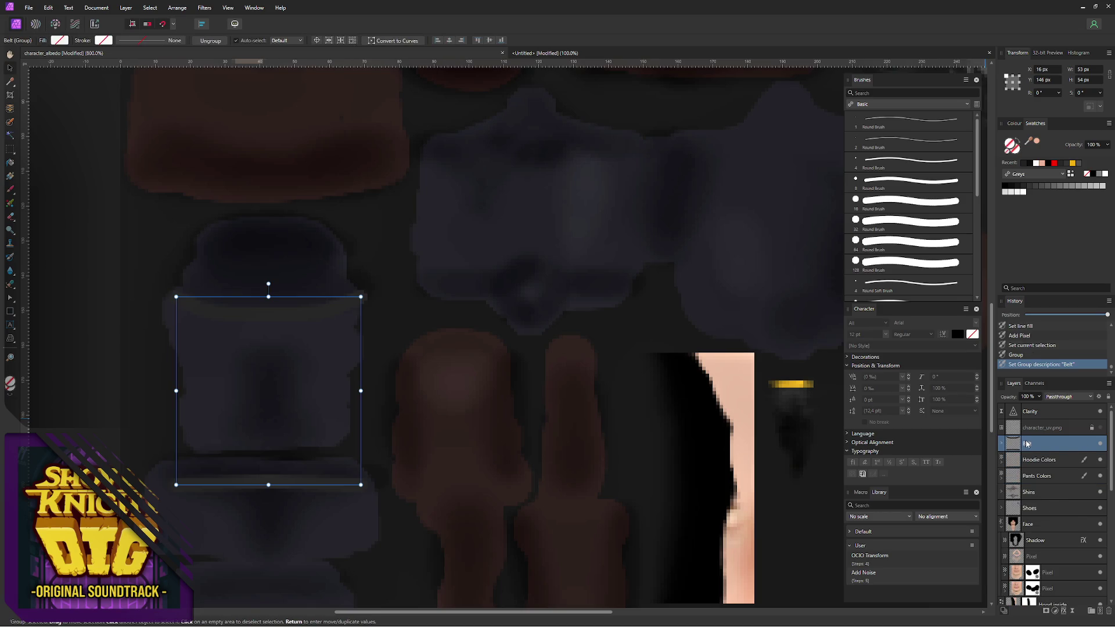
pyautogui.click(1004, 446)
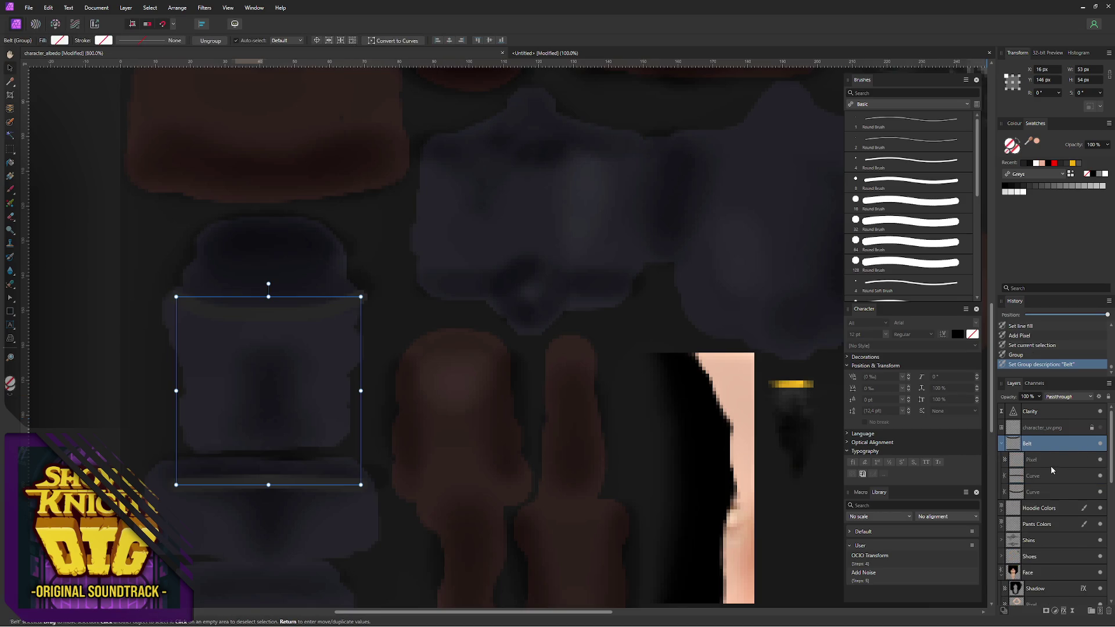
pyautogui.click(1051, 463)
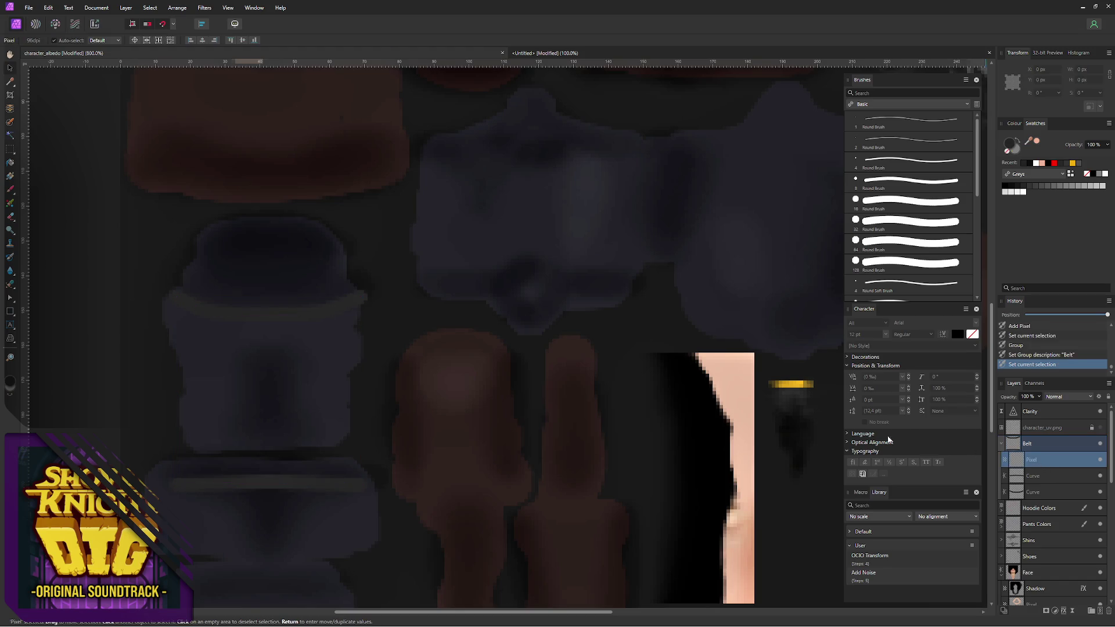
pyautogui.press('b')
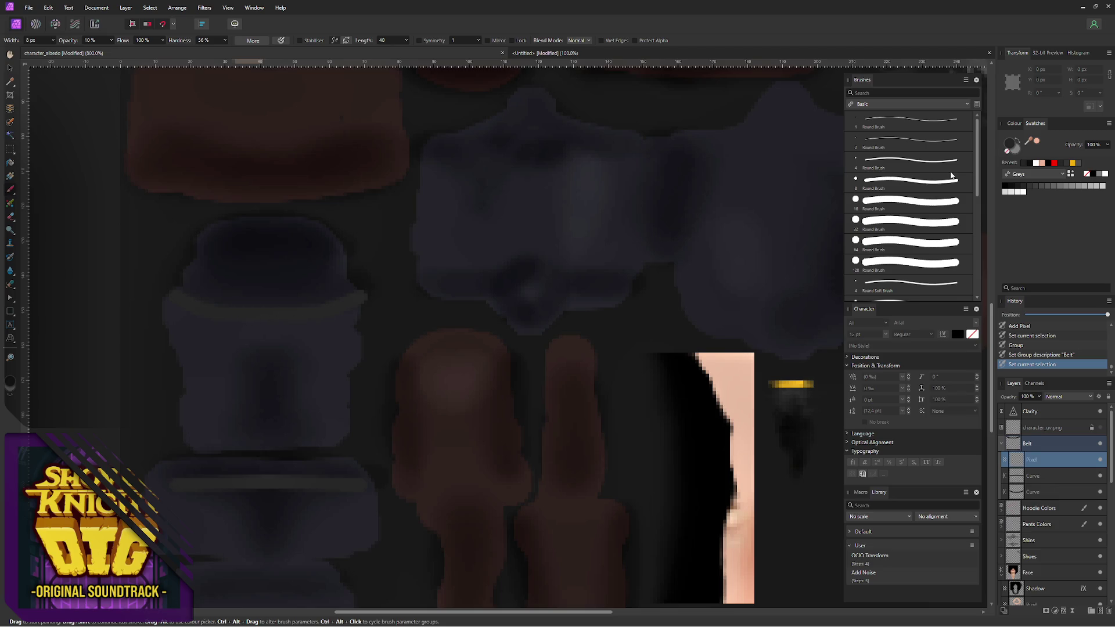
# - Paint faint light-grey strokes at 2% opacity along the upper and lower belt bands
pyautogui.keyDown('ctrl'); pyautogui.keyDown('alt'); pyautogui.moveTo(250, 294); pyautogui.dragTo(229, 310); pyautogui.keyUp('alt'); pyautogui.keyUp('ctrl')
pyautogui.hotkey('ctrl', 'z')
pyautogui.hotkey('ctrl', 'z')
pyautogui.press('0')
pyautogui.press('2')
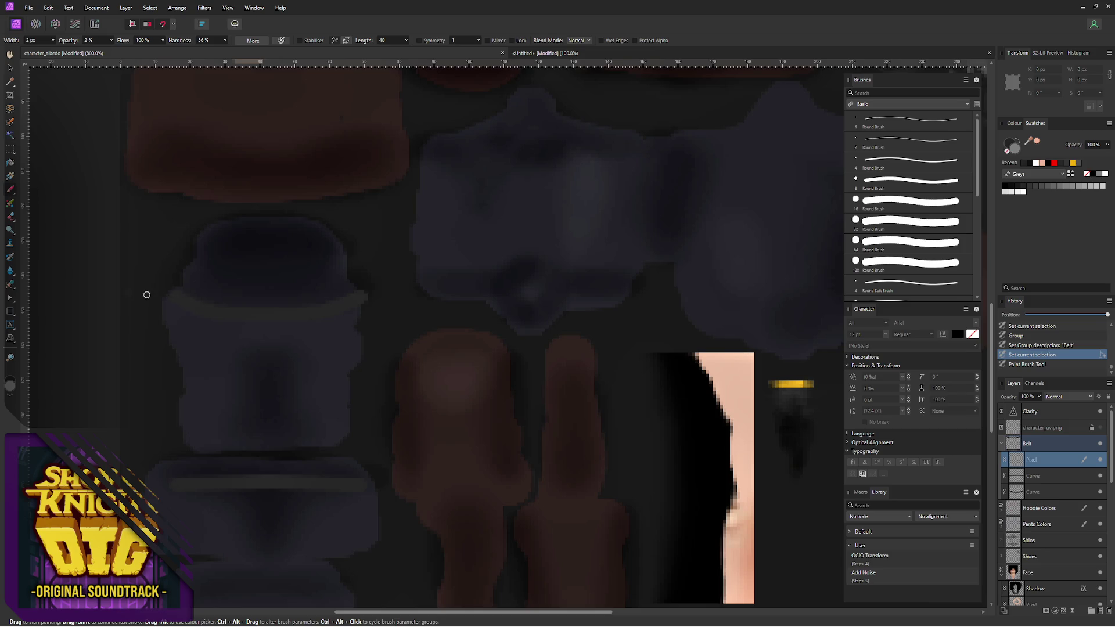
pyautogui.moveTo(177, 293); pyautogui.dragTo(227, 309)
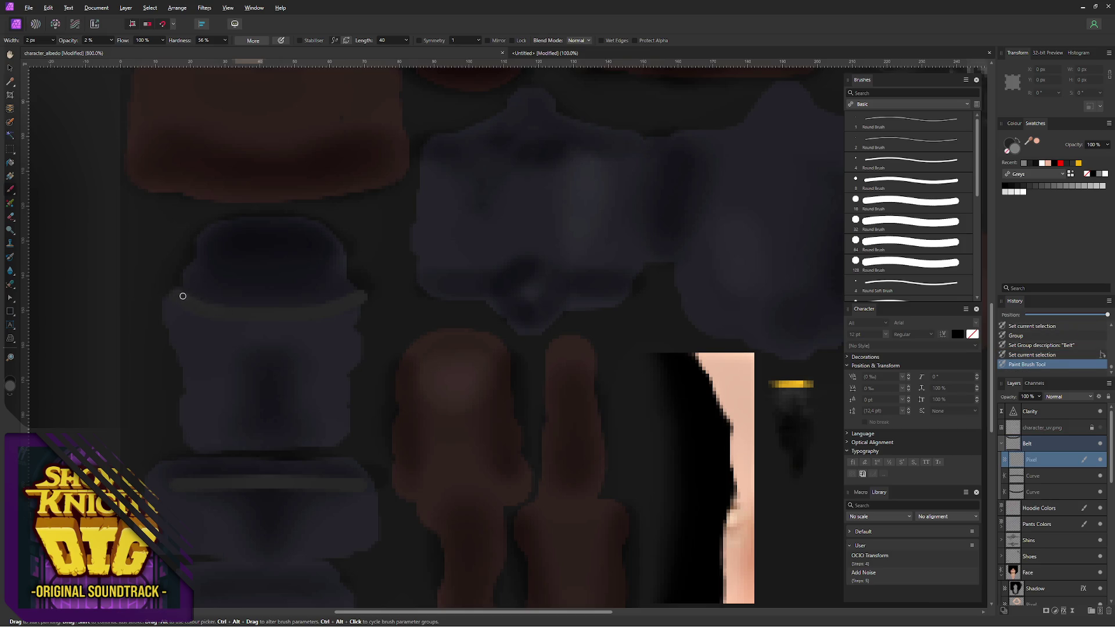
pyautogui.hotkey('ctrl', 'z')
pyautogui.moveTo(185, 296); pyautogui.dragTo(261, 311)
pyautogui.moveTo(175, 480); pyautogui.dragTo(336, 478)
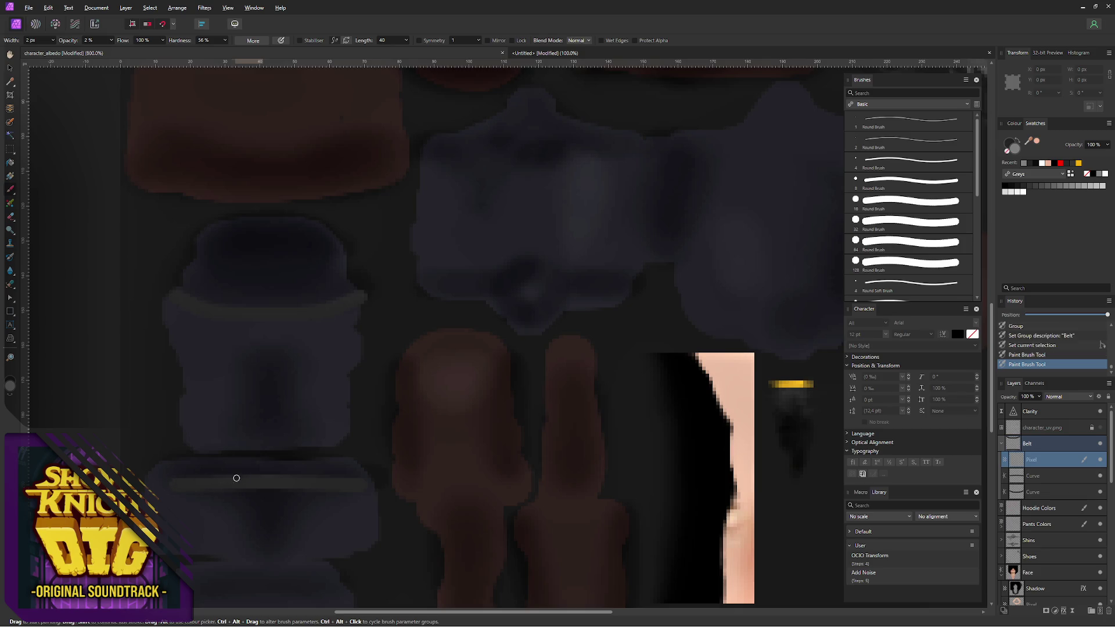
pyautogui.moveTo(330, 476); pyautogui.dragTo(178, 481)
pyautogui.moveTo(178, 293)
pyautogui.mouseDown()
pyautogui.moveTo(207, 304)
pyautogui.moveTo(358, 293)
pyautogui.moveTo(380, 325)
pyautogui.mouseUp()
# - Add faint black shading strokes along the belt bands, undoing misses
pyautogui.keyDown('alt'); pyautogui.click(541, 241); pyautogui.keyUp('alt')
pyautogui.moveTo(173, 297); pyautogui.dragTo(181, 299)
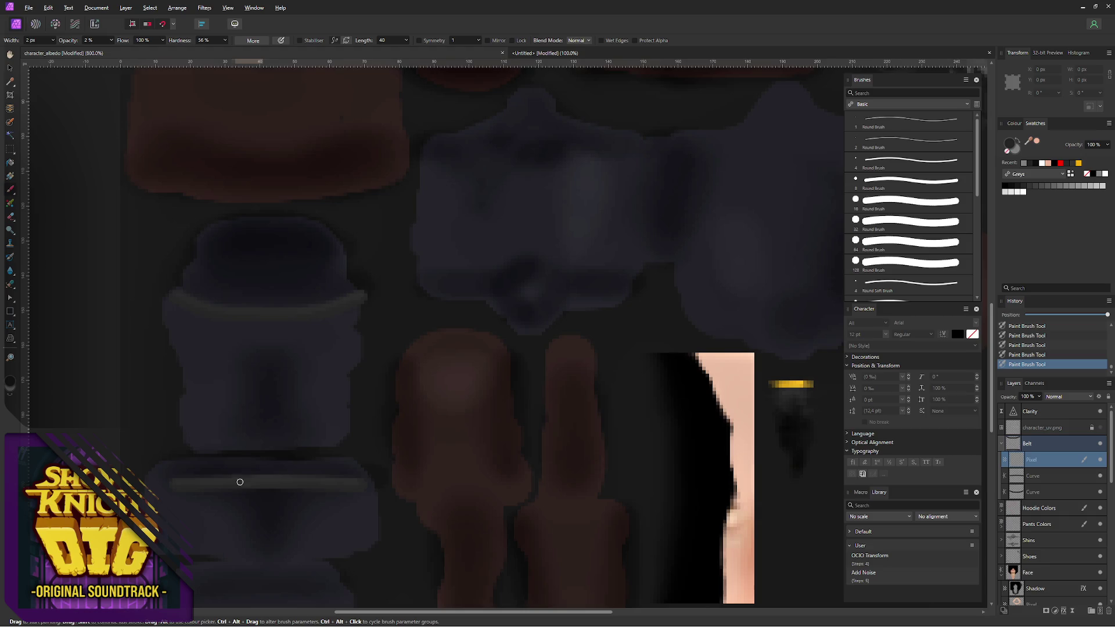
pyautogui.click(1094, 175)
pyautogui.moveTo(293, 484)
pyautogui.mouseDown()
pyautogui.moveTo(180, 486)
pyautogui.moveTo(252, 485)
pyautogui.mouseUp()
pyautogui.moveTo(178, 301); pyautogui.dragTo(292, 320)
pyautogui.keyDown('ctrl'); pyautogui.keyDown('alt'); pyautogui.moveTo(270, 309); pyautogui.dragTo(266, 316); pyautogui.keyUp('alt'); pyautogui.keyUp('ctrl')
pyautogui.hotkey('ctrl', 'z')
pyautogui.hotkey('ctrl', 'z')
pyautogui.hotkey('ctrl', 'z')
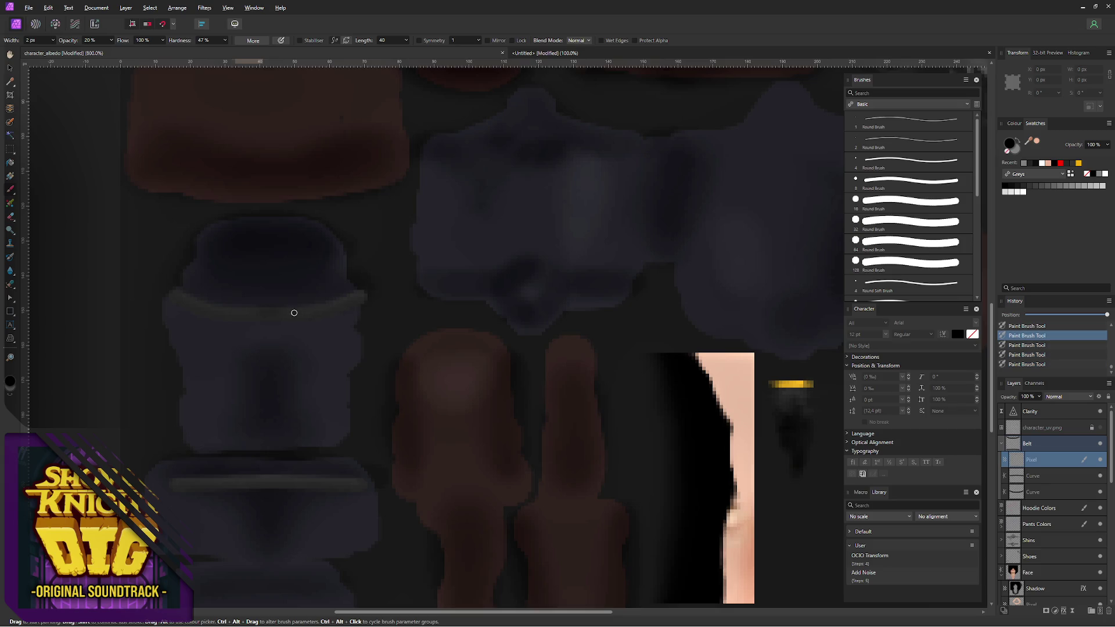
# - Dot small white 1 px stud marks along the belt bands
pyautogui.click(1102, 362)
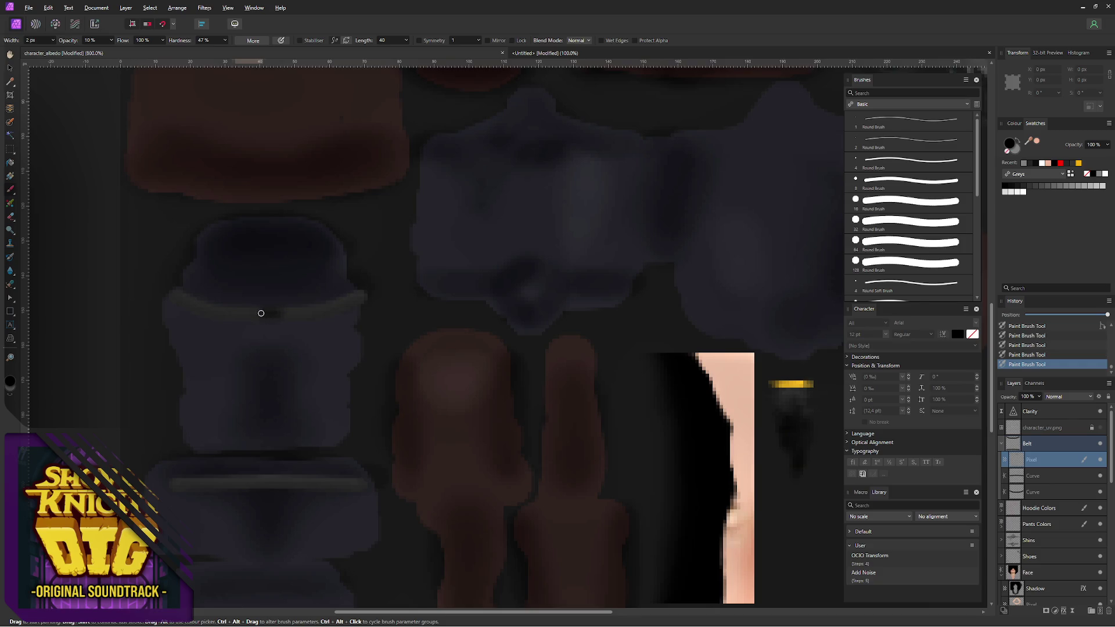
pyautogui.click(1103, 175)
pyautogui.hotkey('ctrl', 'z')
pyautogui.hotkey('ctrl', 'shift', 'z')
pyautogui.hotkey('ctrl', 'z')
pyautogui.keyDown('ctrl'); pyautogui.keyDown('alt'); pyautogui.moveTo(272, 310); pyautogui.dragTo(271, 311); pyautogui.keyUp('alt'); pyautogui.keyUp('ctrl')
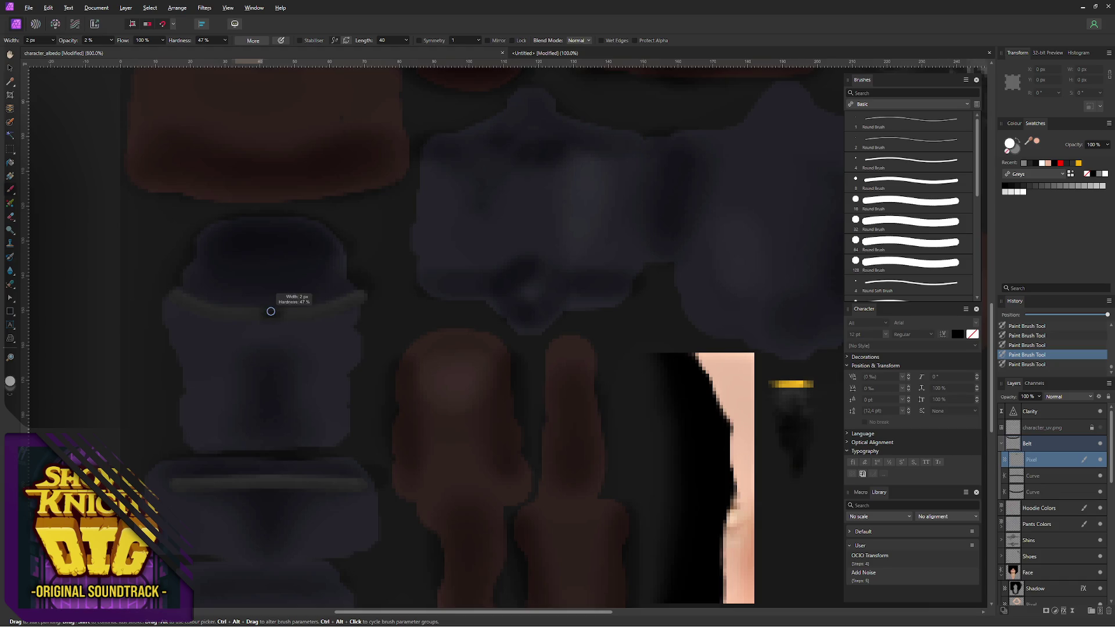
pyautogui.hotkey('ctrl', 'shift', 'z')
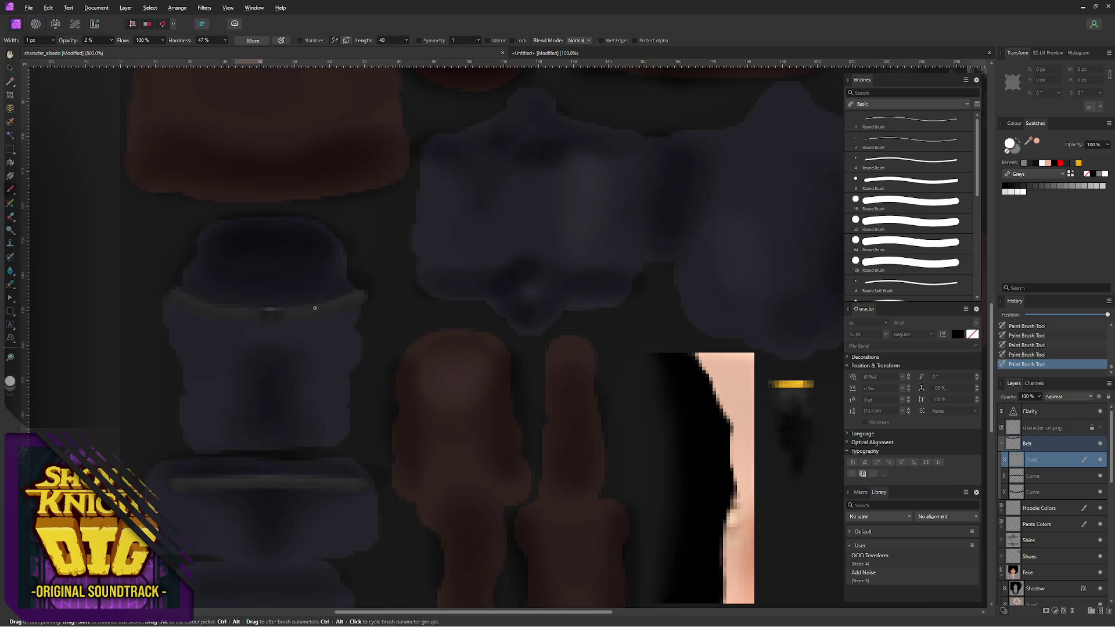
pyautogui.click(1018, 149)
pyautogui.keyDown('ctrl'); pyautogui.keyDown('alt'); pyautogui.click(411, 389); pyautogui.keyUp('alt'); pyautogui.keyUp('ctrl')
# - Export the PNG over character_albedo.png and reload the texture in Blender
pyautogui.hotkey('ctrl', 'alt', 'shift', 'w')
pyautogui.click(641, 438)
pyautogui.press('Return')
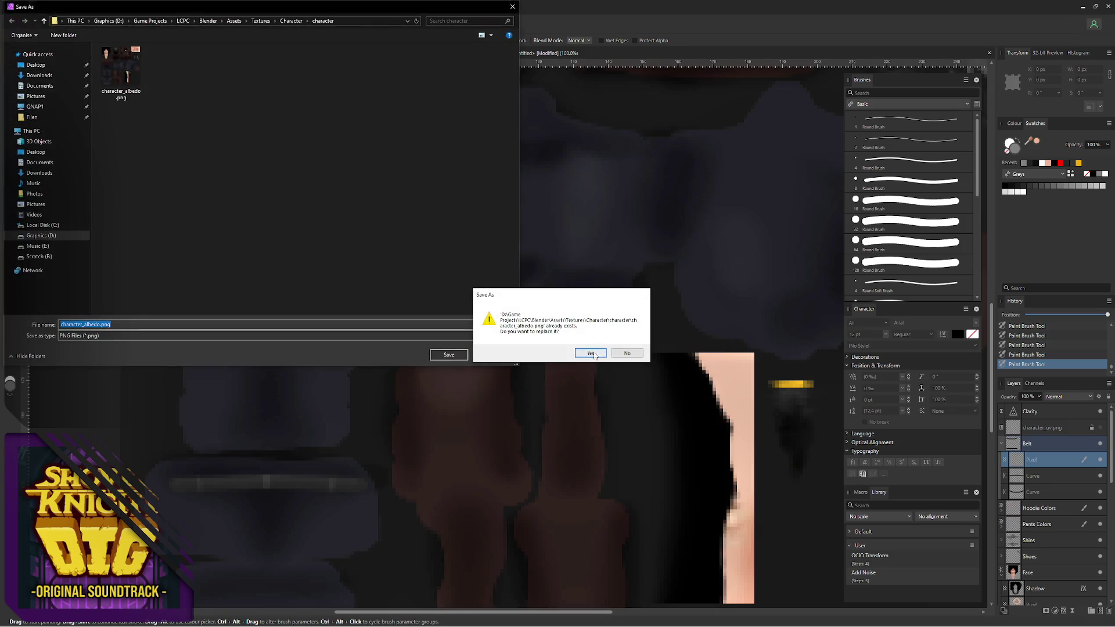
pyautogui.click(590, 352)
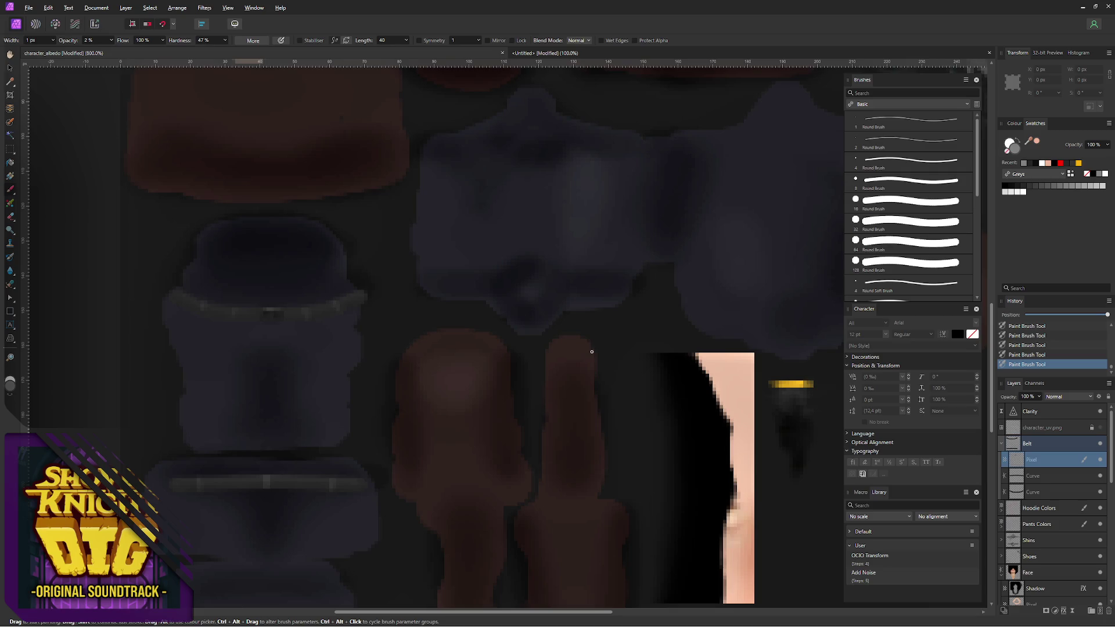
pyautogui.hotkey('alt', 'Tab')
pyautogui.hotkey('alt', 'r')
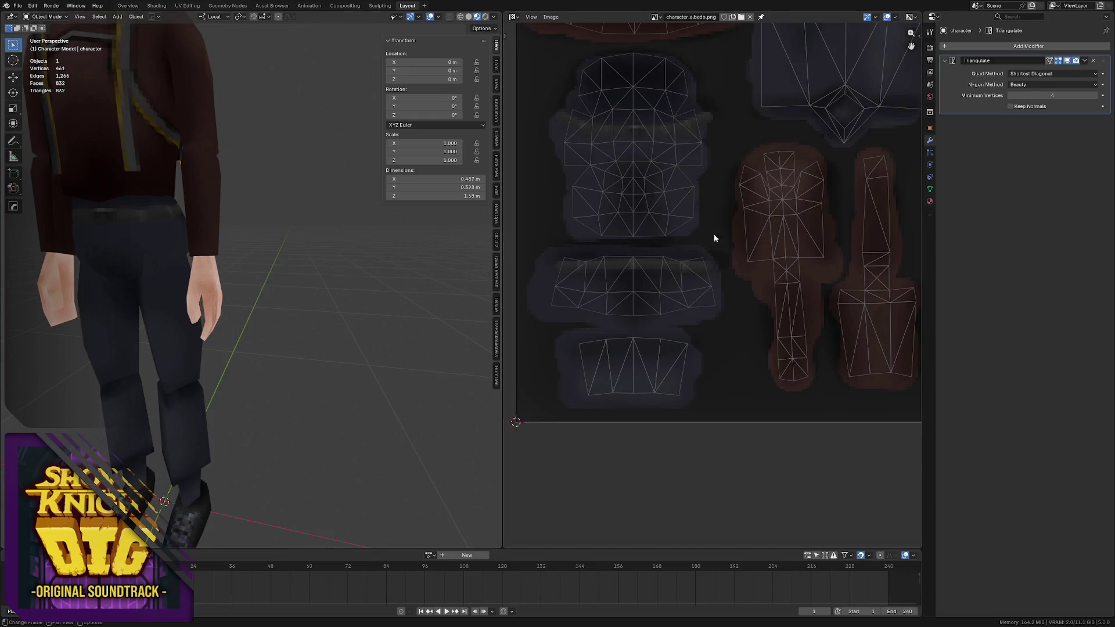
# - Orbit the Blender character to review the belt, then collapse the Belt layer group in Affinity Photo
pyautogui.moveTo(221, 217)
pyautogui.mouseDown(button='middle')
pyautogui.moveTo(251, 223)
pyautogui.moveTo(263, 249)
pyautogui.moveTo(176, 256)
pyautogui.moveTo(223, 249)
pyautogui.moveTo(120, 238)
pyautogui.moveTo(219, 233)
pyautogui.moveTo(250, 251)
pyautogui.moveTo(227, 257)
pyautogui.moveTo(195, 253)
pyautogui.moveTo(254, 240)
pyautogui.moveTo(236, 215)
pyautogui.mouseUp(button='middle')
pyautogui.scroll(-5, 180, 252)
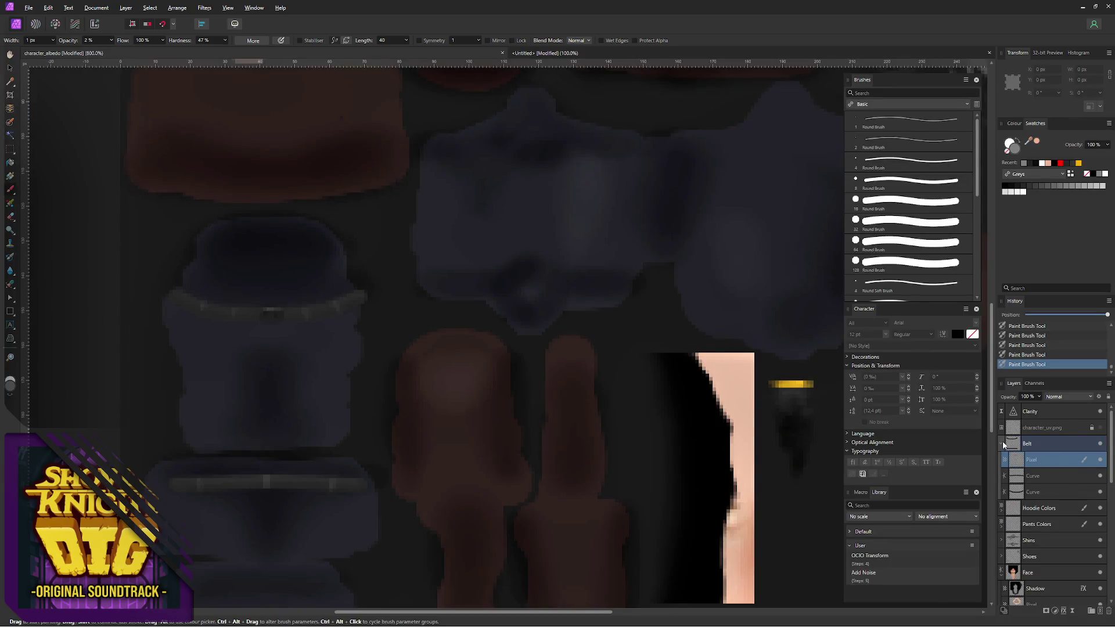
pyautogui.click(1002, 443)
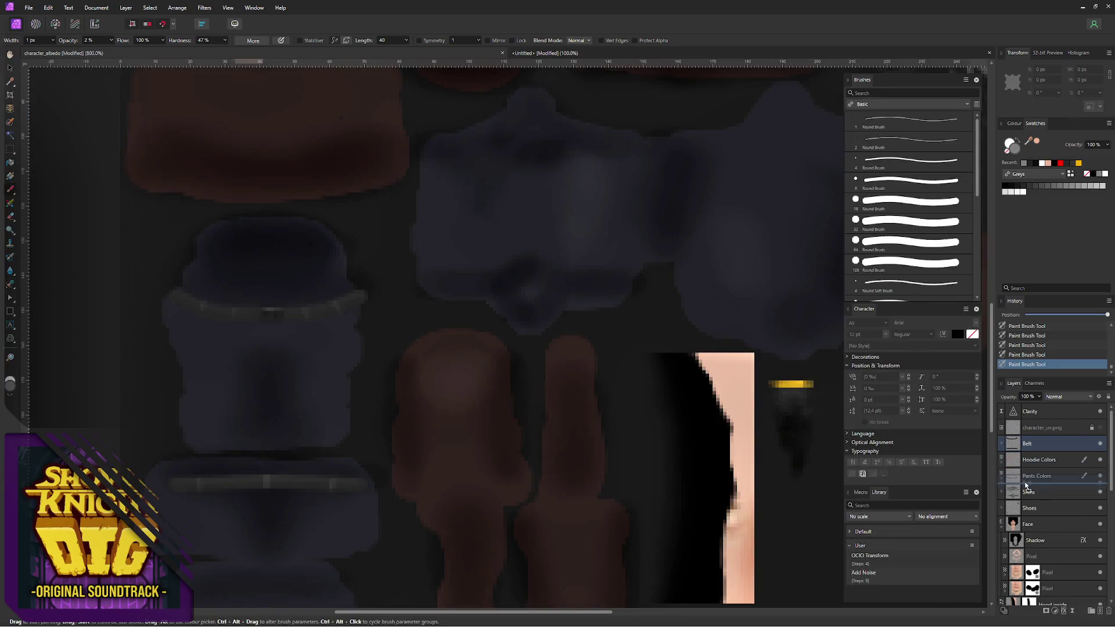
pyautogui.moveTo(1011, 487); pyautogui.dragTo(1001, 481)
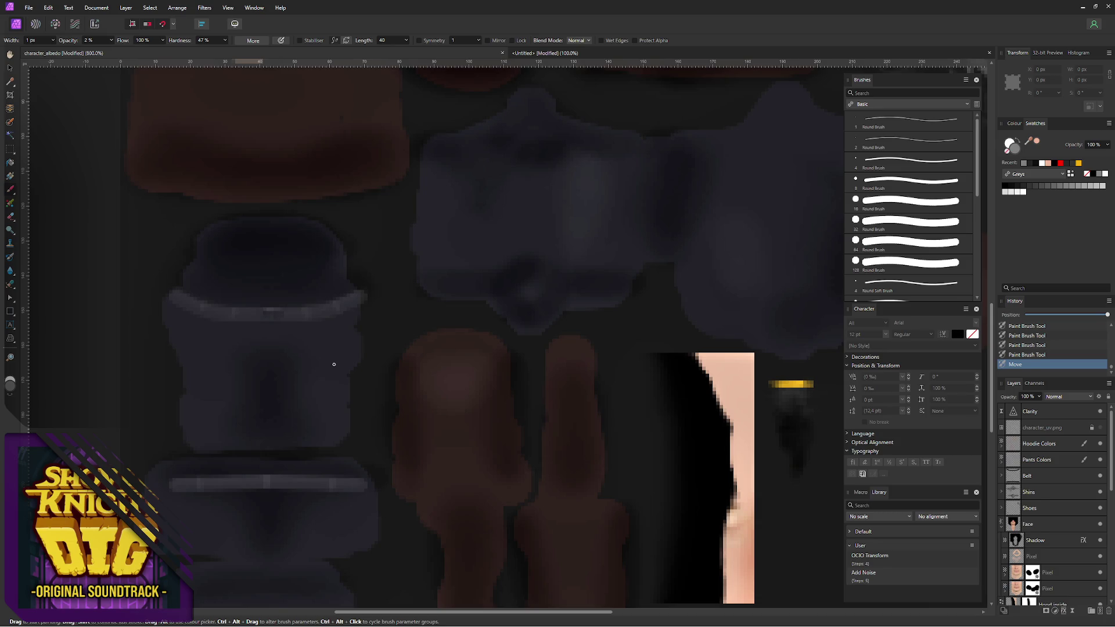
pyautogui.hotkey('ctrl', 'z')
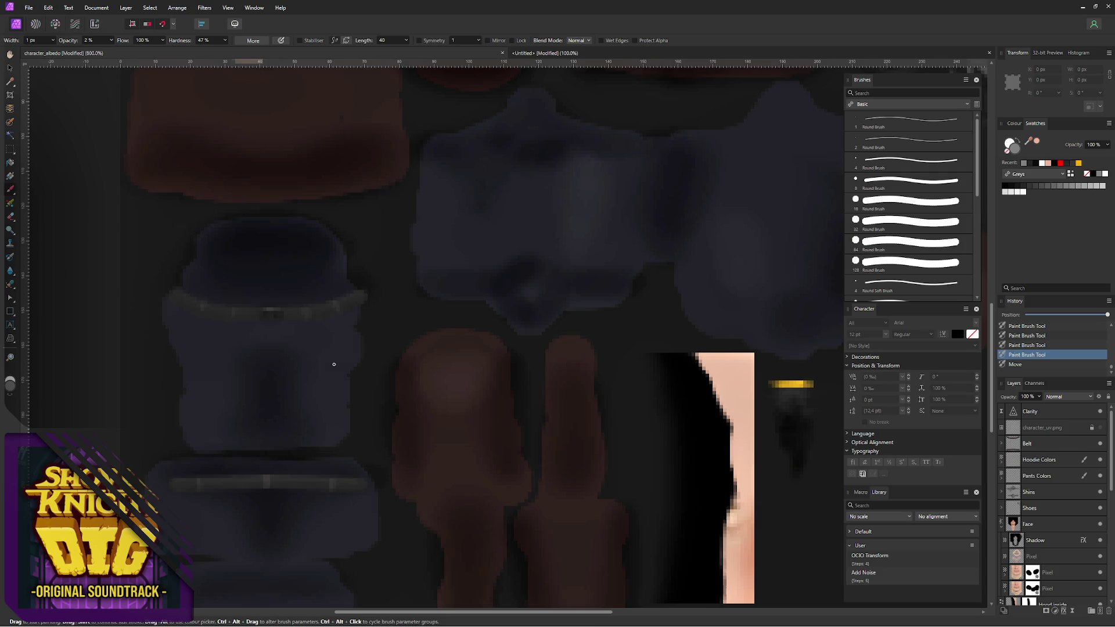
pyautogui.click(1008, 443)
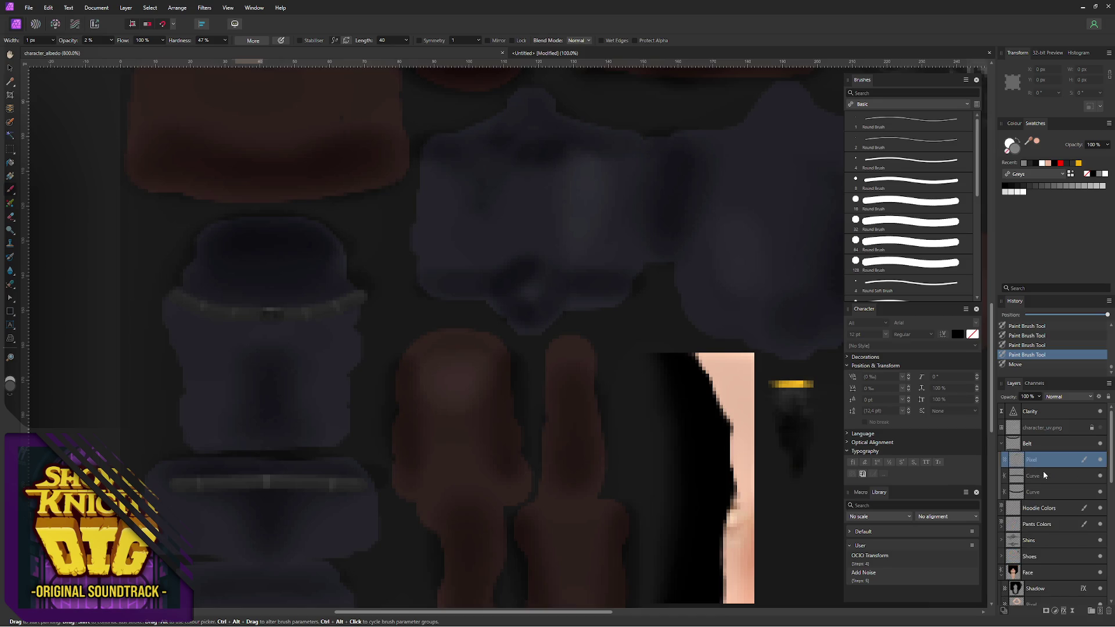
# - With the first belt curve layer selected, pick a muted blue in the Colour Chooser
pyautogui.click(1038, 476)
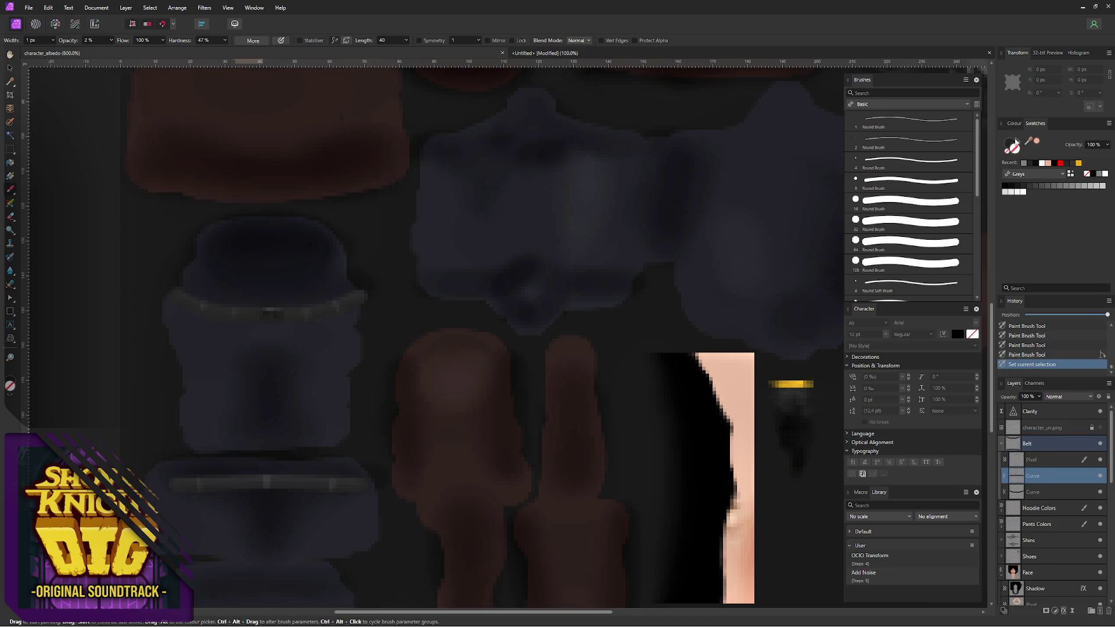
pyautogui.doubleClick(1014, 147)
pyautogui.moveTo(627, 389); pyautogui.dragTo(650, 384)
pyautogui.click(675, 366)
pyautogui.click(697, 360)
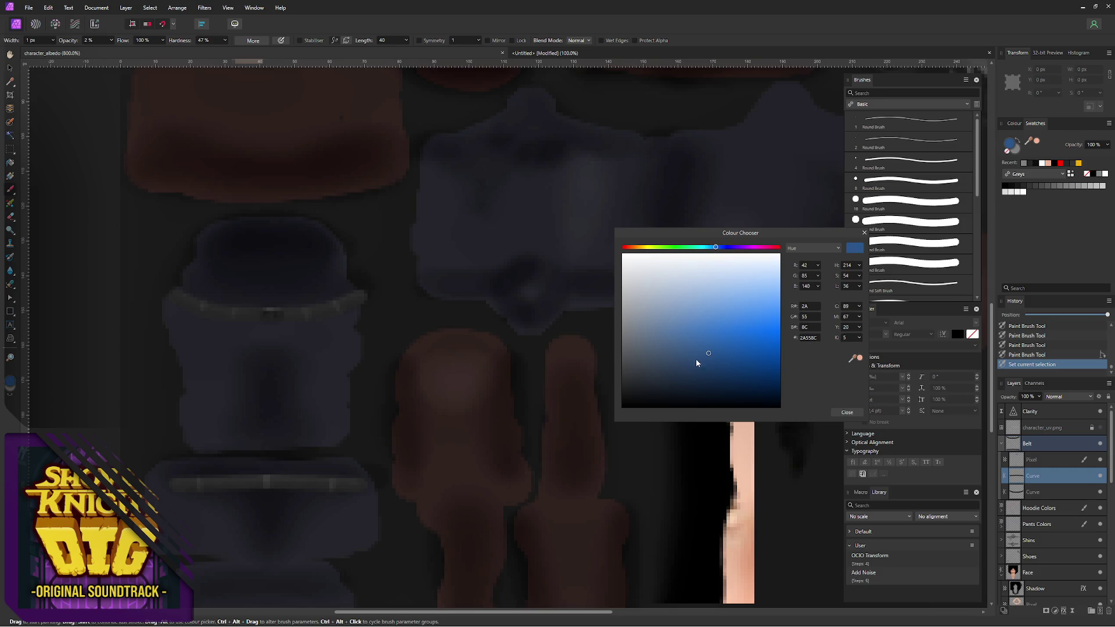
pyautogui.click(689, 335)
pyautogui.click(847, 411)
# - Step back and forward through history to compare the latest belt paint strokes
pyautogui.click(1103, 355)
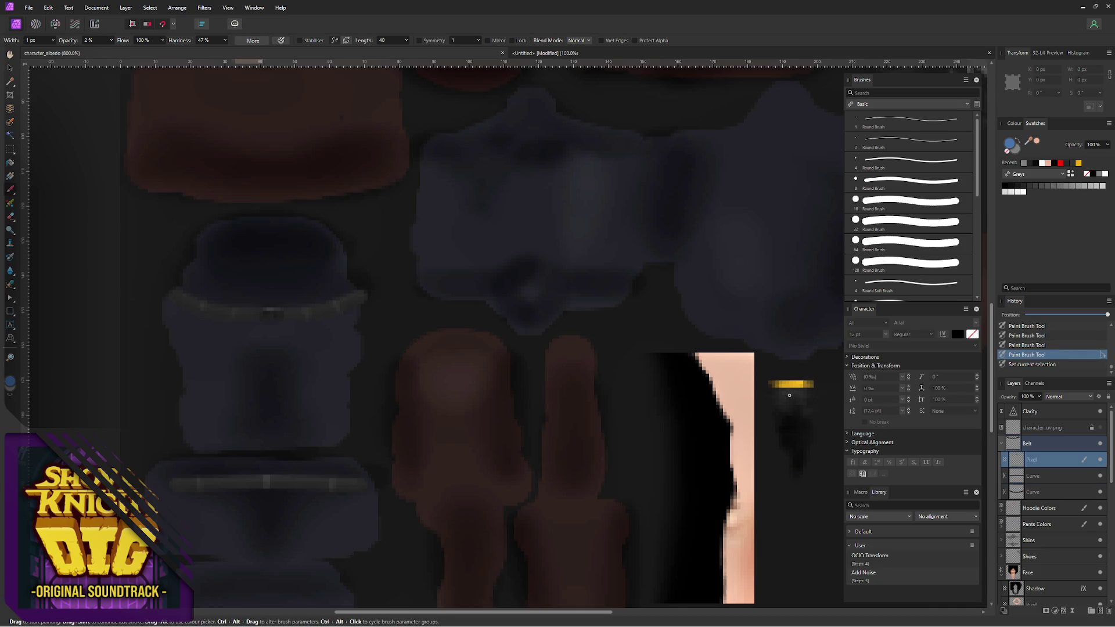
pyautogui.hotkey('ctrl', 'z')
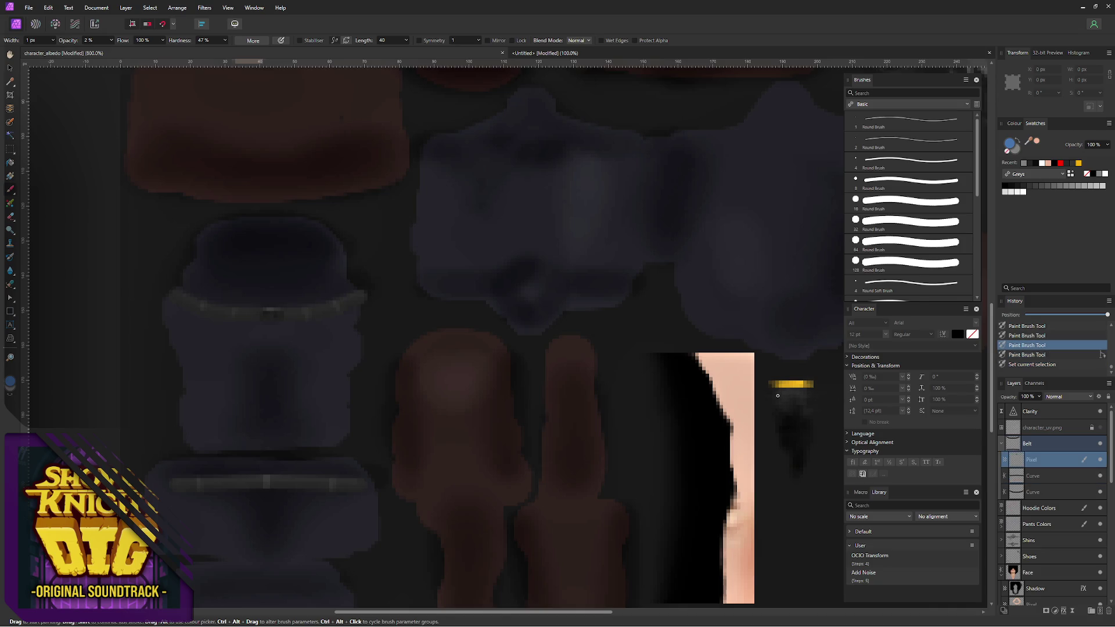
pyautogui.hotkey('ctrl', 'z')
pyautogui.hotkey('ctrl', 'z')
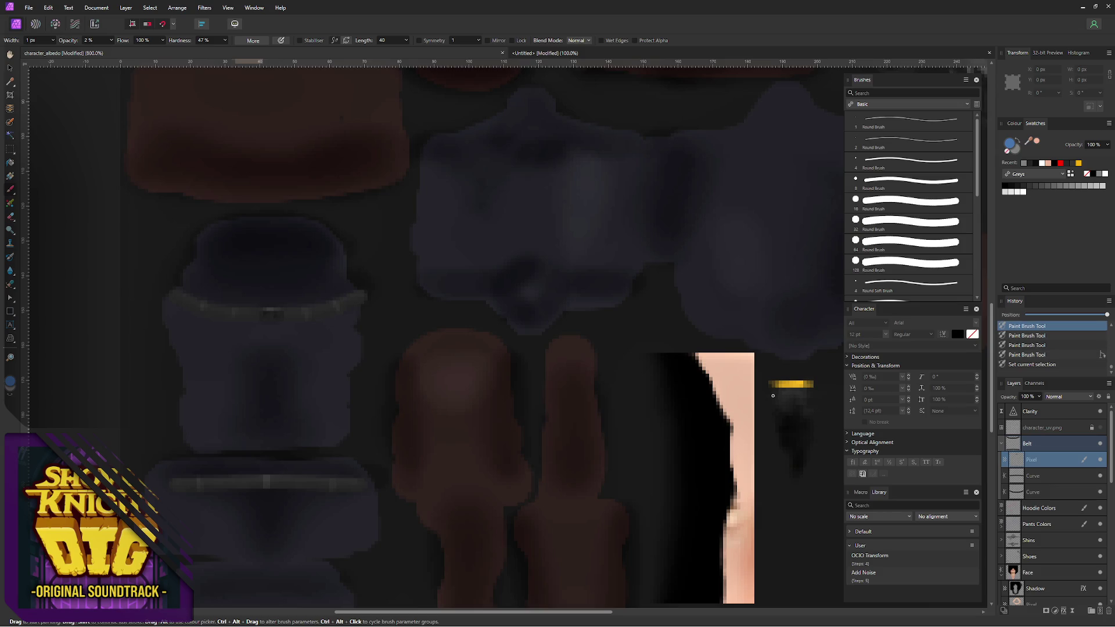
pyautogui.hotkey('ctrl', 'shift', 'z')
pyautogui.hotkey('ctrl', 'shift', 'z')
pyautogui.hotkey('ctrl', 'shift', 'z')
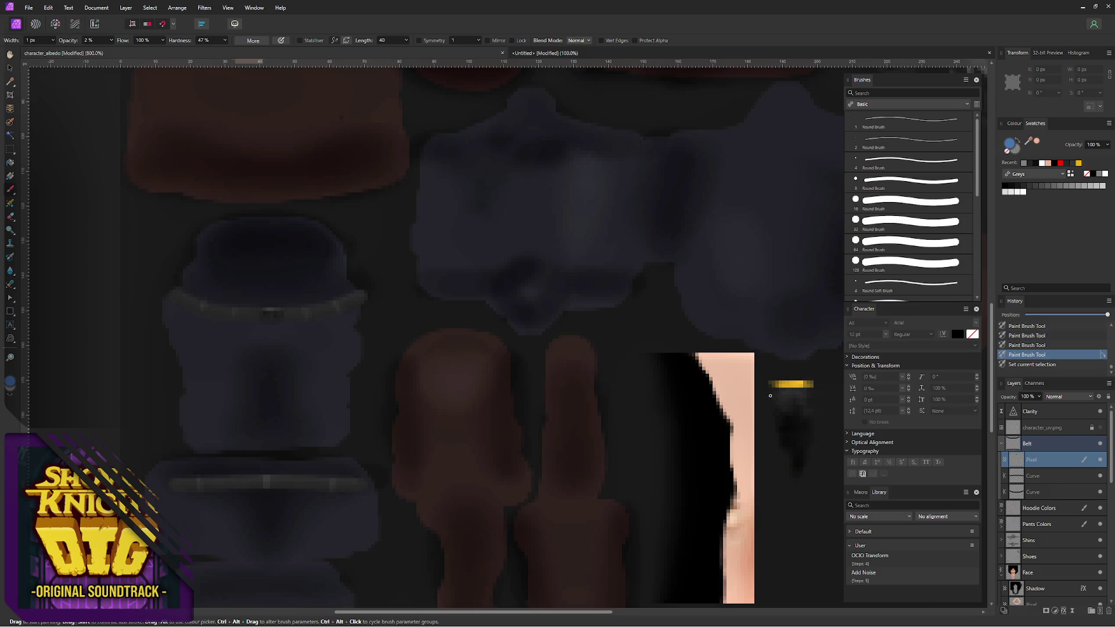
pyautogui.hotkey('ctrl', 'shift', 'z')
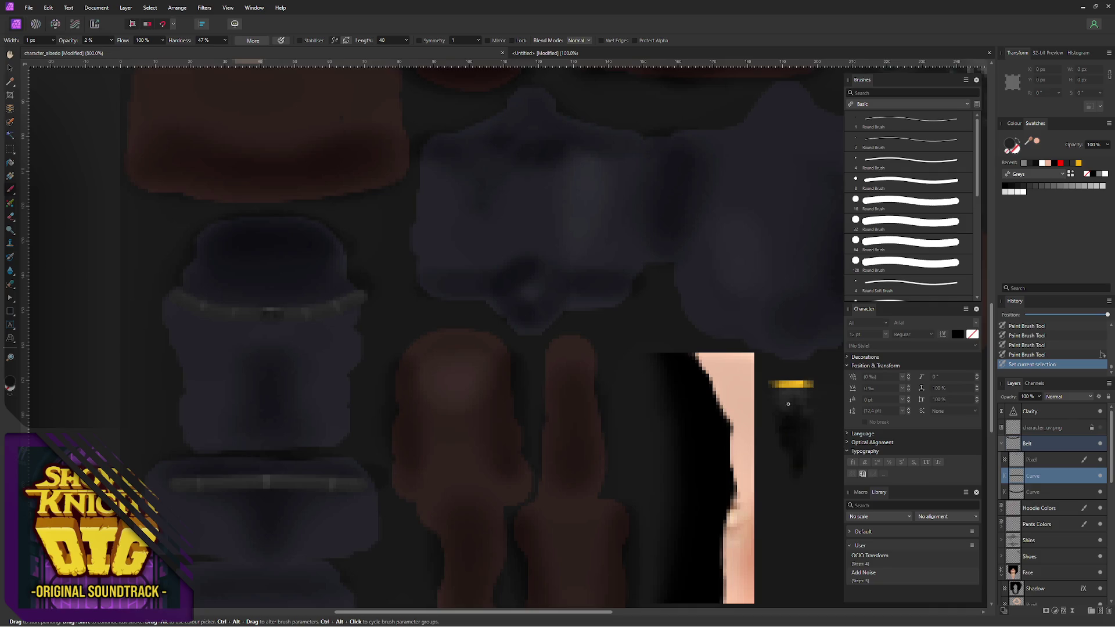
# - Try a darker blue on the belt curve layer, then undo the change
pyautogui.click(1037, 458)
pyautogui.click(1036, 478)
pyautogui.doubleClick(1012, 146)
pyautogui.moveTo(634, 383); pyautogui.dragTo(682, 368)
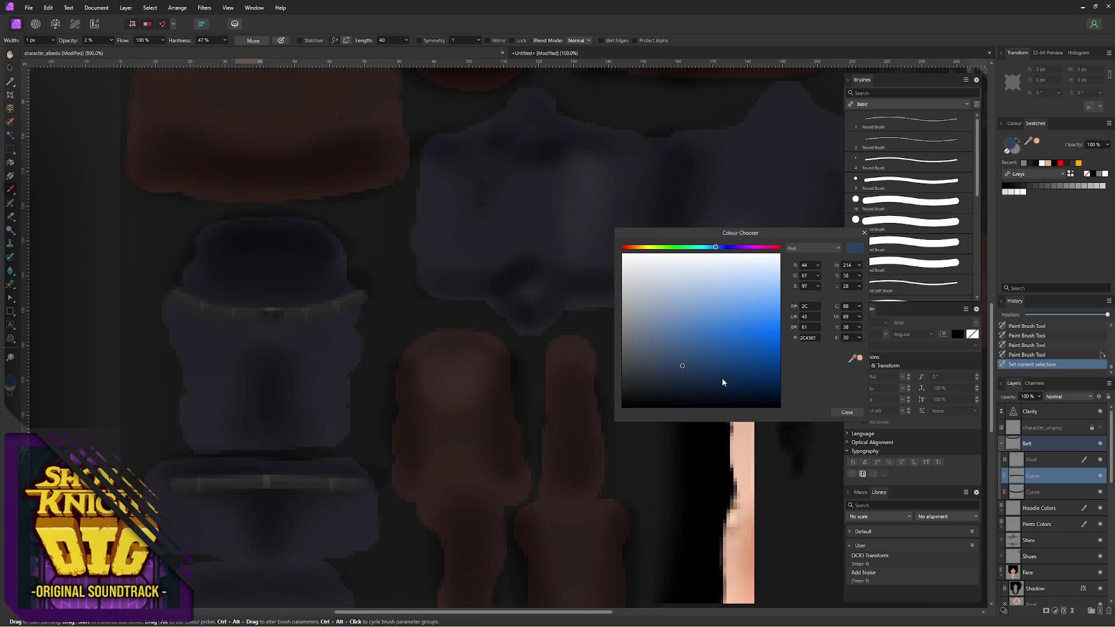
pyautogui.click(846, 413)
pyautogui.hotkey('ctrl', 'z')
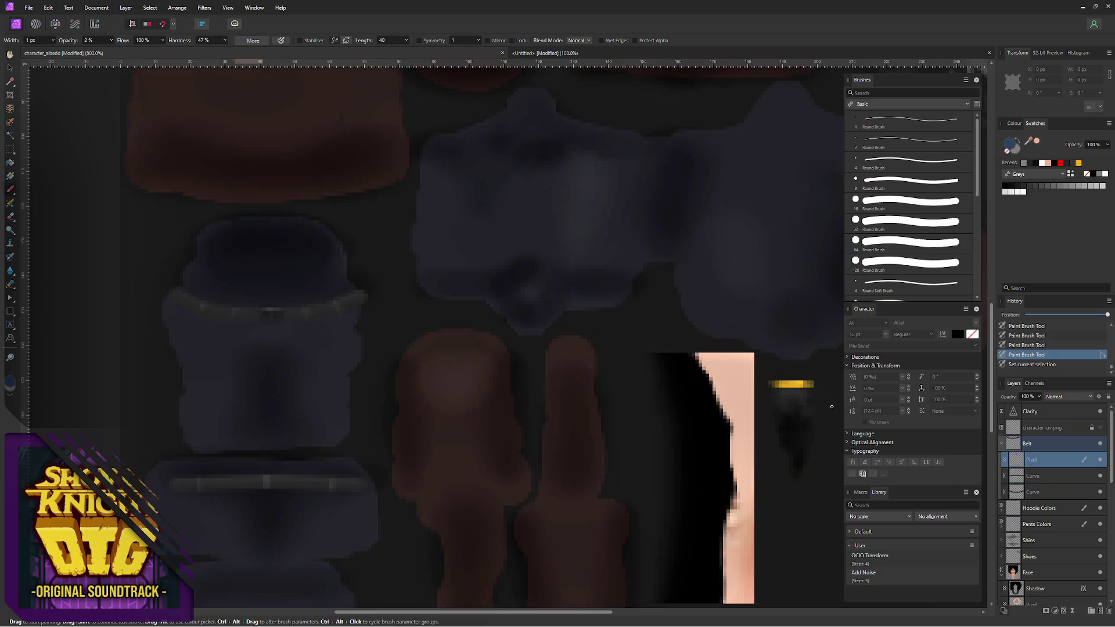
# - Set the belt's painted Pixel layer to Screen blend mode
pyautogui.click(1042, 475)
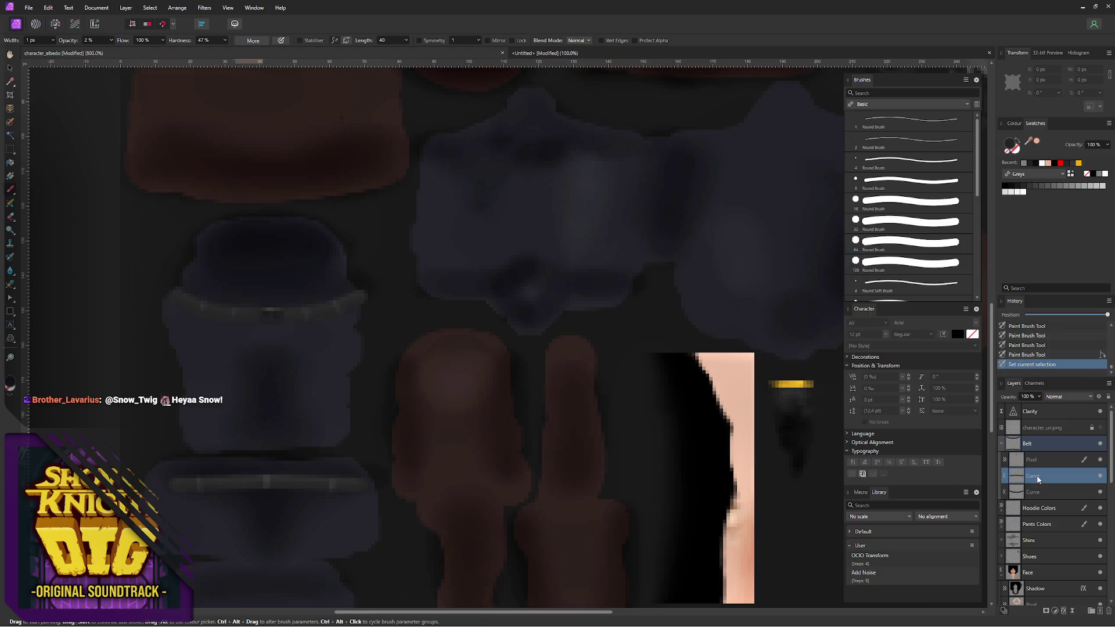
pyautogui.click(1046, 460)
pyautogui.click(1062, 398)
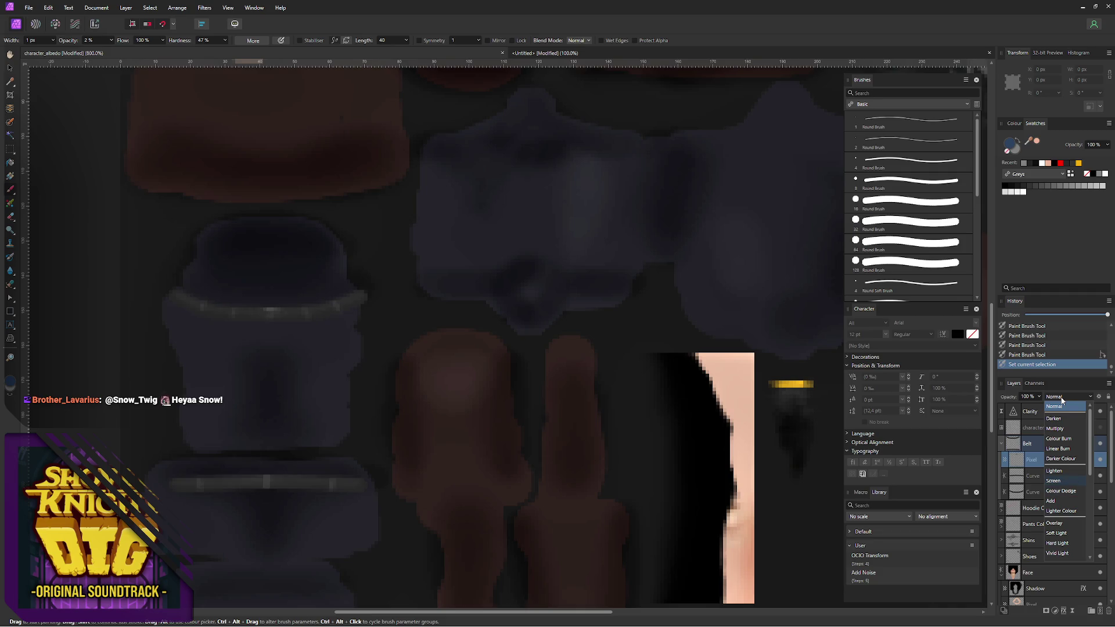
pyautogui.click(1053, 482)
# - Pick a brighter blue for the first belt curve, undo, and switch to the Move Tool on the curve layer
pyautogui.click(1025, 477)
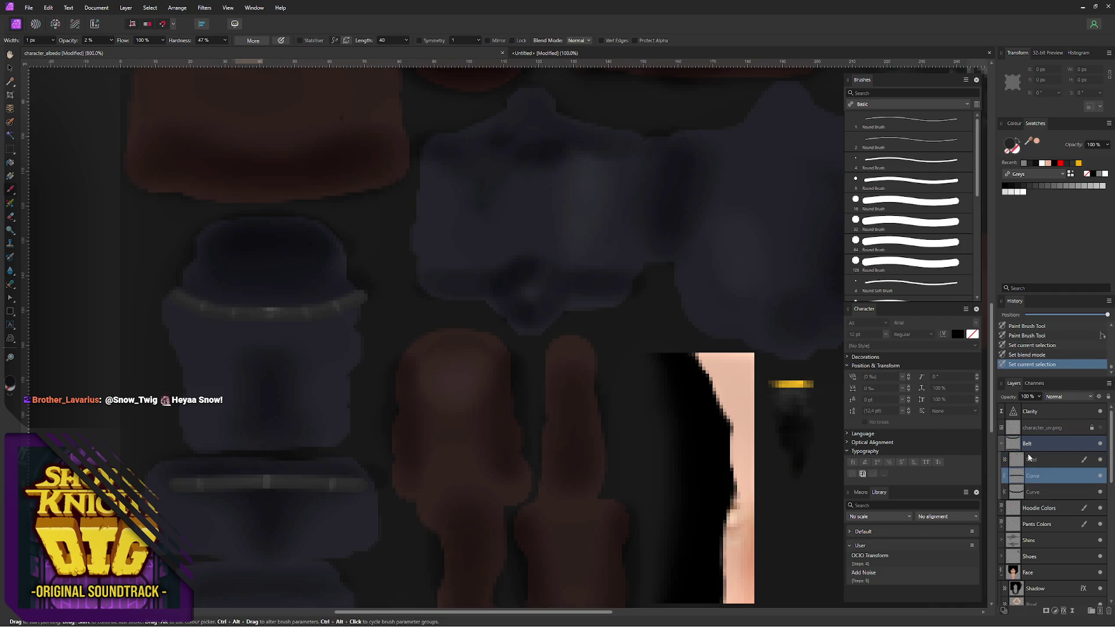
pyautogui.doubleClick(1012, 146)
pyautogui.click(665, 378)
pyautogui.click(697, 362)
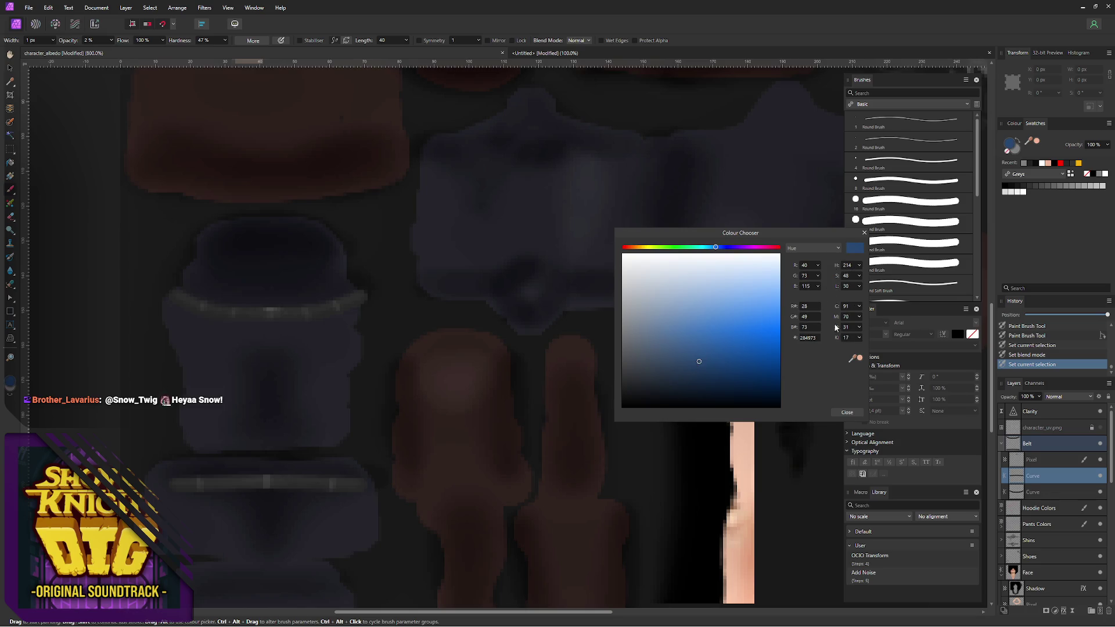
pyautogui.click(846, 412)
pyautogui.hotkey('ctrl', 'z')
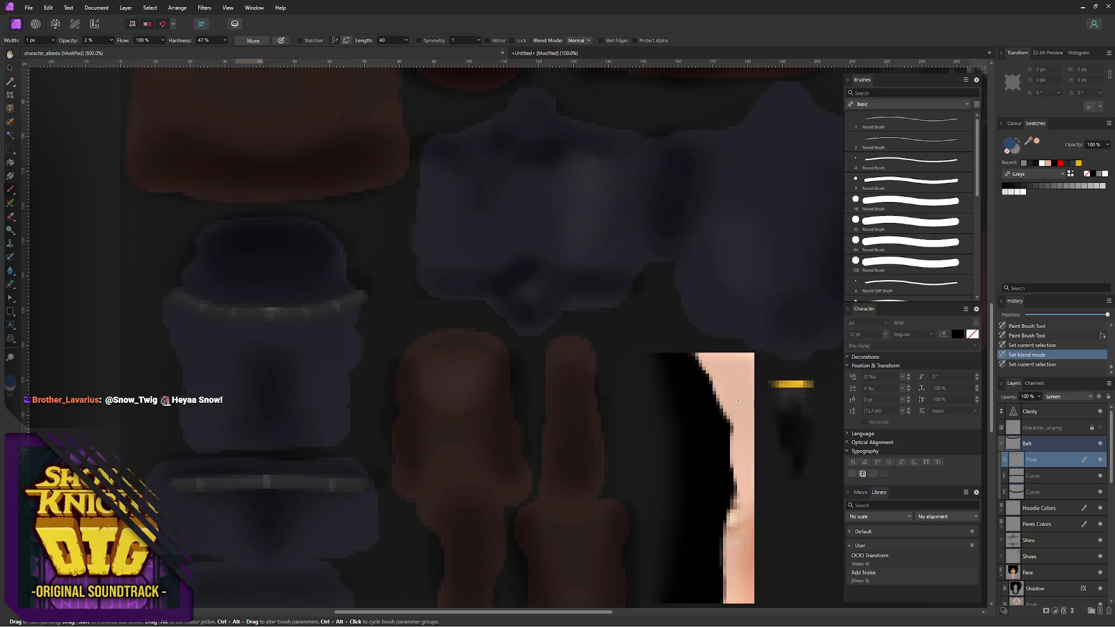
pyautogui.press('v')
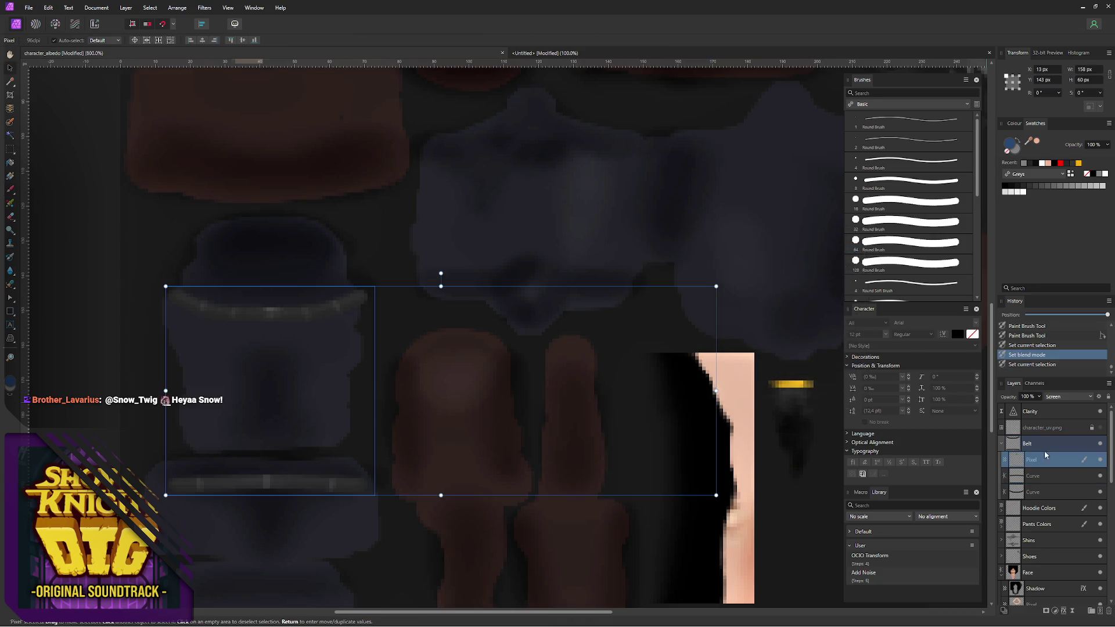
pyautogui.click(1051, 478)
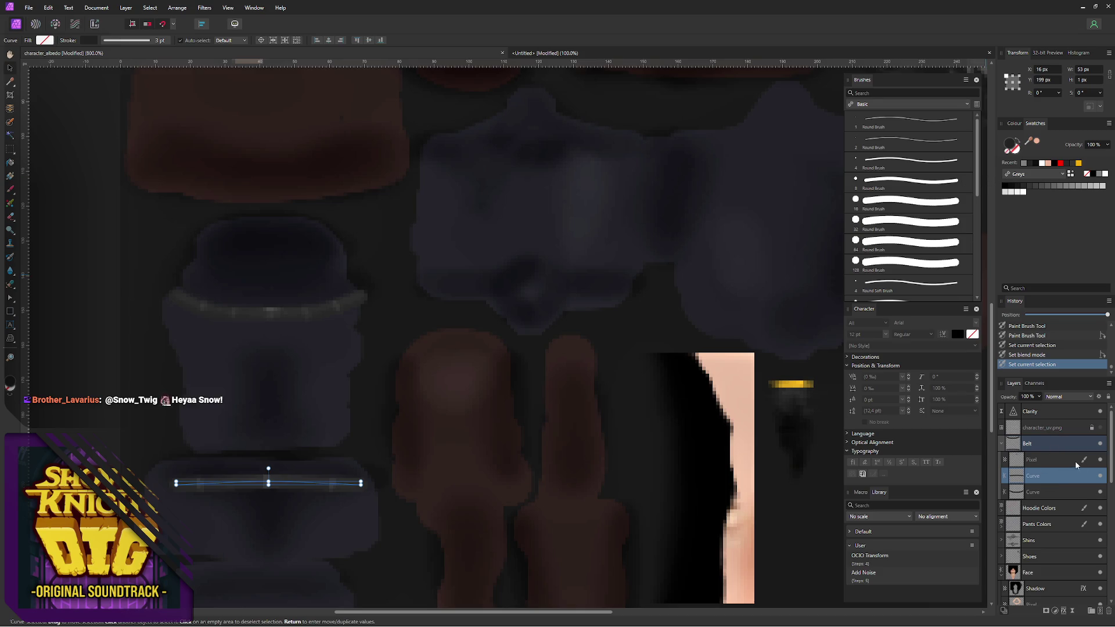
# - Hide the belt Pixel layer and give both belt curves the dark 21262D stroke colour
pyautogui.click(1100, 459)
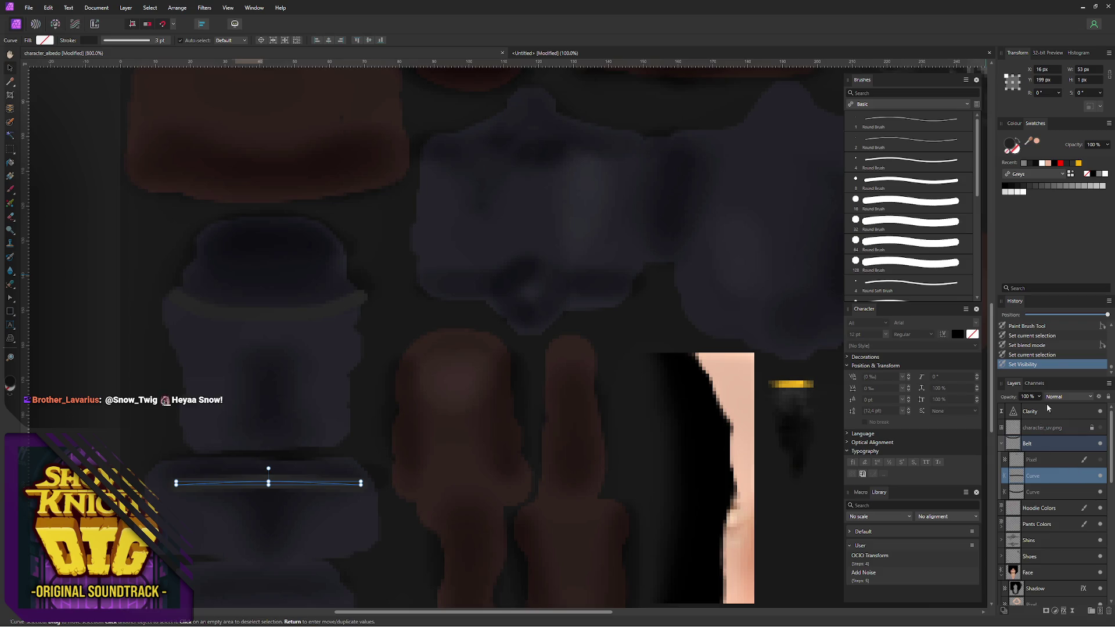
pyautogui.doubleClick(1012, 148)
pyautogui.click(666, 377)
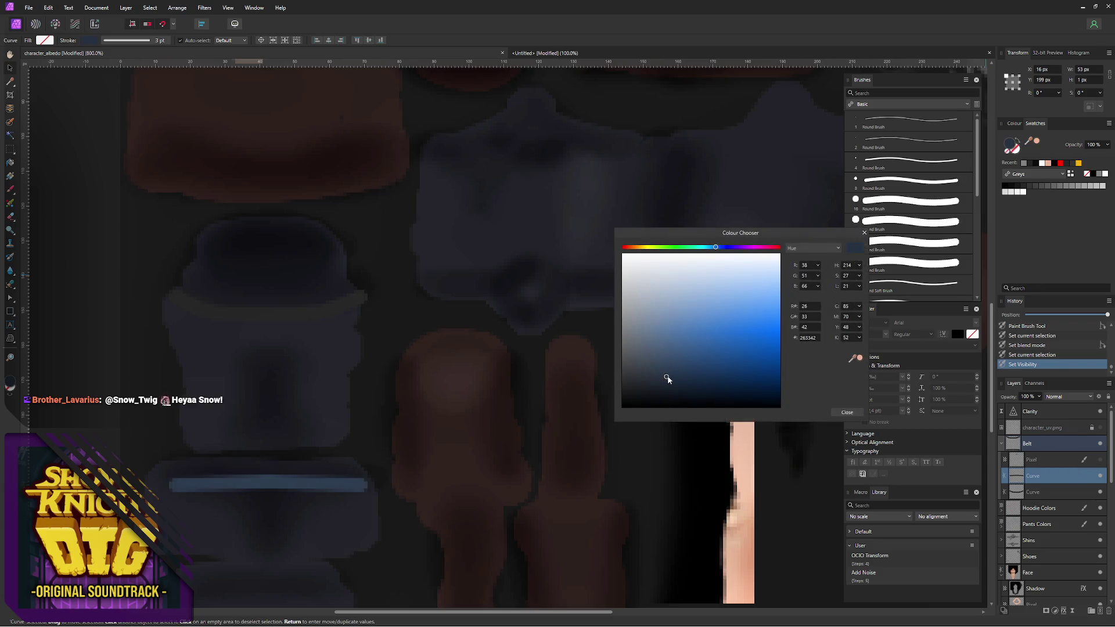
pyautogui.moveTo(667, 379); pyautogui.dragTo(647, 384)
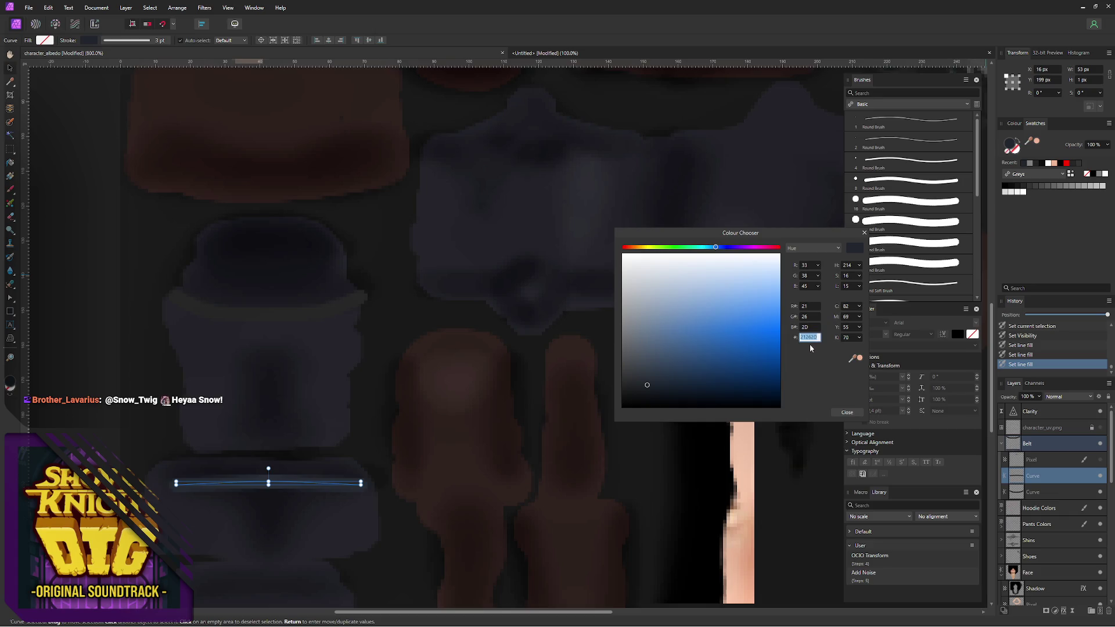
pyautogui.click(845, 411)
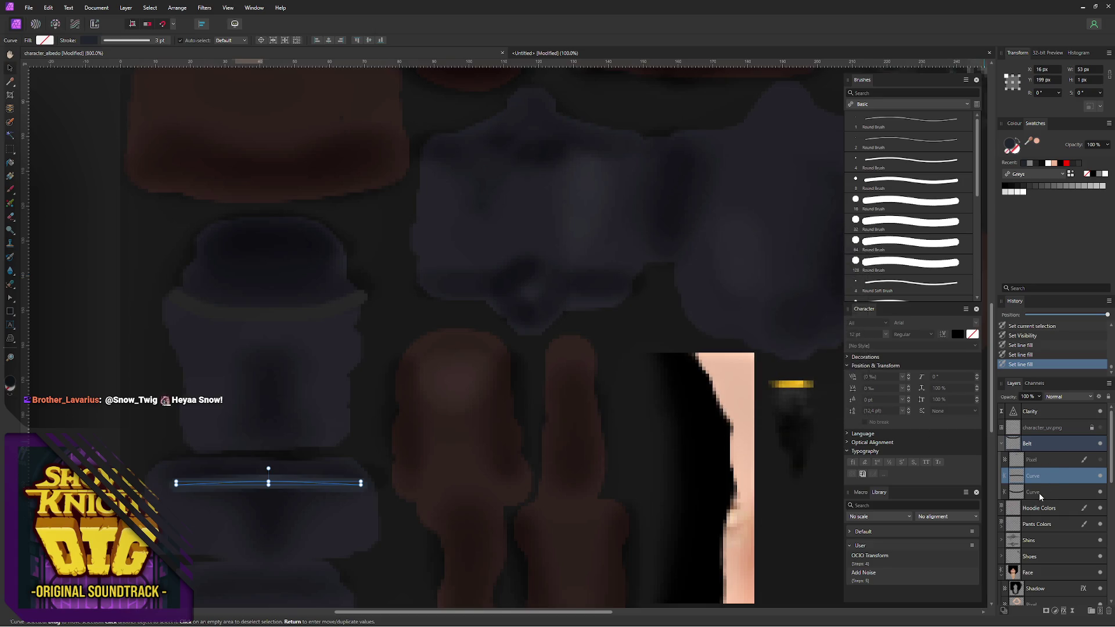
pyautogui.click(1040, 493)
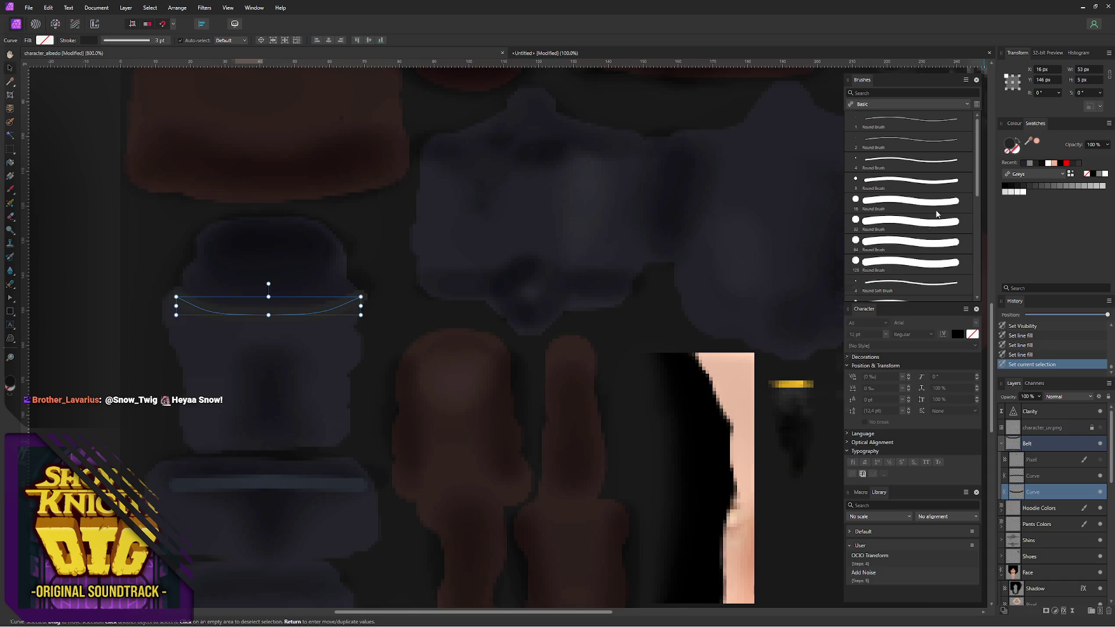
pyautogui.click(1012, 144)
pyautogui.press('Return')
pyautogui.click(847, 412)
# - Show the belt Pixel layer again and set it back to Normal blending
pyautogui.click(1101, 459)
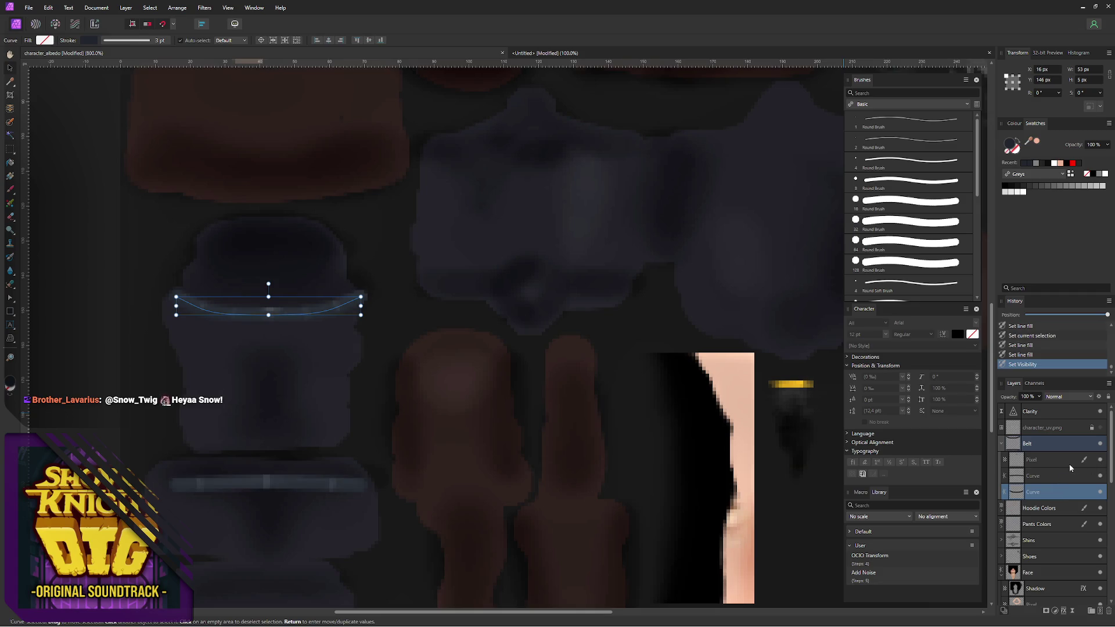
pyautogui.click(85, 370)
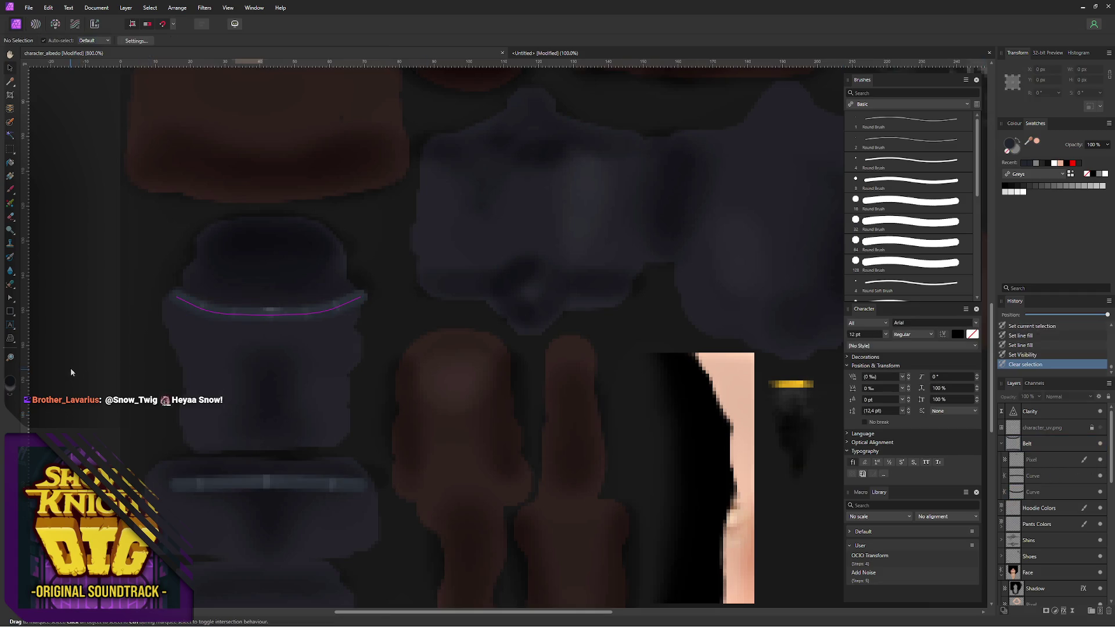
pyautogui.click(1045, 460)
pyautogui.click(1067, 396)
pyautogui.click(1058, 523)
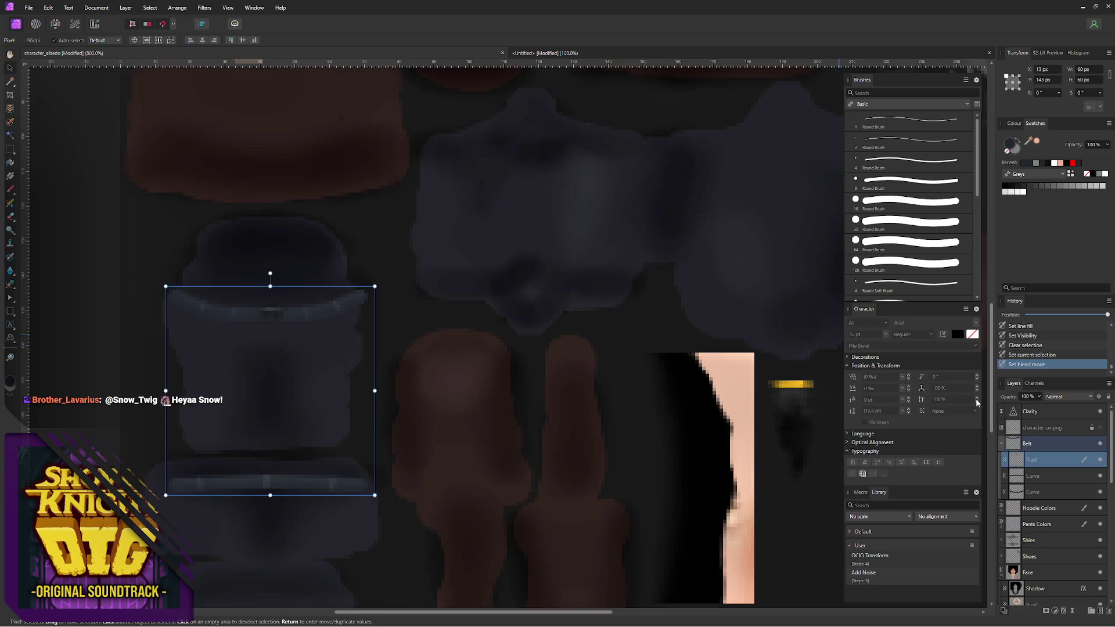
pyautogui.click(97, 352)
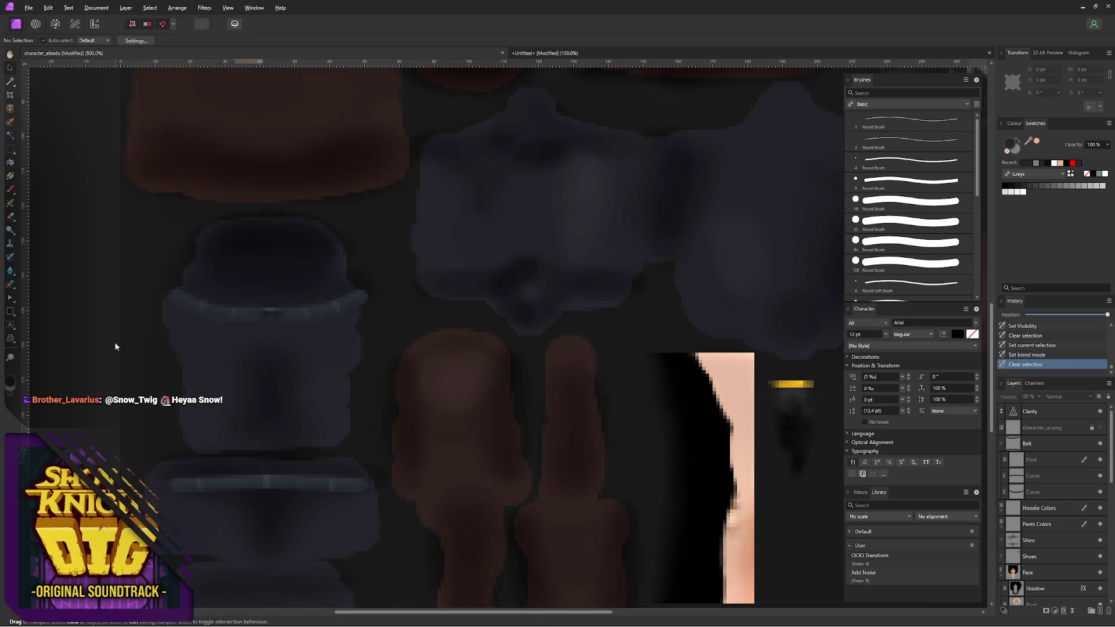
# - Export the PNG over character_albedo.png, check it on the Blender character, save, and return
pyautogui.hotkey('ctrl', 'alt', 'shift', 'w')
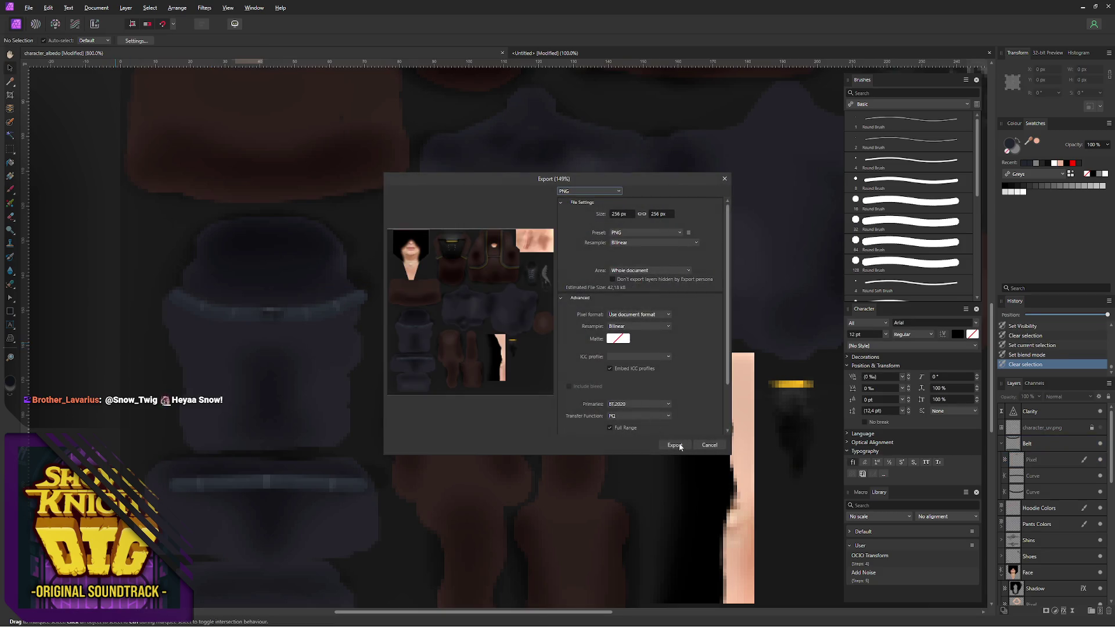
pyautogui.click(679, 446)
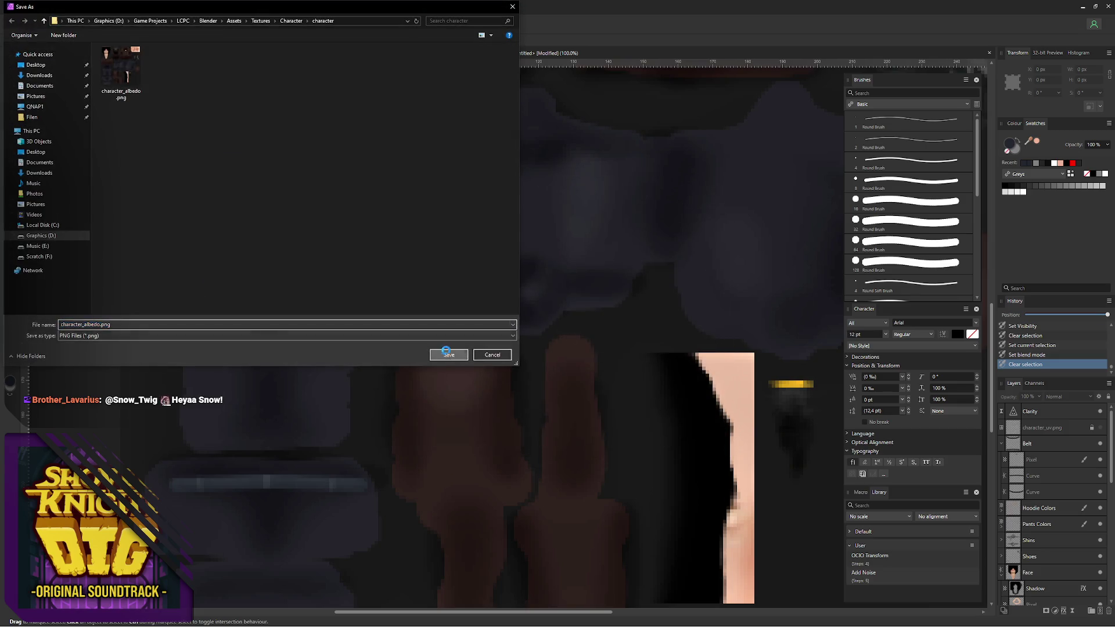
pyautogui.click(449, 355)
pyautogui.click(590, 353)
pyautogui.hotkey('alt', 'Tab')
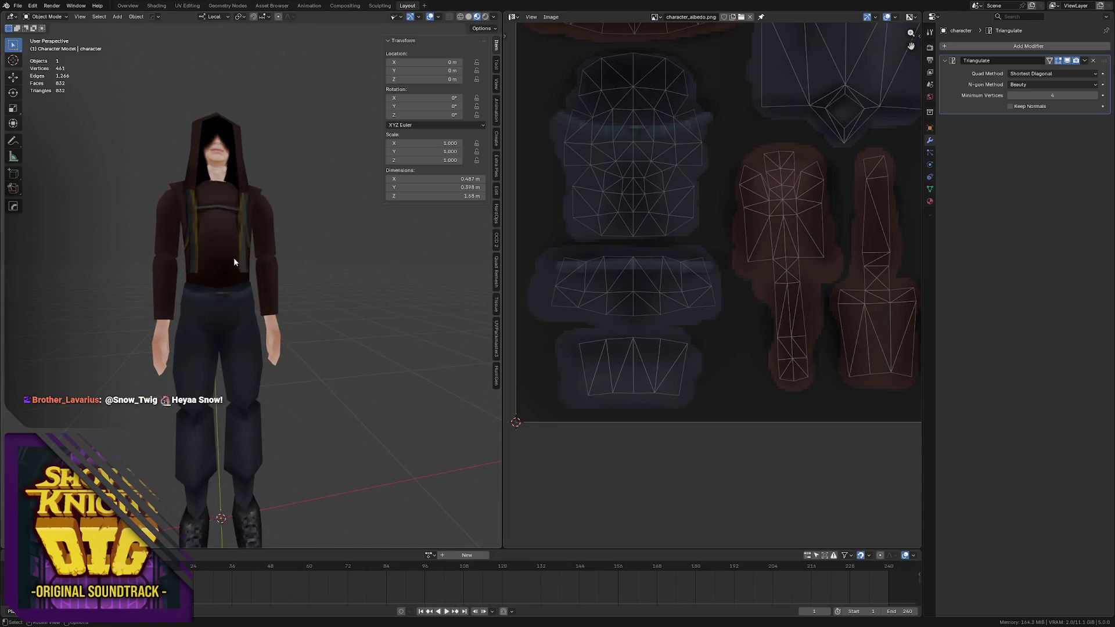
pyautogui.moveTo(305, 258); pyautogui.dragTo(219, 255, button='middle')
pyautogui.hotkey('ctrl', 's')
pyautogui.hotkey('alt', 'Tab')
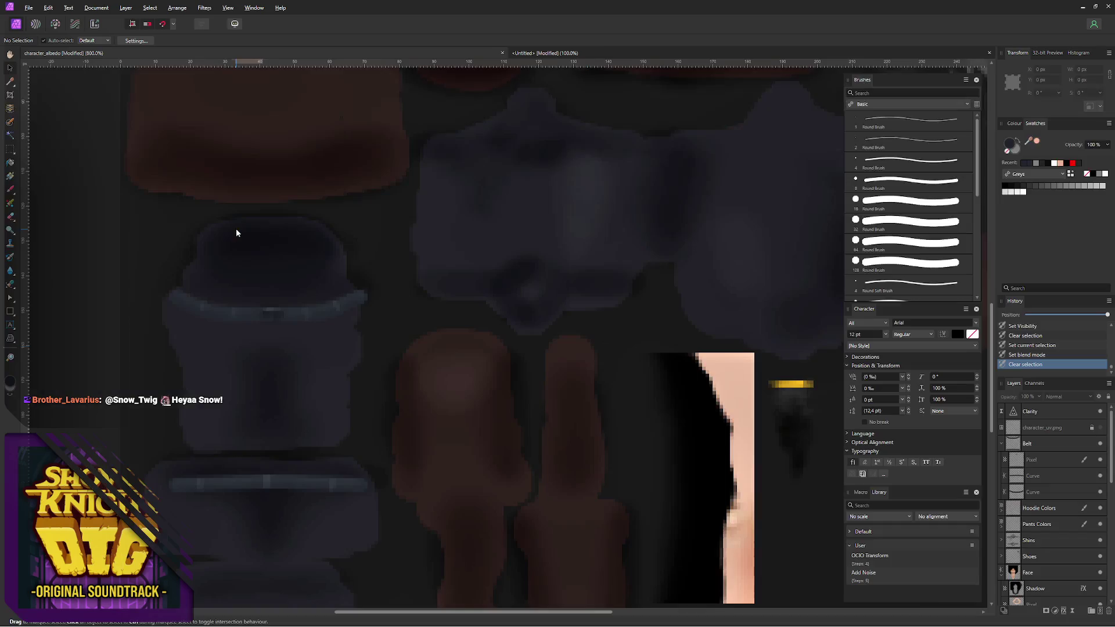
pyautogui.click(1022, 477)
# - Set both belt curves' stroke to the dark blue-grey hex 24282E
pyautogui.click(1012, 146)
pyautogui.moveTo(648, 386); pyautogui.dragTo(641, 386)
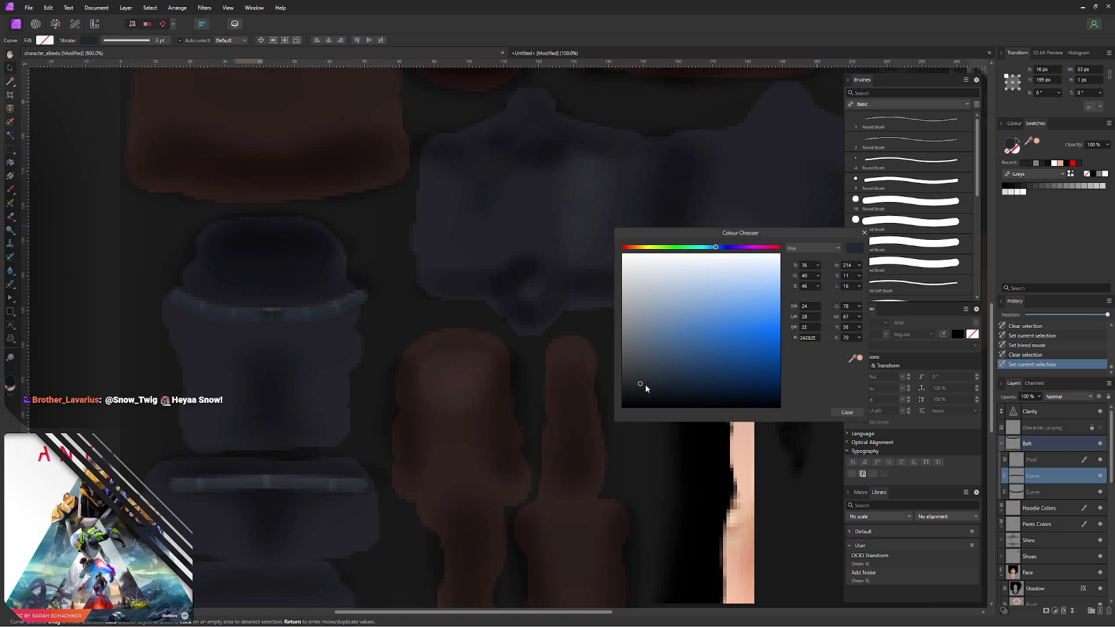
pyautogui.click(808, 338)
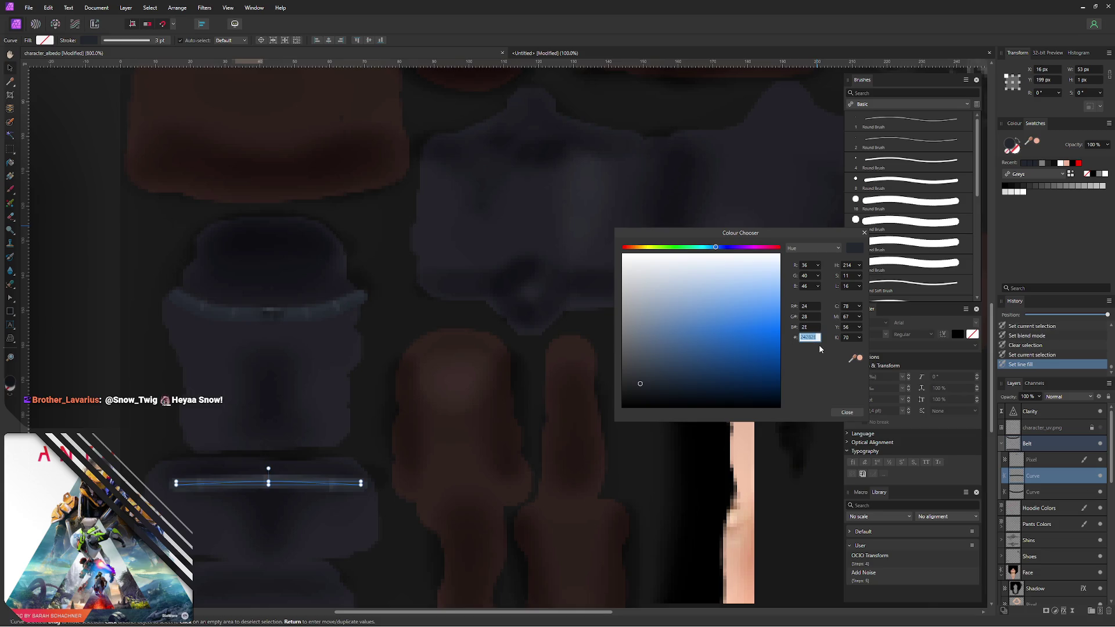
pyautogui.click(847, 412)
pyautogui.click(1015, 492)
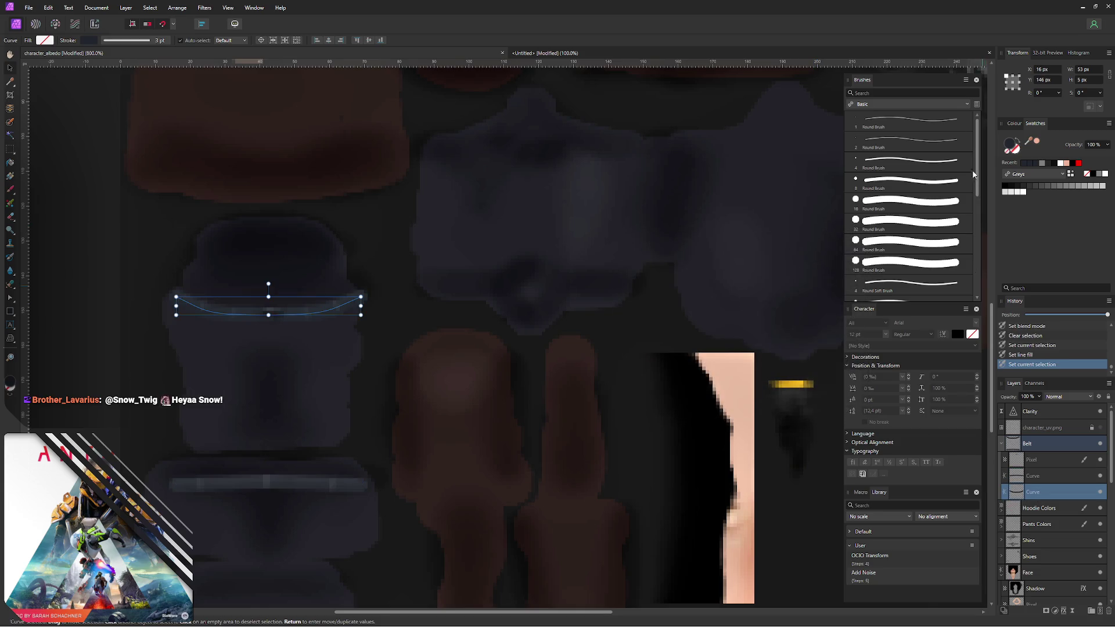
pyautogui.doubleClick(1012, 147)
pyautogui.click(808, 338)
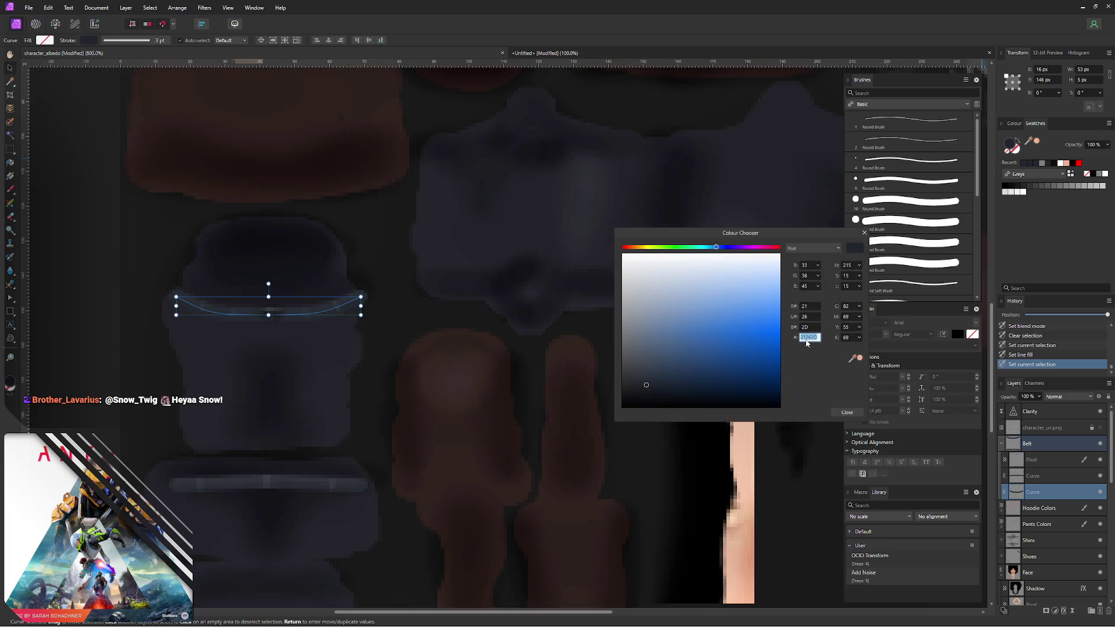
pyautogui.write('4282E')
pyautogui.press('Return')
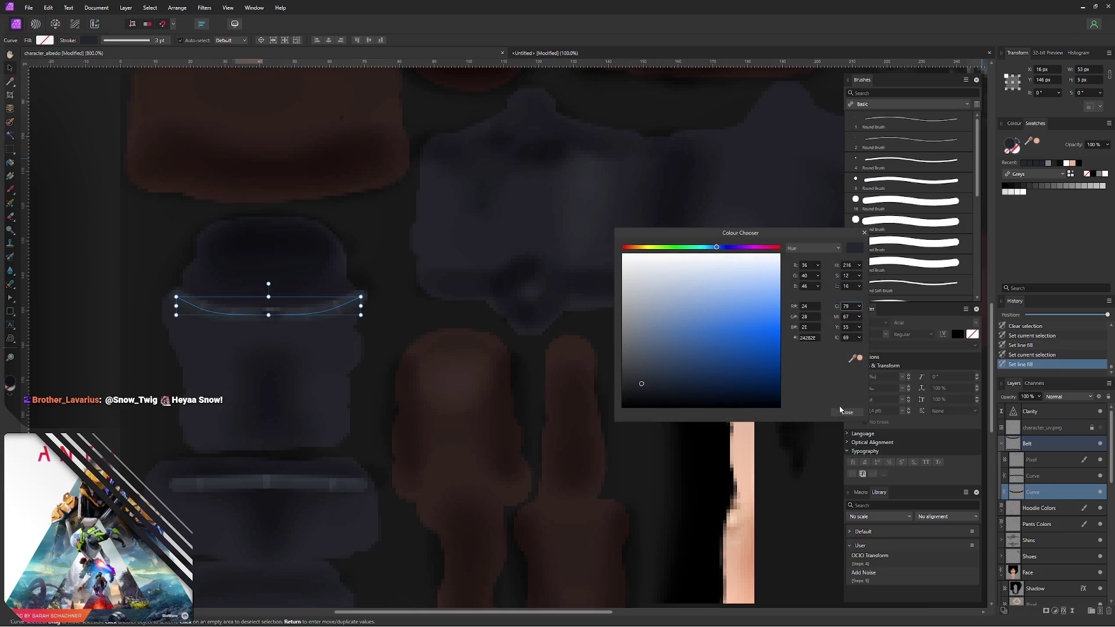
pyautogui.click(846, 412)
pyautogui.click(81, 352)
# - Re-export the PNG over character_albedo.png and switch to Blender
pyautogui.hotkey('ctrl', 'alt', 'shift', 's')
pyautogui.press('Return')
pyautogui.click(450, 355)
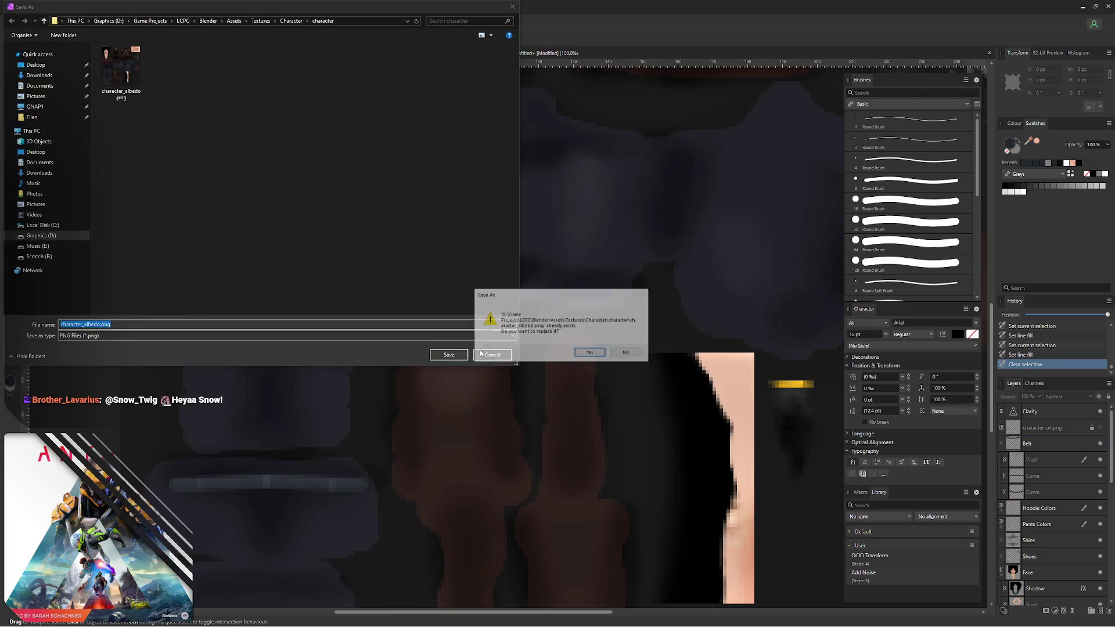
pyautogui.click(590, 353)
pyautogui.hotkey('alt', 'Tab')
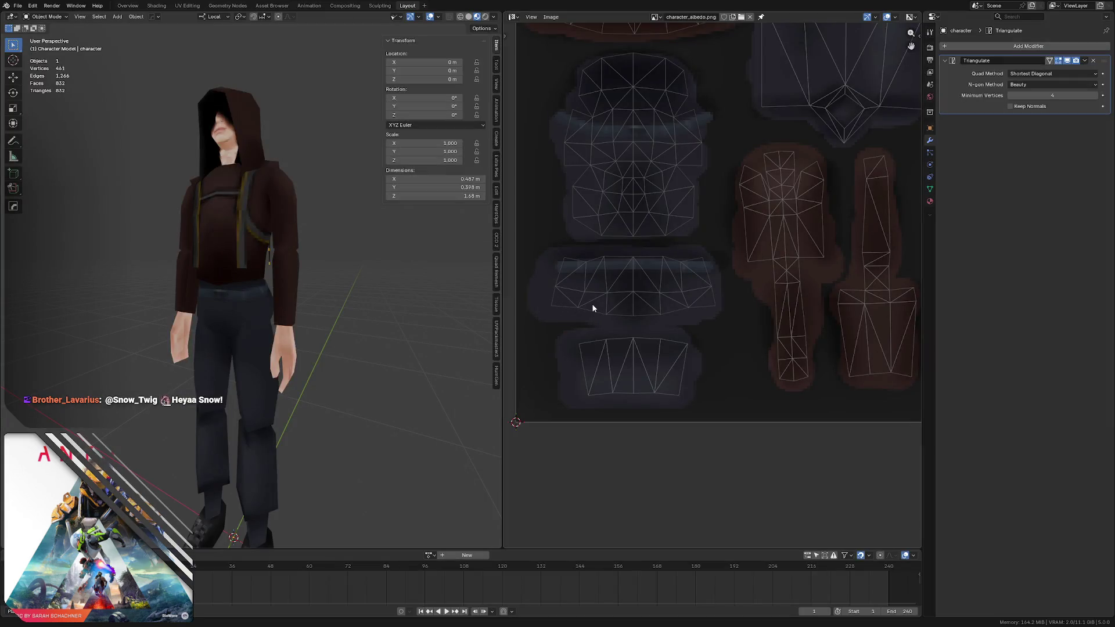
# - Orbit around the character to inspect the belt texture and save the Blender scene
pyautogui.moveTo(344, 297); pyautogui.dragTo(447, 276, button='middle')
pyautogui.moveTo(266, 277); pyautogui.dragTo(276, 262, button='middle')
pyautogui.hotkey('ctrl', 's')
pyautogui.moveTo(193, 231)
pyautogui.mouseDown(button='middle')
pyautogui.moveTo(133, 242)
pyautogui.moveTo(292, 240)
pyautogui.moveTo(251, 248)
pyautogui.mouseUp(button='middle')
pyautogui.scroll(3, 160, 240)
pyautogui.scroll(-3, 159, 239)
pyautogui.scroll(2, 249, 243)
pyautogui.scroll(1, 252, 226)
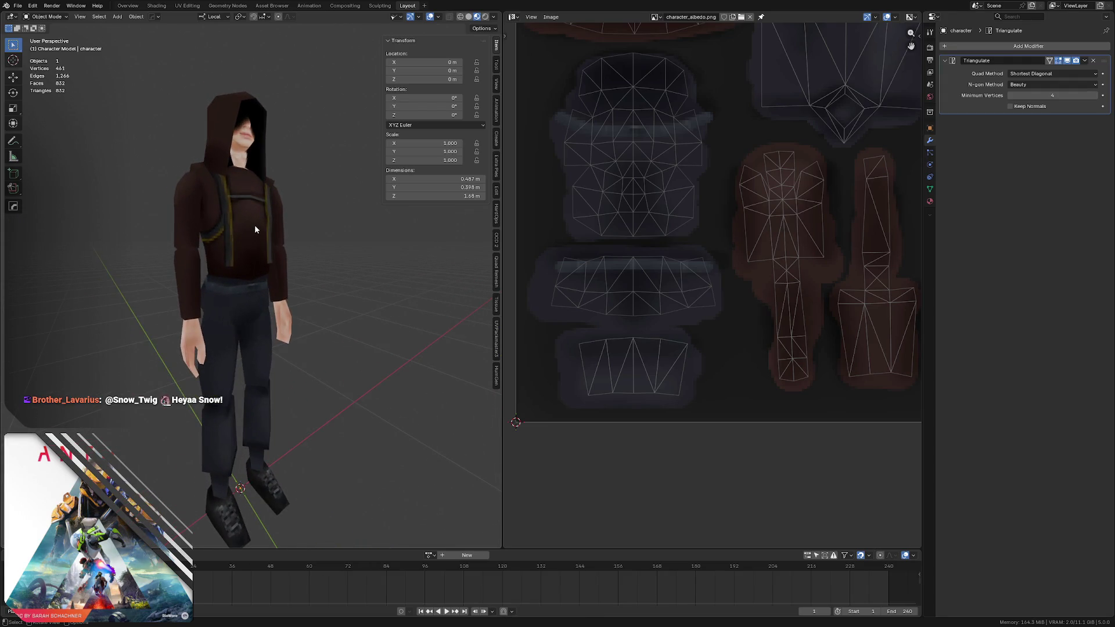
pyautogui.moveTo(187, 223)
pyautogui.mouseDown(button='middle')
pyautogui.moveTo(273, 230)
pyautogui.moveTo(159, 240)
pyautogui.moveTo(284, 232)
pyautogui.moveTo(233, 245)
pyautogui.moveTo(265, 243)
pyautogui.moveTo(259, 223)
pyautogui.mouseUp(button='middle')
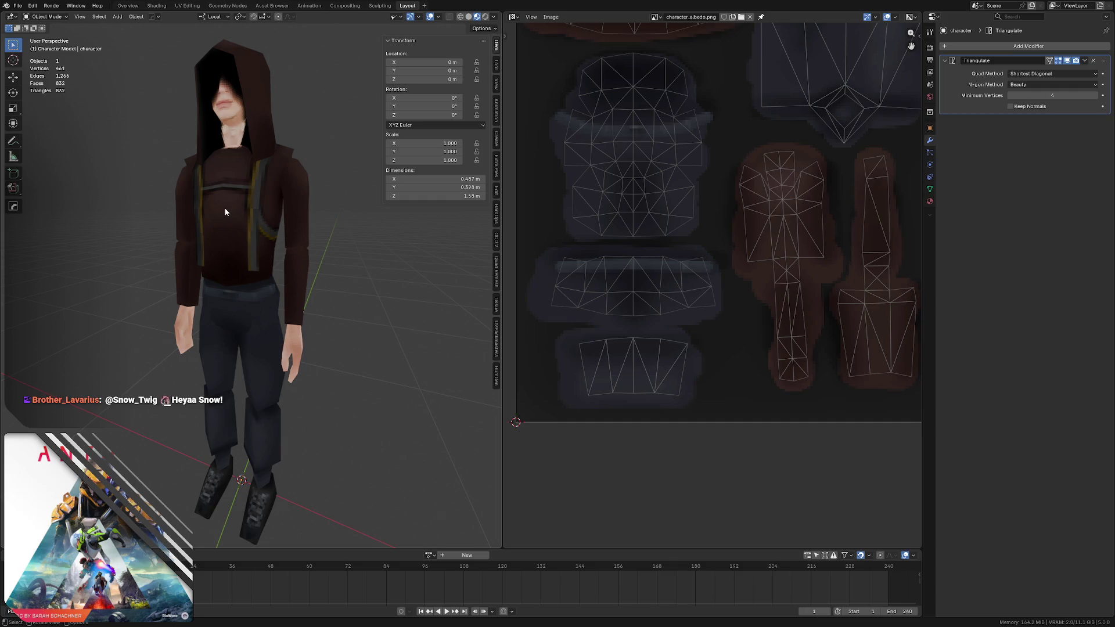
# - Back in Affinity Photo, add a new pixel layer and move it below the belt curves
pyautogui.hotkey('alt', 'Tab')
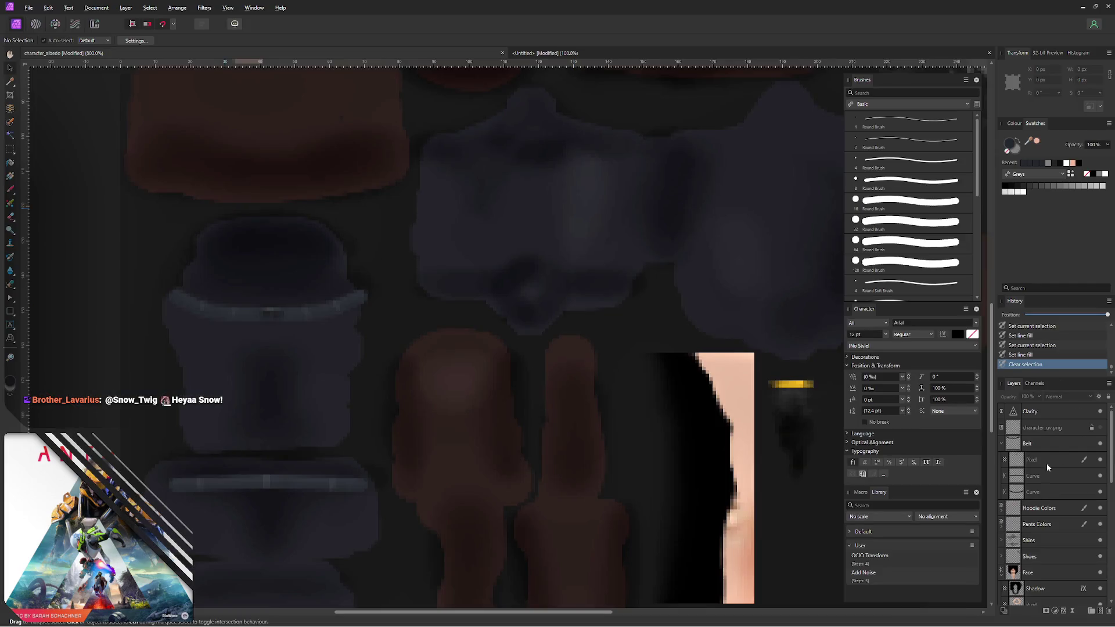
pyautogui.keyDown('ctrl'); pyautogui.click(1045, 489); pyautogui.keyUp('ctrl')
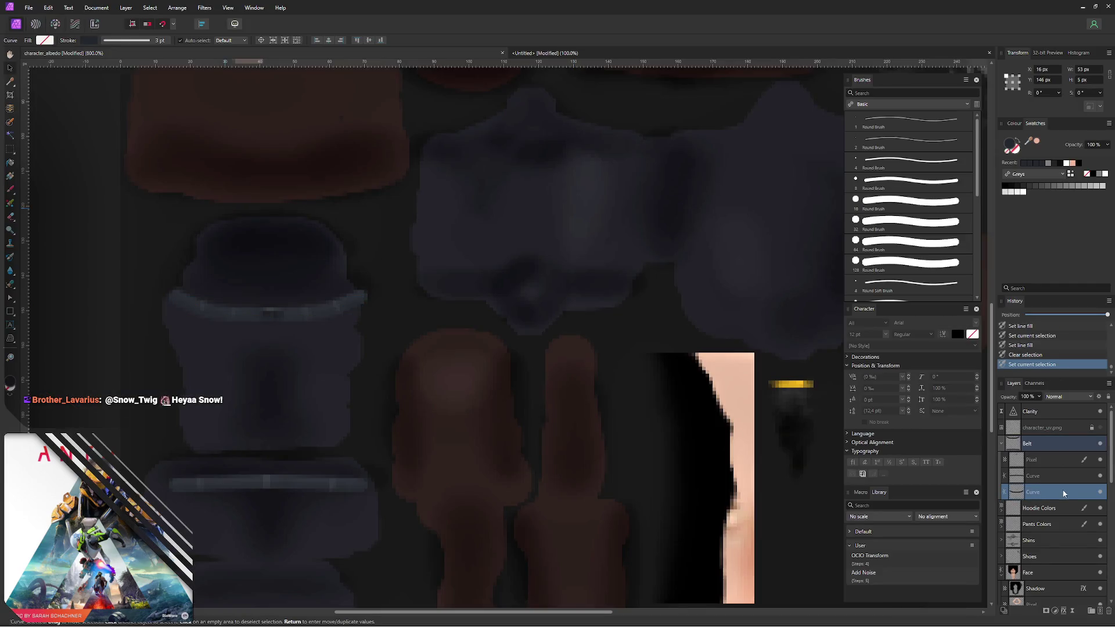
pyautogui.hotkey('ctrl', 'shift', 'n')
pyautogui.moveTo(1057, 495); pyautogui.dragTo(1047, 509)
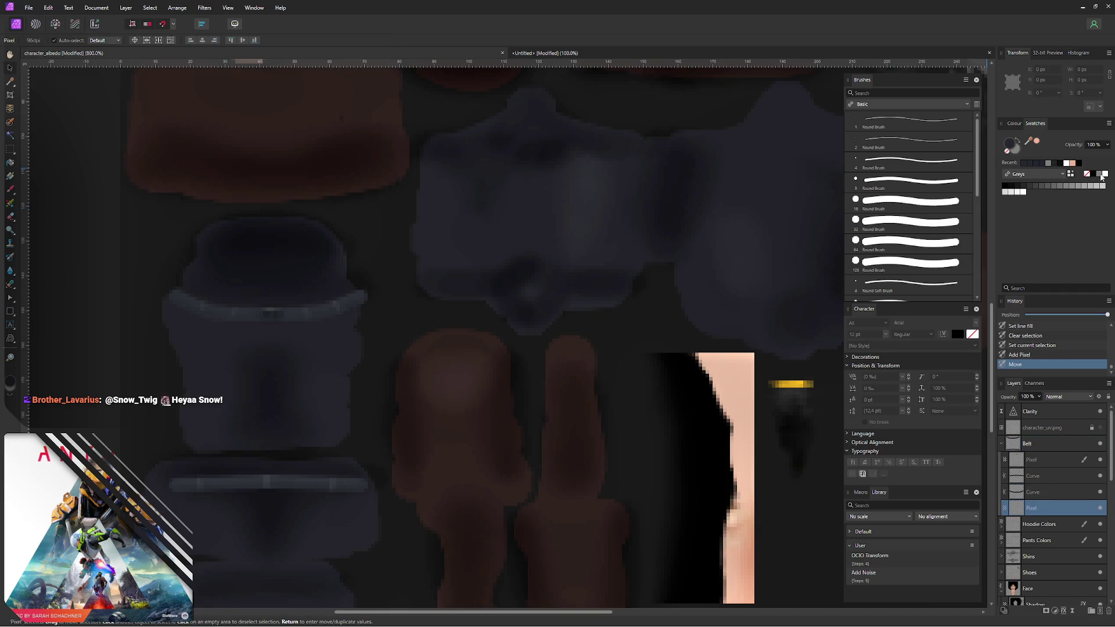
# - Paint faint black shading along the belt edge with a 4 px, 10% brush
pyautogui.click(1093, 177)
pyautogui.press('b')
pyautogui.moveTo(218, 310)
pyautogui.keyDown('ctrl'); pyautogui.keyDown('alt'); pyautogui.mouseDown()
pyautogui.moveTo(209, 300)
pyautogui.moveTo(253, 310)
pyautogui.moveTo(244, 306)
pyautogui.mouseUp(); pyautogui.keyUp('alt'); pyautogui.keyUp('ctrl')
pyautogui.click(221, 312)
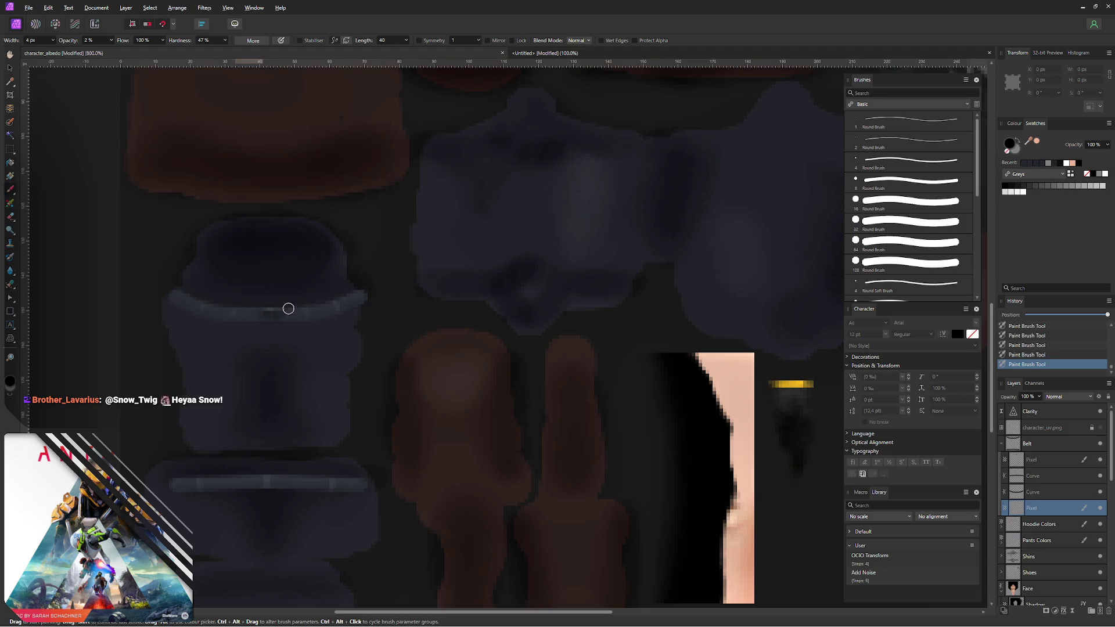
pyautogui.press('1')
pyautogui.moveTo(229, 309)
pyautogui.mouseDown()
pyautogui.moveTo(356, 293)
pyautogui.moveTo(287, 313)
pyautogui.moveTo(182, 304)
pyautogui.moveTo(217, 313)
pyautogui.mouseUp()
# - Export the PNG over character_albedo.png and switch to Blender
pyautogui.hotkey('ctrl', 'alt', 'shift', 'w')
pyautogui.click(675, 446)
pyautogui.click(448, 354)
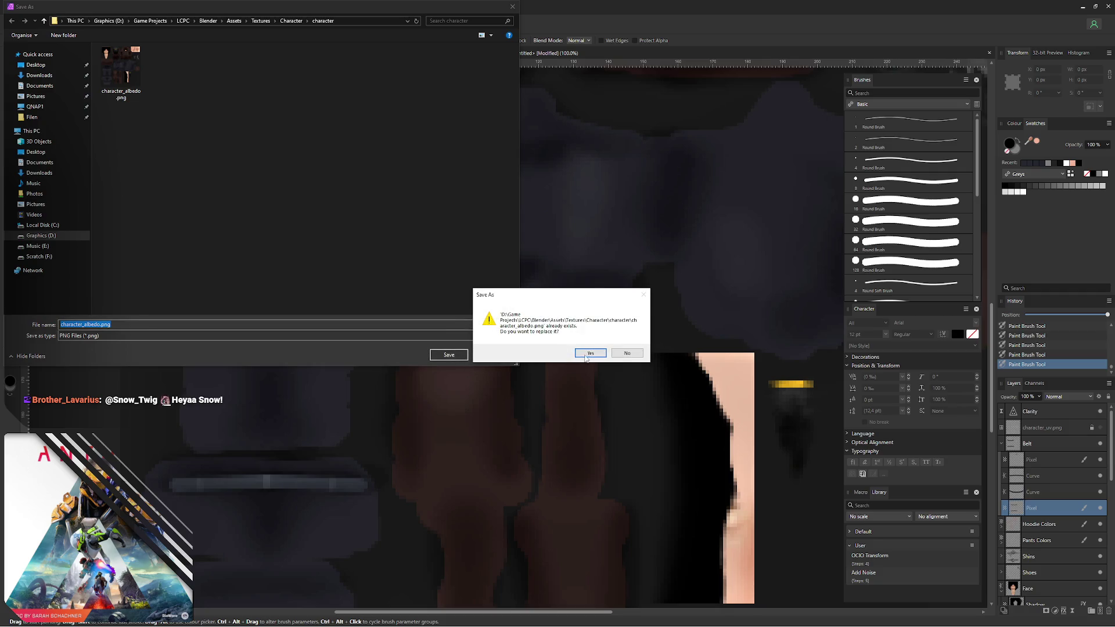
pyautogui.click(590, 356)
pyautogui.hotkey('alt', 'Tab')
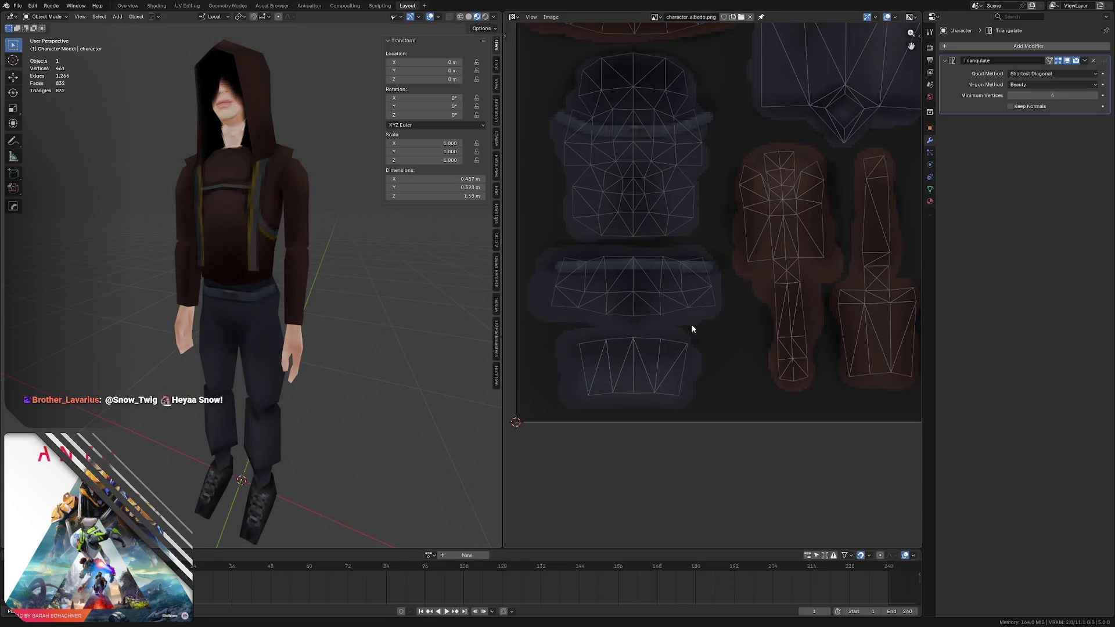
# - Orbit the retextured character, save the Blender scene, and return to Affinity Photo
pyautogui.moveTo(303, 295)
pyautogui.mouseDown(button='middle')
pyautogui.moveTo(303, 307)
pyautogui.moveTo(249, 259)
pyautogui.moveTo(275, 260)
pyautogui.moveTo(228, 261)
pyautogui.moveTo(258, 259)
pyautogui.moveTo(246, 245)
pyautogui.moveTo(252, 233)
pyautogui.mouseUp(button='middle')
pyautogui.hotkey('ctrl', 's')
pyautogui.hotkey('alt', 'Tab')
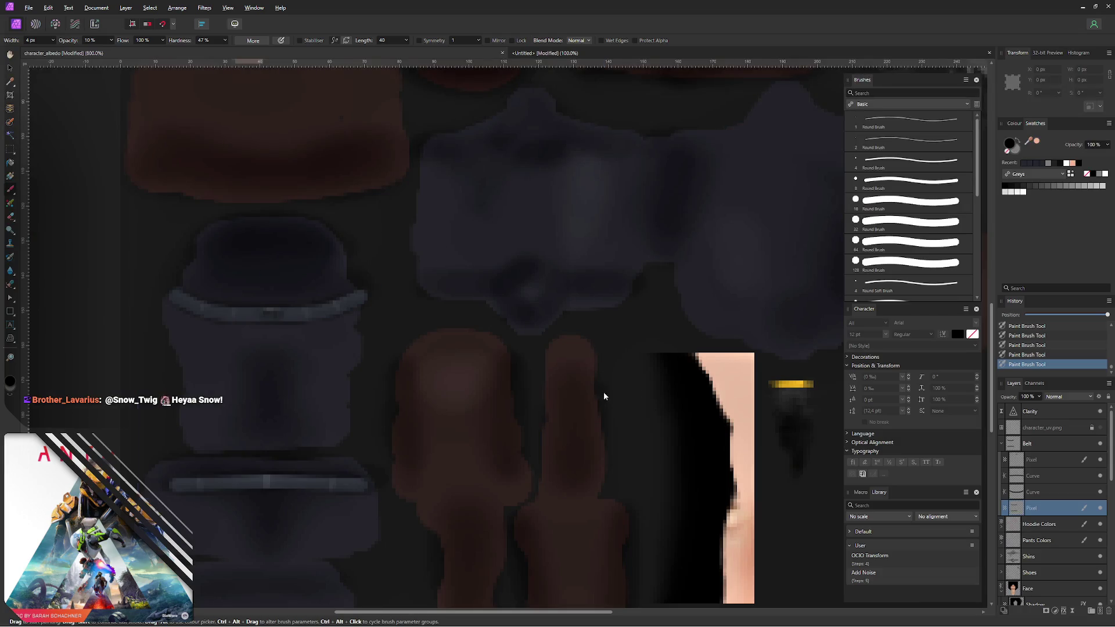
# - Lower the belt shading layer's opacity to 70% with the Move Tool active
pyautogui.press('v')
pyautogui.press('7')
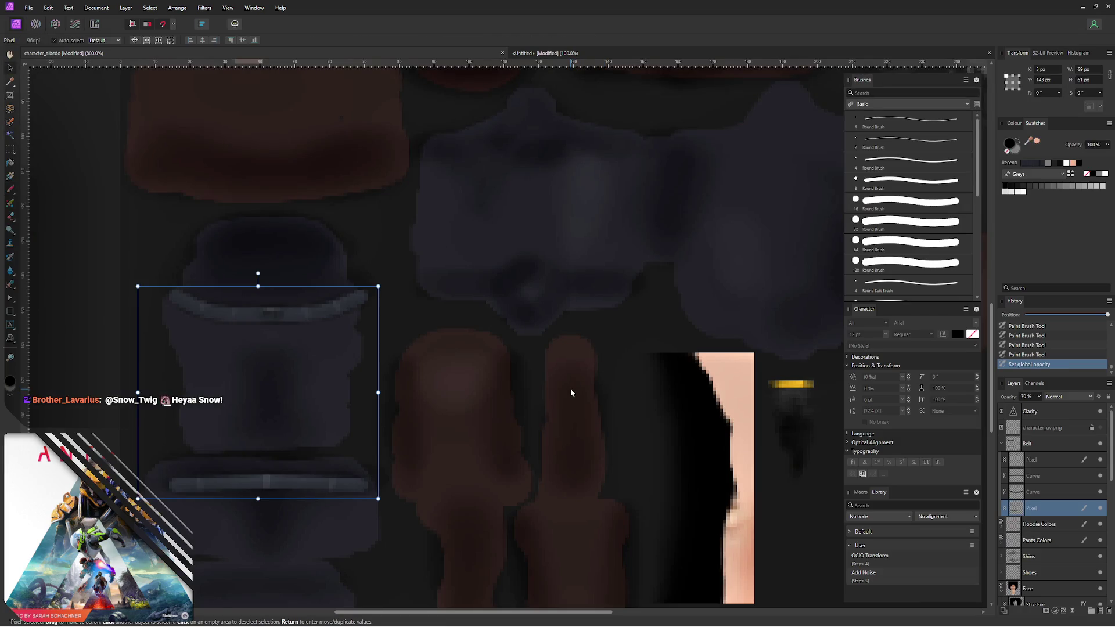
pyautogui.click(118, 367)
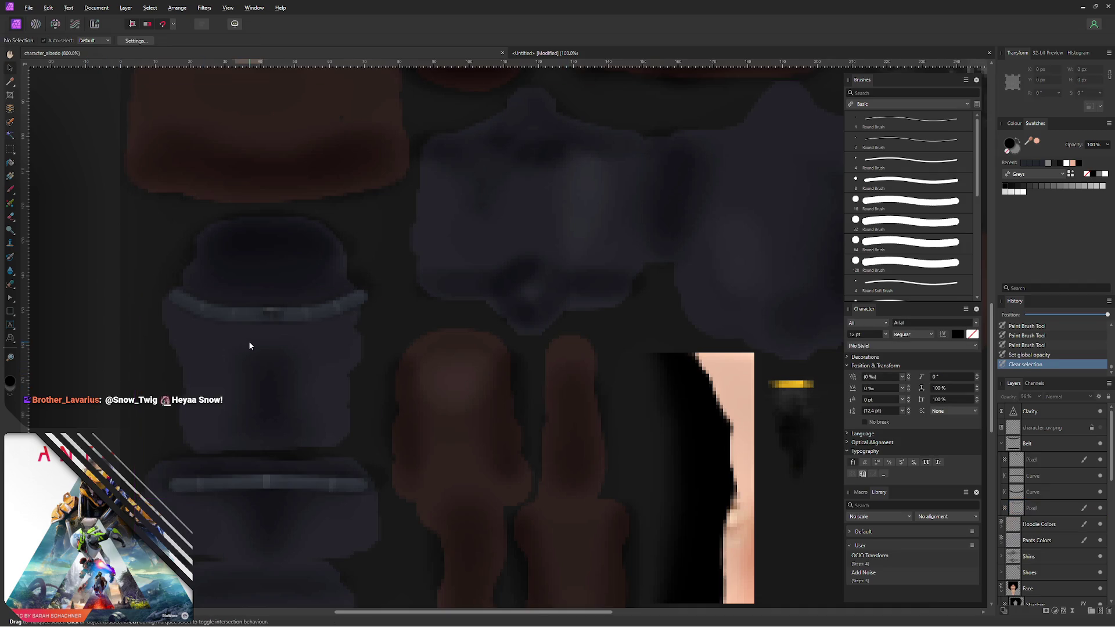
# - Export the PNG over character_albedo.png and switch to Blender
pyautogui.hotkey('ctrl', 'alt', 'shift', 'w')
pyautogui.click(669, 445)
pyautogui.press('Return')
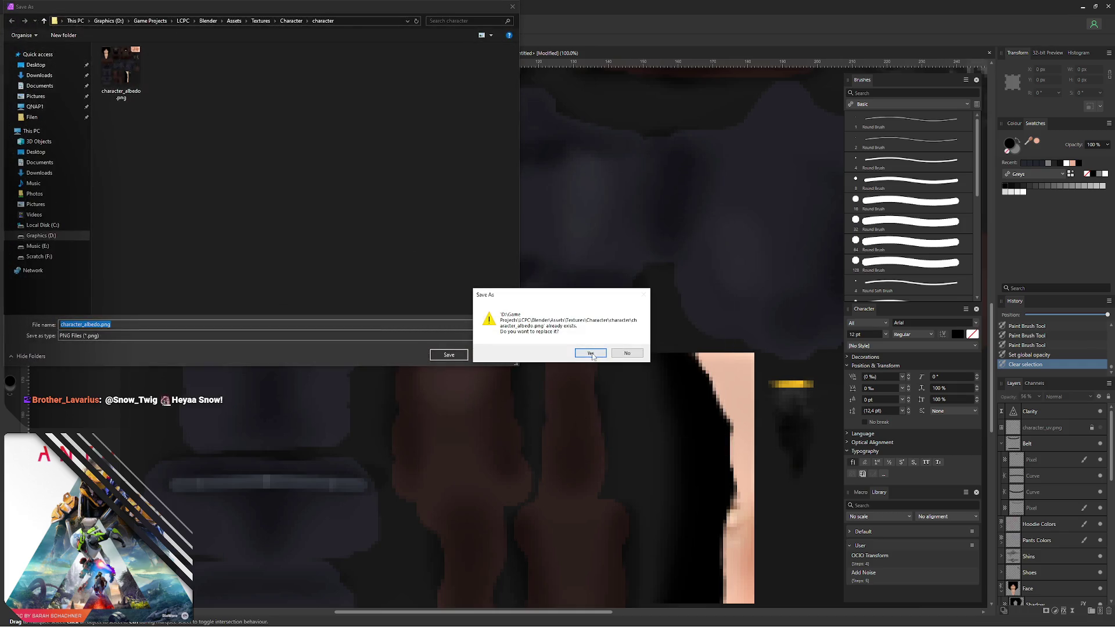
pyautogui.click(596, 351)
pyautogui.hotkey('alt', 'Tab')
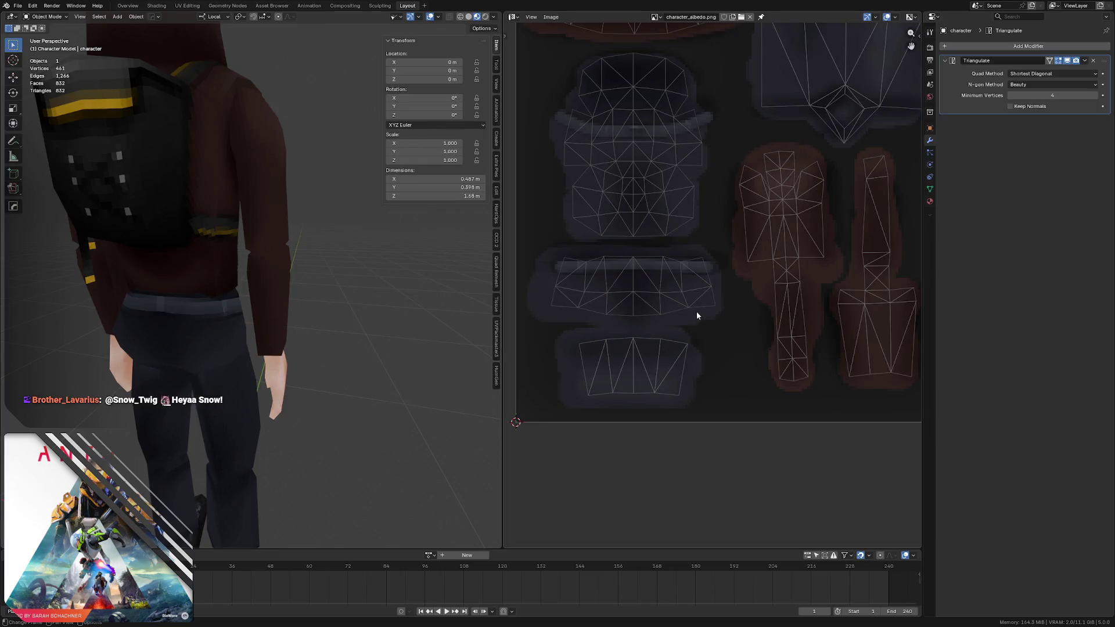
# - Orbit around the character to review the softened belt shading, saving the Blender scene
pyautogui.moveTo(224, 316)
pyautogui.mouseDown(button='middle')
pyautogui.moveTo(310, 299)
pyautogui.moveTo(231, 297)
pyautogui.mouseUp(button='middle')
pyautogui.scroll(2, 248, 307)
pyautogui.hotkey('ctrl', 's')
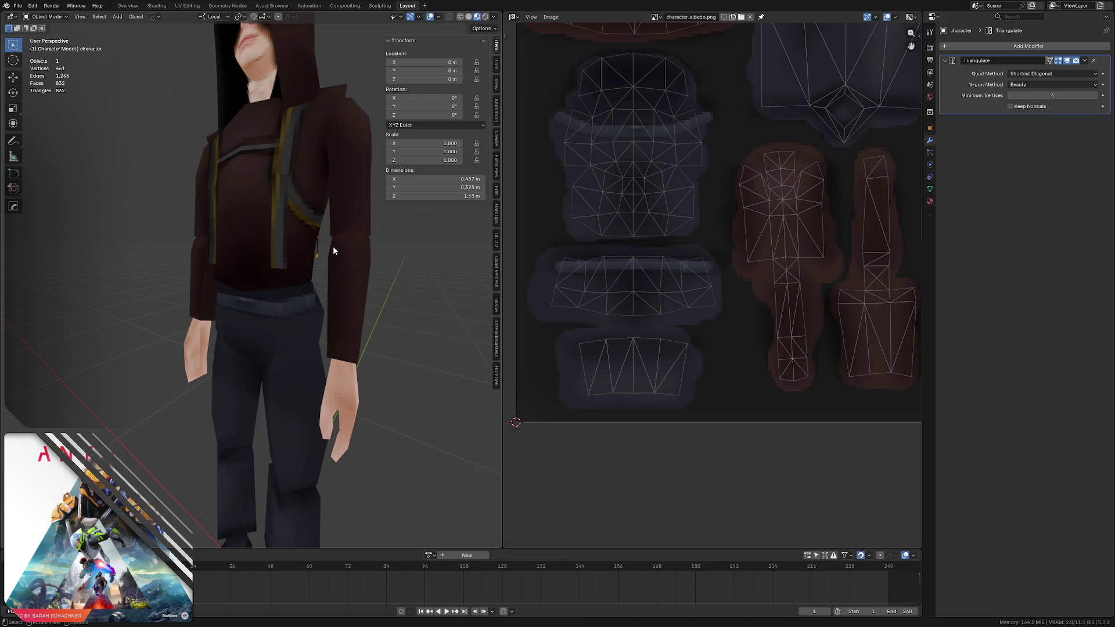
pyautogui.scroll(-3, 187, 237)
pyautogui.scroll(-3, 277, 228)
pyautogui.moveTo(277, 228)
pyautogui.mouseDown(button='middle')
pyautogui.moveTo(304, 244)
pyautogui.moveTo(257, 208)
pyautogui.moveTo(273, 222)
pyautogui.mouseUp(button='middle')
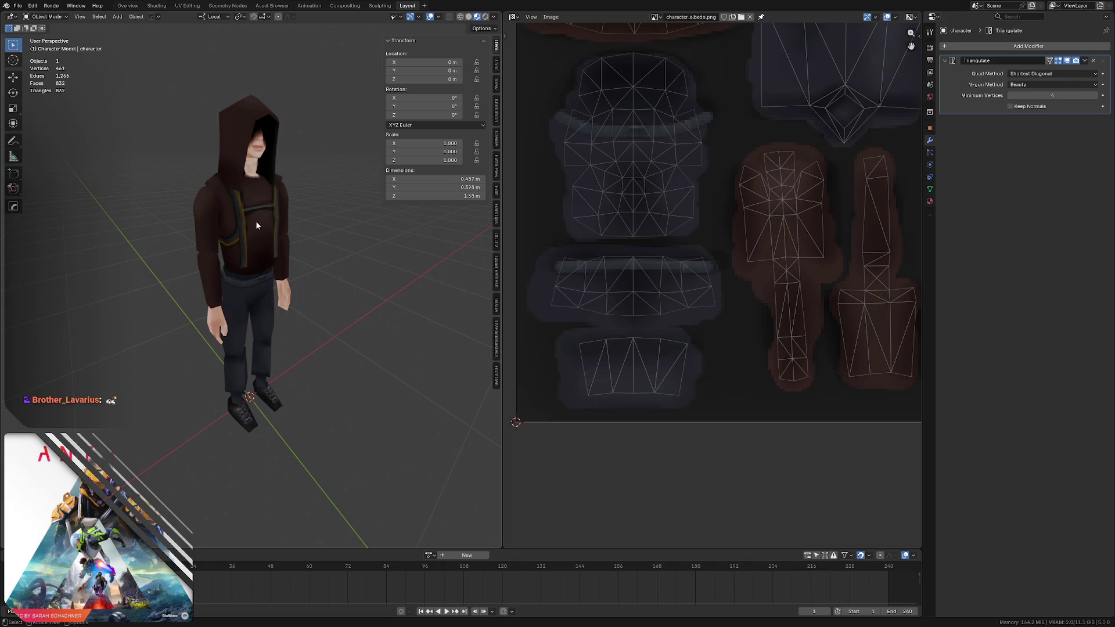
pyautogui.moveTo(256, 221)
pyautogui.mouseDown(button='middle')
pyautogui.moveTo(245, 273)
pyautogui.moveTo(262, 243)
pyautogui.moveTo(235, 260)
pyautogui.mouseUp(button='middle')
pyautogui.scroll(2, 230, 239)
pyautogui.scroll(2, 247, 252)
pyautogui.scroll(3, 269, 241)
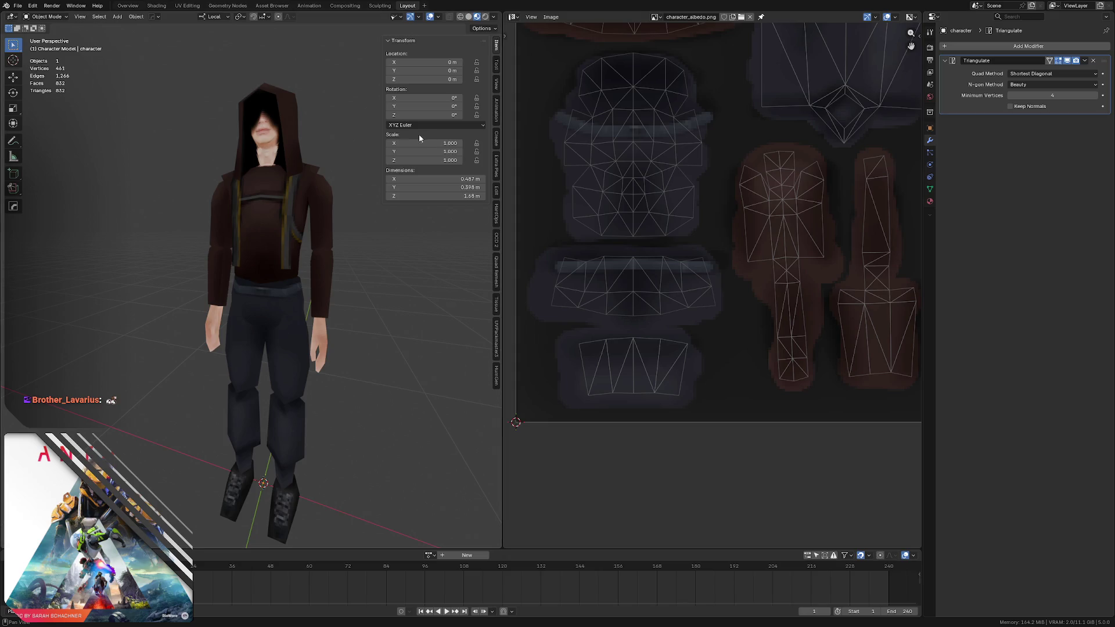
pyautogui.moveTo(278, 263)
pyautogui.mouseDown(button='middle')
pyautogui.moveTo(245, 247)
pyautogui.moveTo(297, 267)
pyautogui.moveTo(240, 205)
pyautogui.moveTo(243, 241)
pyautogui.moveTo(249, 219)
pyautogui.moveTo(235, 229)
pyautogui.moveTo(254, 235)
pyautogui.mouseUp(button='middle')
pyautogui.hotkey('ctrl', 's')
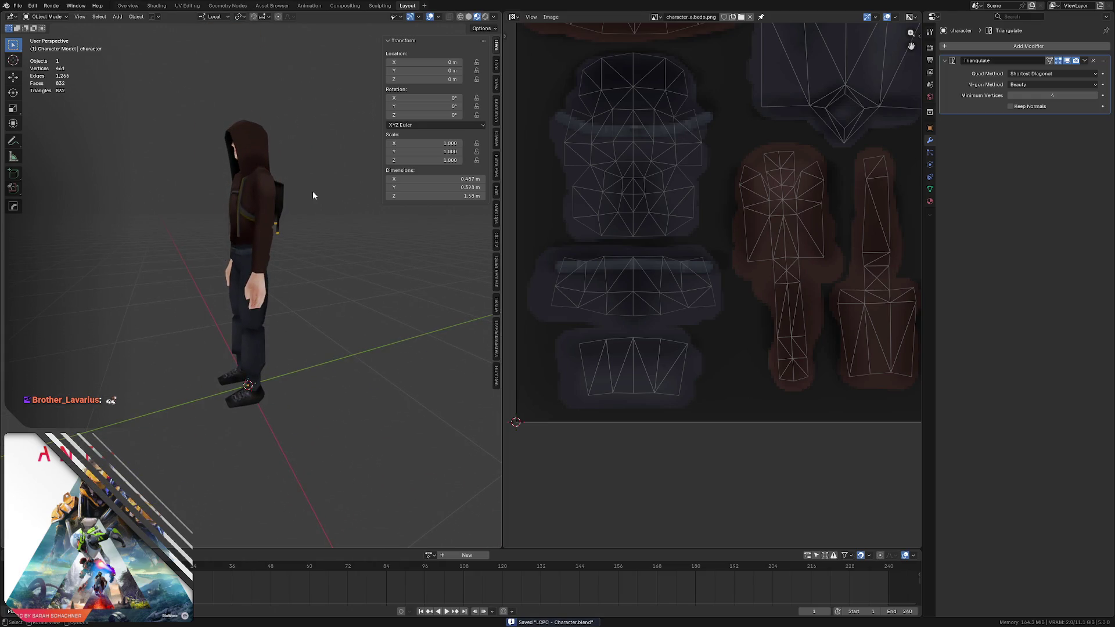
pyautogui.moveTo(208, 197); pyautogui.dragTo(246, 214, button='middle')
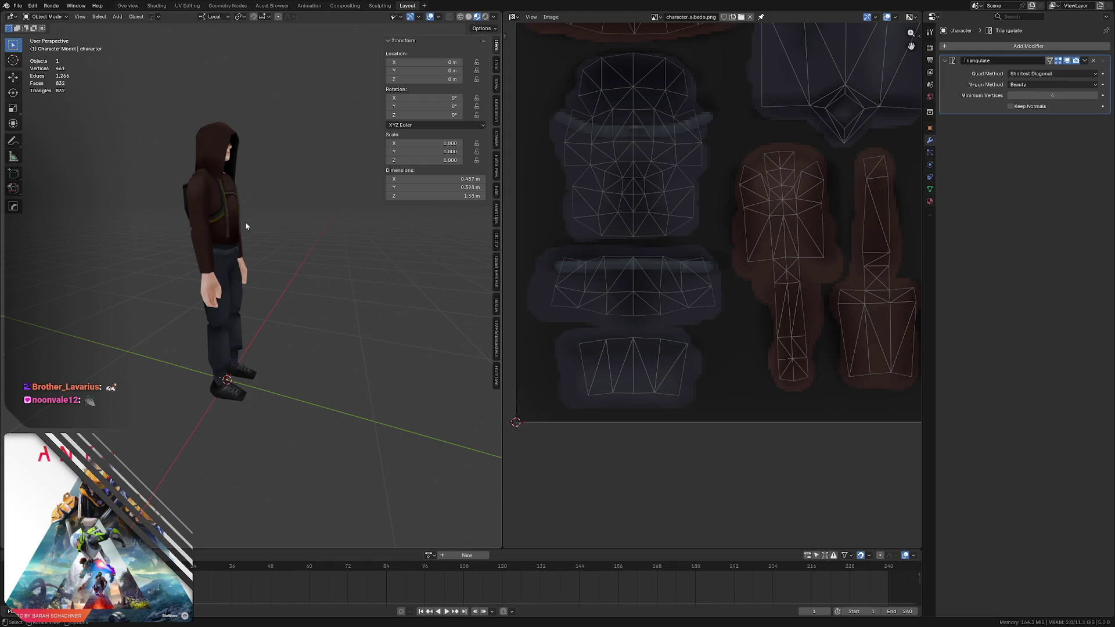
pyautogui.moveTo(293, 206)
pyautogui.mouseDown(button='middle')
pyautogui.moveTo(193, 199)
pyautogui.moveTo(234, 186)
pyautogui.moveTo(234, 204)
pyautogui.mouseUp(button='middle')
pyautogui.scroll(1, 205, 196)
pyautogui.scroll(3, 177, 184)
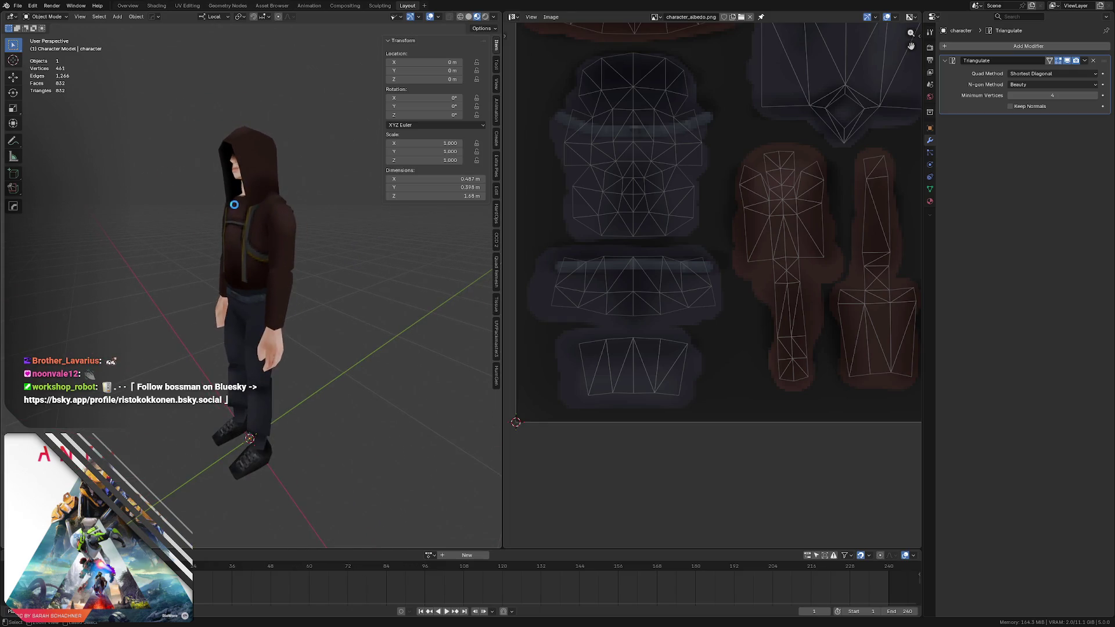
pyautogui.hotkey('ctrl', 's')
pyautogui.moveTo(234, 203)
pyautogui.mouseDown(button='middle')
pyautogui.moveTo(388, 290)
pyautogui.moveTo(275, 268)
pyautogui.mouseUp(button='middle')
# - In Edit Mode with vertex select, pick the forearm and upper arm to check their UV islands, then clear the selection
pyautogui.press('Tab')
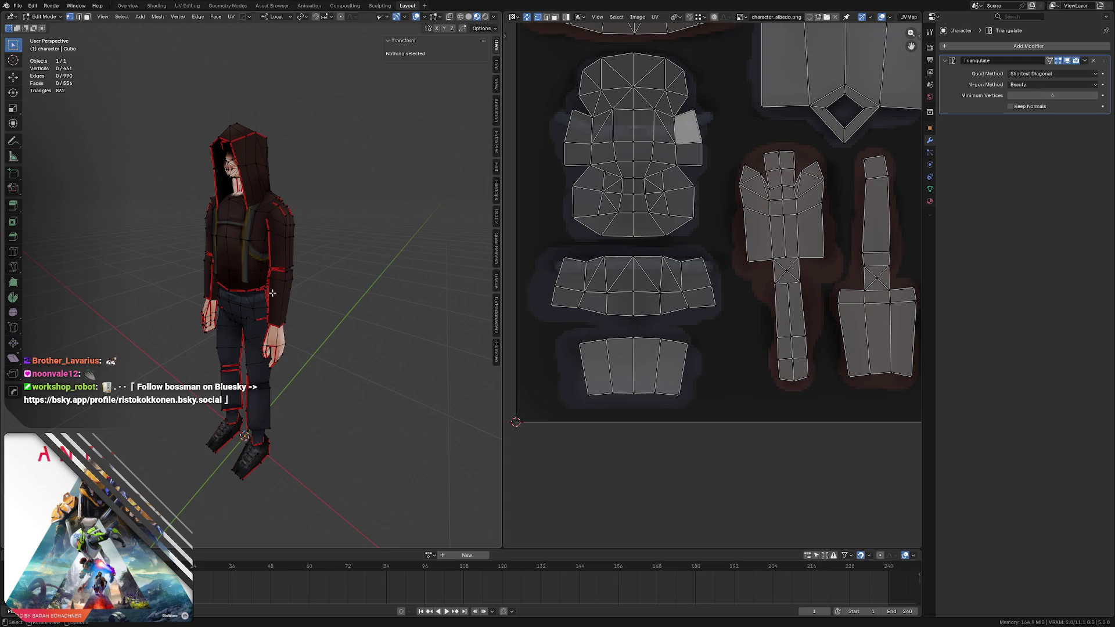
pyautogui.press('1')
pyautogui.press('l')
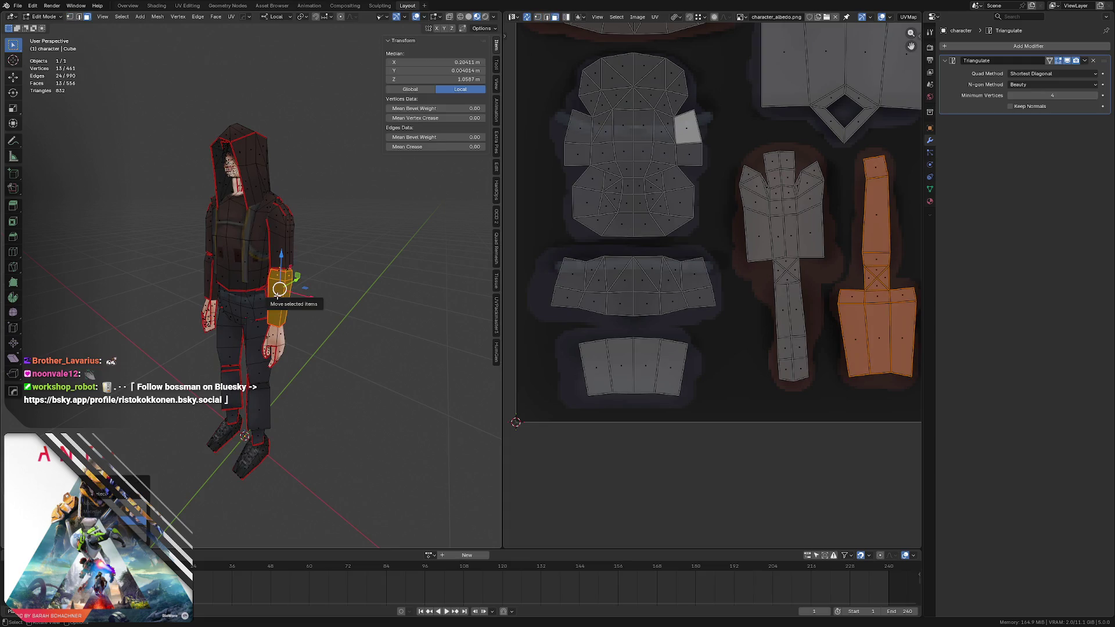
pyautogui.moveTo(295, 291); pyautogui.dragTo(313, 285, button='middle')
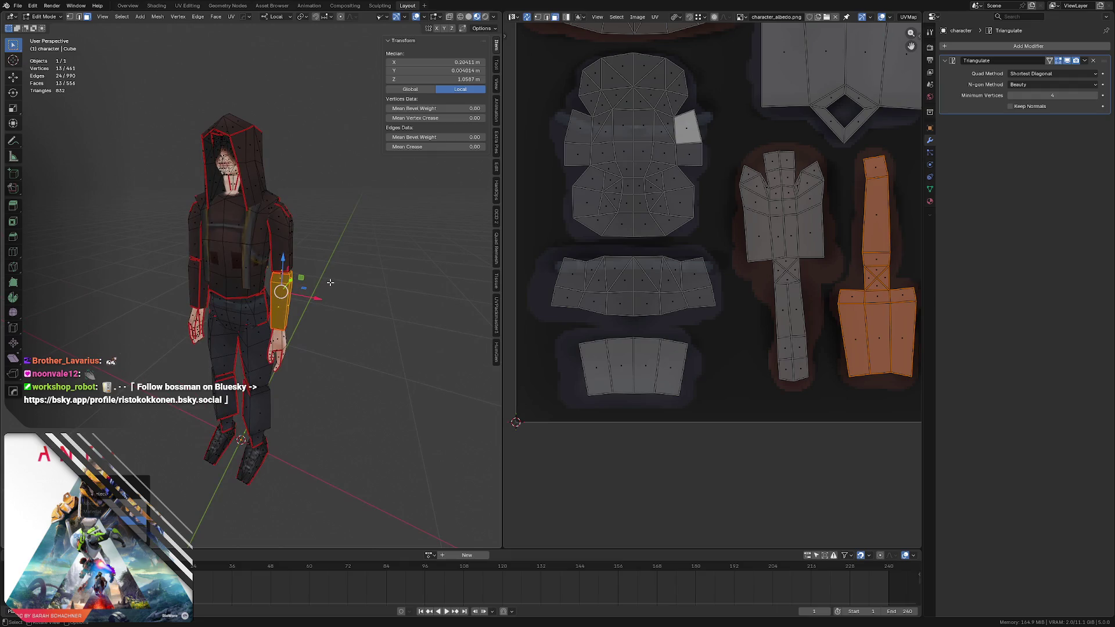
pyautogui.hotkey('alt', 'a')
pyautogui.press('l')
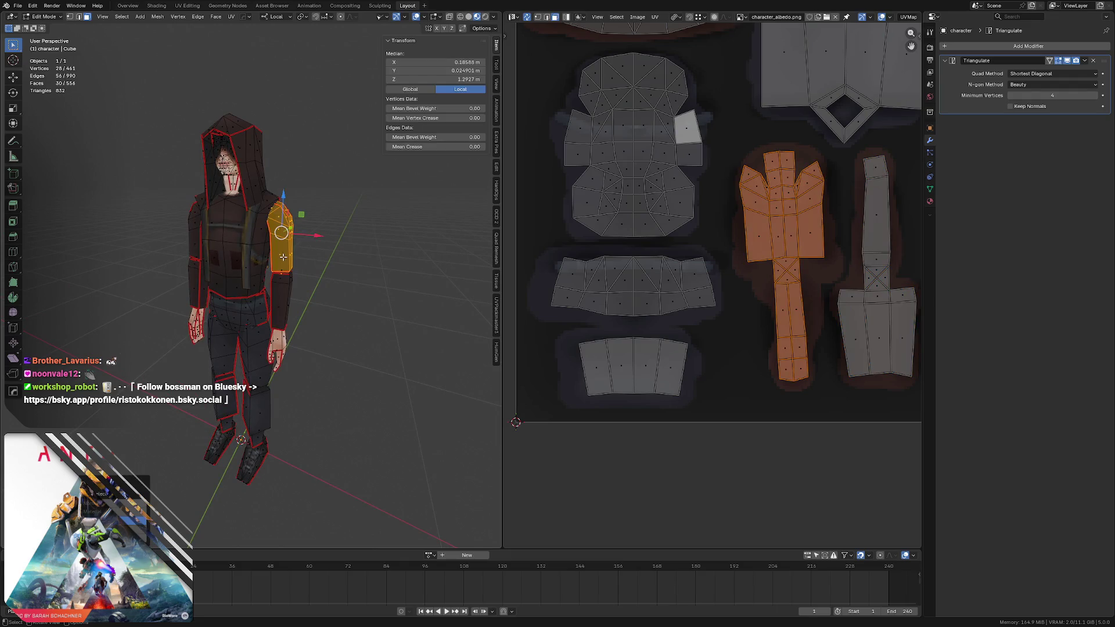
pyautogui.hotkey('alt', 'a')
# - Zoom in on the torso and return the character to Object Mode
pyautogui.moveTo(299, 238); pyautogui.dragTo(288, 237, button='middle')
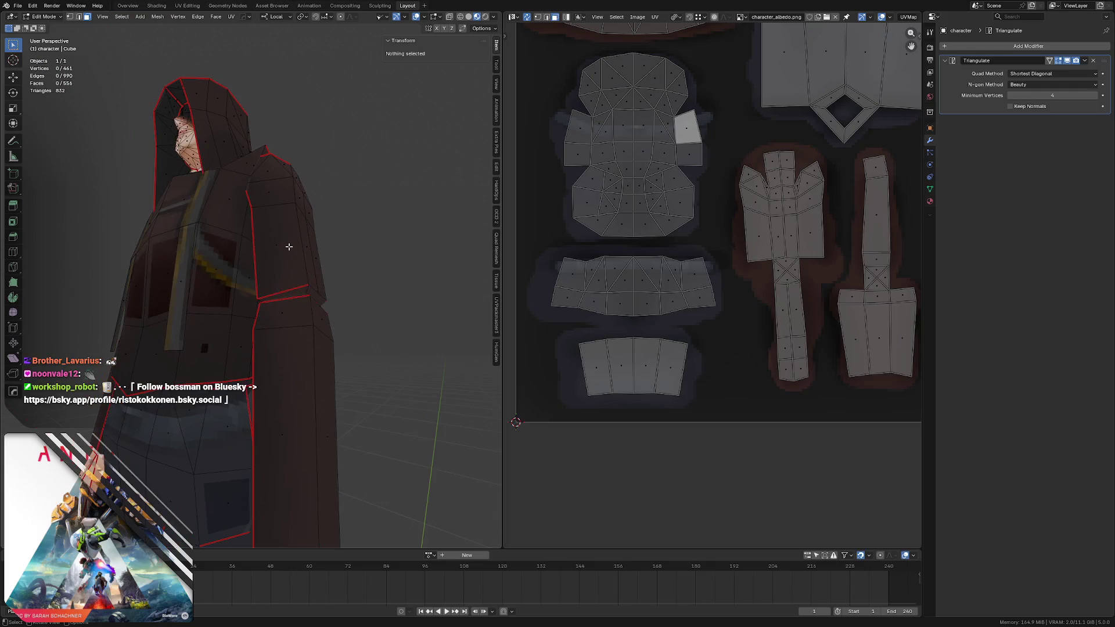
pyautogui.moveTo(311, 294)
pyautogui.mouseDown(button='middle')
pyautogui.moveTo(167, 269)
pyautogui.moveTo(212, 266)
pyautogui.mouseUp(button='middle')
pyautogui.press('Tab')
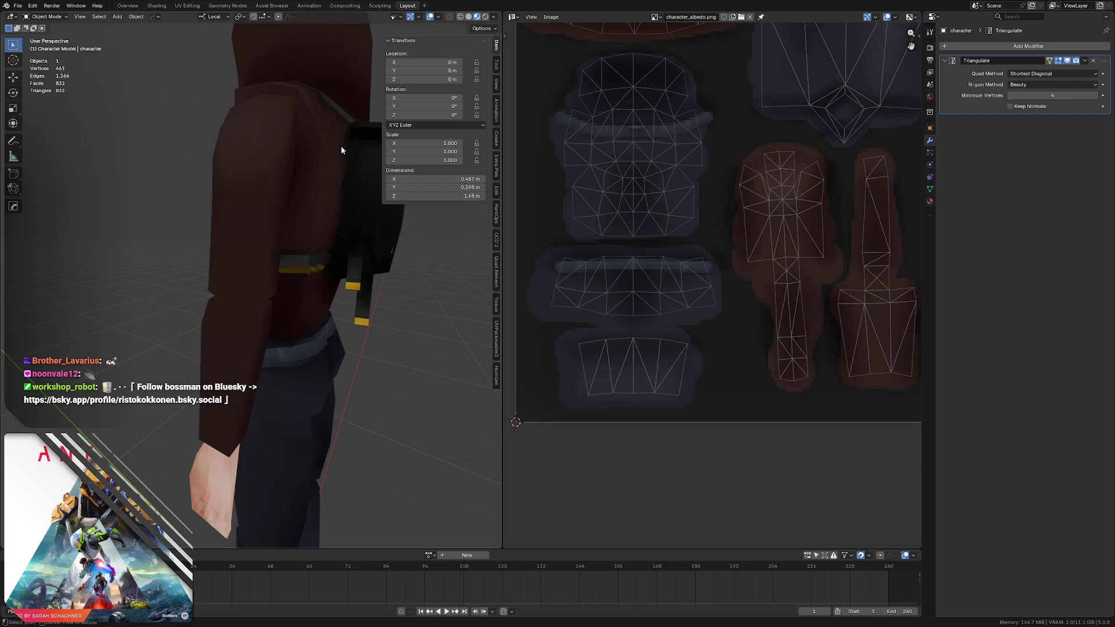
# - Collapse the Belt, Face and Hands groups and expand the Arms group to reveal its layers
pyautogui.hotkey('alt', 'Tab')
pyautogui.scroll(-3, 436, 187)
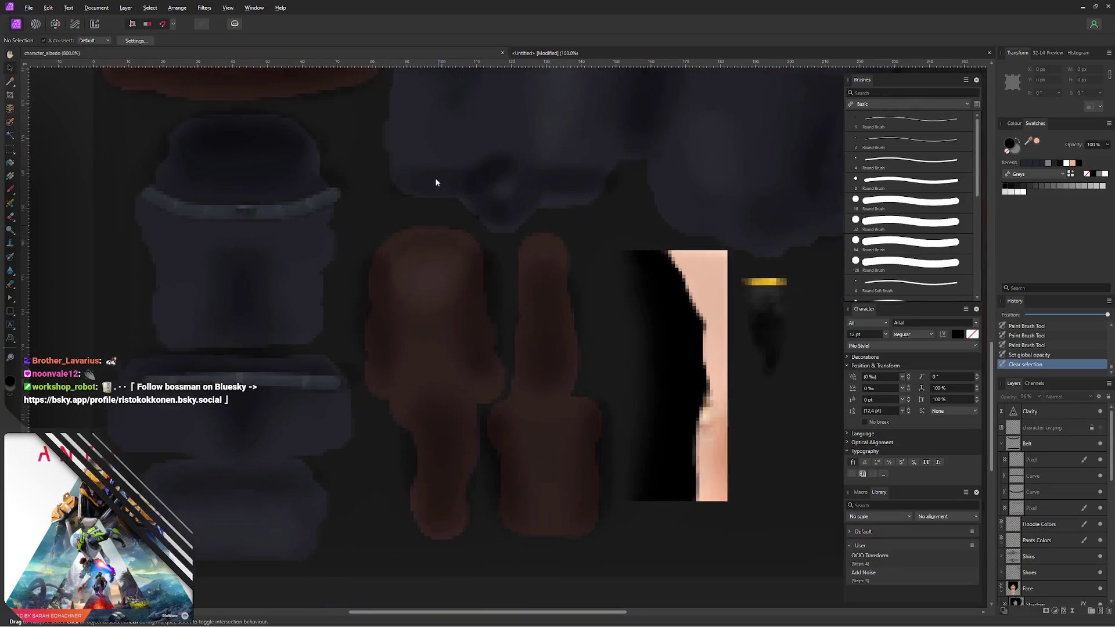
pyautogui.click(1003, 447)
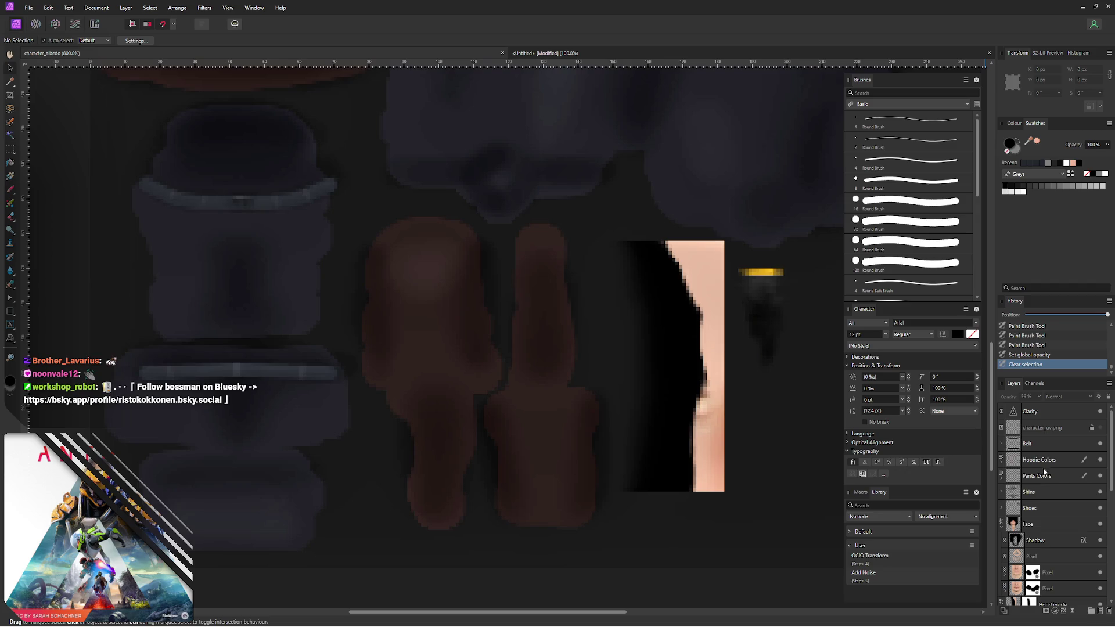
pyautogui.click(1000, 527)
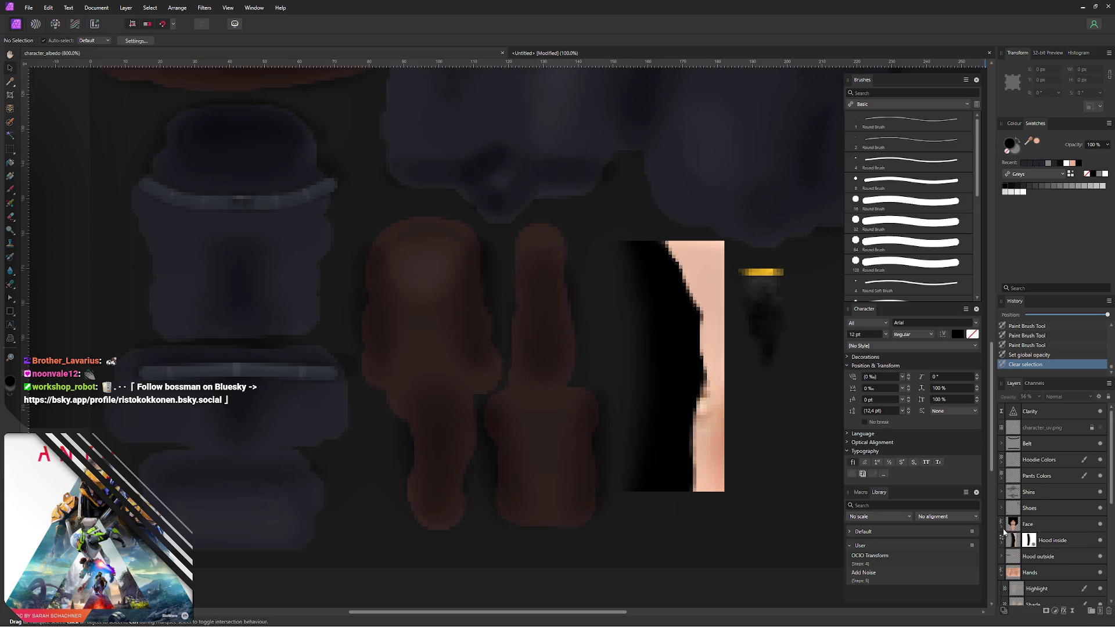
pyautogui.click(1002, 579)
pyautogui.scroll(-3, 1080, 522)
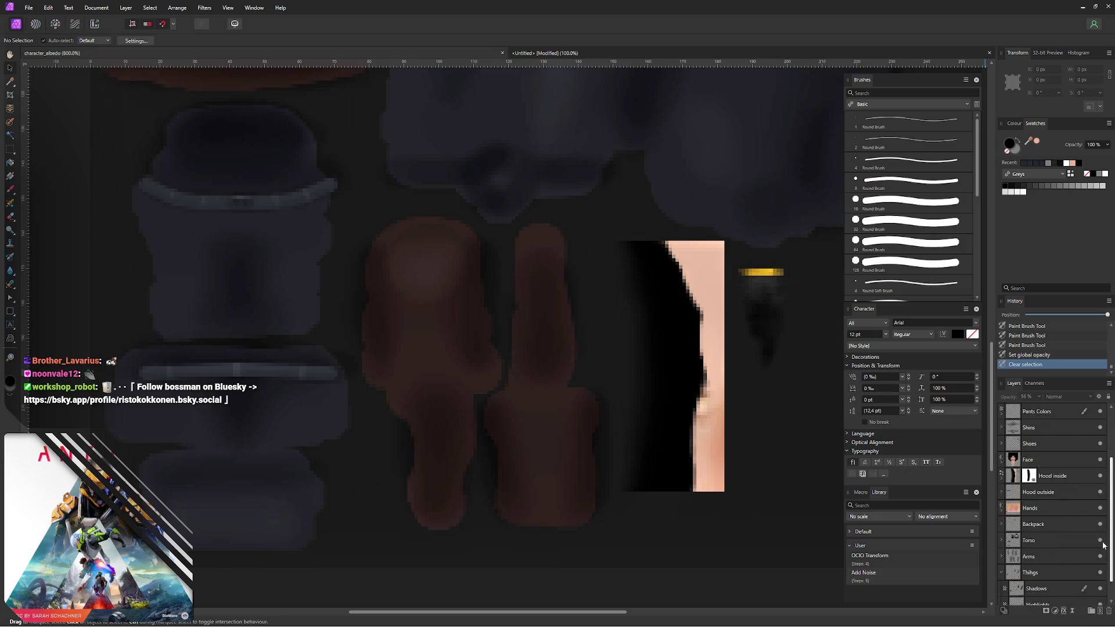
pyautogui.click(1002, 525)
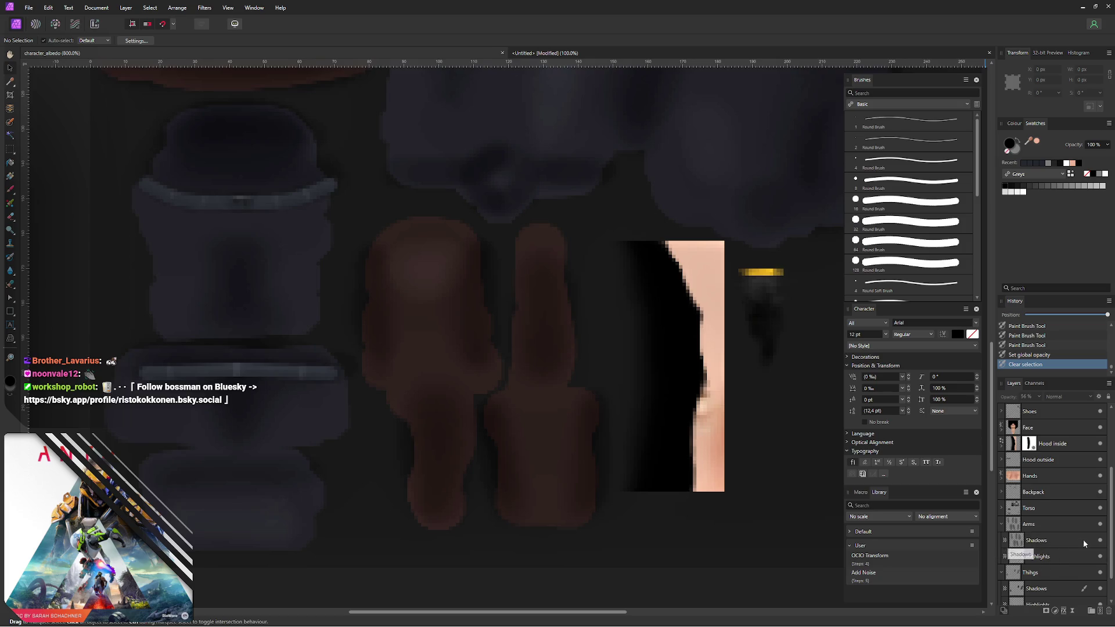
# - Select the Arms Shadows layer to paint on and show the character_uv.png wireframe overlay
pyautogui.click(1101, 542)
pyautogui.click(1101, 541)
pyautogui.click(1021, 543)
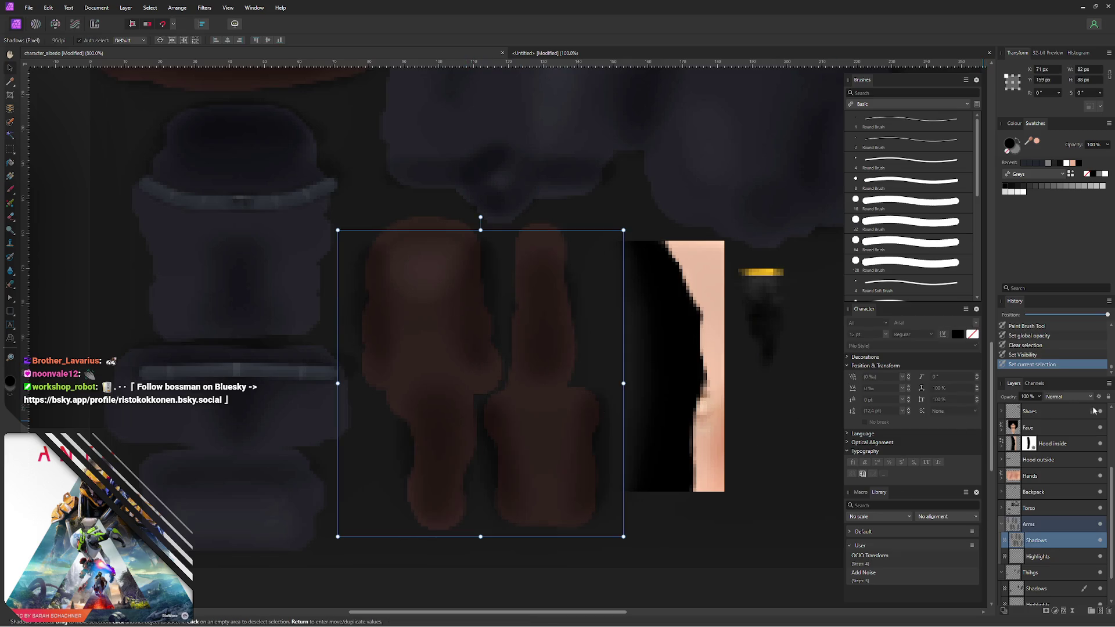
pyautogui.scroll(3, 1113, 421)
pyautogui.click(1102, 427)
pyautogui.scroll(-4, 1063, 522)
# - Frame the arm pieces and set a 9 px, 10% hardness paint brush
pyautogui.moveTo(422, 370); pyautogui.dragTo(450, 342, button='middle')
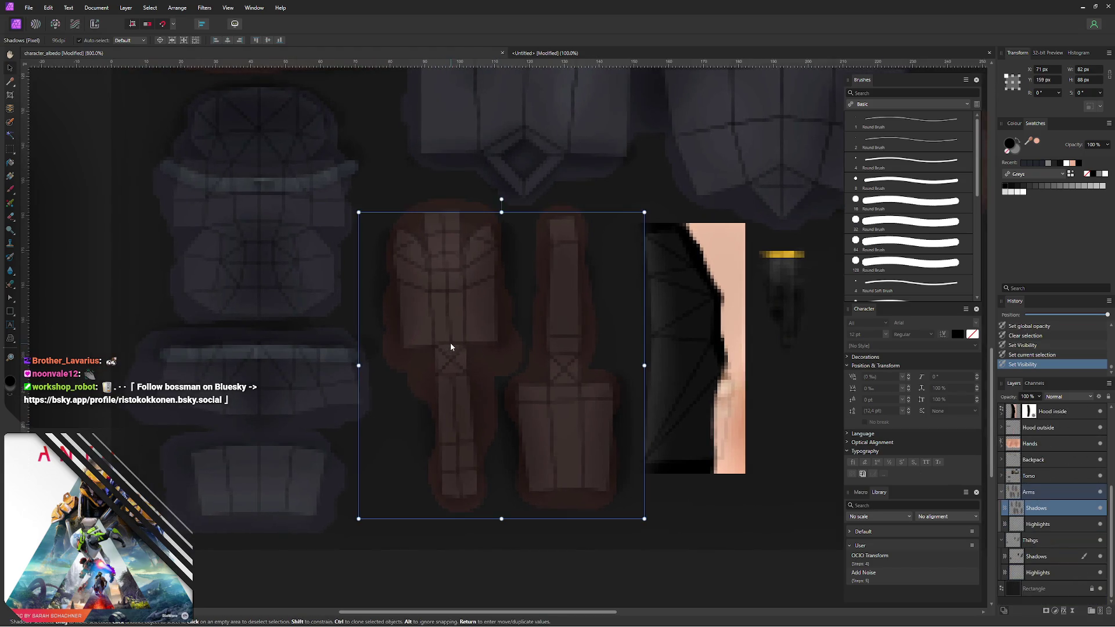
pyautogui.press('b')
pyautogui.keyDown('ctrl'); pyautogui.keyDown('alt'); pyautogui.moveTo(454, 357); pyautogui.dragTo(476, 349); pyautogui.keyUp('alt'); pyautogui.keyUp('ctrl')
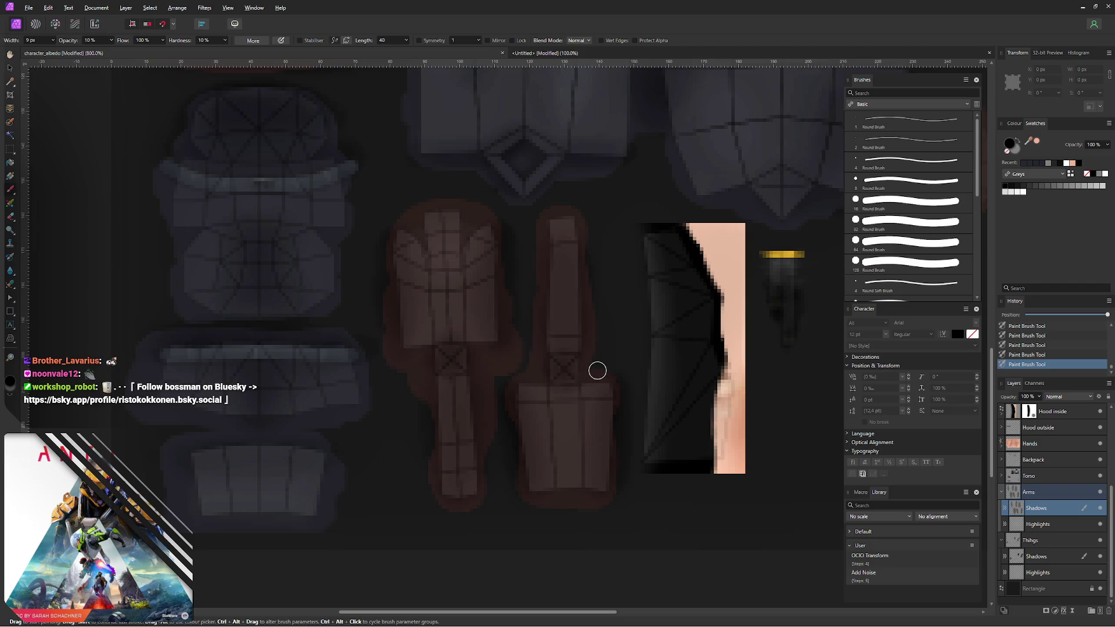
# - Hide the UV overlay and darken the left arm shading with a wide 10% opacity brush
pyautogui.press('v')
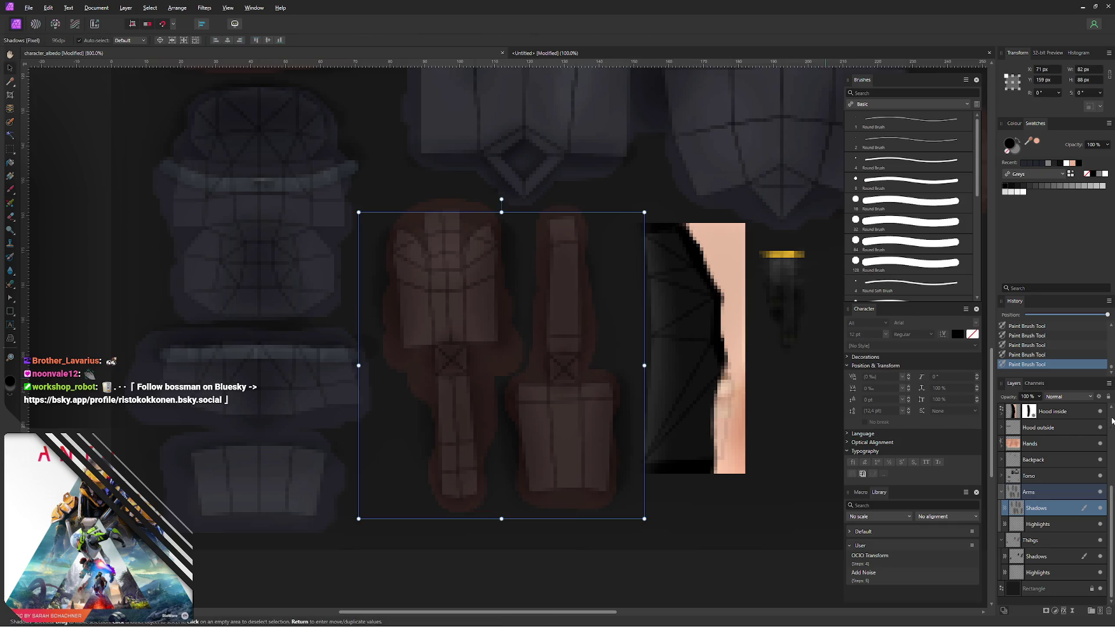
pyautogui.scroll(3, 1113, 421)
pyautogui.click(1099, 427)
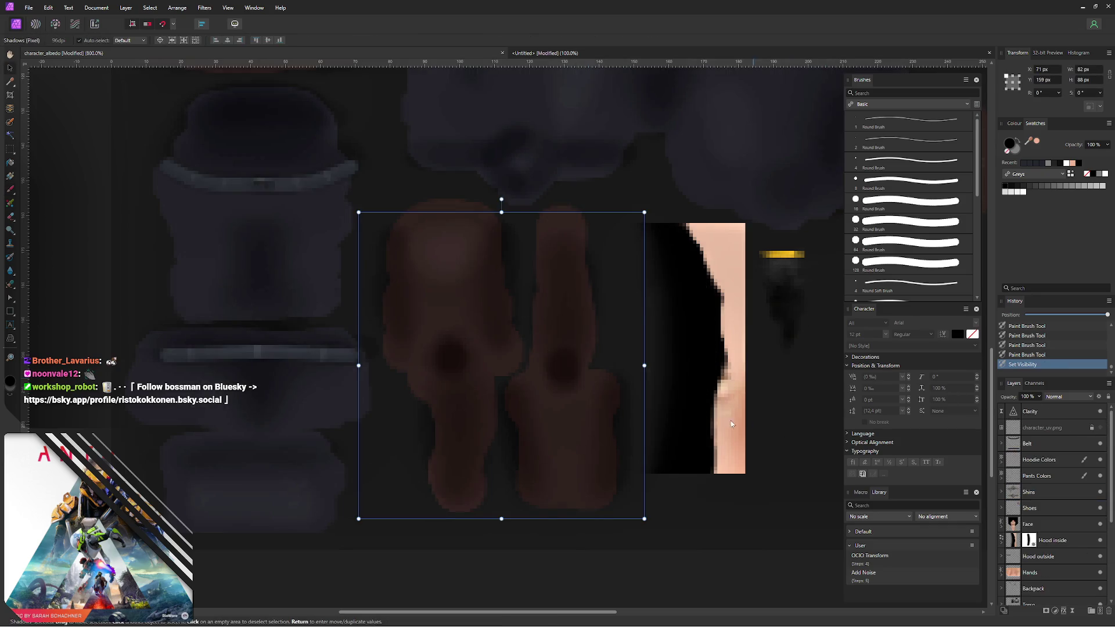
pyautogui.press('3')
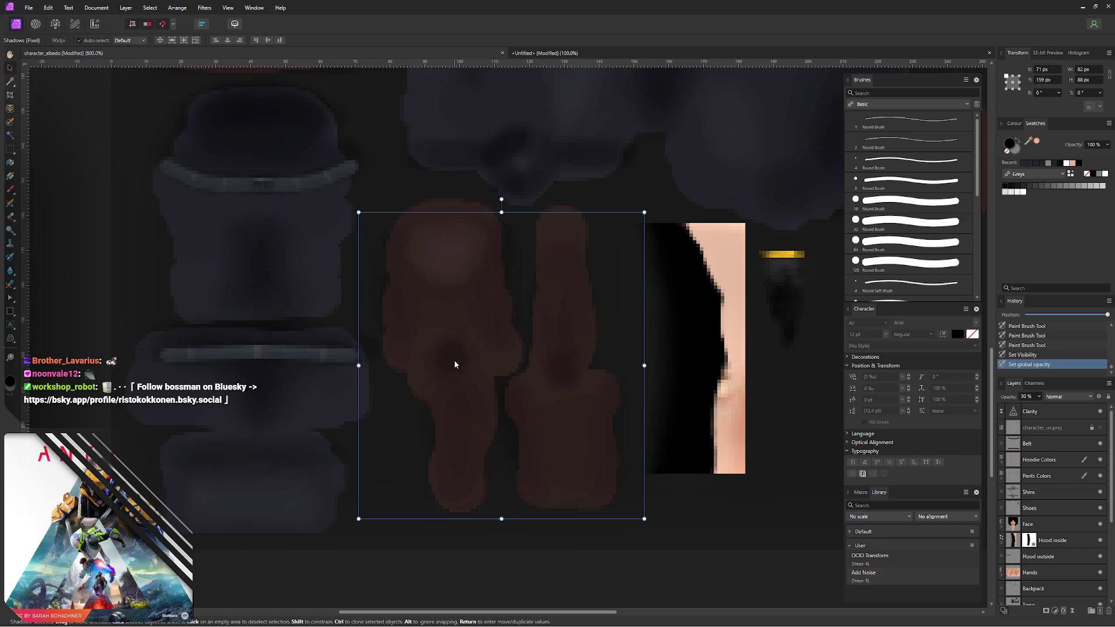
pyautogui.hotkey('ctrl', 'z')
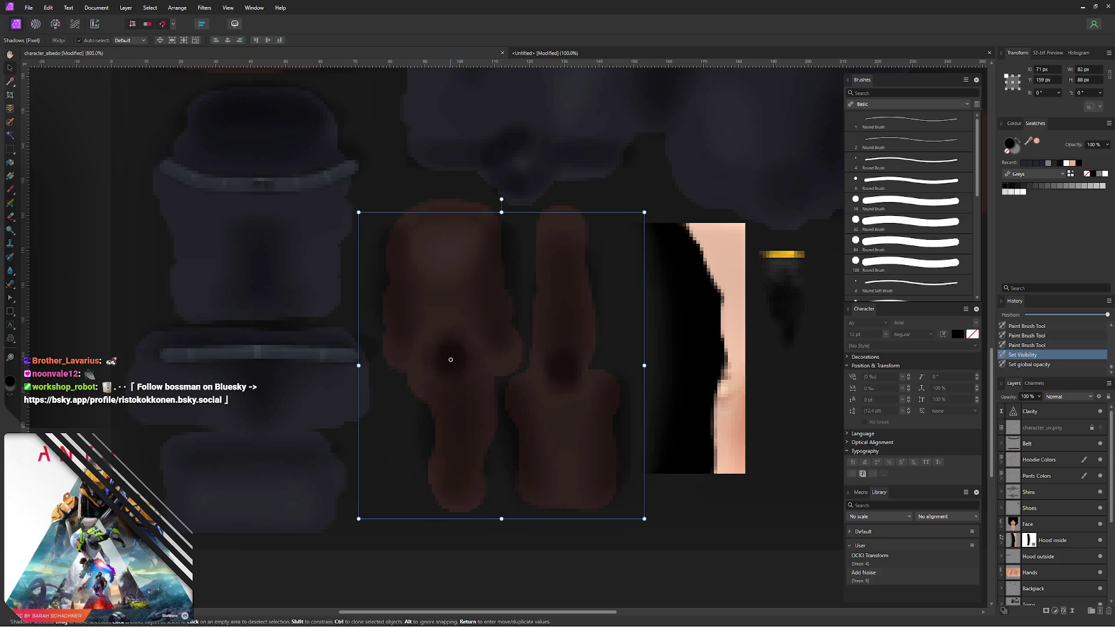
pyautogui.press('b')
pyautogui.press('1')
pyautogui.moveTo(452, 358); pyautogui.dragTo(449, 350)
# - Softly erase the darkest shading spots on both arm pieces with a very soft eraser
pyautogui.press('e')
pyautogui.click(448, 351)
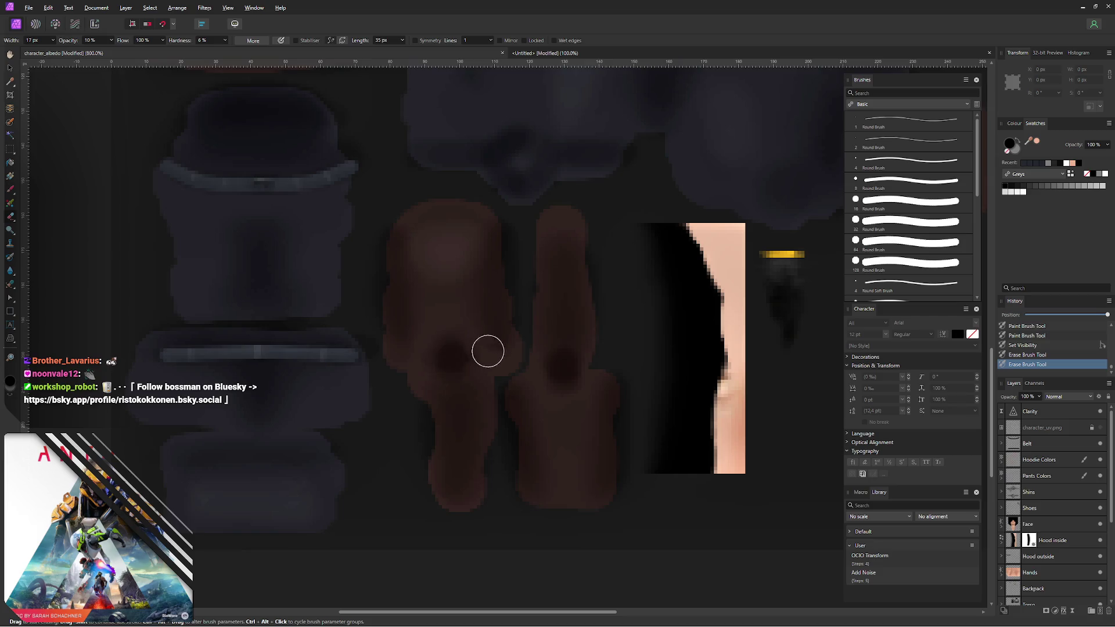
pyautogui.moveTo(563, 371)
pyautogui.mouseDown()
pyautogui.moveTo(575, 377)
pyautogui.moveTo(558, 375)
pyautogui.mouseUp()
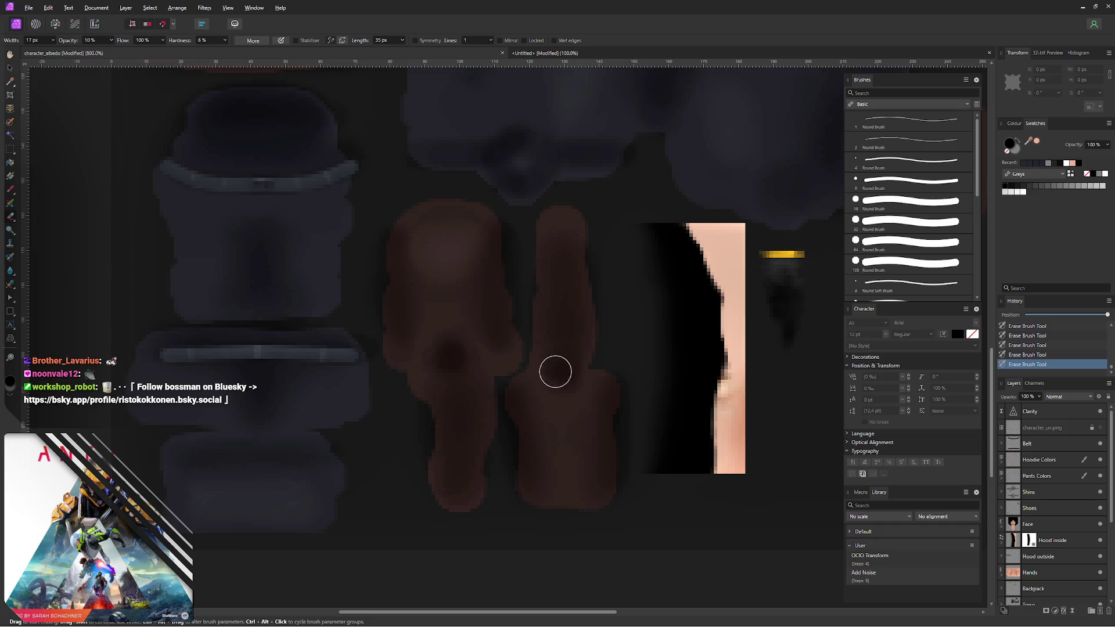
pyautogui.moveTo(456, 348)
pyautogui.mouseDown()
pyautogui.moveTo(478, 364)
pyautogui.moveTo(459, 348)
pyautogui.mouseUp()
# - Export the texture as PNG over the existing file and check the sleeves on the model in Blender
pyautogui.hotkey('ctrl', 'alt', 'shift', 'w')
pyautogui.click(675, 444)
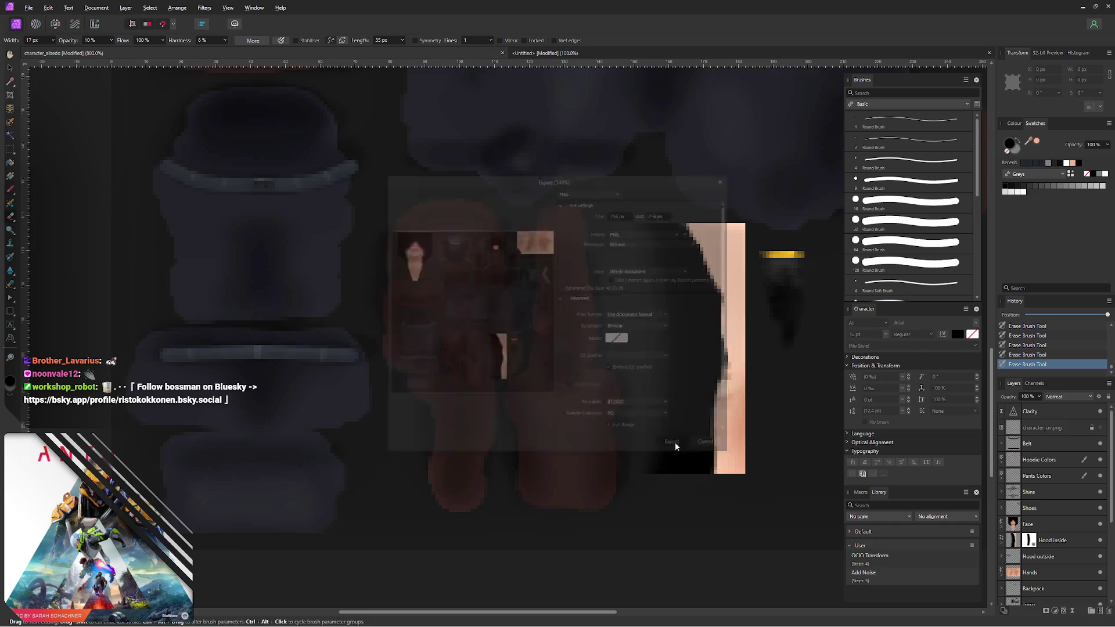
pyautogui.click(449, 355)
pyautogui.click(590, 353)
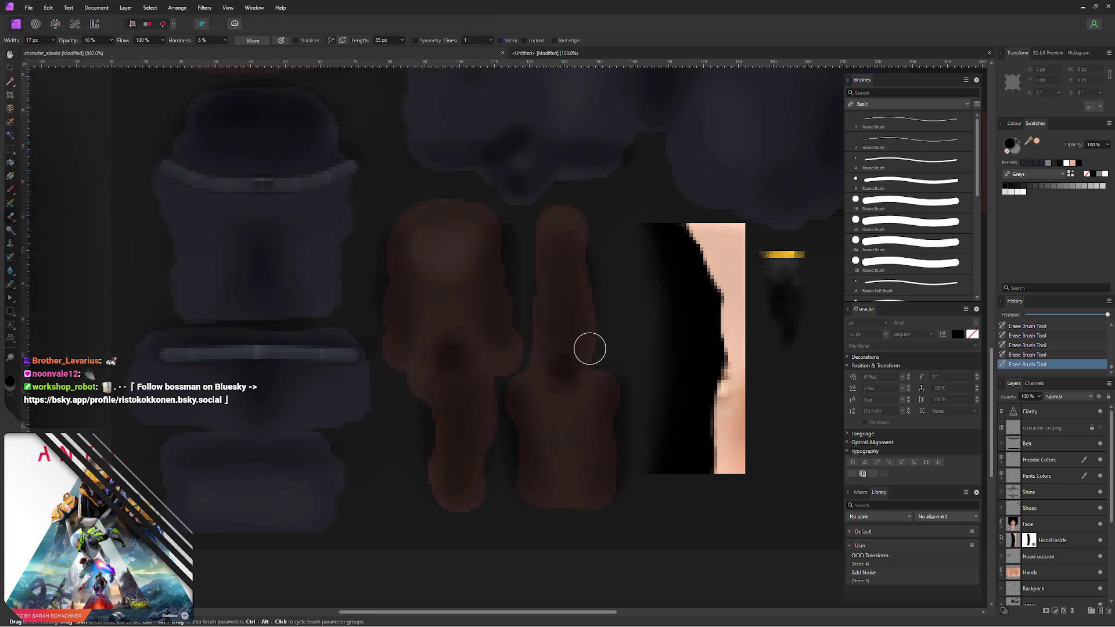
pyautogui.hotkey('alt', 'Tab')
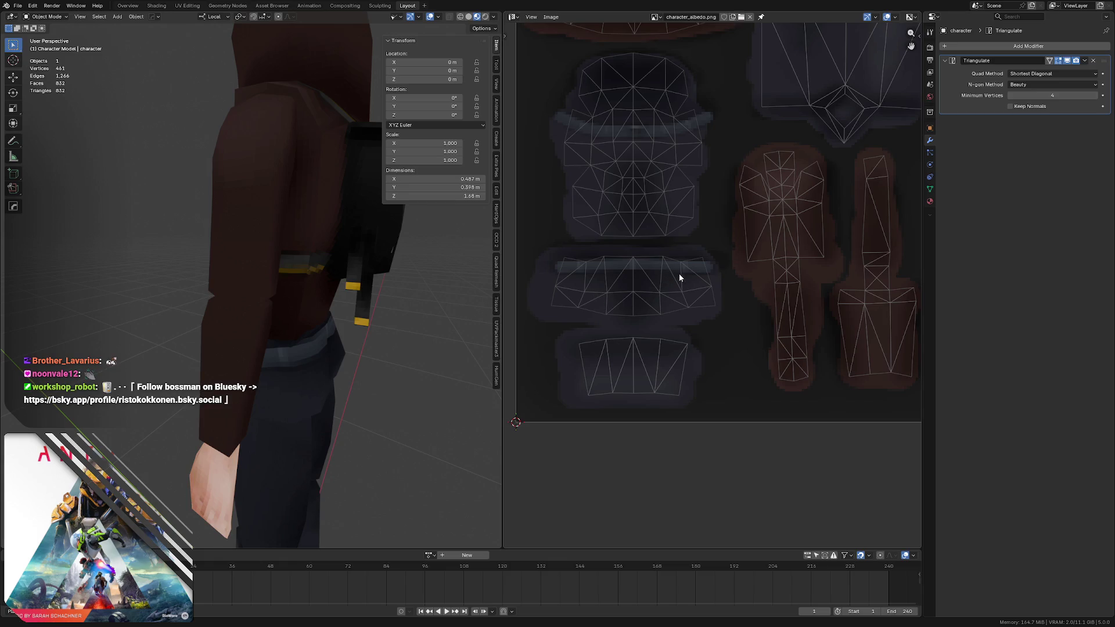
pyautogui.moveTo(308, 289)
pyautogui.mouseDown(button='middle')
pyautogui.moveTo(335, 311)
pyautogui.moveTo(327, 266)
pyautogui.moveTo(369, 280)
pyautogui.moveTo(306, 271)
pyautogui.mouseUp(button='middle')
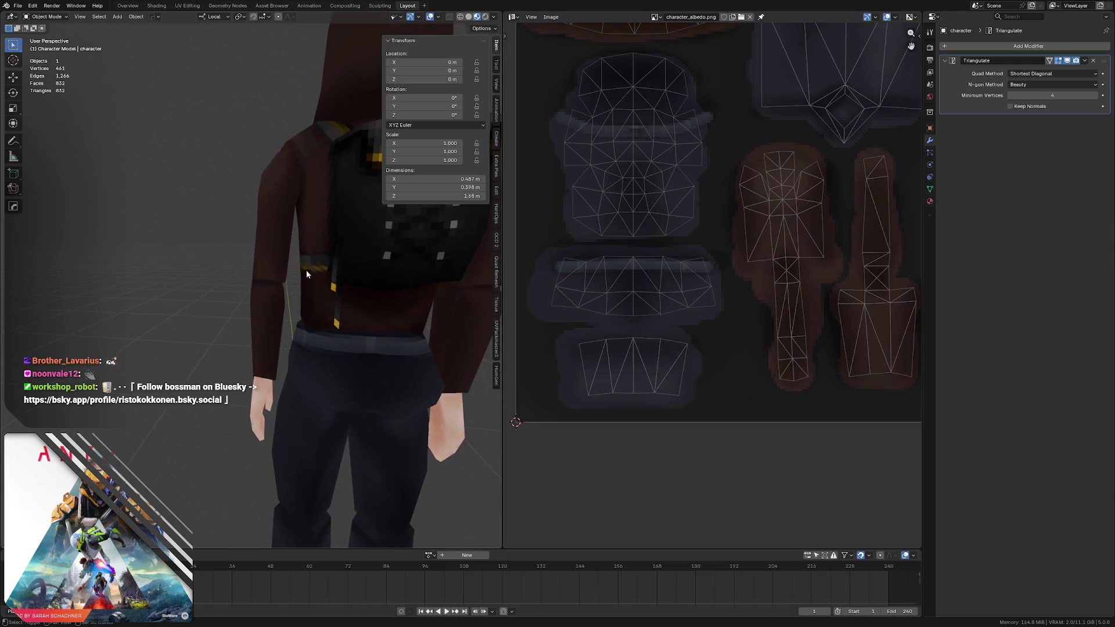
pyautogui.hotkey('alt', 'Tab')
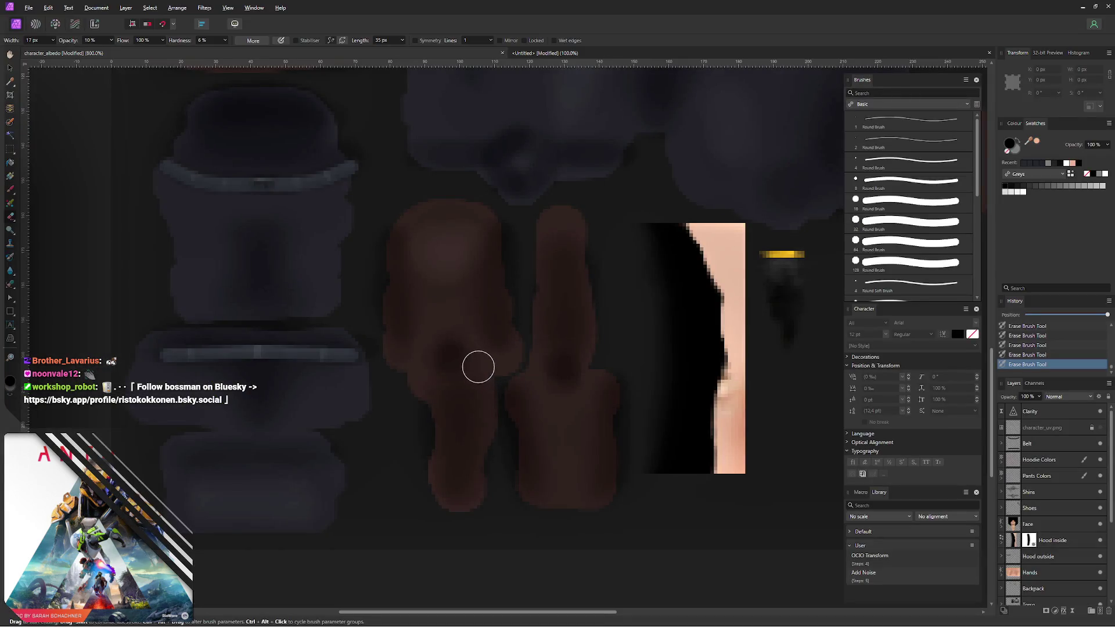
pyautogui.press('b')
# - Paint and refine darker shading along the left arm piece, undoing and redoing strokes
pyautogui.moveTo(451, 345)
pyautogui.mouseDown()
pyautogui.moveTo(447, 333)
pyautogui.moveTo(436, 350)
pyautogui.moveTo(457, 378)
pyautogui.mouseUp()
pyautogui.hotkey('ctrl', 'z')
pyautogui.hotkey('ctrl', 'z')
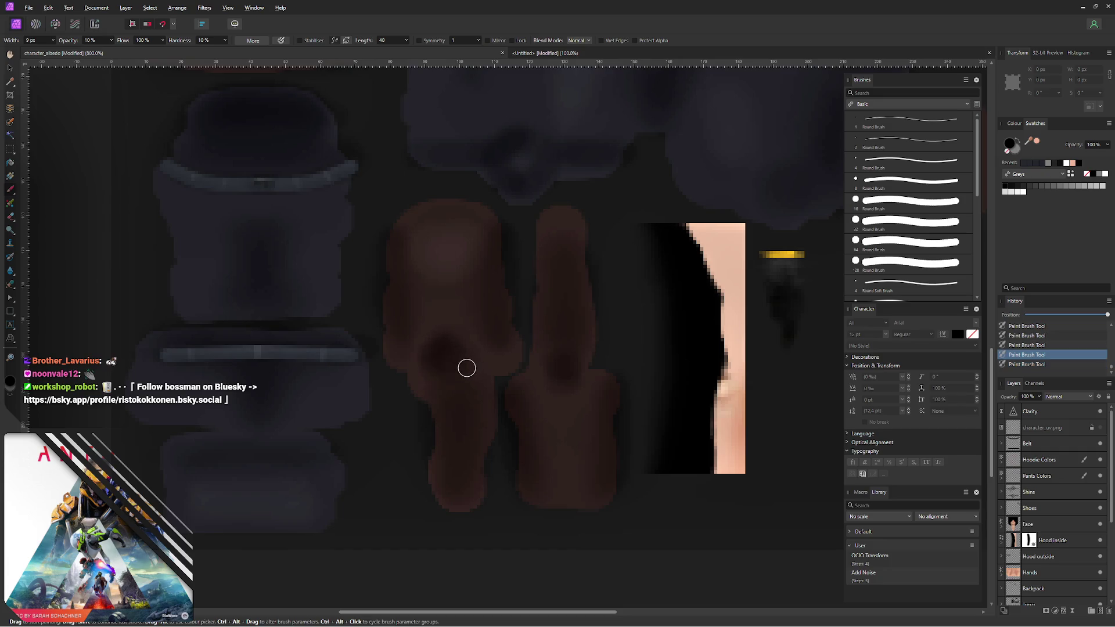
pyautogui.hotkey('ctrl', 'z')
pyautogui.hotkey('ctrl', 'z')
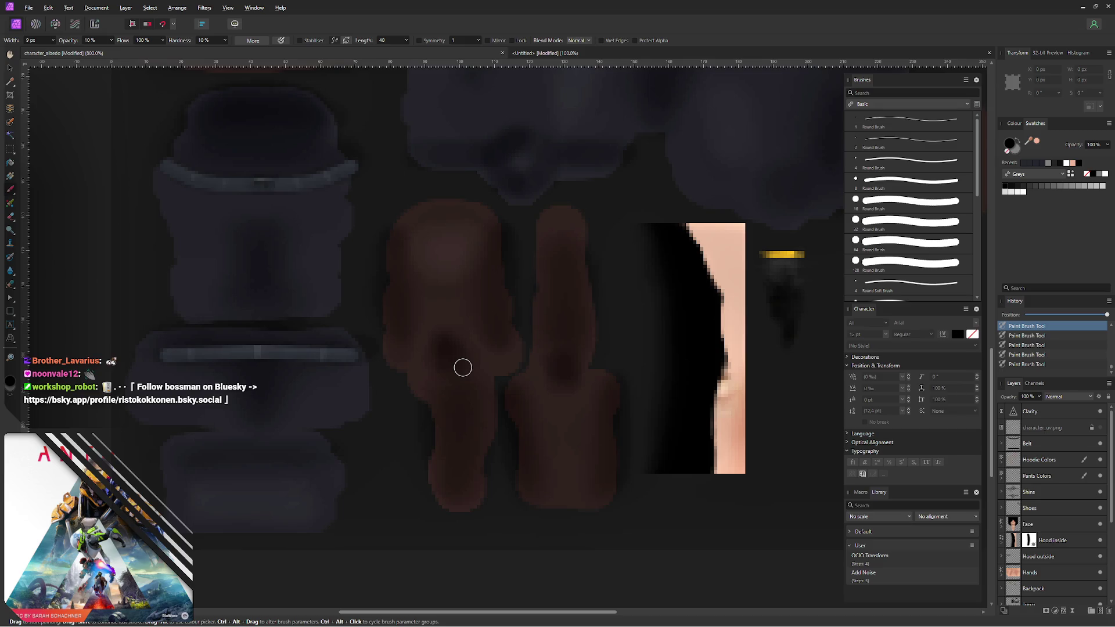
pyautogui.hotkey('ctrl', 'shift', 'z')
pyautogui.hotkey('ctrl', 'shift', 'z')
pyautogui.hotkey('ctrl', 'shift', 'z')
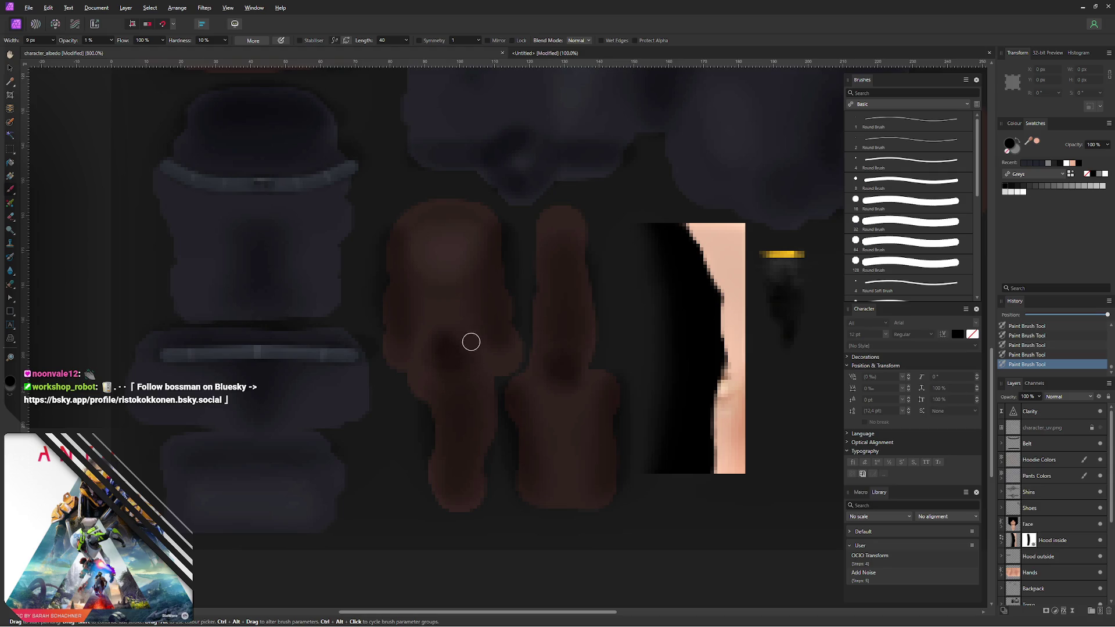
pyautogui.moveTo(450, 338)
pyautogui.mouseDown()
pyautogui.moveTo(437, 374)
pyautogui.moveTo(476, 374)
pyautogui.mouseUp()
pyautogui.hscroll(-1, 473, 304)
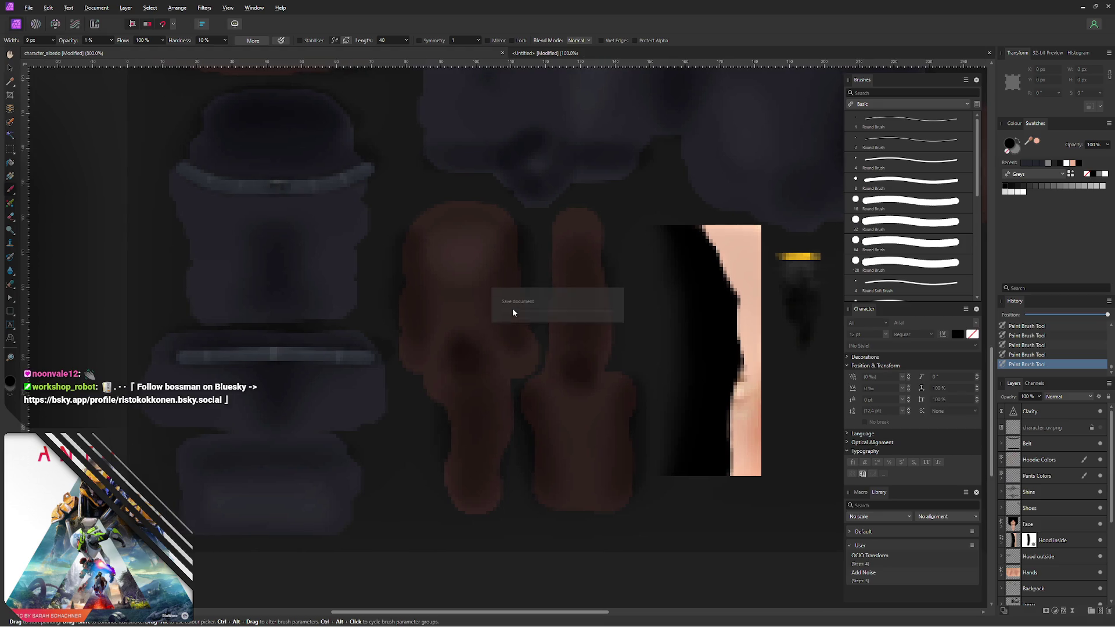
# - Check the arm from the side in Blender, then stop painting and clear the selection
pyautogui.hotkey('alt', 'Tab')
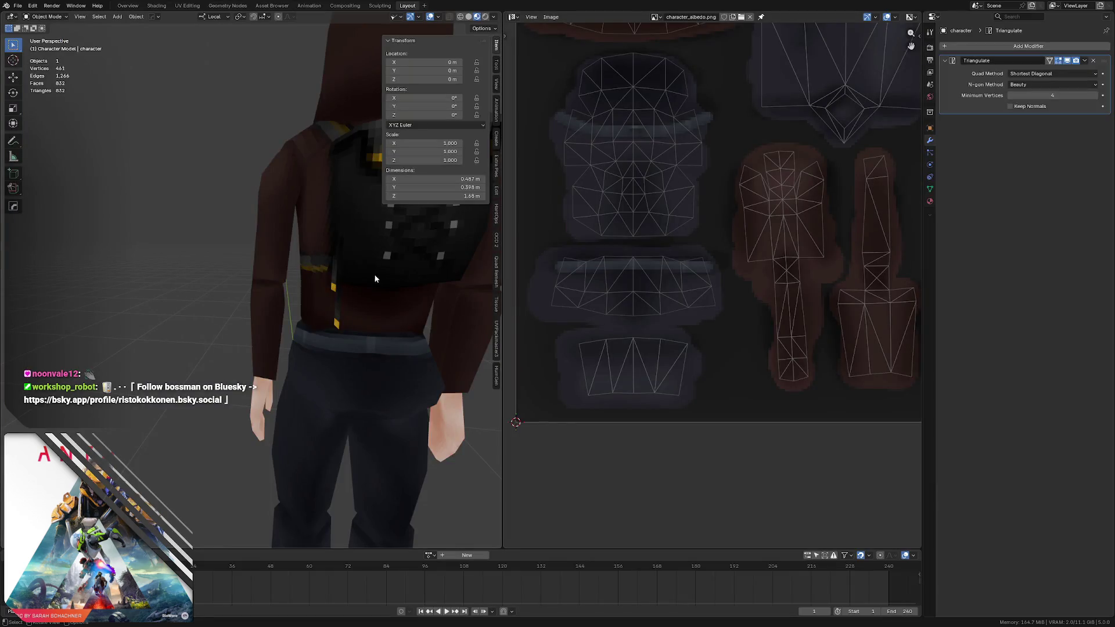
pyautogui.moveTo(376, 278); pyautogui.dragTo(375, 276, button='middle')
pyautogui.hotkey('alt', 'Tab')
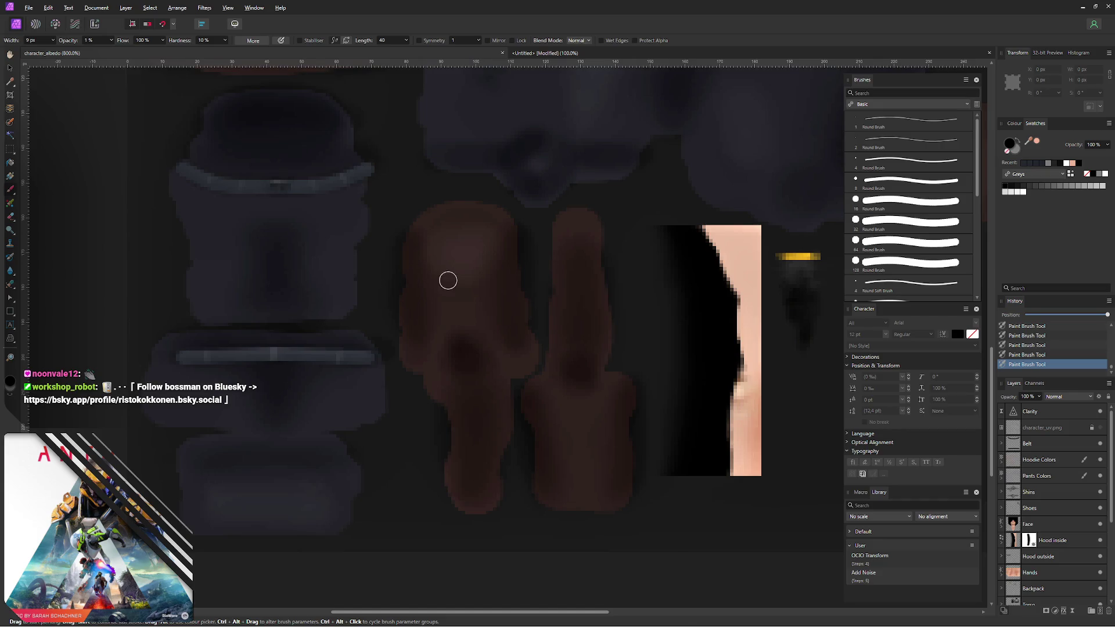
pyautogui.press('v')
pyautogui.hotkey('ctrl', 'd')
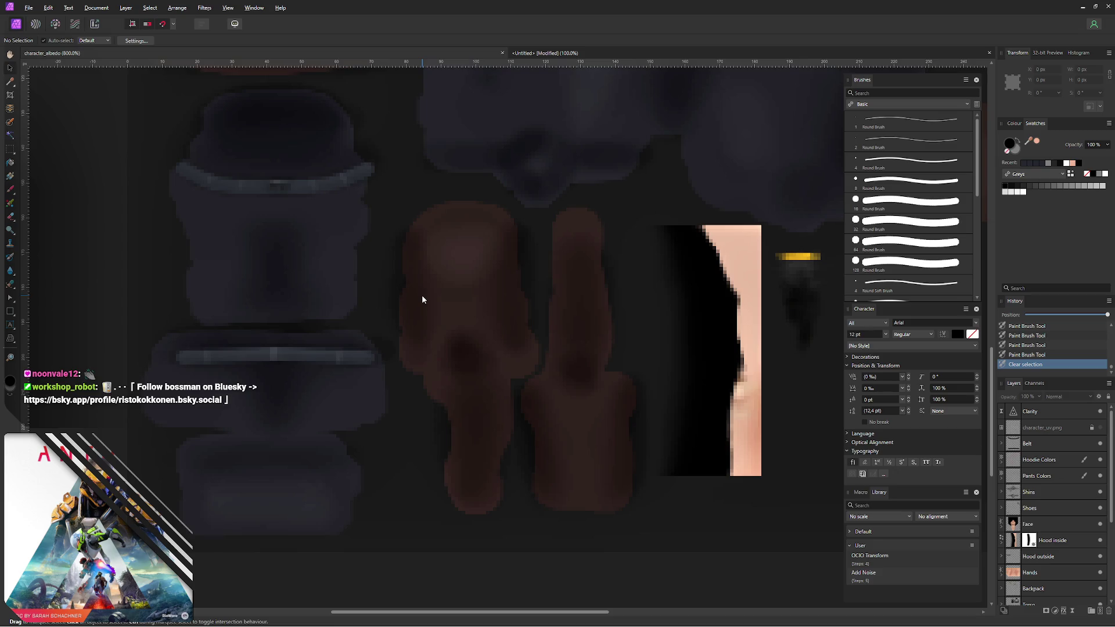
pyautogui.scroll(1, 437, 277)
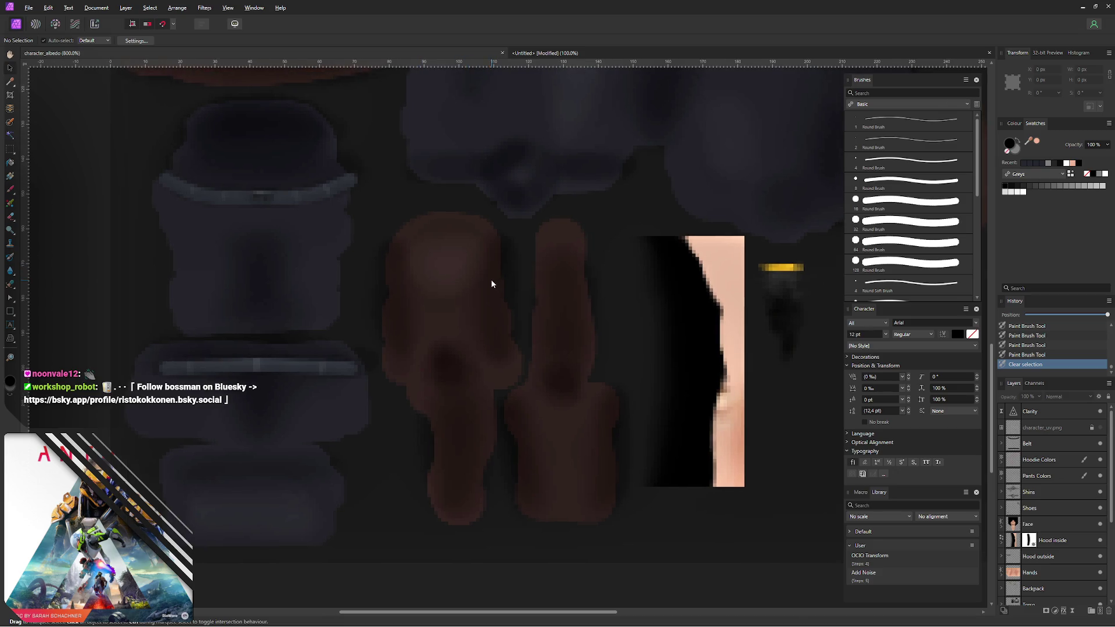
# - Export the texture as PNG over character_albedo.png and switch to Blender to see it
pyautogui.hotkey('ctrl', 'alt', 'shift', 'w')
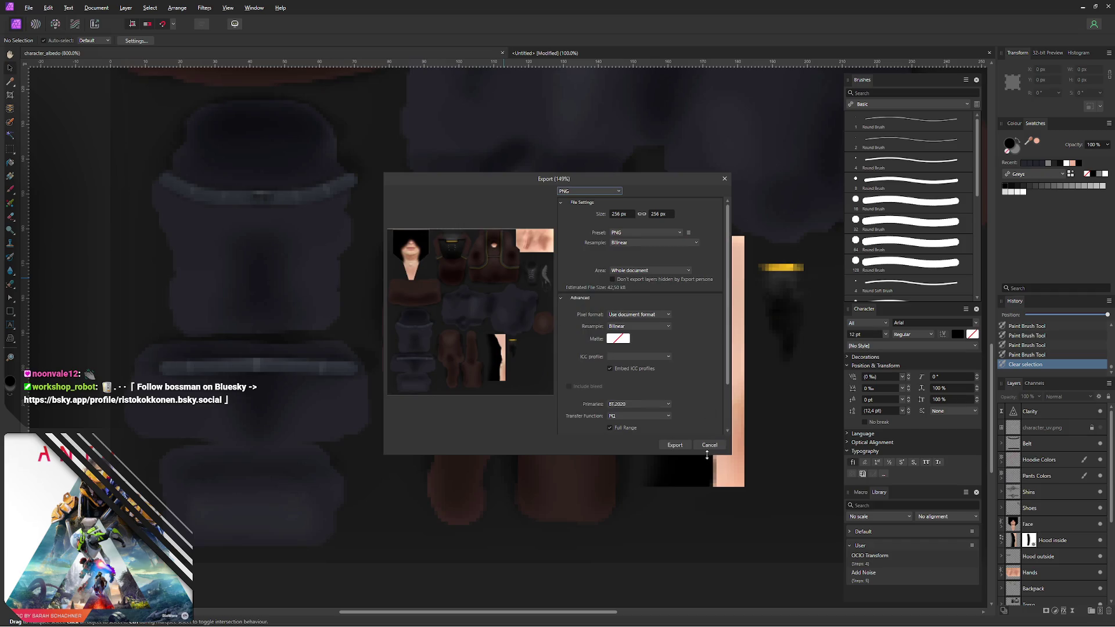
pyautogui.click(675, 446)
pyautogui.click(449, 354)
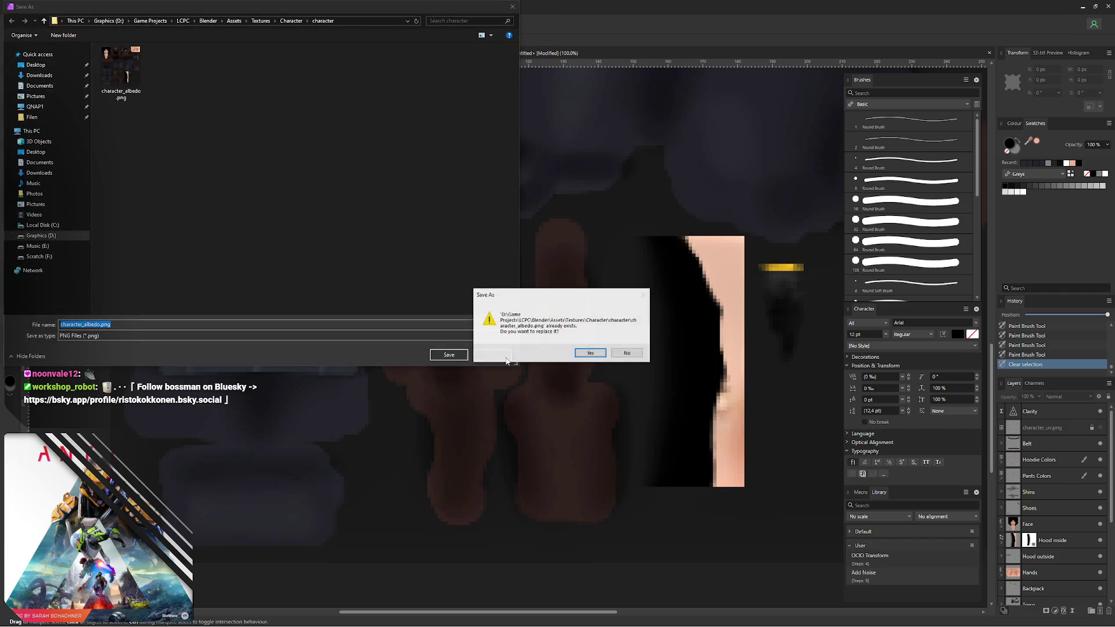
pyautogui.click(590, 353)
pyautogui.hotkey('alt', 'Tab')
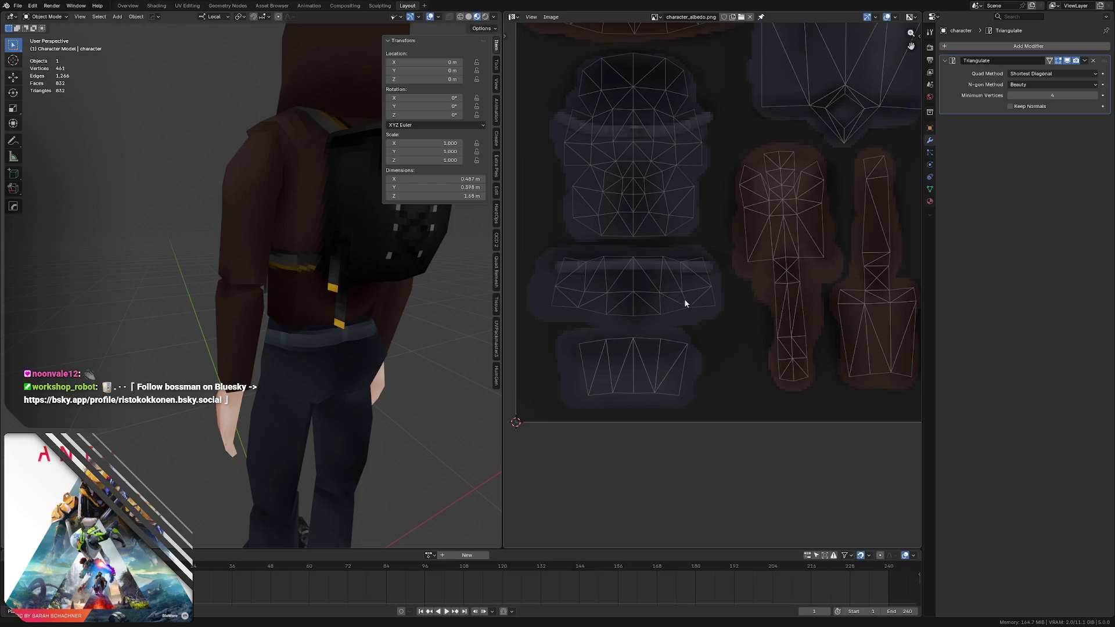
# - Orbit around the character, enter Edit Mode and pick a sleeve face to locate its UV island
pyautogui.moveTo(321, 246); pyautogui.dragTo(356, 258, button='middle')
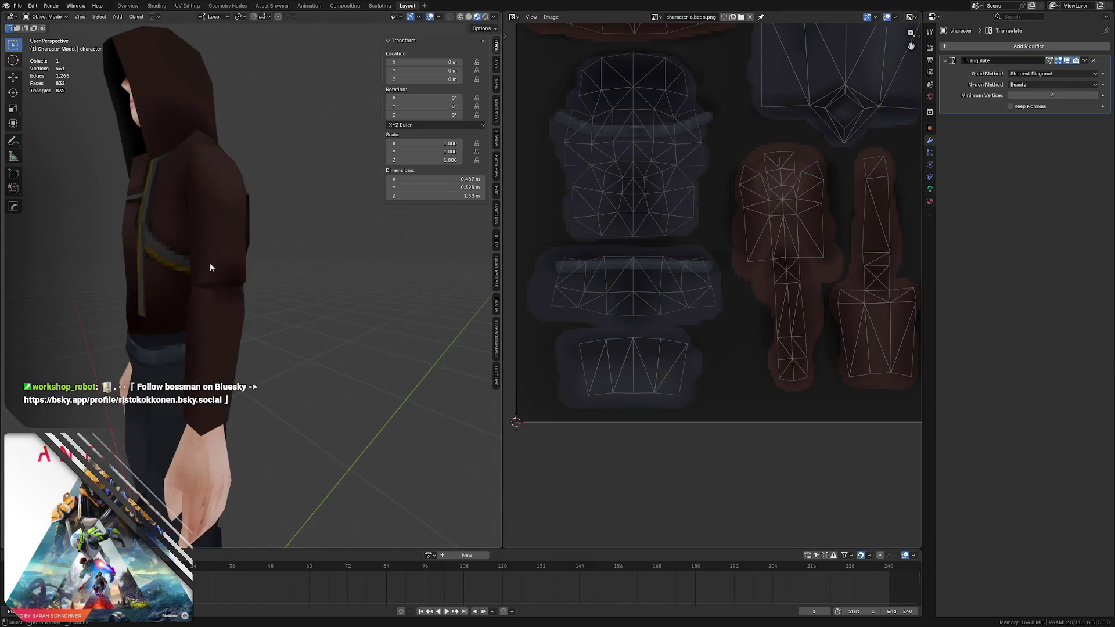
pyautogui.scroll(3, 215, 267)
pyautogui.moveTo(216, 267); pyautogui.dragTo(249, 291, button='middle')
pyautogui.scroll(-3, 192, 265)
pyautogui.scroll(4, 193, 265)
pyautogui.moveTo(192, 266)
pyautogui.mouseDown(button='middle')
pyautogui.moveTo(179, 272)
pyautogui.moveTo(187, 309)
pyautogui.mouseUp(button='middle')
pyautogui.scroll(-3, 187, 309)
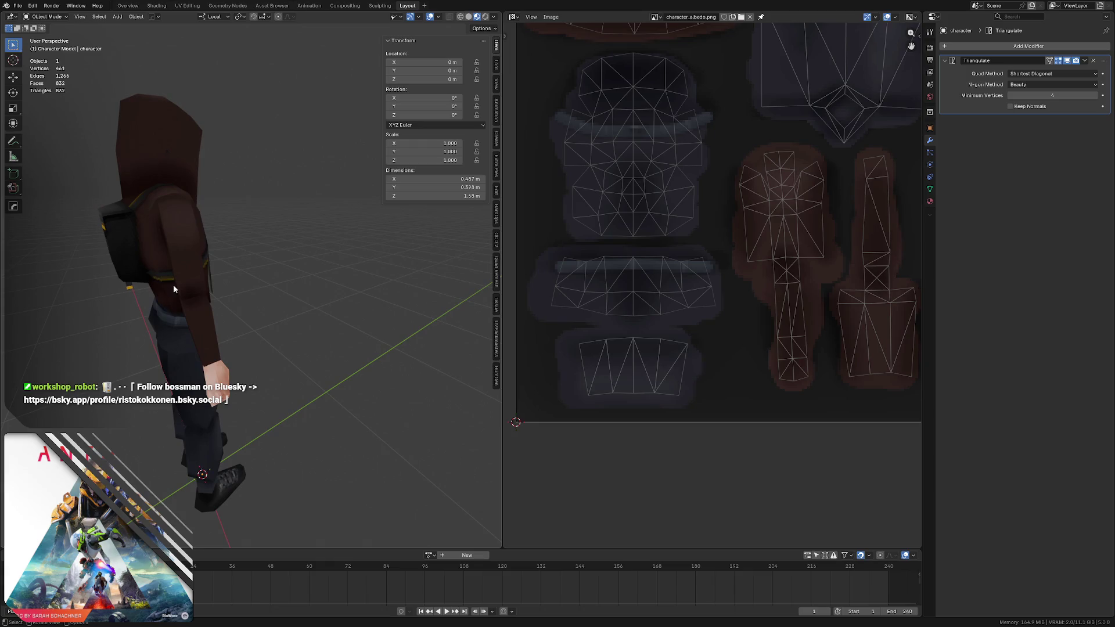
pyautogui.press('Tab')
pyautogui.scroll(2, 201, 246)
pyautogui.moveTo(201, 246); pyautogui.dragTo(178, 315, button='middle')
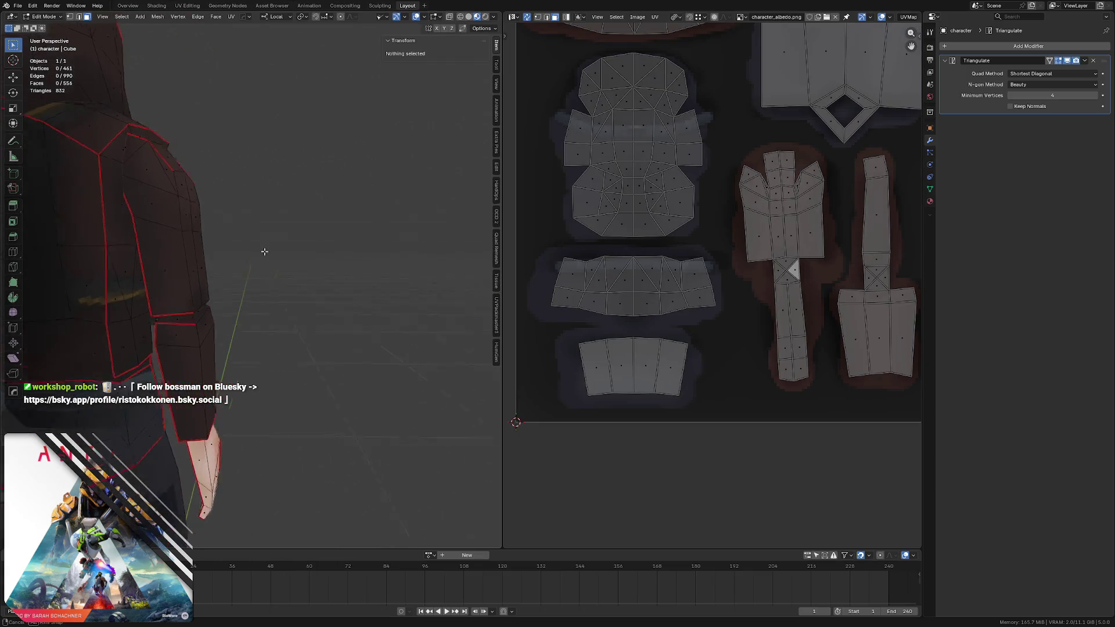
pyautogui.click(176, 318)
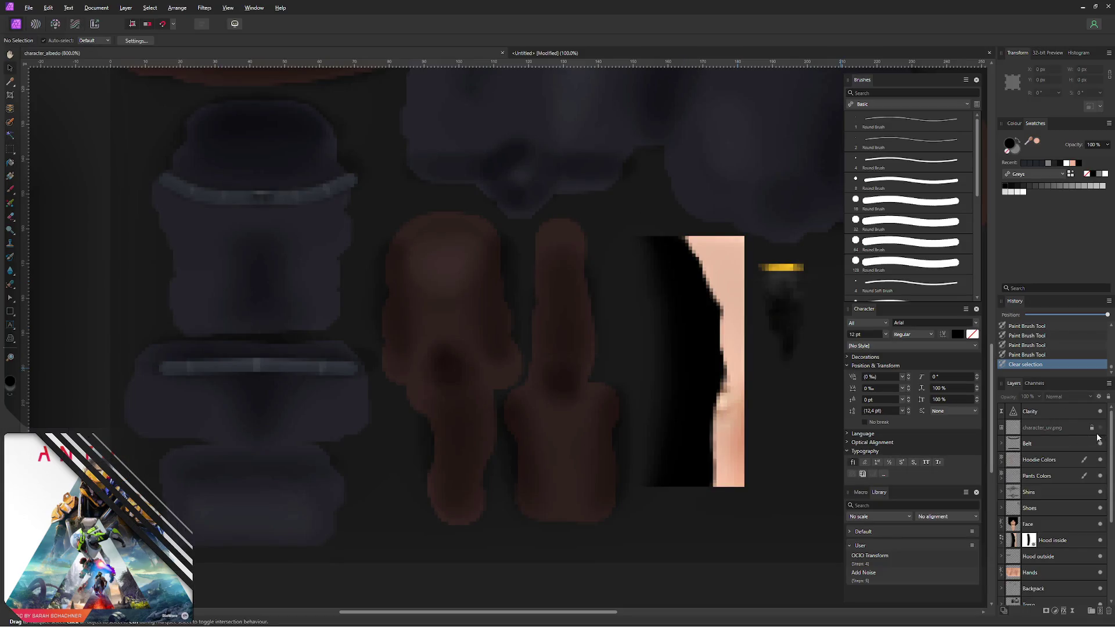
# - Show the UV overlay, paint faint extra shadow strokes on the Arms Shadows layer, then hide the overlay
pyautogui.click(1100, 433)
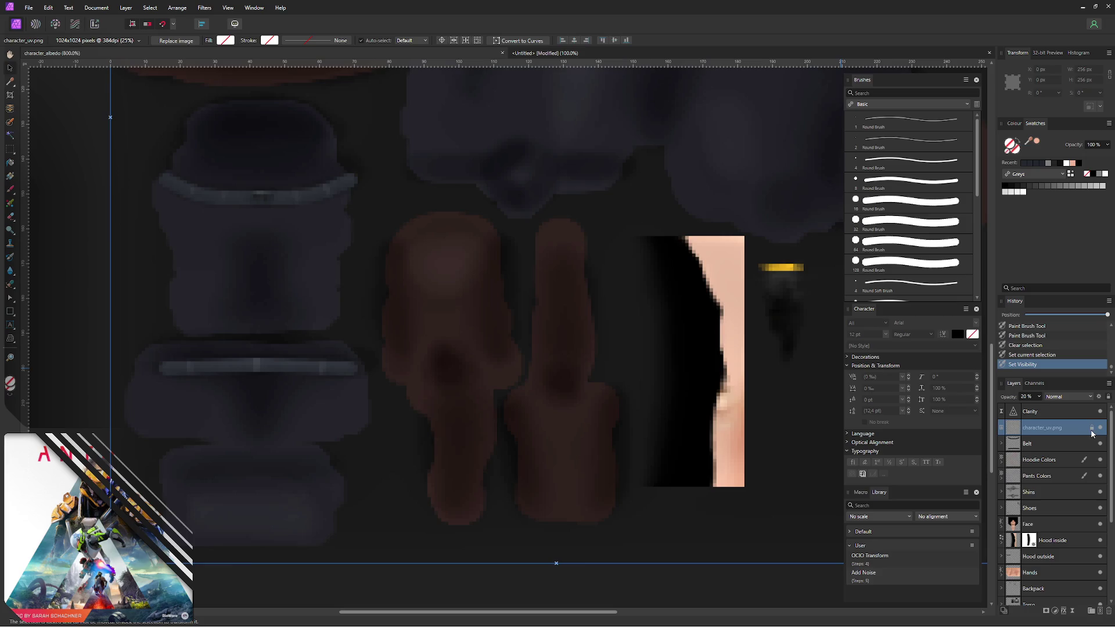
pyautogui.click(1098, 431)
pyautogui.scroll(-2, 1112, 522)
pyautogui.scroll(-1, 1070, 564)
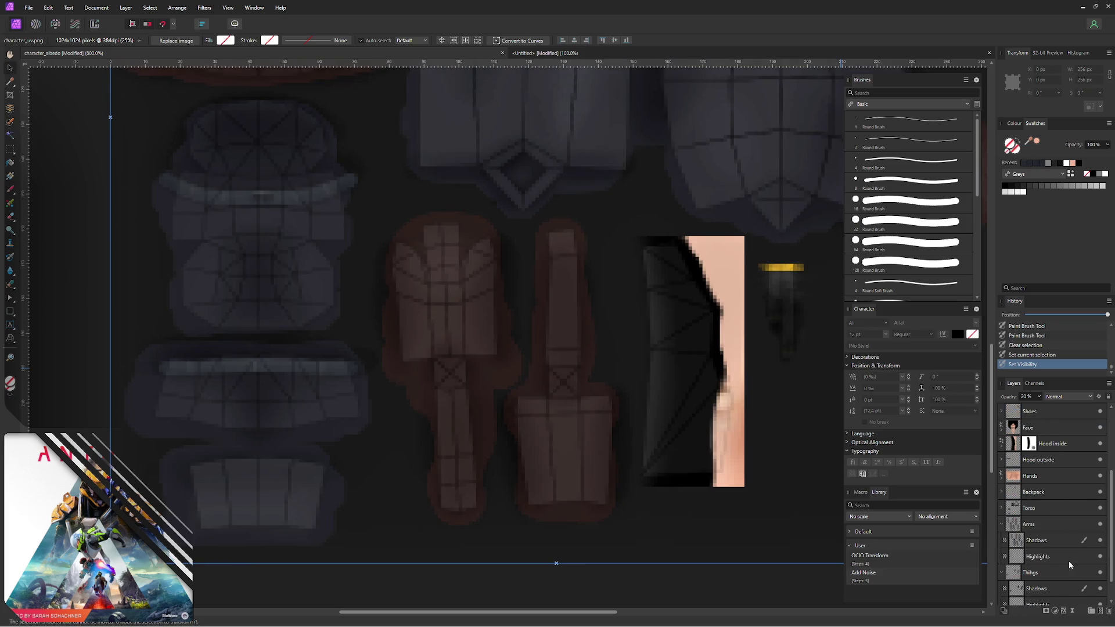
pyautogui.click(1053, 540)
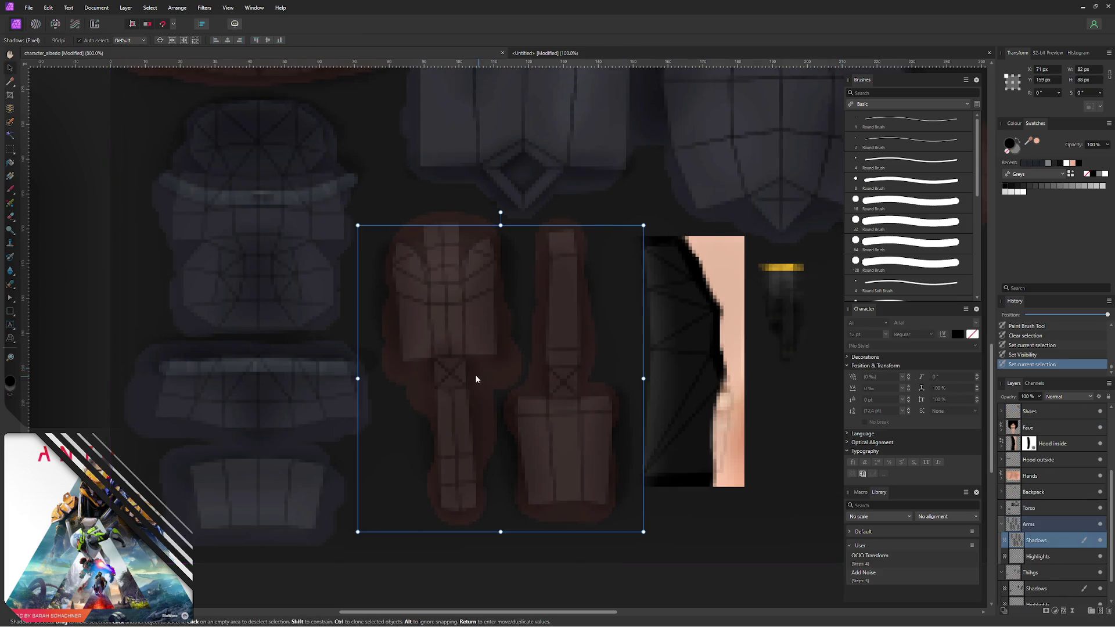
pyautogui.press('b')
pyautogui.moveTo(436, 369)
pyautogui.mouseDown()
pyautogui.moveTo(421, 358)
pyautogui.moveTo(431, 362)
pyautogui.moveTo(411, 366)
pyautogui.mouseUp()
pyautogui.moveTo(412, 366); pyautogui.dragTo(424, 353)
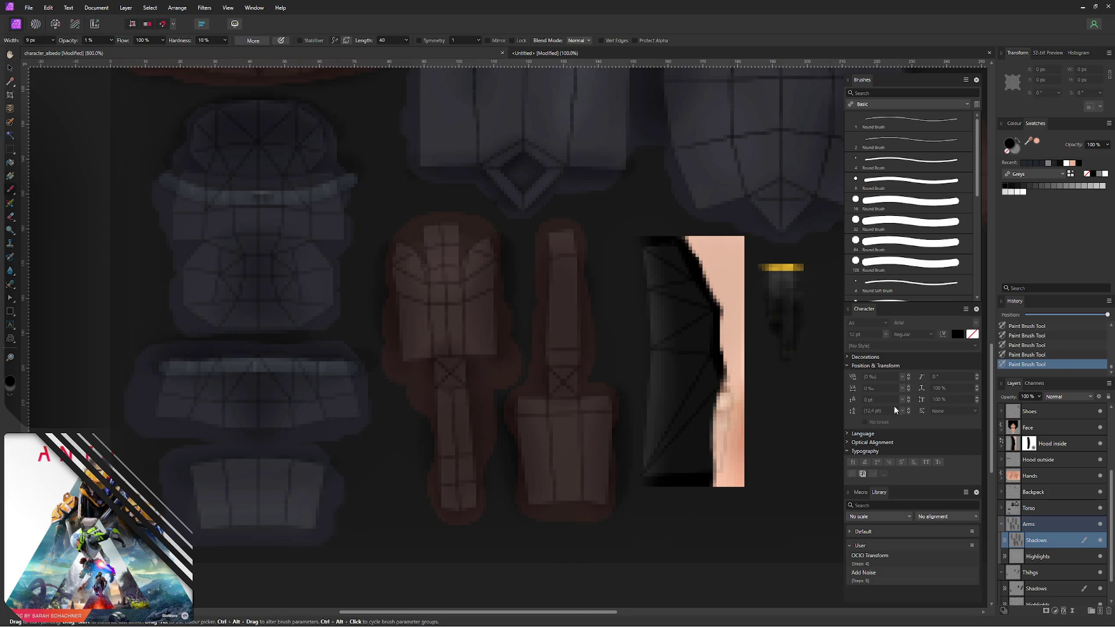
pyautogui.scroll(3, 1062, 488)
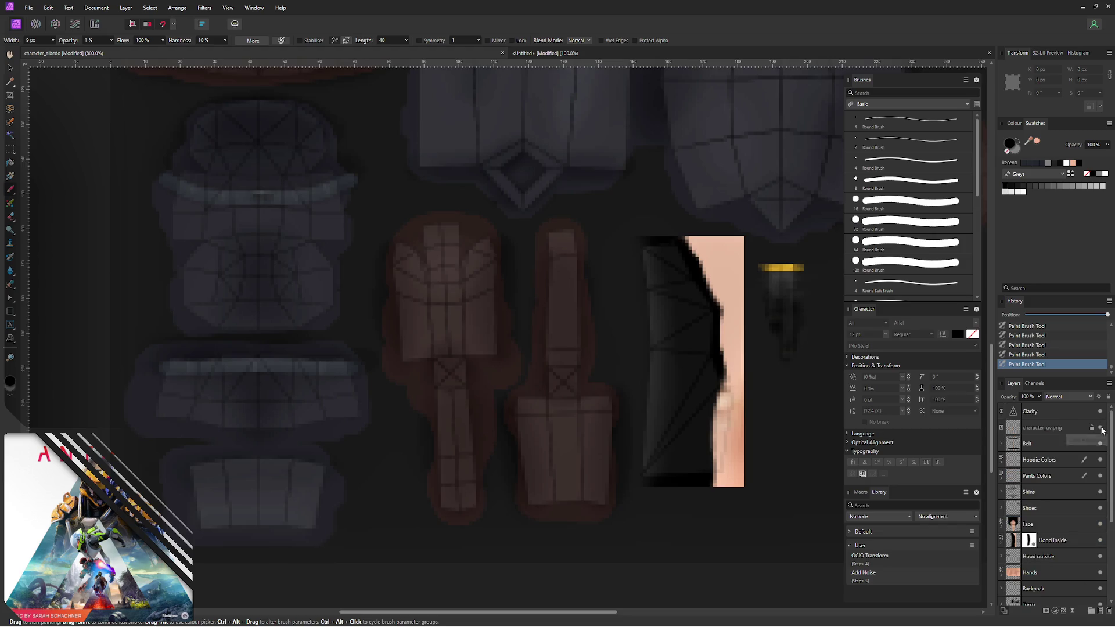
pyautogui.click(1100, 428)
pyautogui.moveTo(413, 354); pyautogui.dragTo(483, 345)
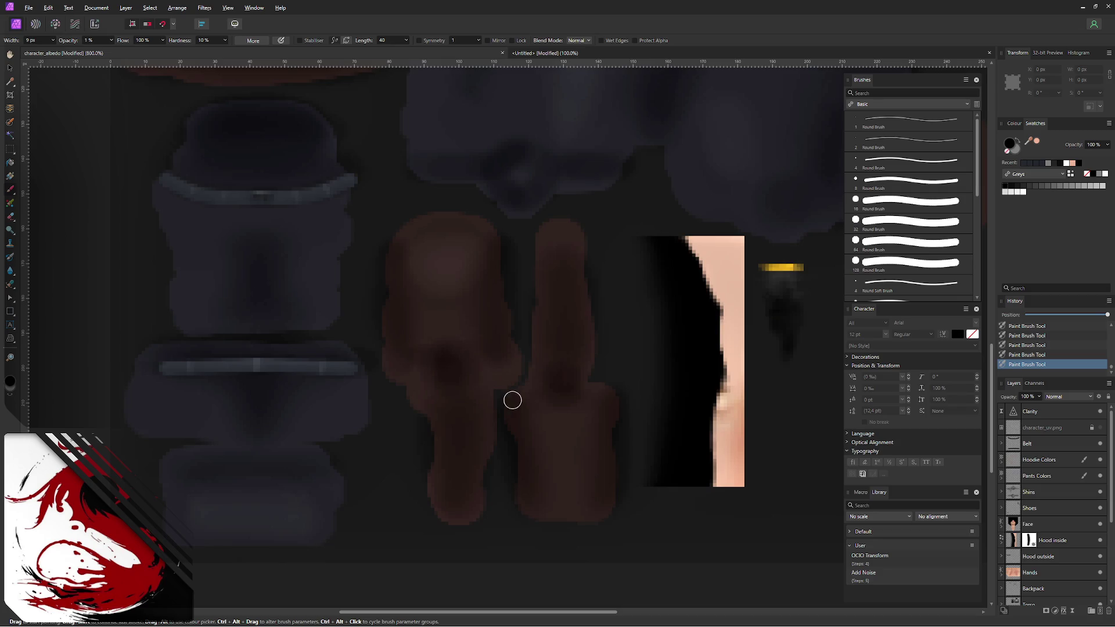
# - Export the texture as PNG, replacing character_albedo.png
pyautogui.hotkey('ctrl', 'alt', 'shift', 'w')
pyautogui.click(673, 445)
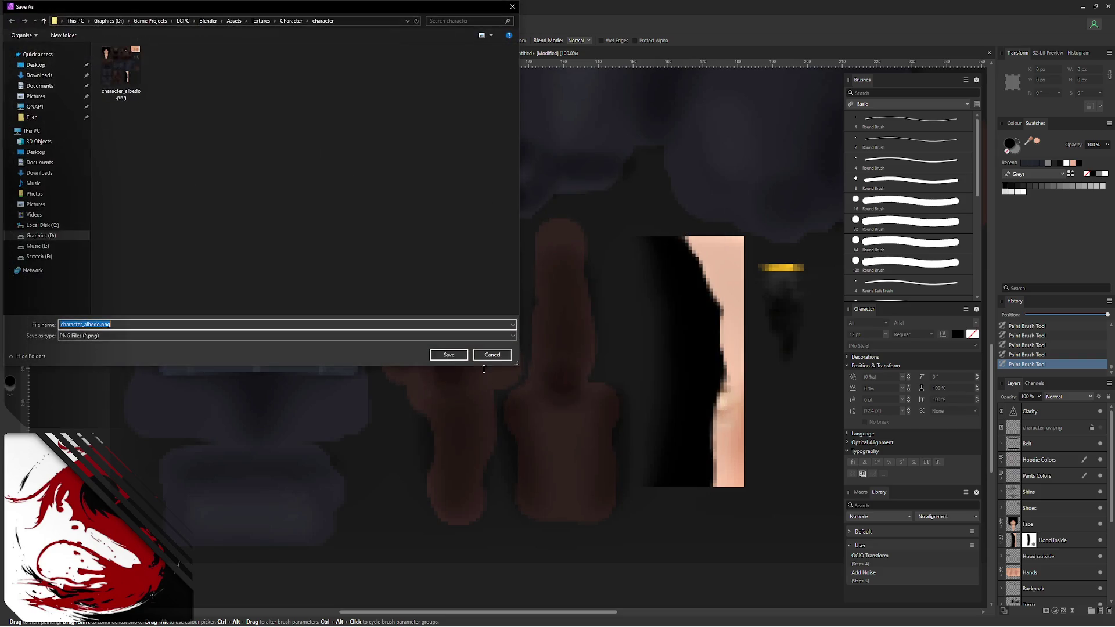
pyautogui.click(455, 356)
pyautogui.click(591, 355)
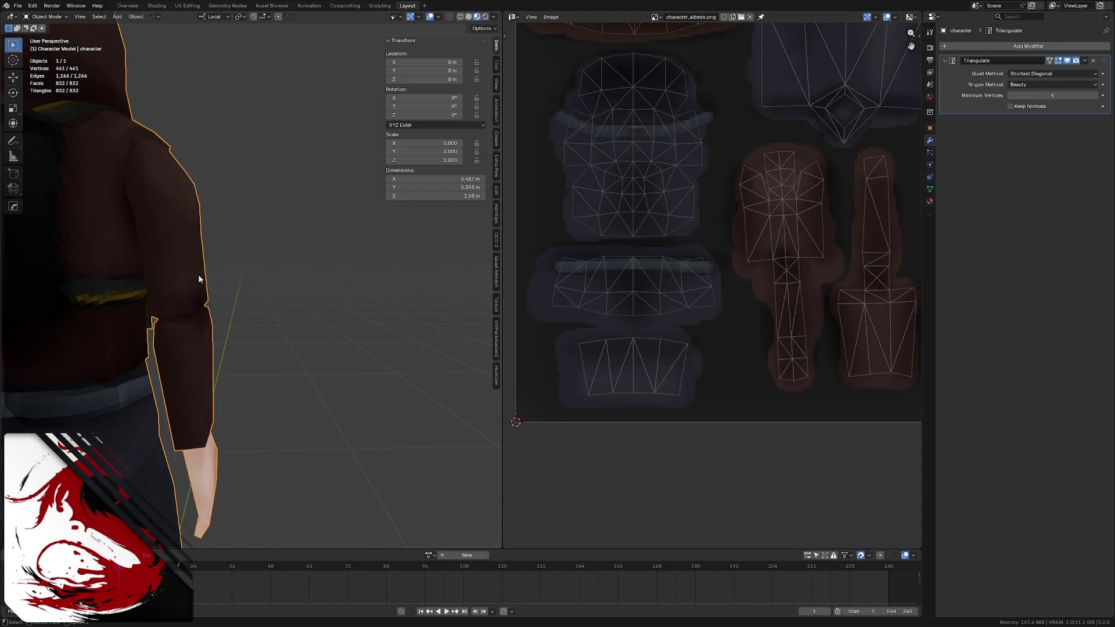
pyautogui.scroll(-4, 228, 279)
# - Review the character from three-quarter front views and save LCPC - Character.blend
pyautogui.moveTo(192, 279); pyautogui.dragTo(229, 278, button='middle')
pyautogui.moveTo(236, 257); pyautogui.dragTo(250, 252, button='middle')
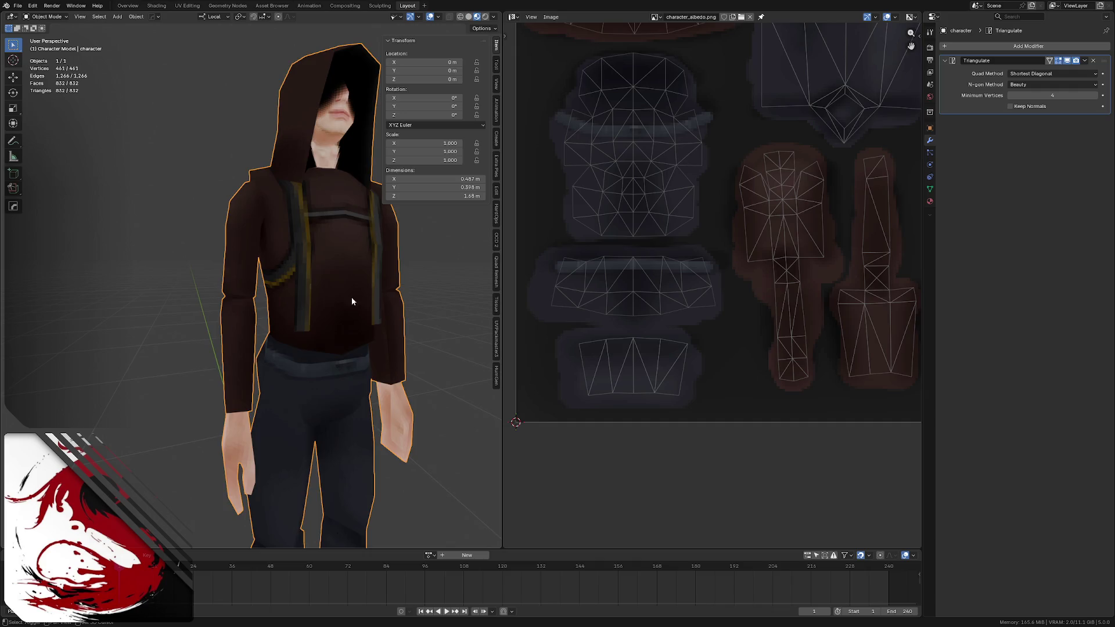
pyautogui.keyDown('shift'); pyautogui.moveTo(355, 281); pyautogui.dragTo(273, 236, button='middle'); pyautogui.keyUp('shift')
pyautogui.scroll(-2, 238, 244)
pyautogui.hotkey('ctrl', 's')
pyautogui.moveTo(306, 200)
pyautogui.mouseDown(button='middle')
pyautogui.moveTo(234, 222)
pyautogui.moveTo(294, 227)
pyautogui.moveTo(85, 262)
pyautogui.mouseUp(button='middle')
pyautogui.scroll(4, 233, 222)
pyautogui.click(356, 254)
pyautogui.scroll(-4, 294, 226)
# - Orbit around the character to inspect its front, back and sides with the elbow shading
pyautogui.moveTo(204, 260); pyautogui.dragTo(184, 266, button='middle')
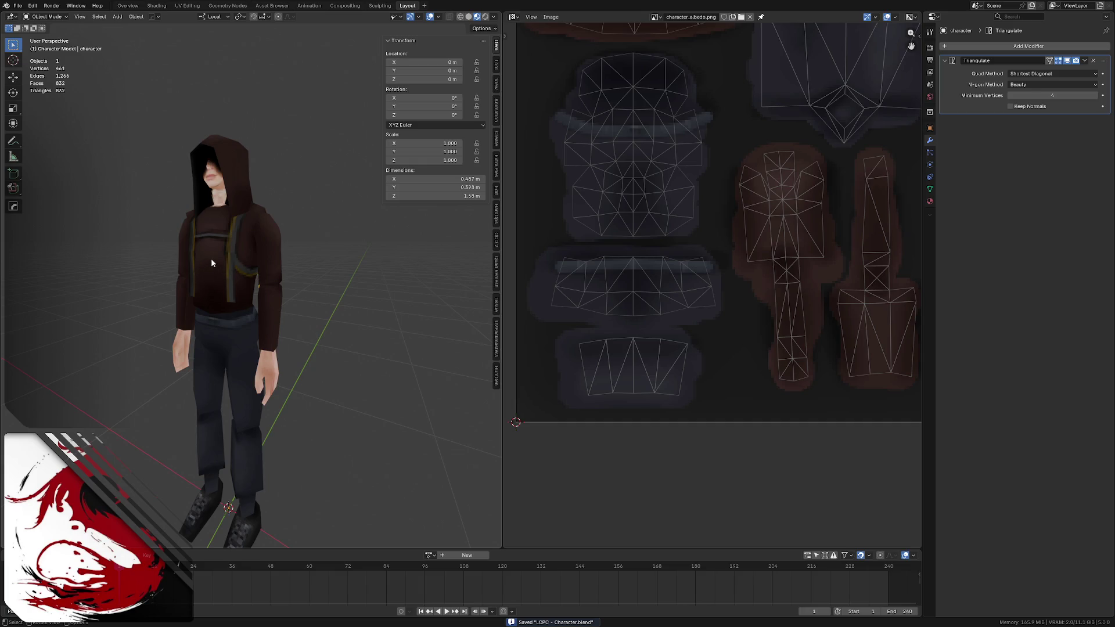
pyautogui.moveTo(219, 229); pyautogui.dragTo(228, 243, button='middle')
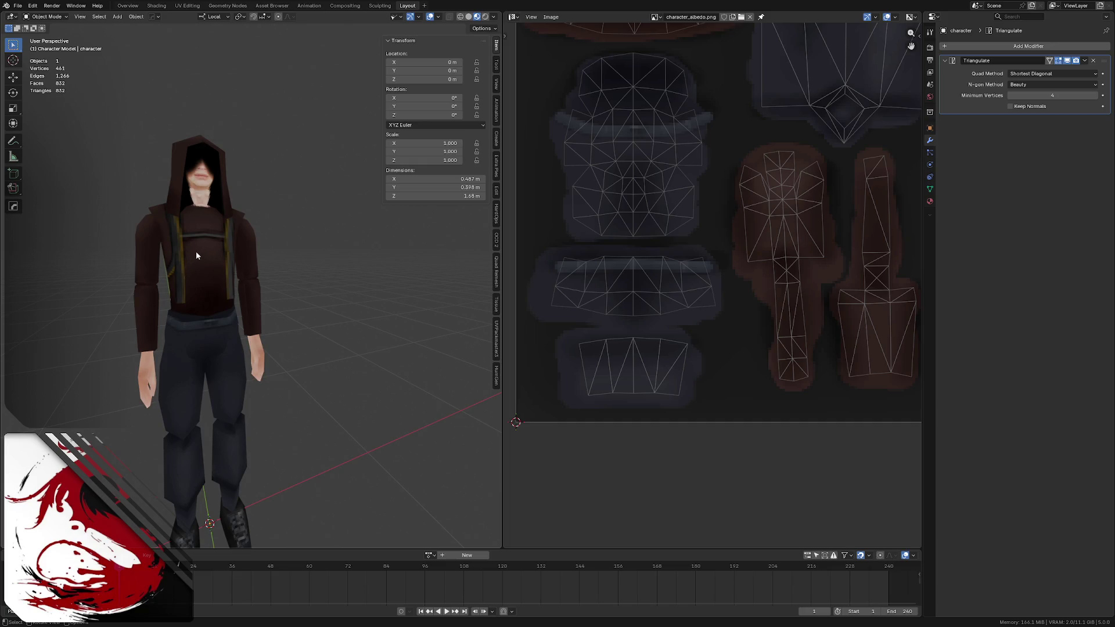
pyautogui.moveTo(232, 206)
pyautogui.mouseDown(button='middle')
pyautogui.moveTo(186, 236)
pyautogui.moveTo(243, 246)
pyautogui.mouseUp(button='middle')
pyautogui.moveTo(173, 259)
pyautogui.mouseDown(button='middle')
pyautogui.moveTo(243, 224)
pyautogui.moveTo(244, 369)
pyautogui.mouseUp(button='middle')
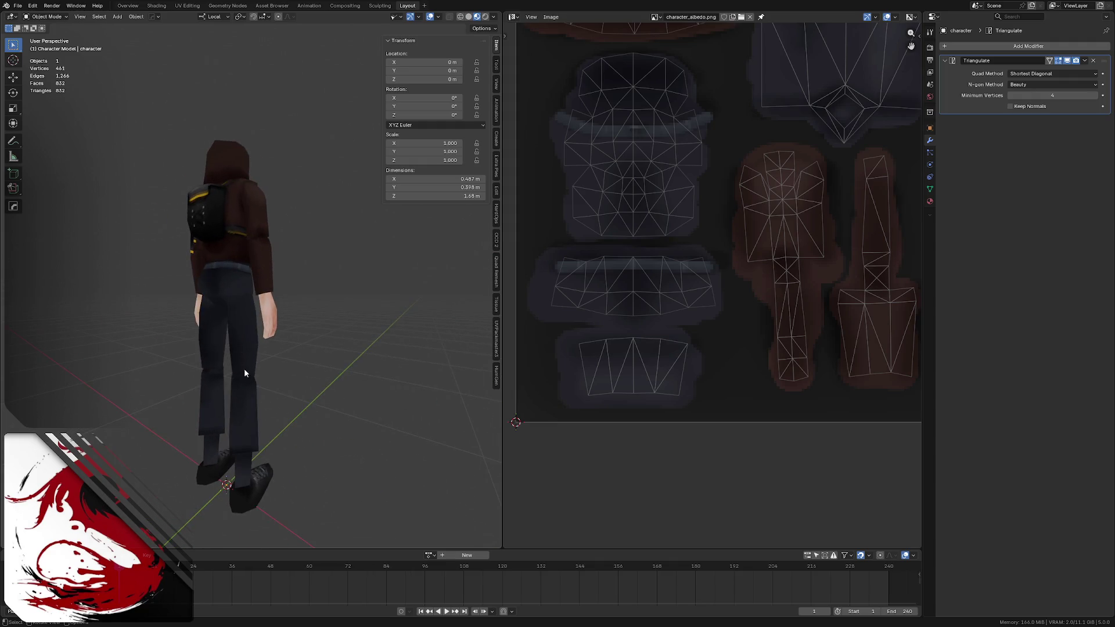
pyautogui.moveTo(257, 305)
pyautogui.mouseDown(button='middle')
pyautogui.moveTo(218, 270)
pyautogui.moveTo(244, 264)
pyautogui.moveTo(242, 274)
pyautogui.mouseUp(button='middle')
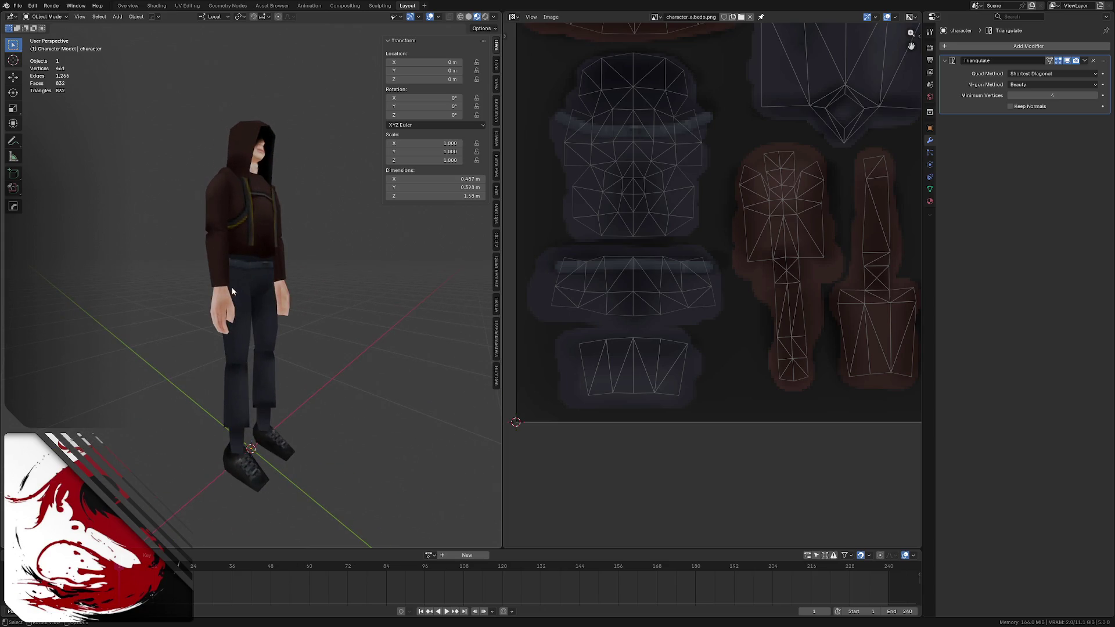